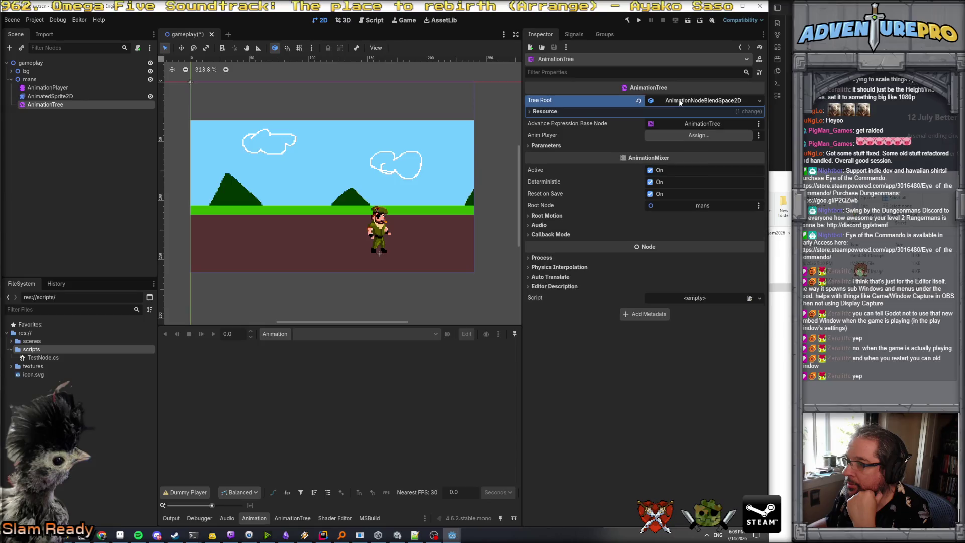
- Narrow the Scene/FileSystem docks and bring up the AnimationTree's empty BlendSpace2D grid
click(553, 111)
click(555, 111)
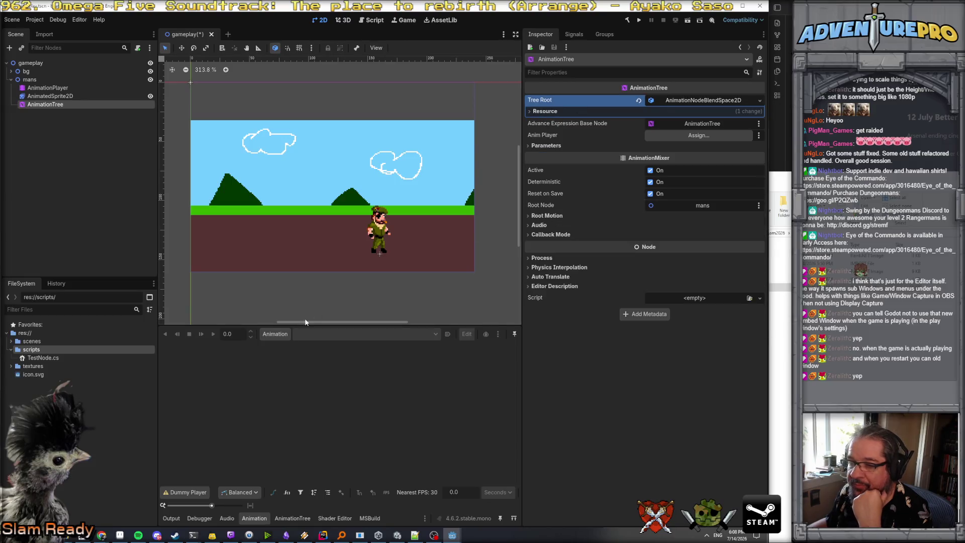
drag(156, 403, 114, 403)
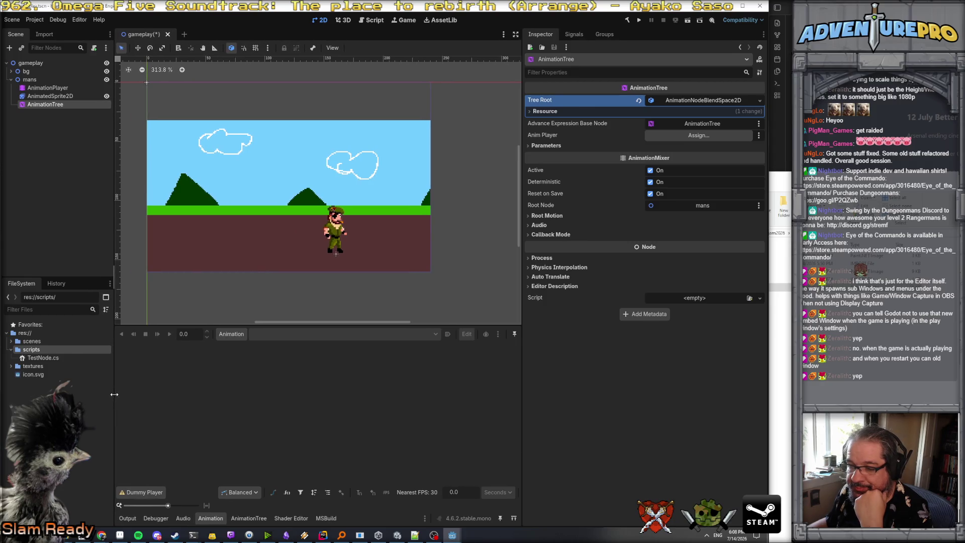
click(254, 514)
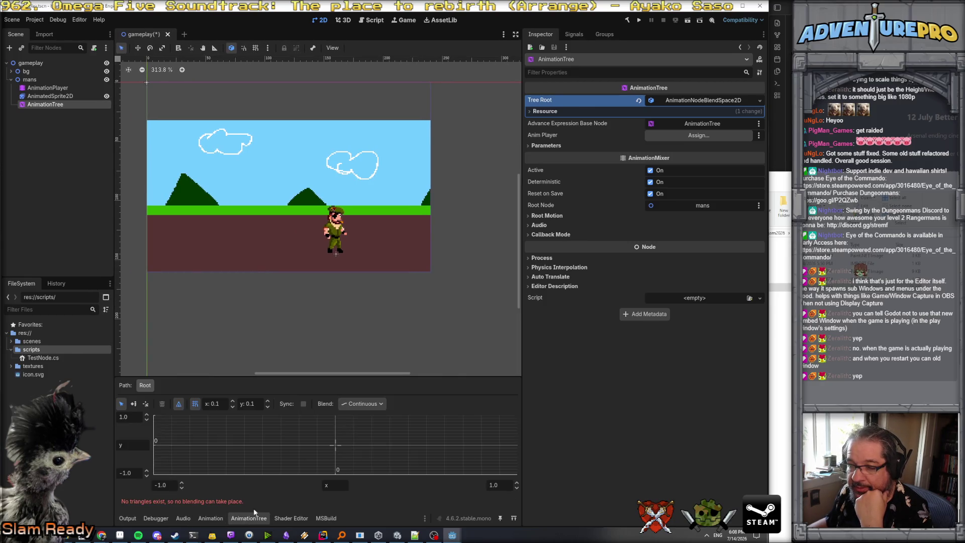
- Inspect the blend space properties, try its Add menu, enlarge the panel, and return to Animation
click(337, 445)
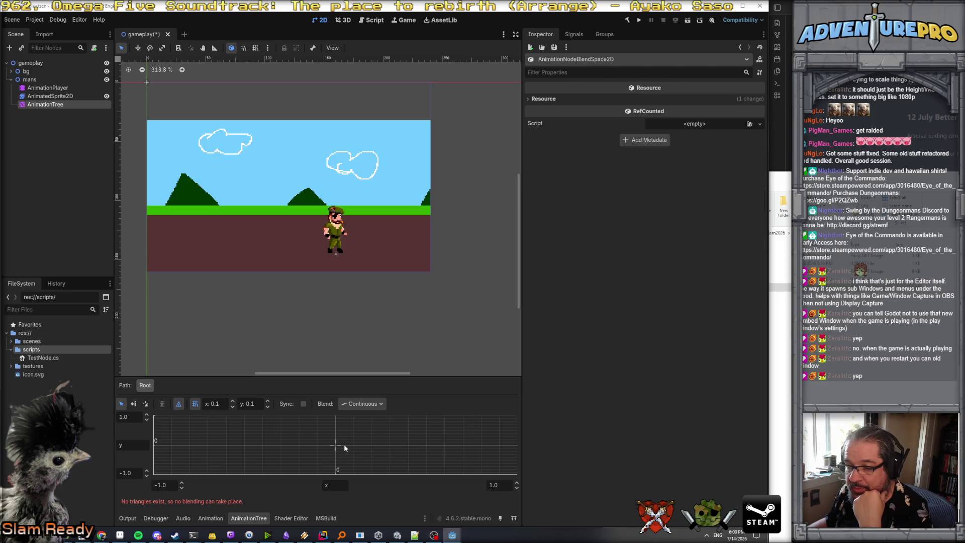
right_click(437, 445)
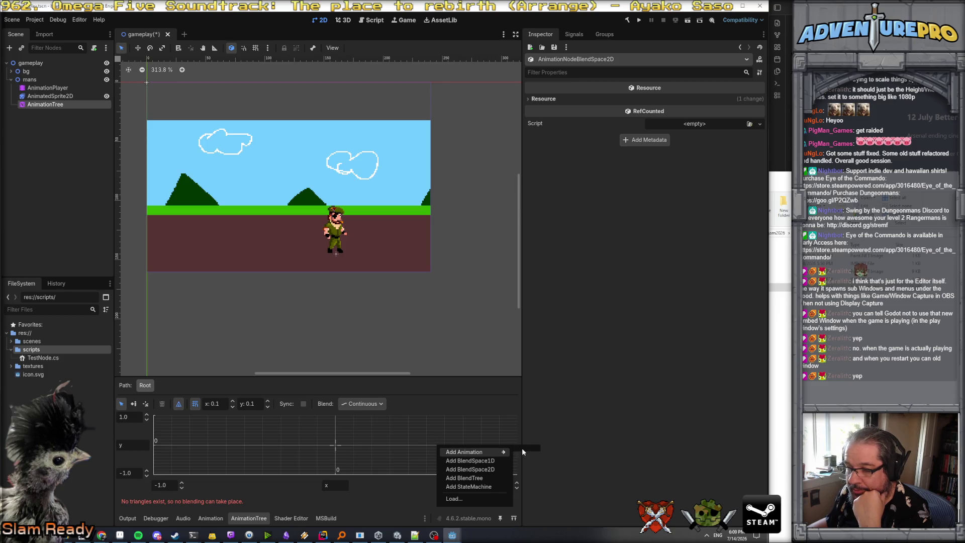
click(195, 443)
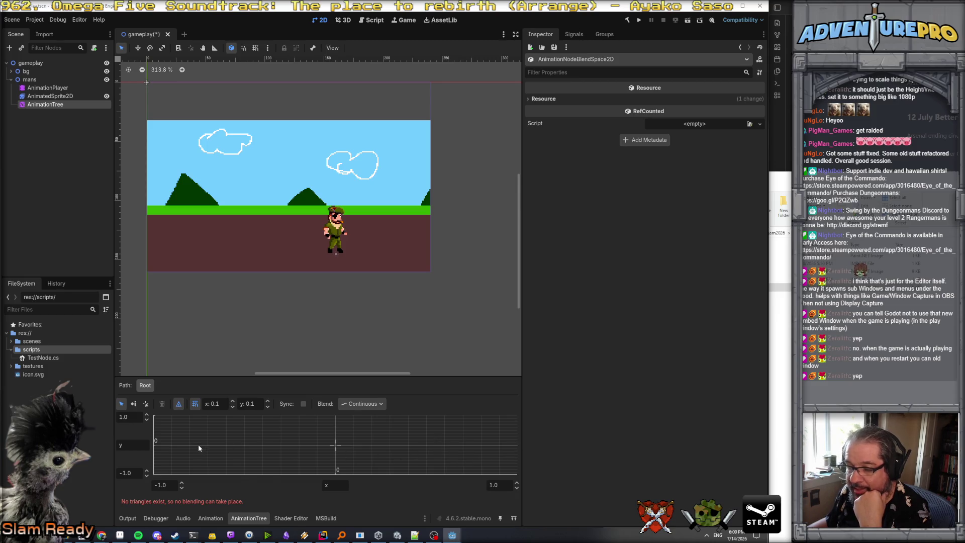
right_click(198, 446)
click(407, 438)
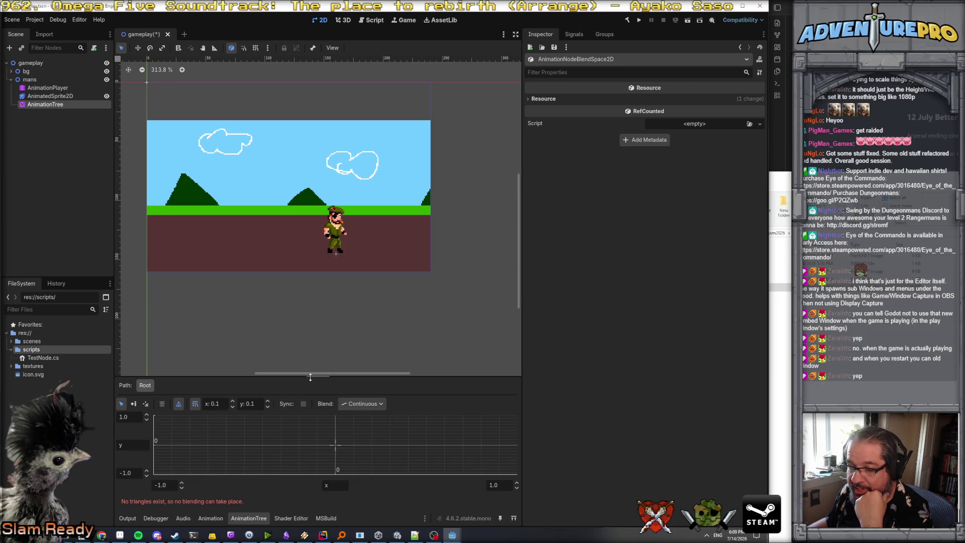
drag(310, 377, 314, 314)
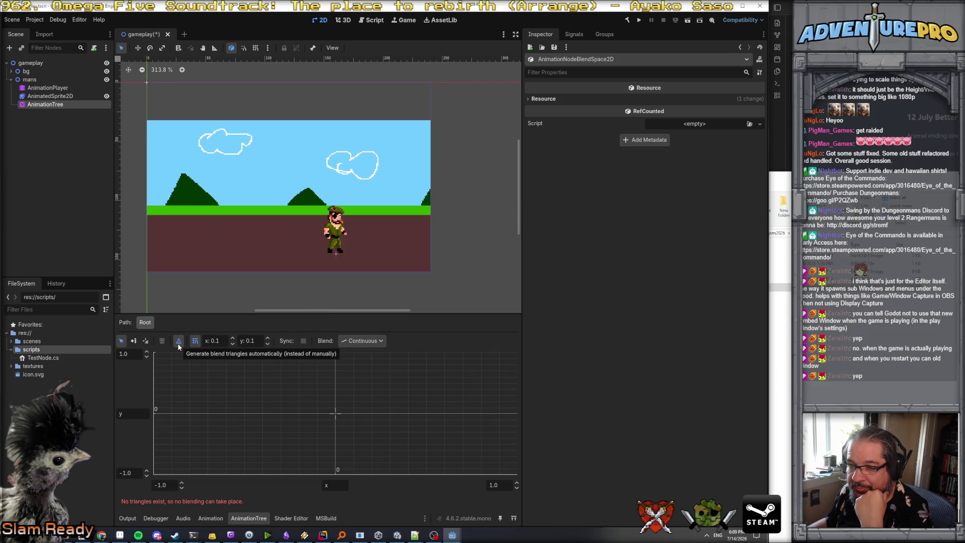
click(210, 519)
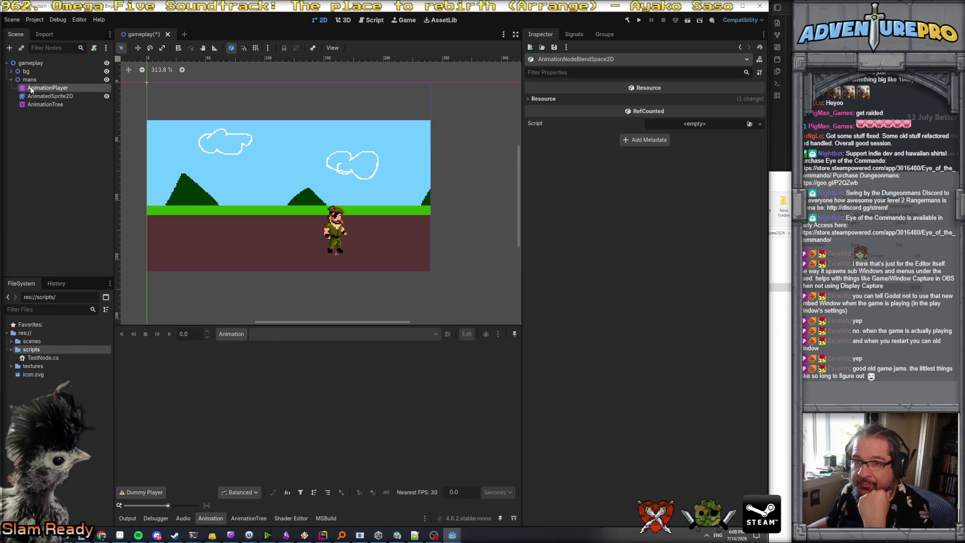
- Assign the AnimationPlayer as the AnimationTree's Anim Player and save the scene
click(65, 104)
mouse_move(47, 87)
mouse_down()
mouse_move(352, 120)
mouse_move(670, 135)
mouse_up()
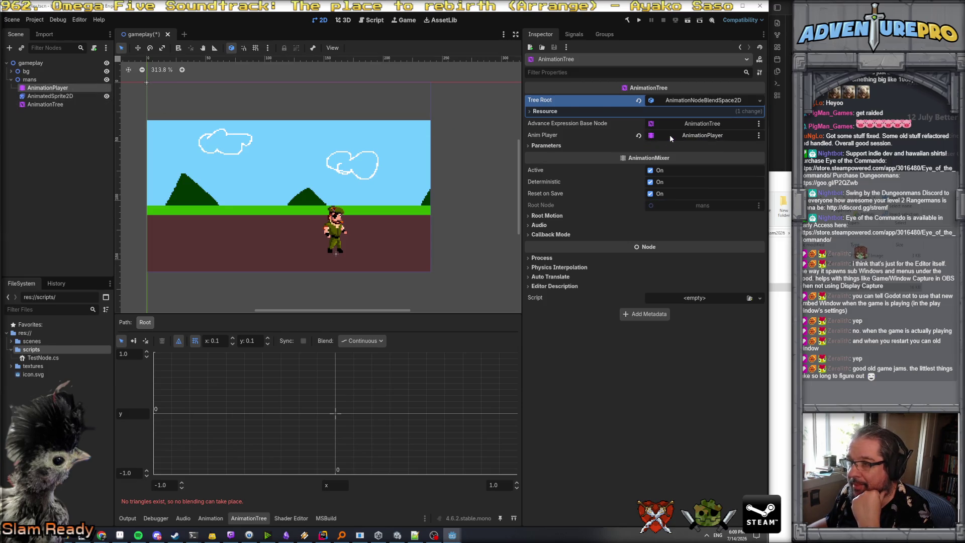
key(ctrl+s)
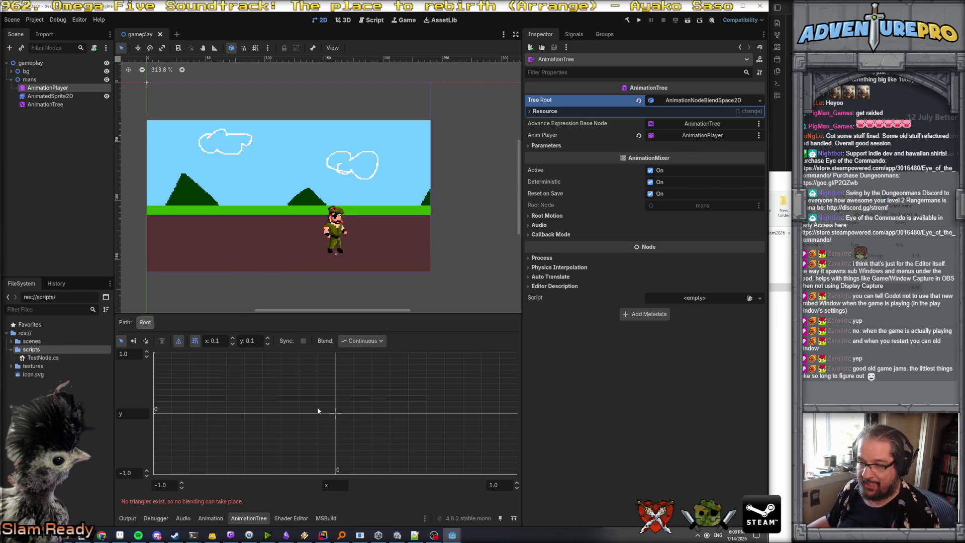
- Add a run blend point, keep its play mode Forward, and place it at -0.3, 0
right_click(247, 409)
mouse_move(302, 418)
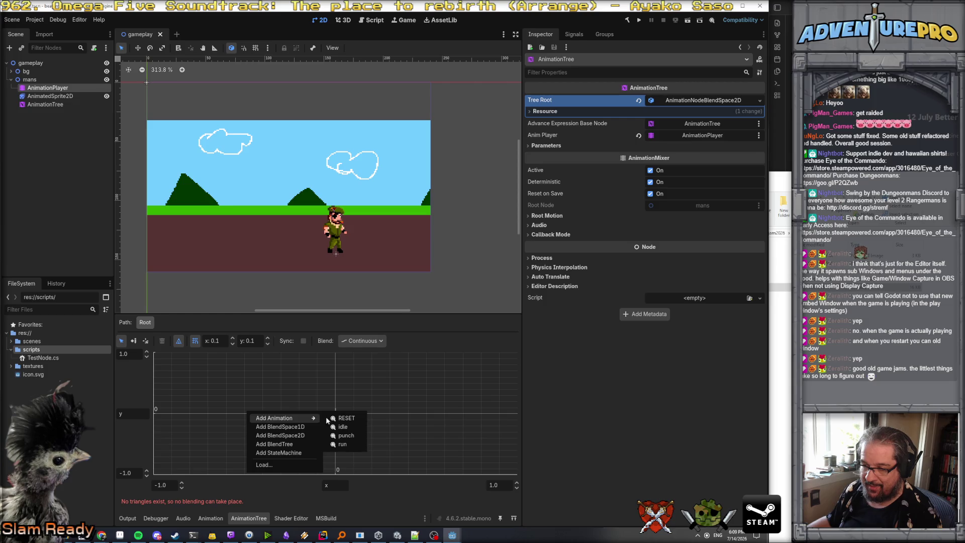
click(349, 436)
drag(244, 410, 215, 416)
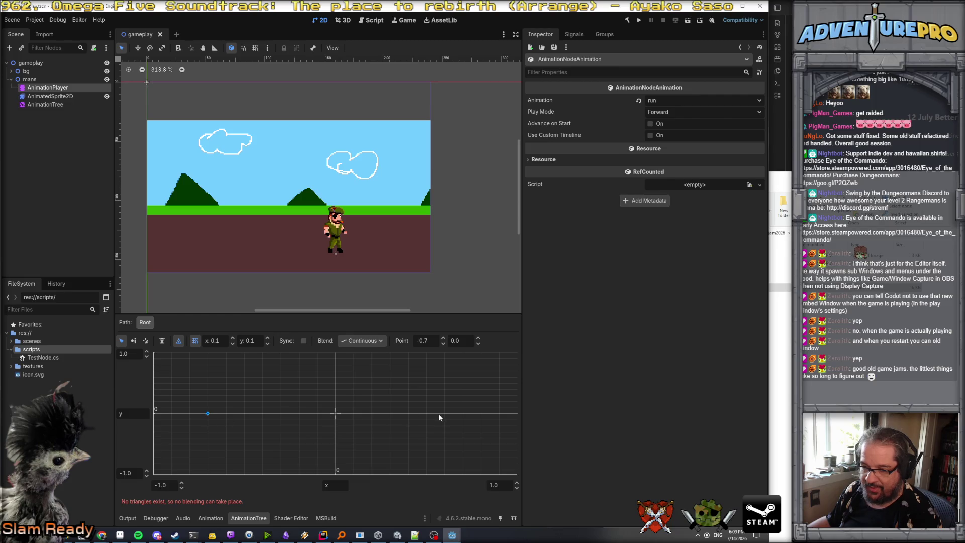
right_click(469, 415)
mouse_move(497, 419)
click(206, 414)
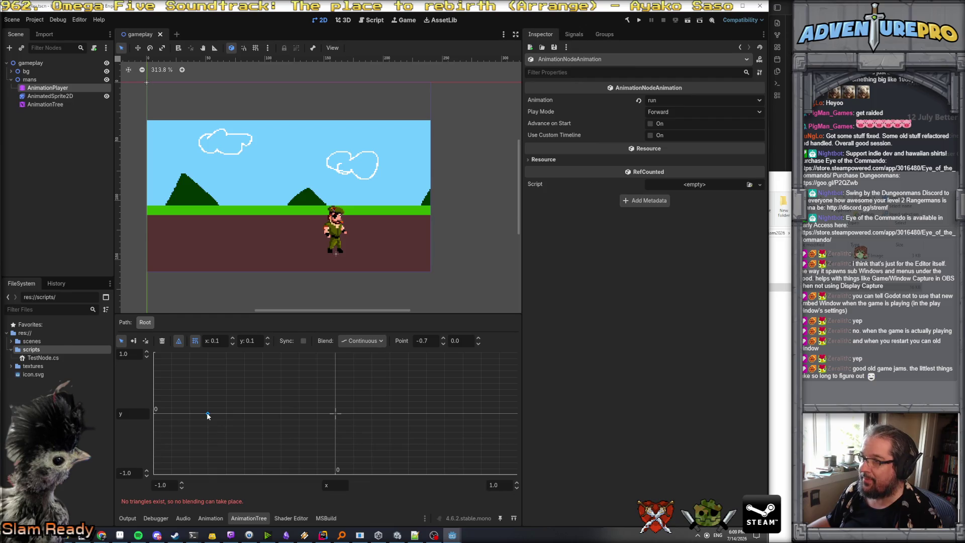
click(660, 112)
click(664, 99)
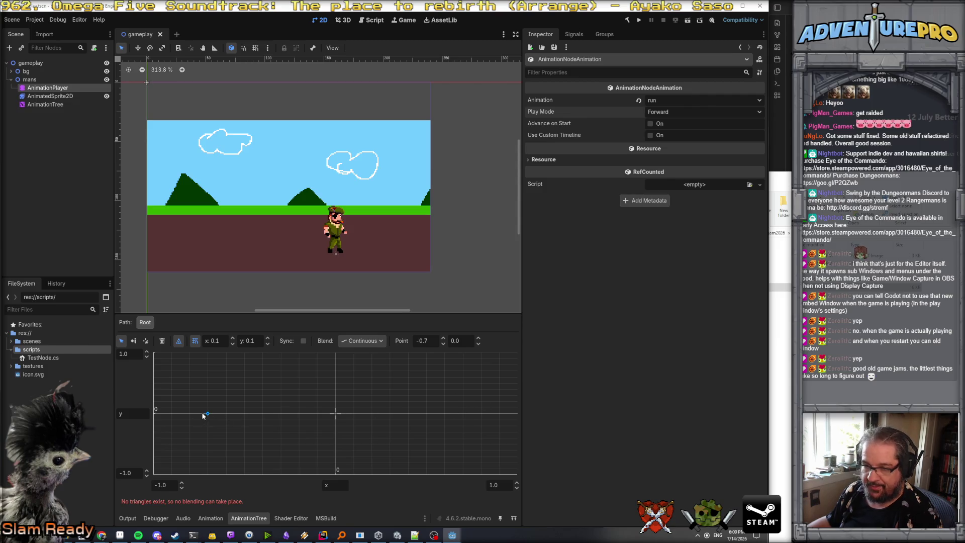
mouse_move(207, 407)
mouse_down()
mouse_move(208, 422)
mouse_move(207, 414)
mouse_move(279, 418)
mouse_up()
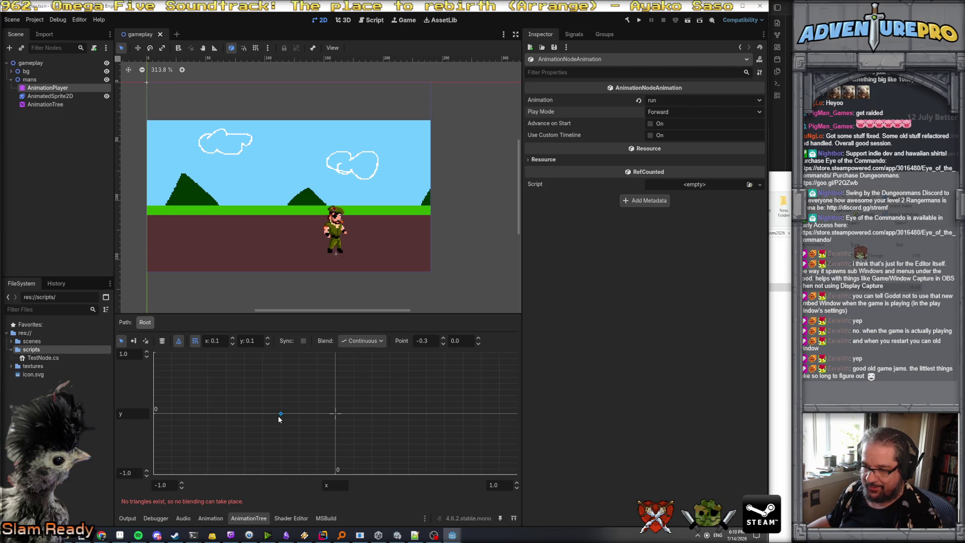
click(391, 413)
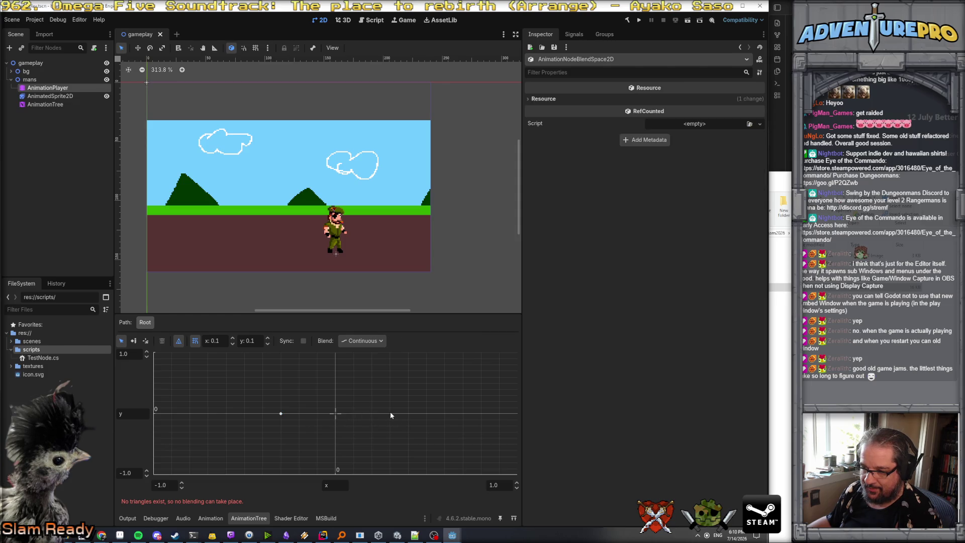
- Add a second run point and position the two run points at x -0.1 and 0.1
right_click(391, 412)
mouse_move(412, 418)
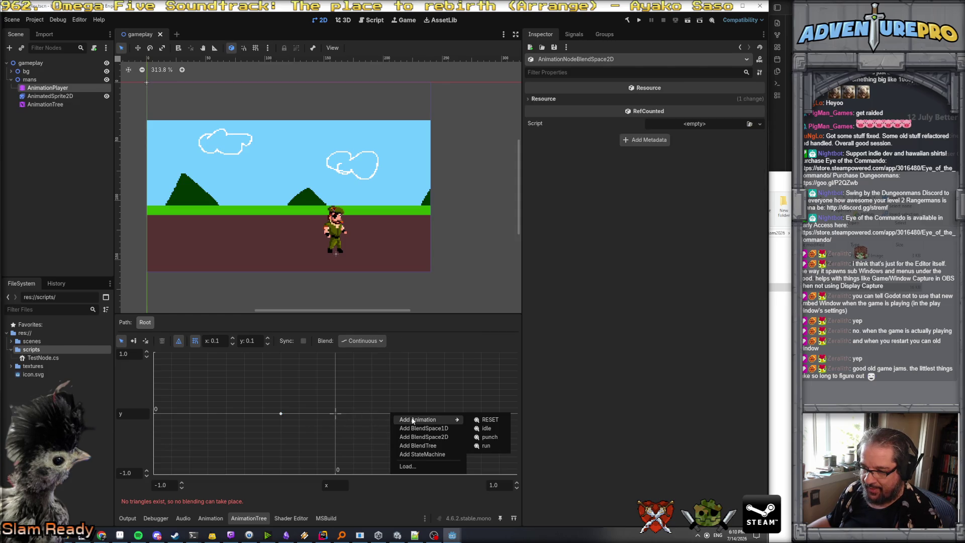
click(490, 446)
drag(391, 412, 354, 416)
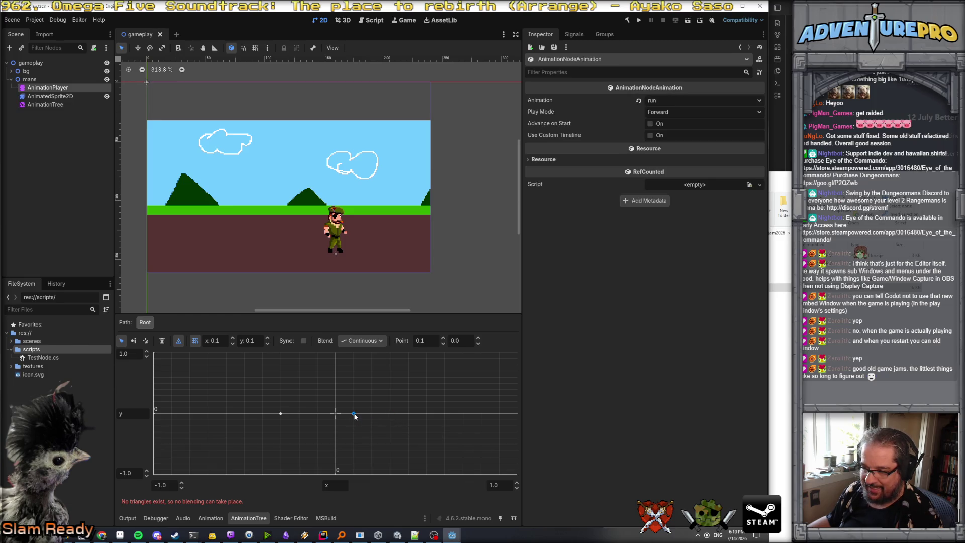
drag(285, 413, 316, 414)
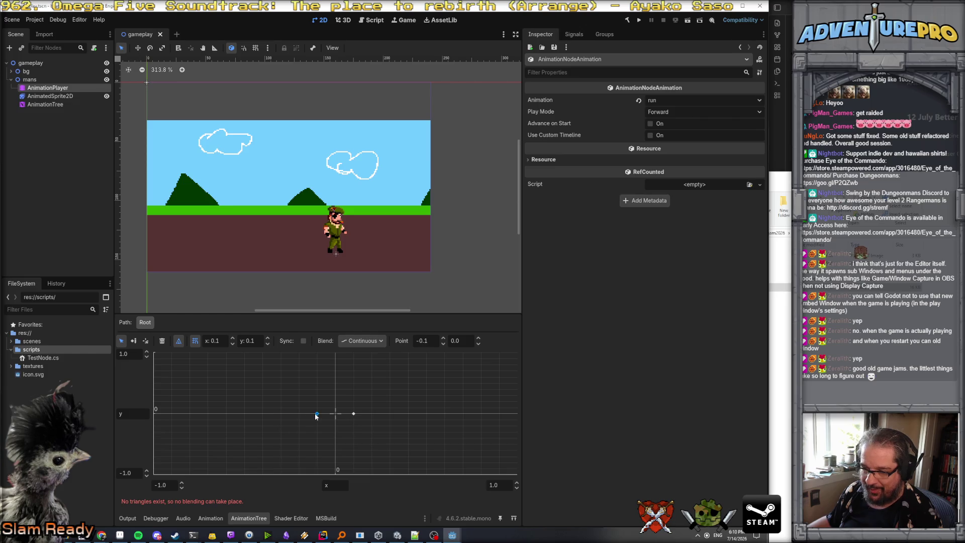
click(402, 411)
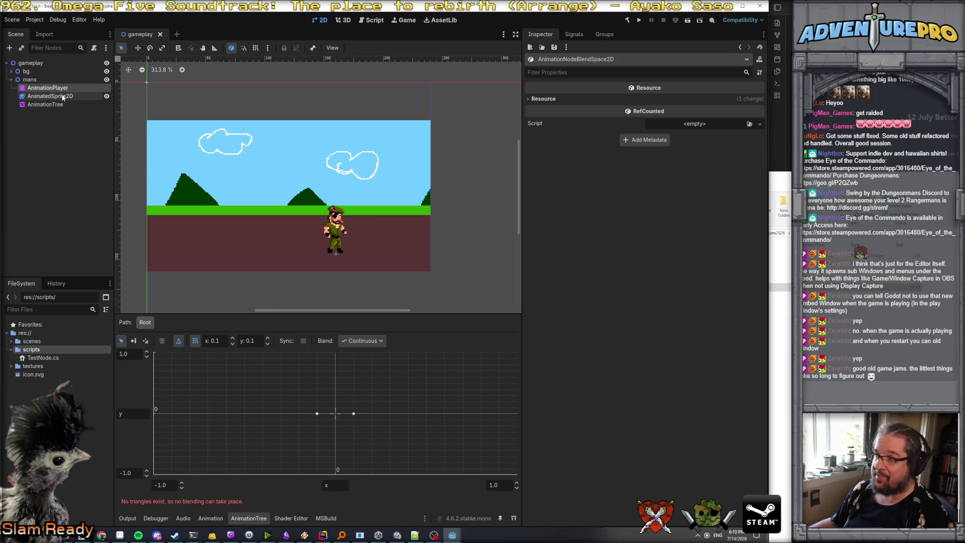
- Add an idle animation point at the centre of the grid
right_click(339, 422)
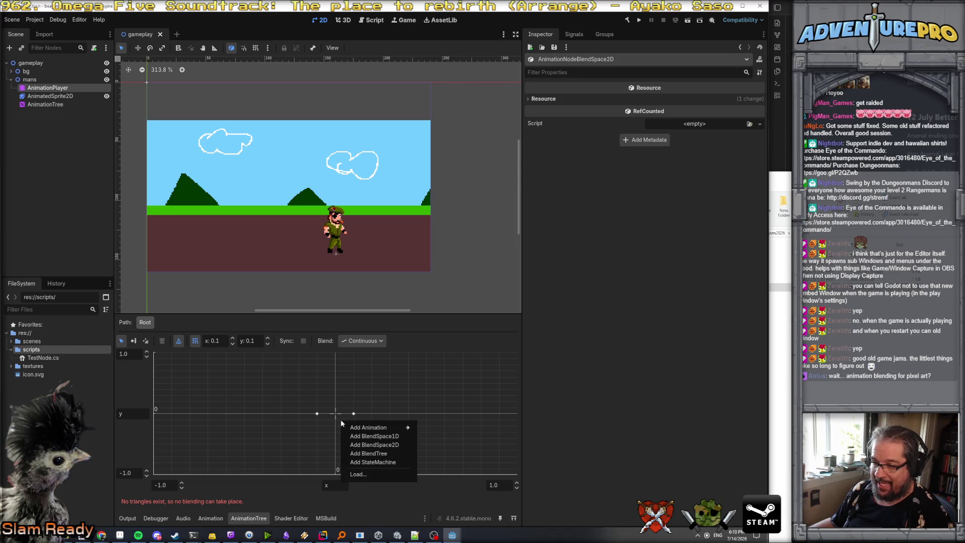
mouse_move(364, 428)
click(437, 437)
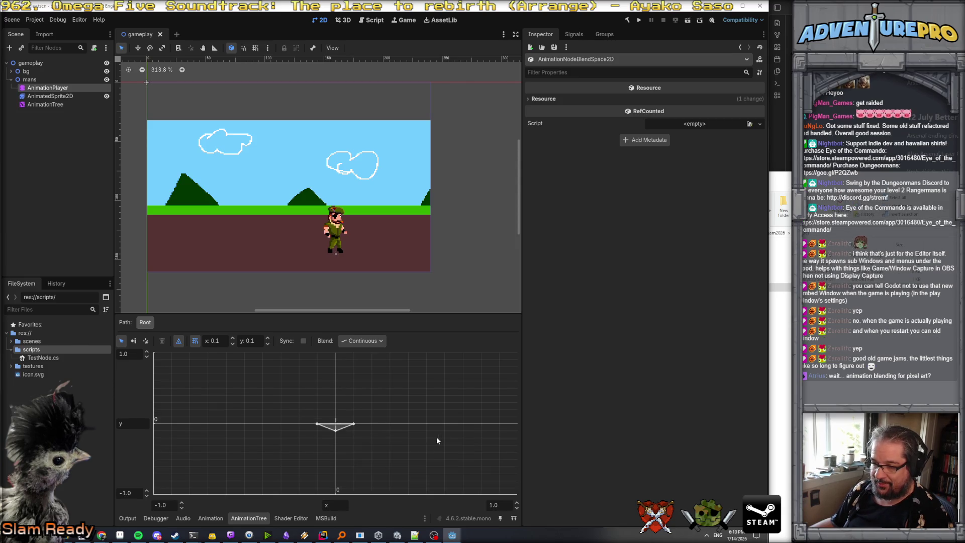
- Adjust the idle point's height, inspect each blend point, then return idle to the origin
mouse_move(336, 432)
mouse_down()
mouse_move(337, 401)
mouse_move(335, 425)
mouse_up()
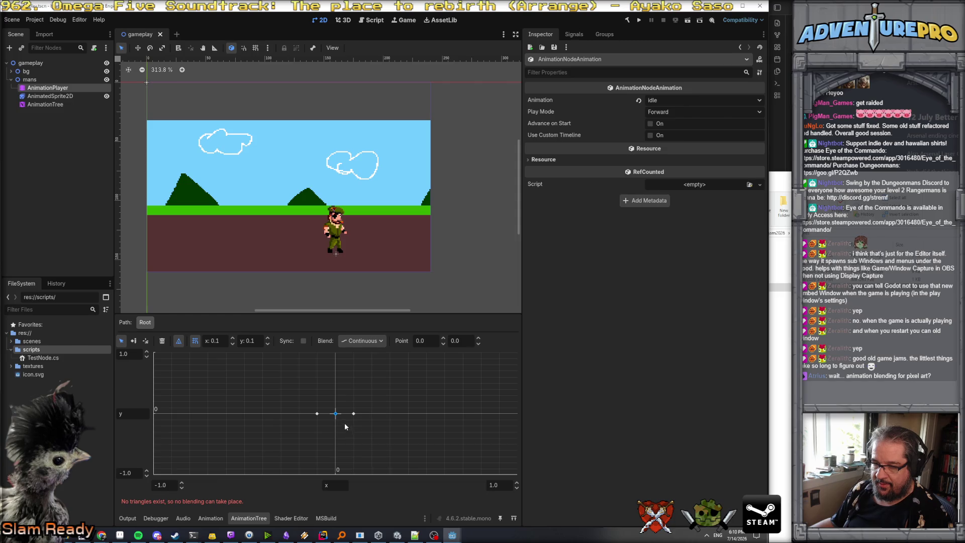
click(316, 413)
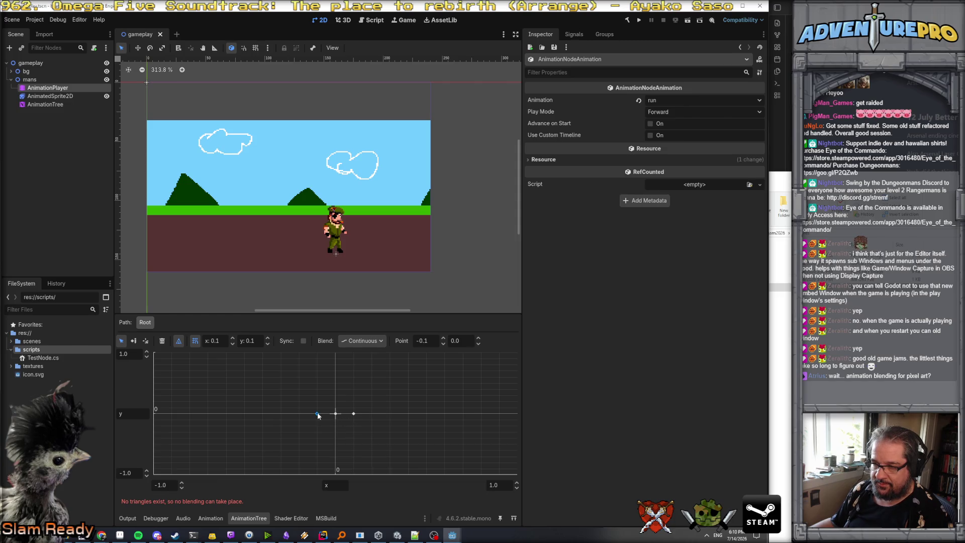
click(354, 413)
click(336, 413)
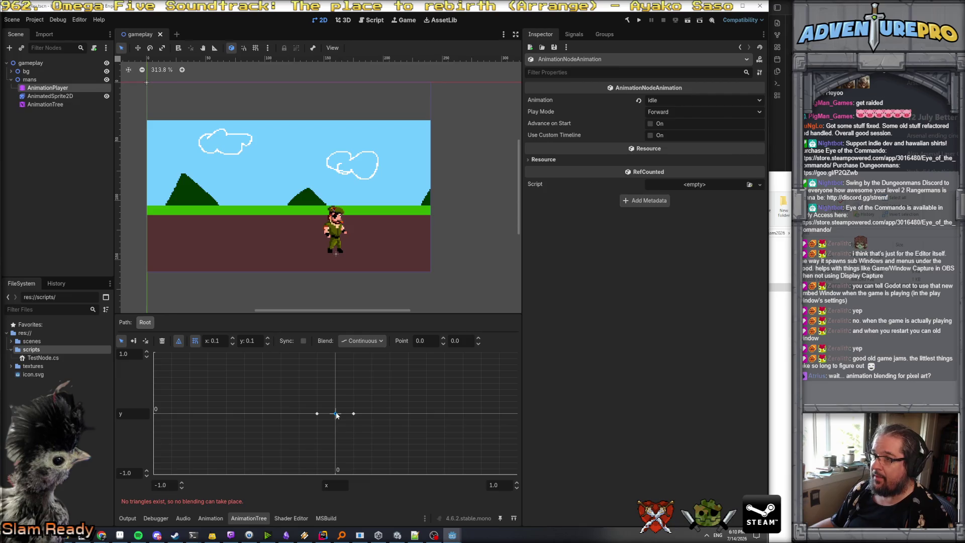
click(354, 414)
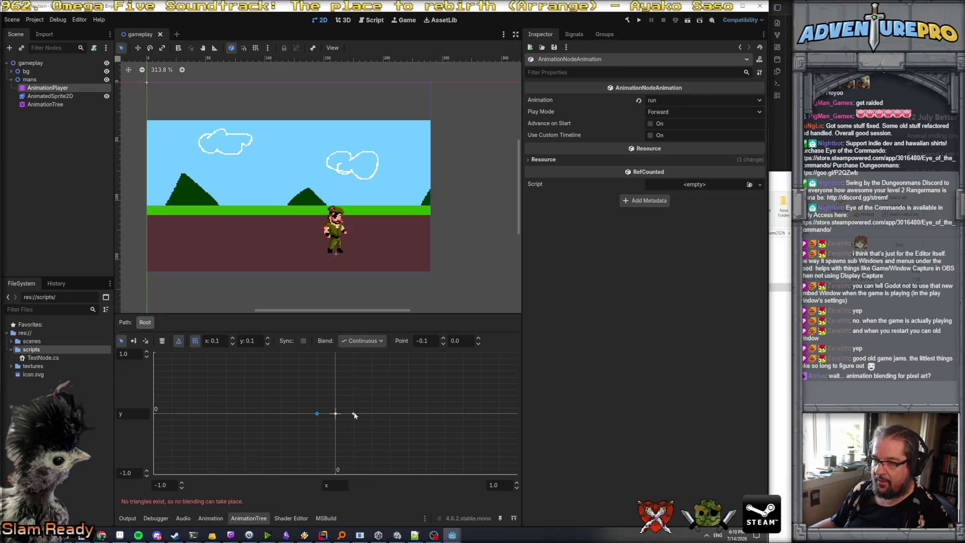
drag(339, 414, 344, 411)
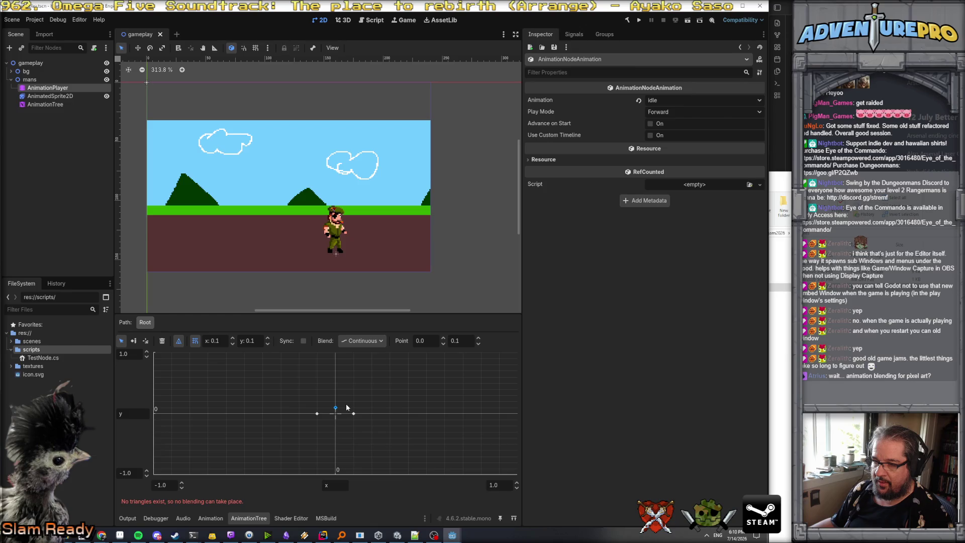
click(336, 428)
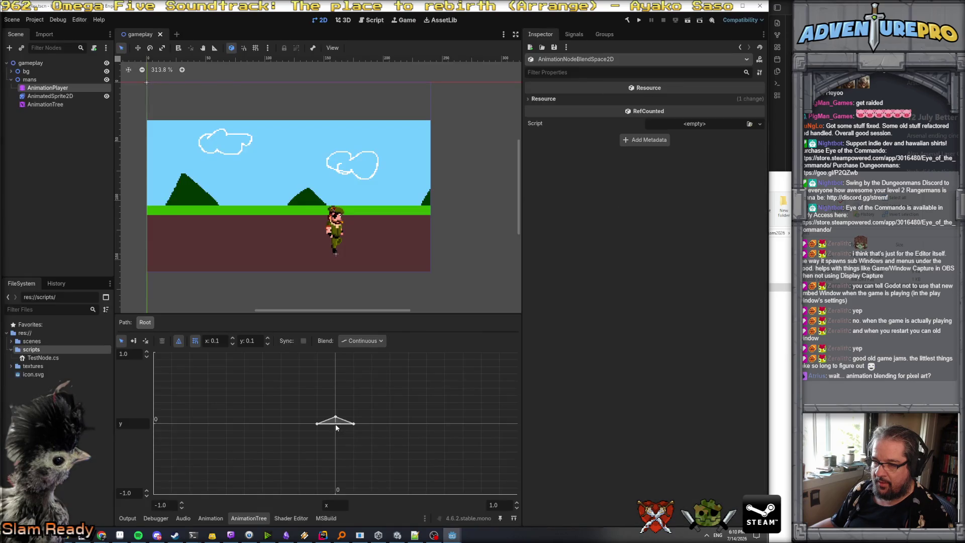
drag(335, 417, 336, 424)
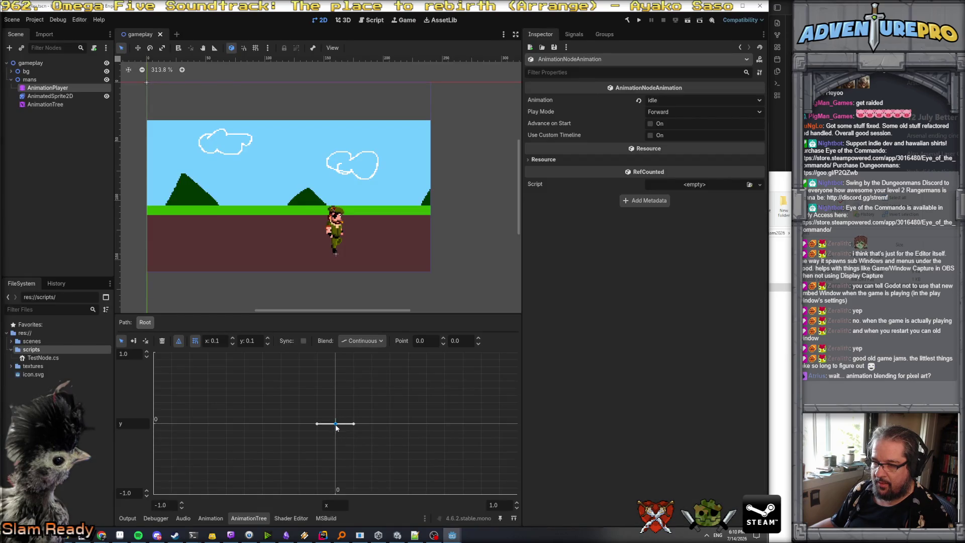
- Switch Blend from Continuous to Discrete and nudge the idle point to 0, -0.2
right_click(354, 401)
key(Escape)
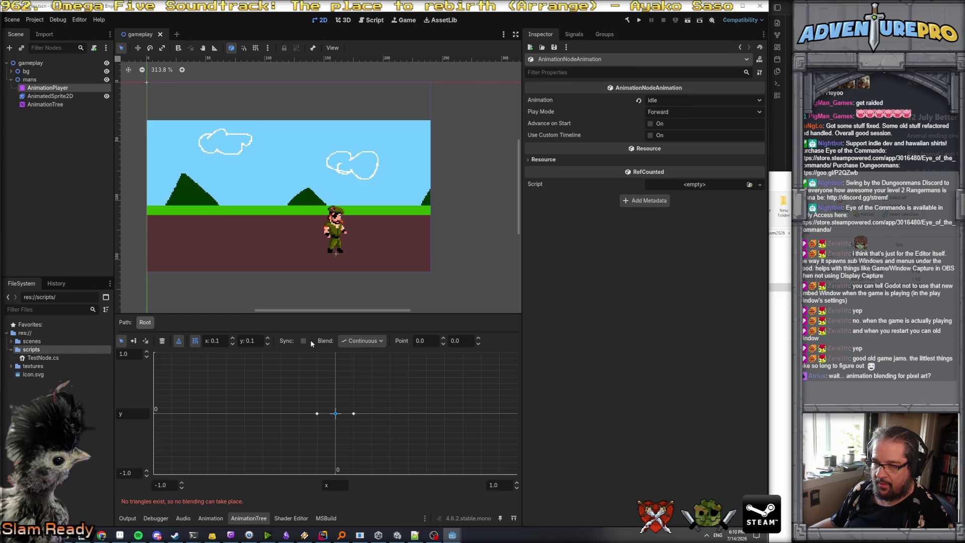
click(341, 341)
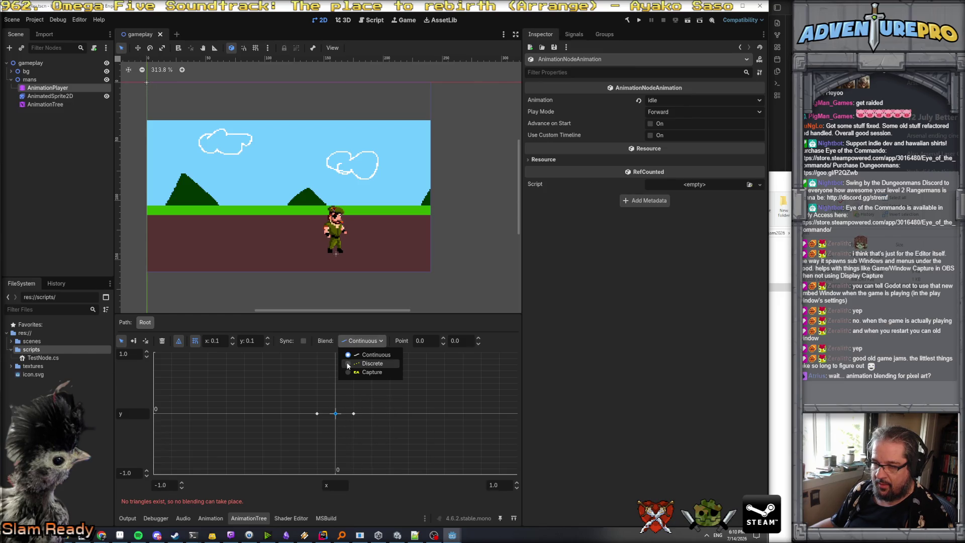
click(352, 362)
mouse_move(335, 414)
mouse_down()
mouse_move(354, 432)
mouse_move(338, 427)
mouse_up()
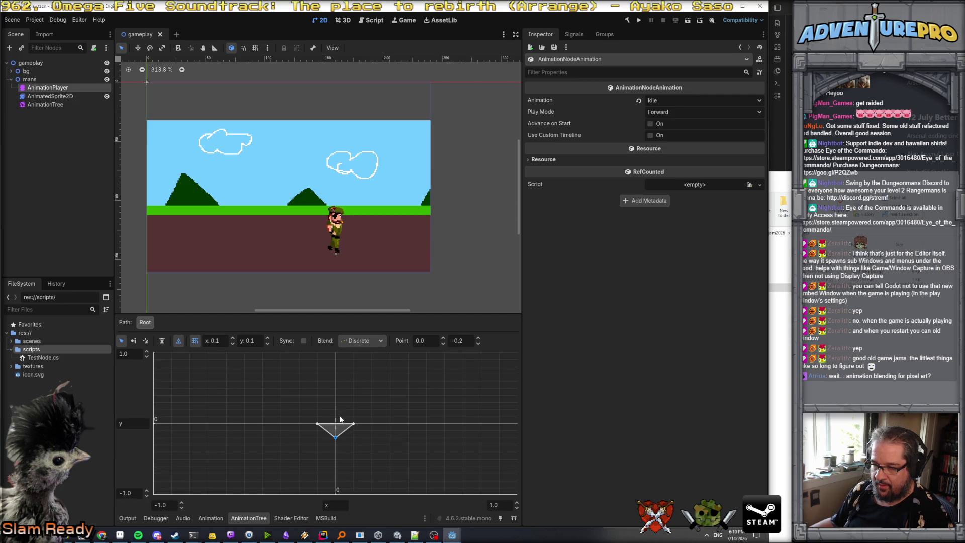
click(336, 425)
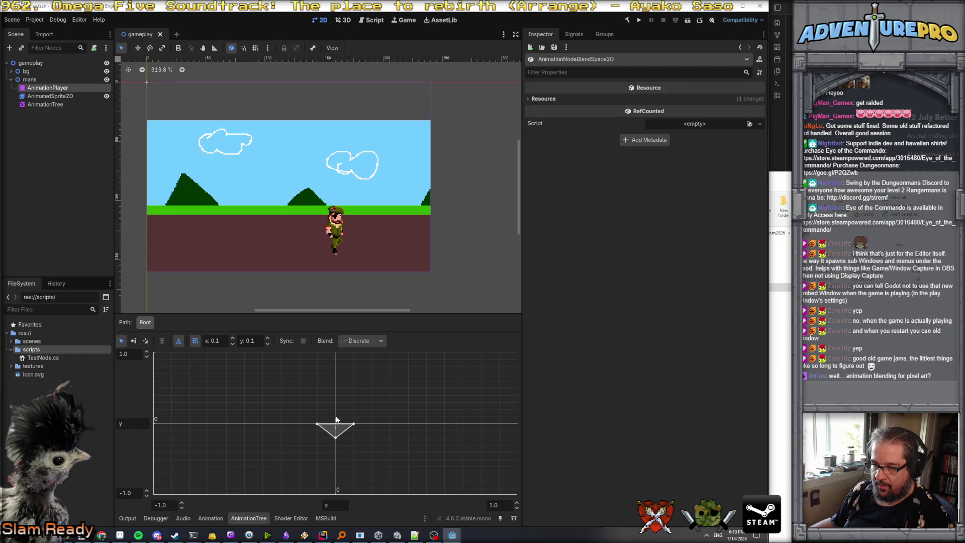
- Return the idle point to 0, 0 and preview the blend position near the -0.1 run point
drag(336, 438, 336, 424)
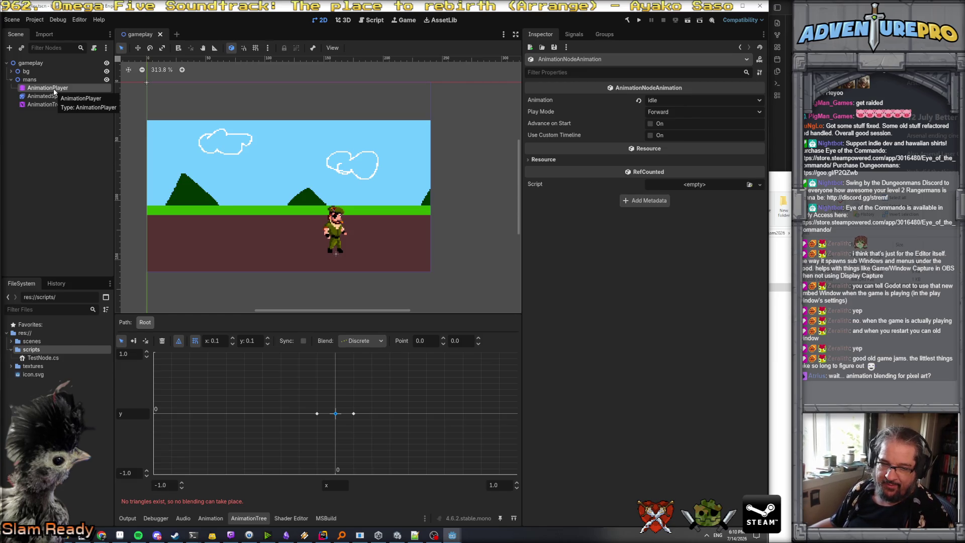
click(317, 413)
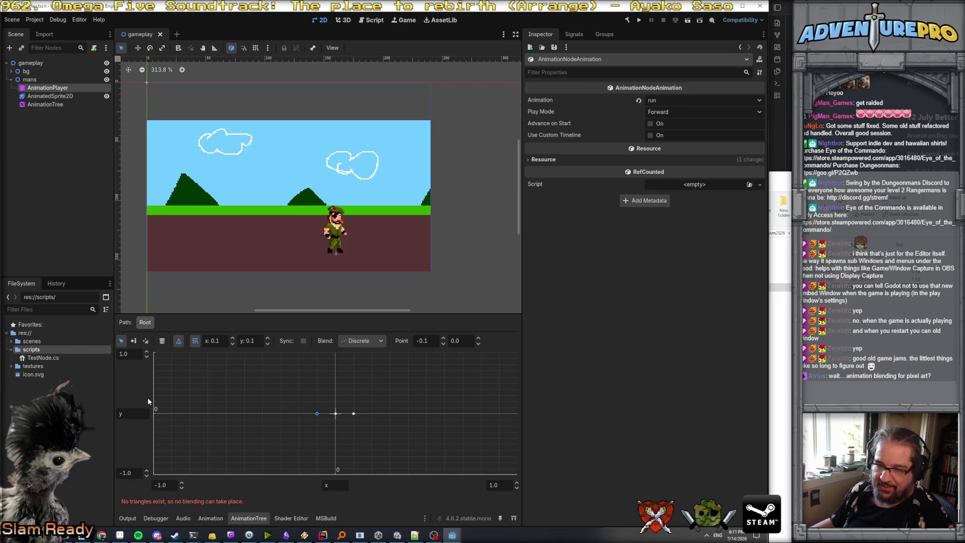
click(145, 341)
mouse_move(338, 412)
mouse_down()
mouse_move(269, 416)
mouse_move(352, 418)
mouse_move(318, 415)
mouse_move(336, 417)
mouse_up()
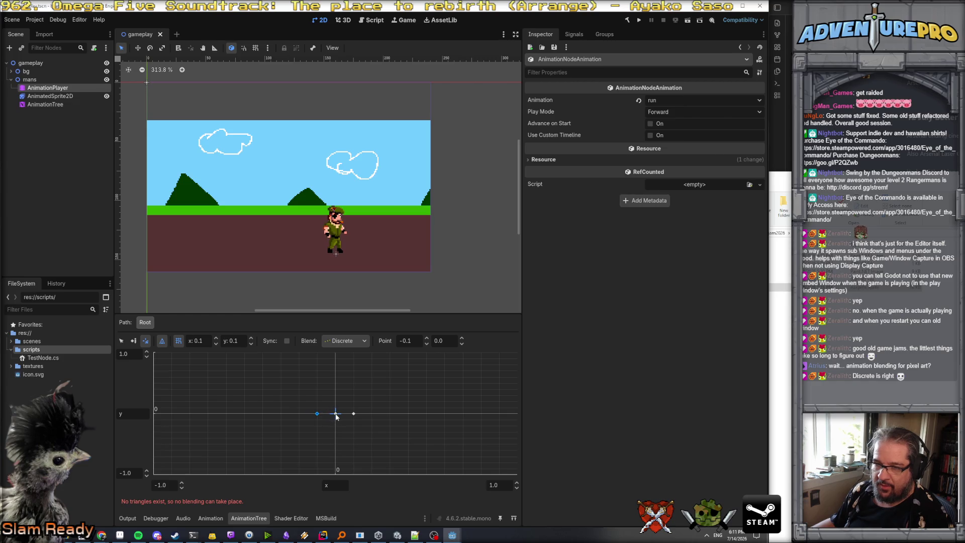
click(121, 341)
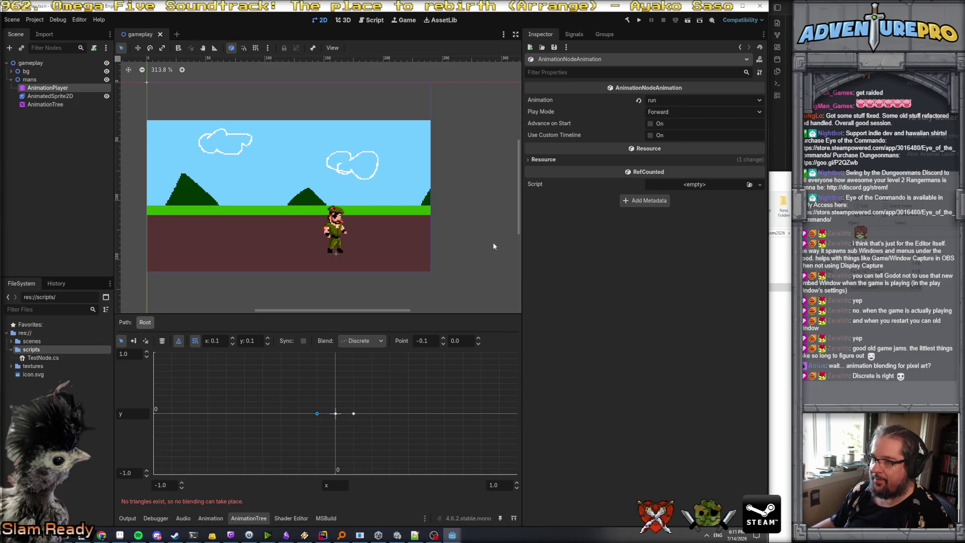
click(354, 414)
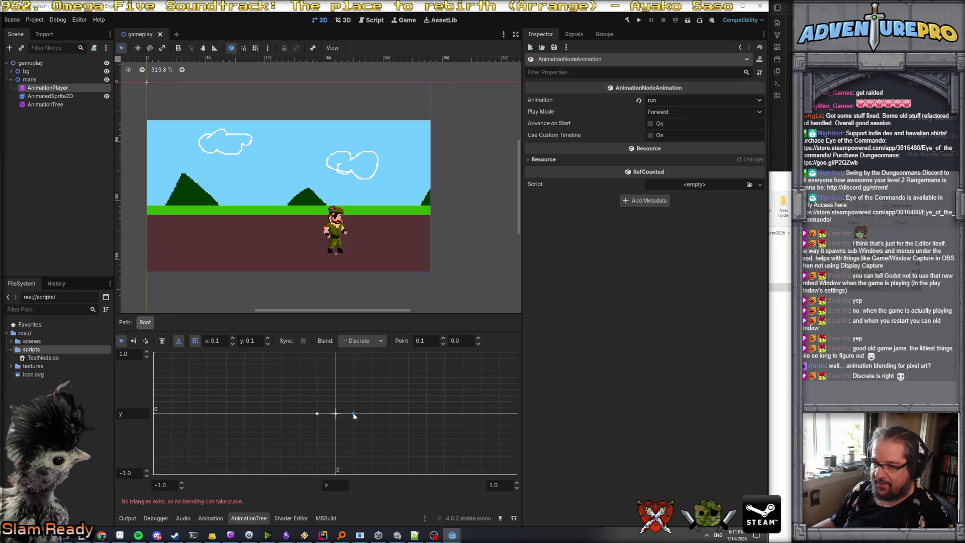
- Check the sprite's idle loop setting, enable blend grid snapping, and deactivate the AnimationTree
click(318, 414)
click(54, 101)
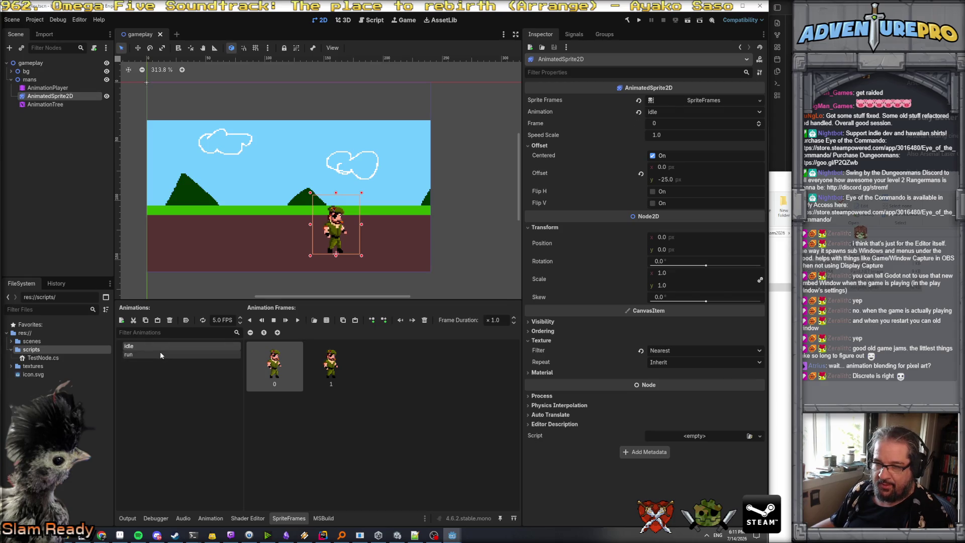
click(203, 320)
click(203, 320)
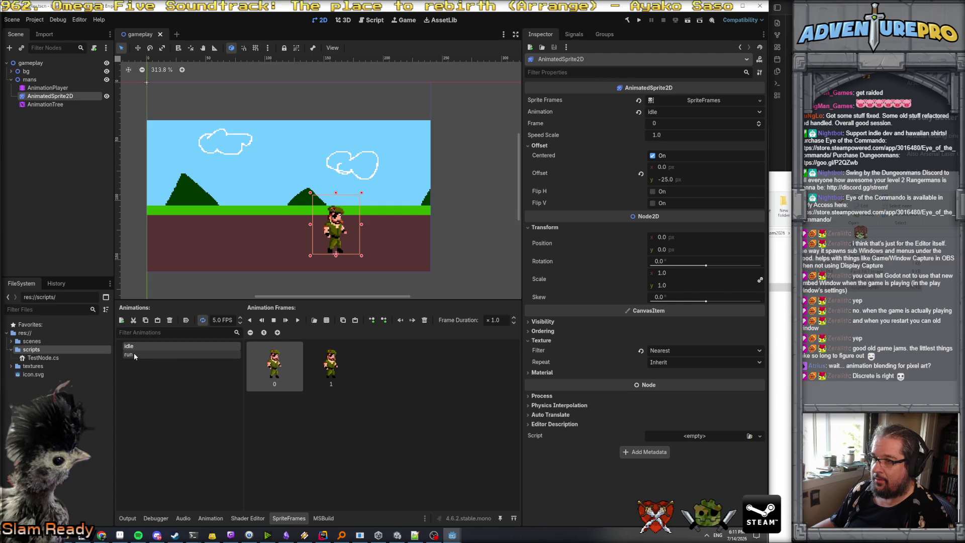
click(61, 88)
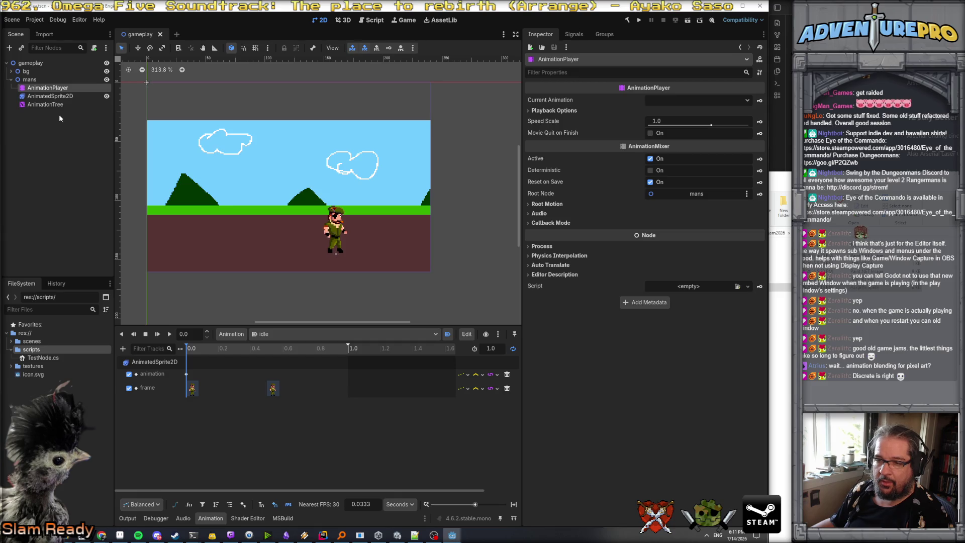
click(51, 105)
click(195, 341)
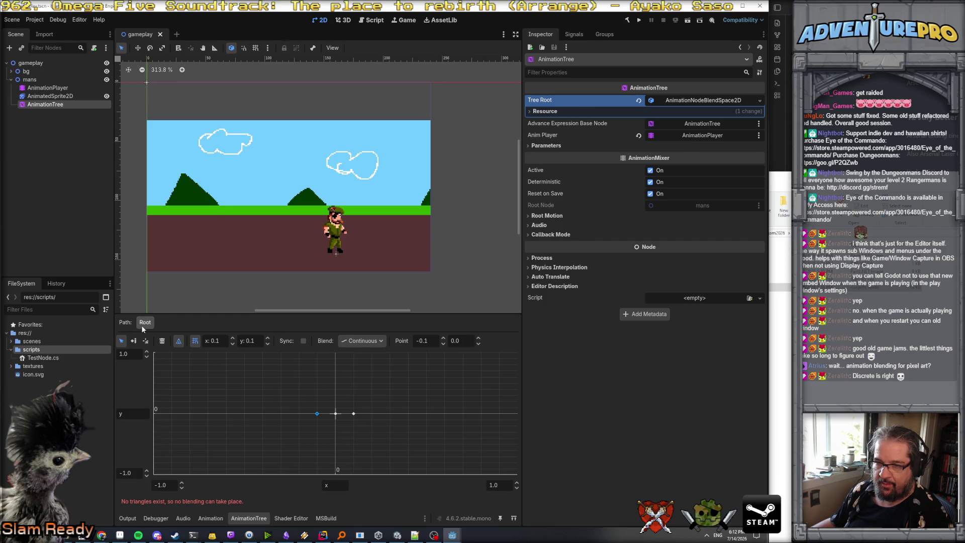
click(651, 171)
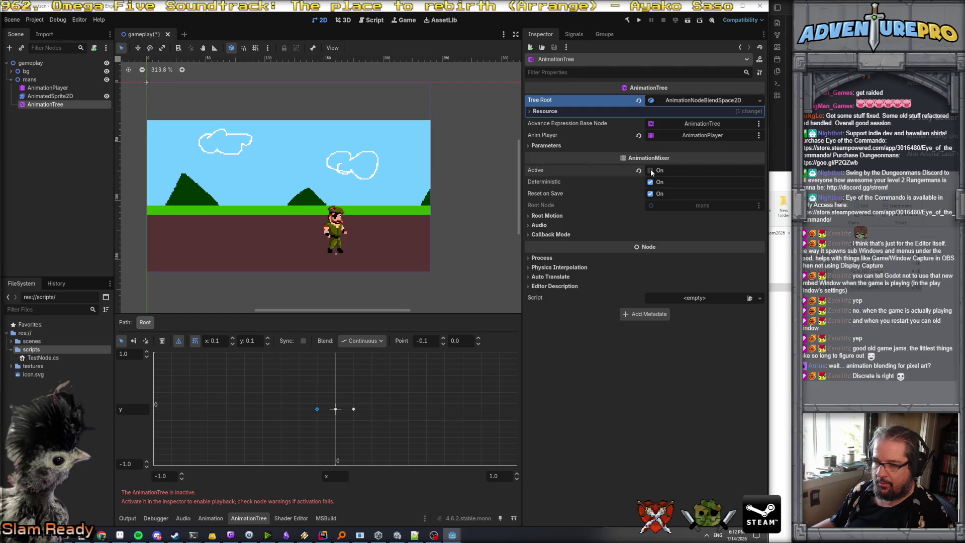
- Compare idle and run frames, enable looping on the idle animation, and switch the timeline to run
click(51, 96)
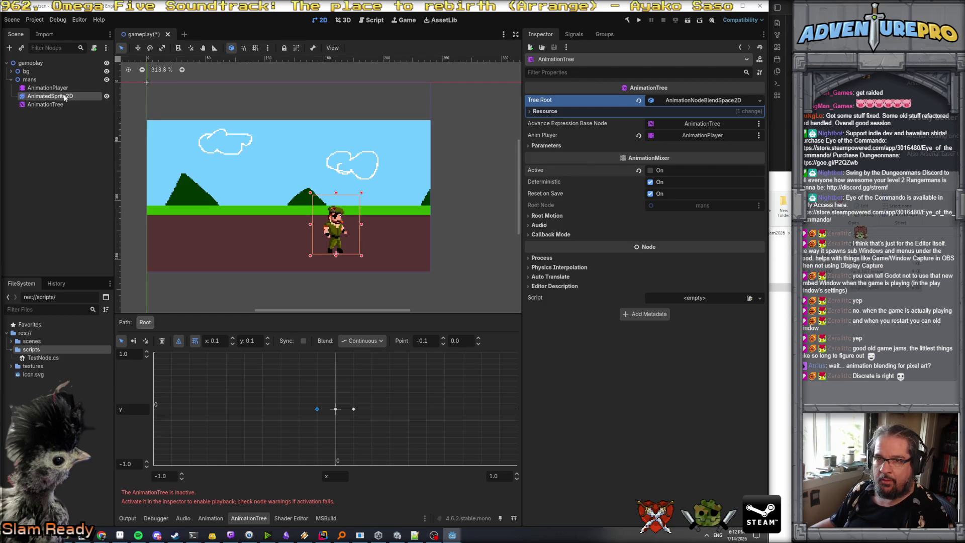
click(143, 354)
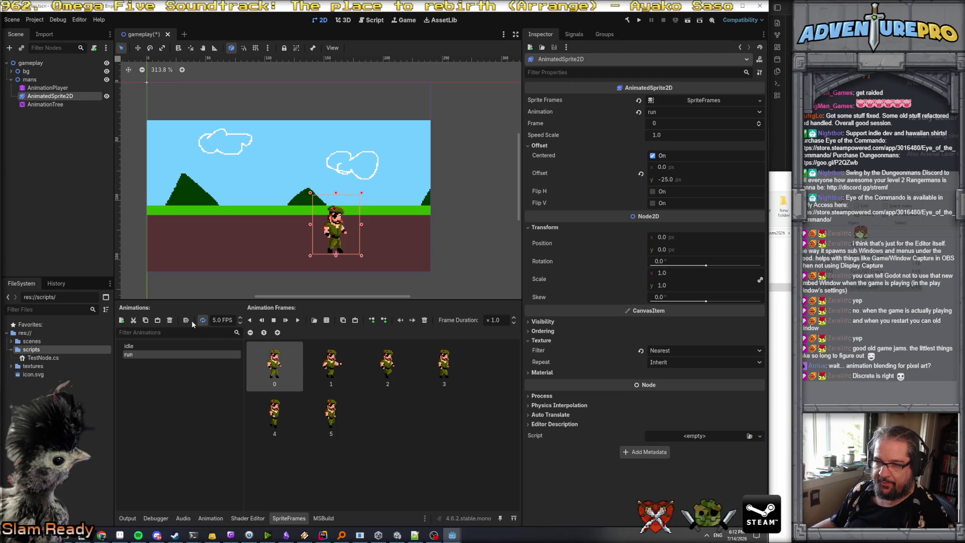
click(171, 346)
click(173, 354)
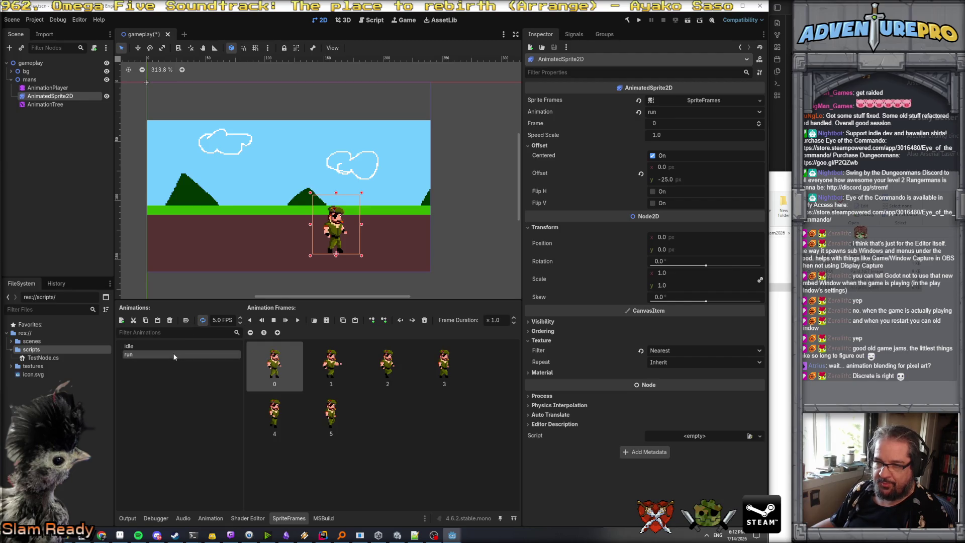
click(174, 346)
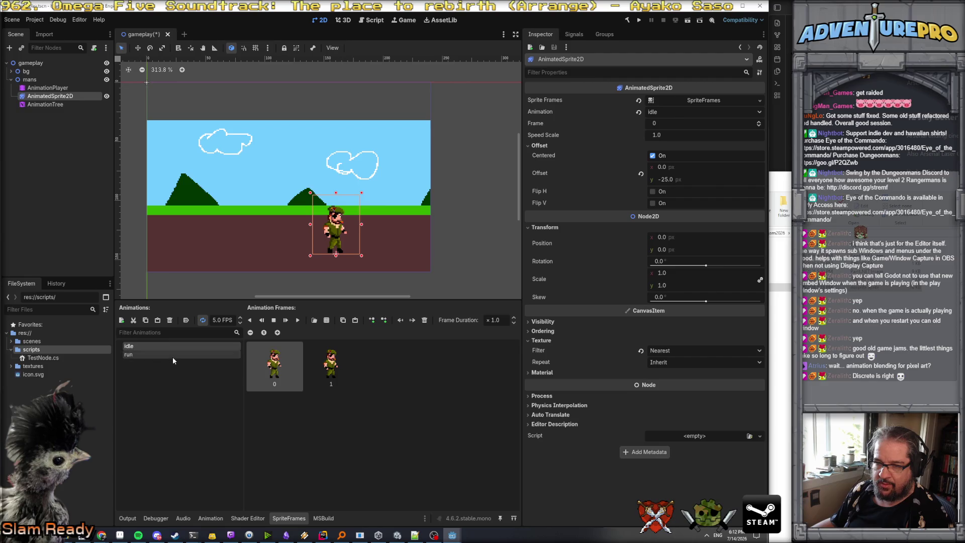
click(173, 355)
click(55, 88)
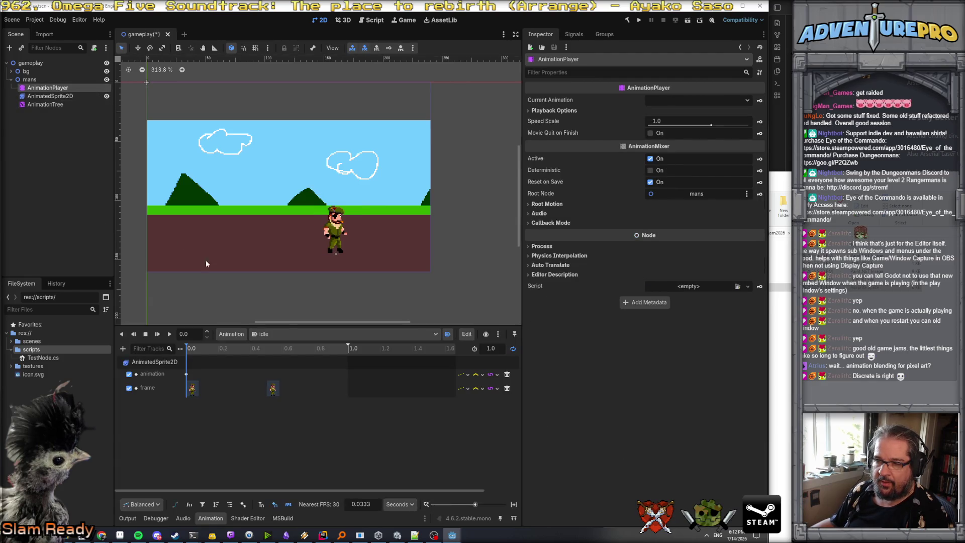
click(513, 349)
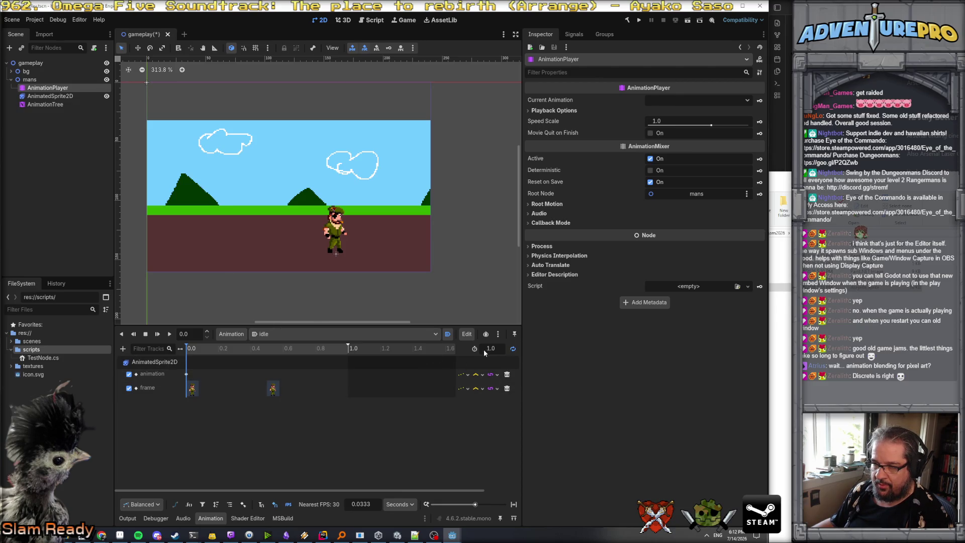
click(286, 332)
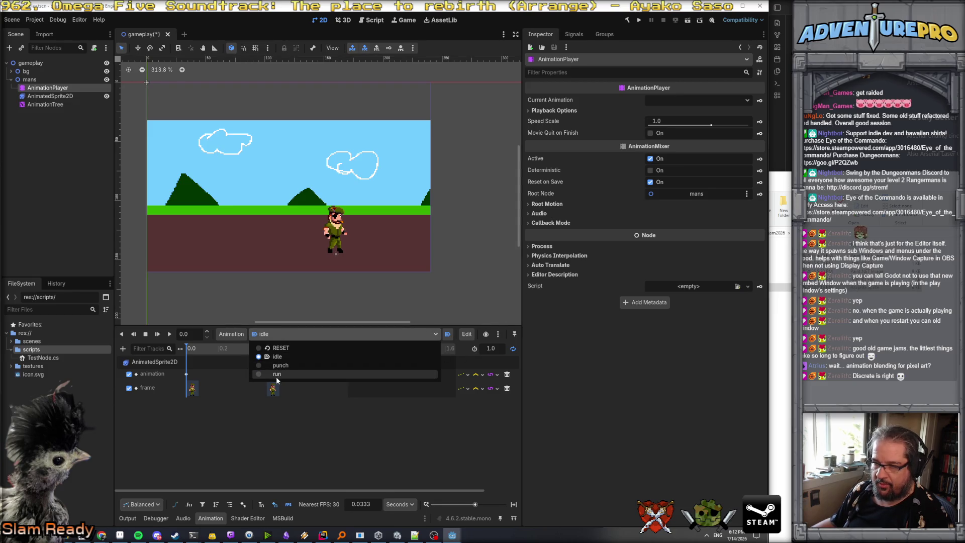
click(276, 376)
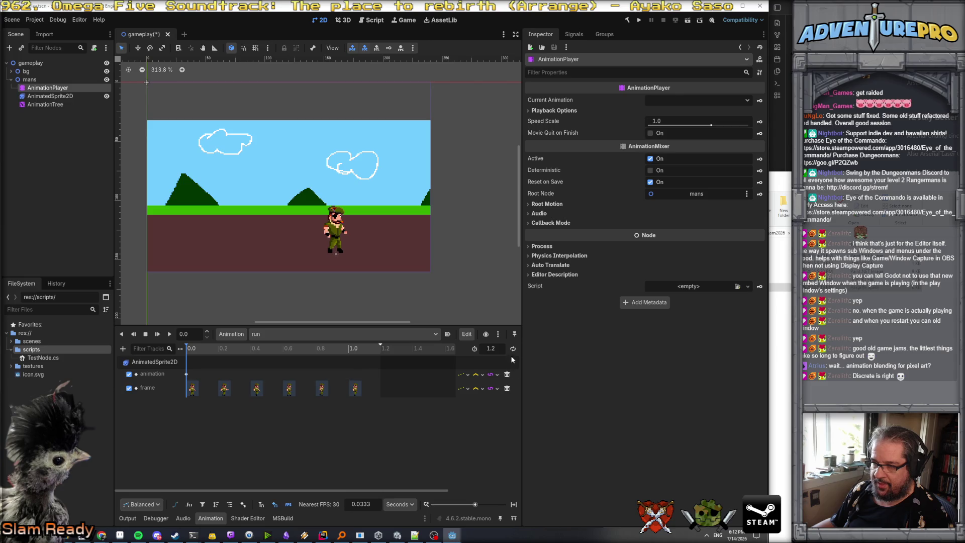
click(45, 104)
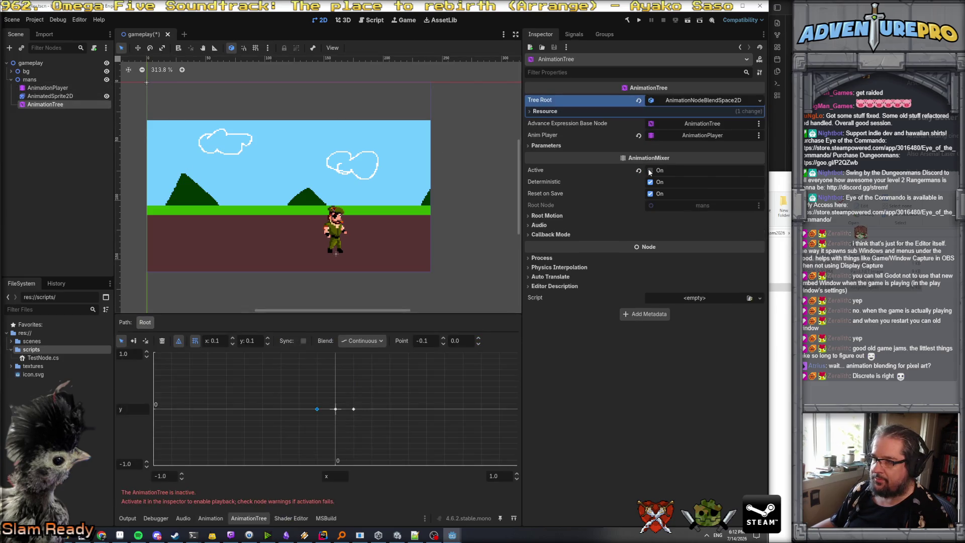
- Reactivate the AnimationTree and drag the blend position between the run and idle points
click(650, 170)
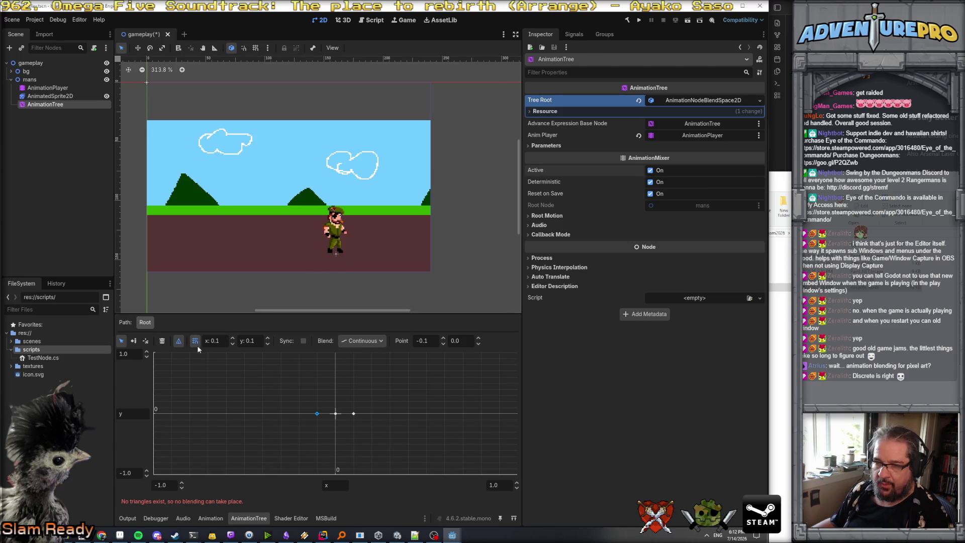
click(145, 342)
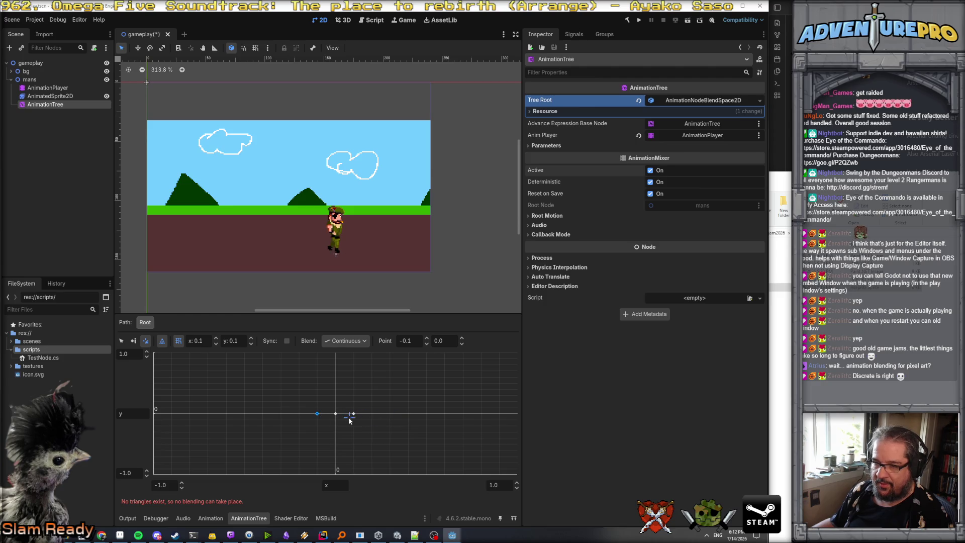
drag(336, 418, 325, 417)
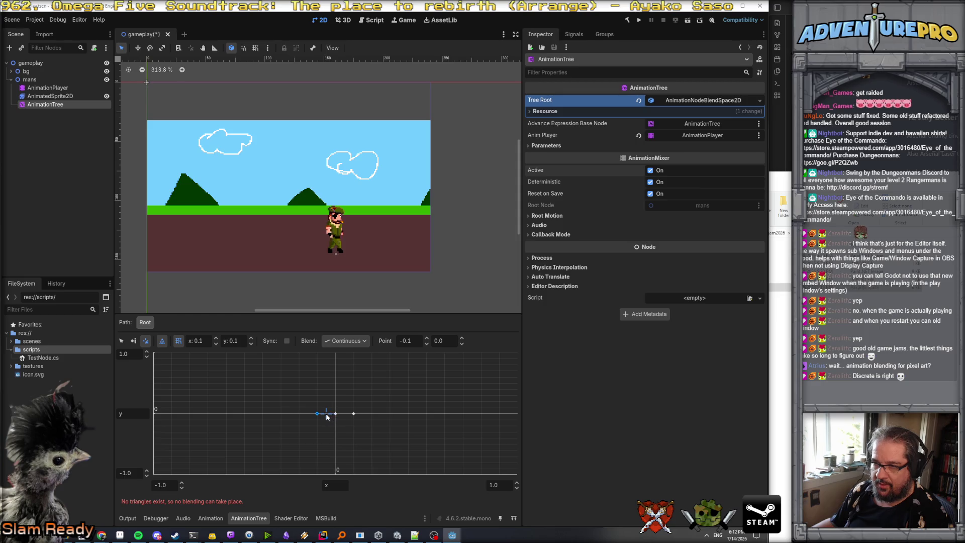
mouse_move(327, 416)
mouse_down()
mouse_move(339, 416)
mouse_move(326, 415)
mouse_move(324, 439)
mouse_move(337, 416)
mouse_up()
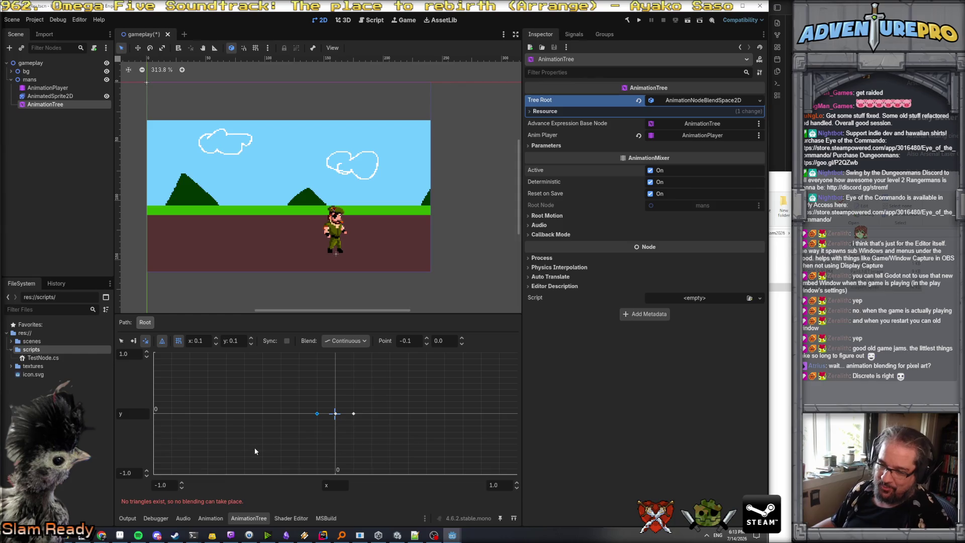
click(31, 80)
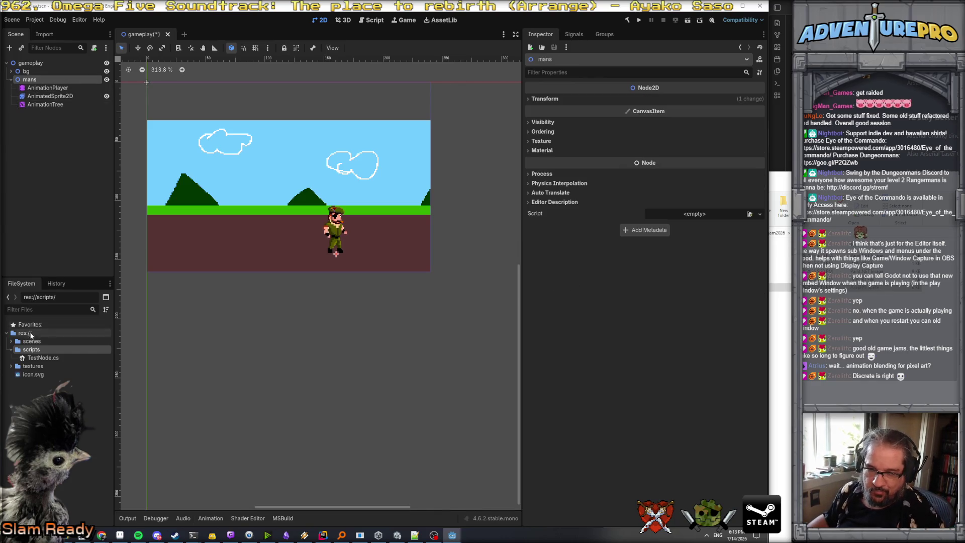
- Create a C# script named PlayerController in the res://scripts folder
right_click(30, 350)
mouse_move(101, 354)
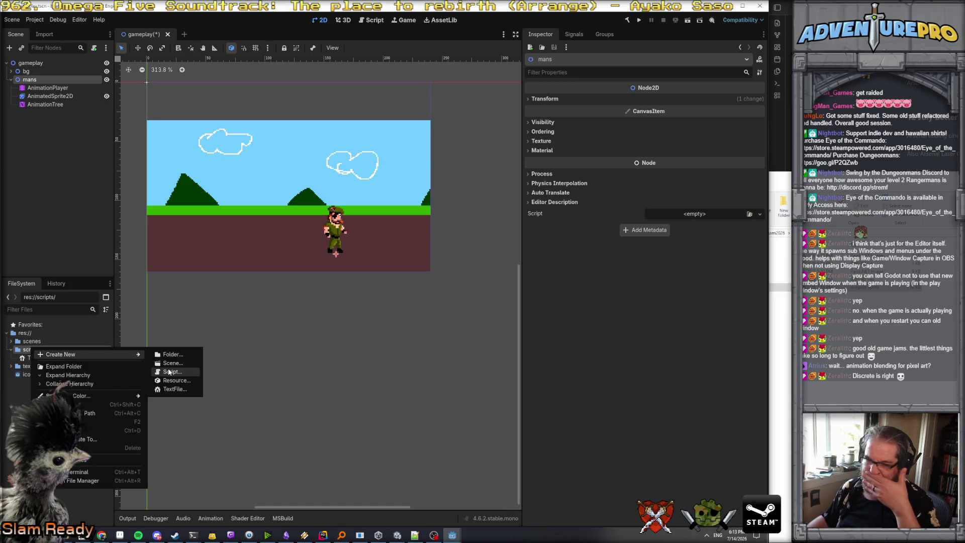
click(171, 372)
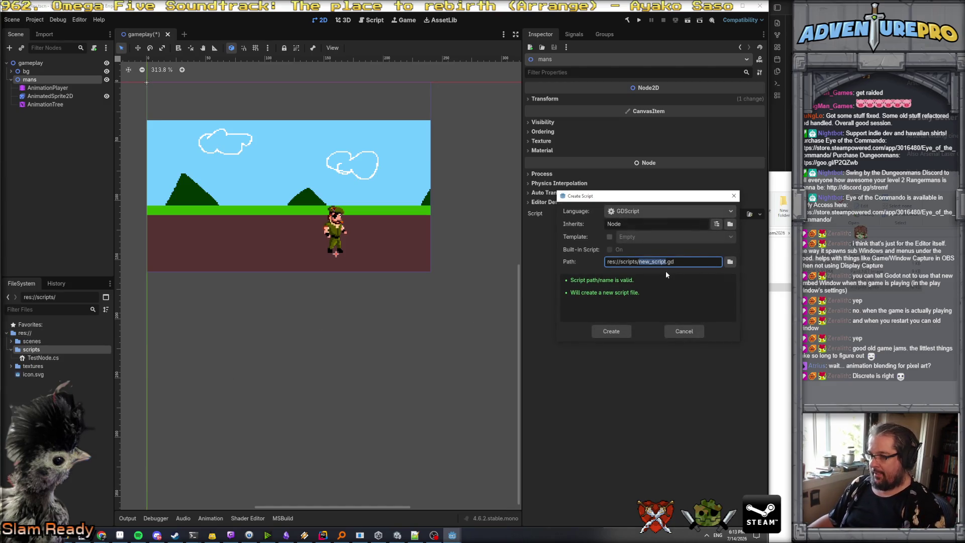
click(653, 211)
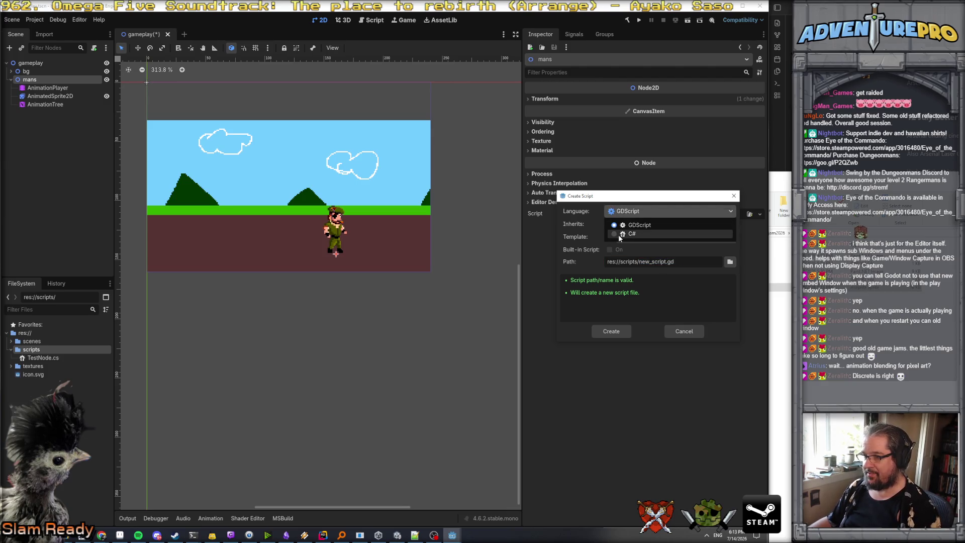
click(649, 237)
drag(664, 262, 638, 265)
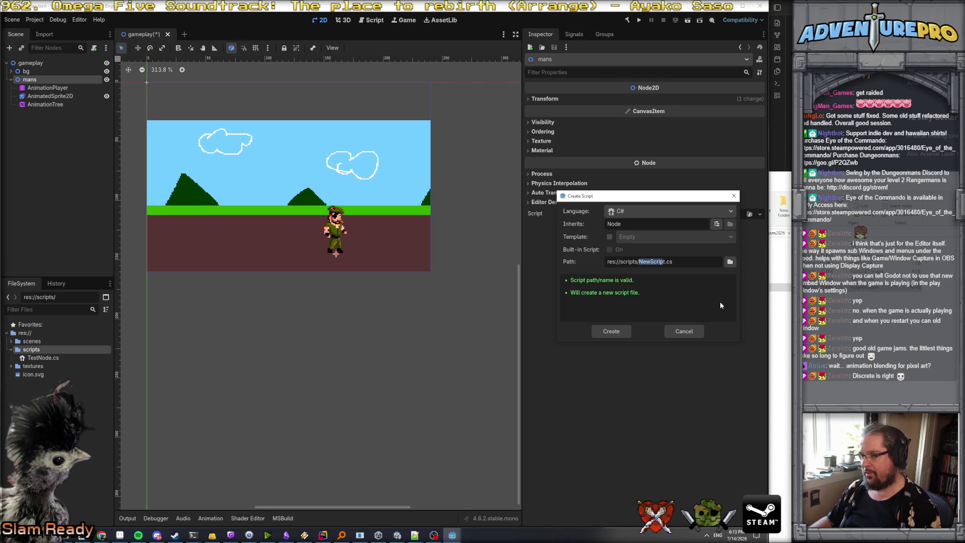
text(Player)
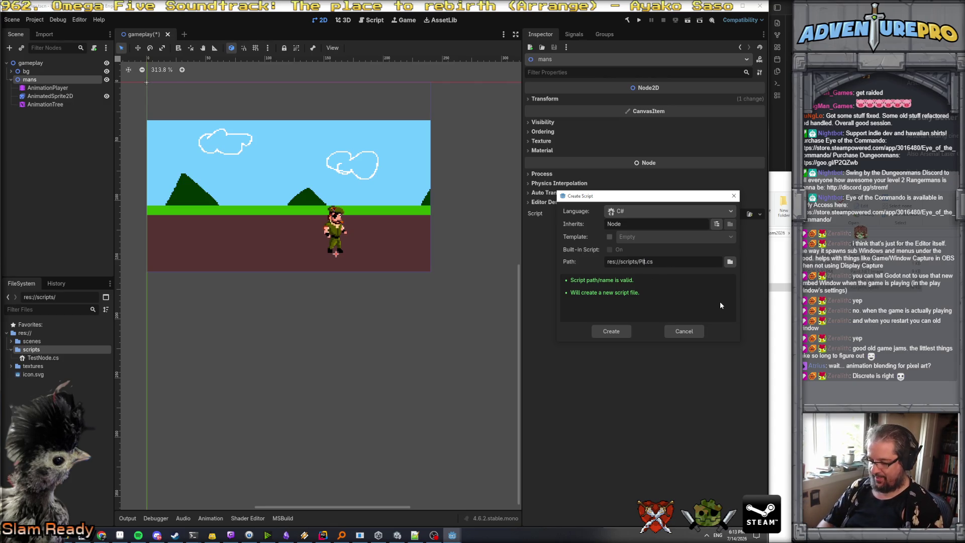
text(Controller)
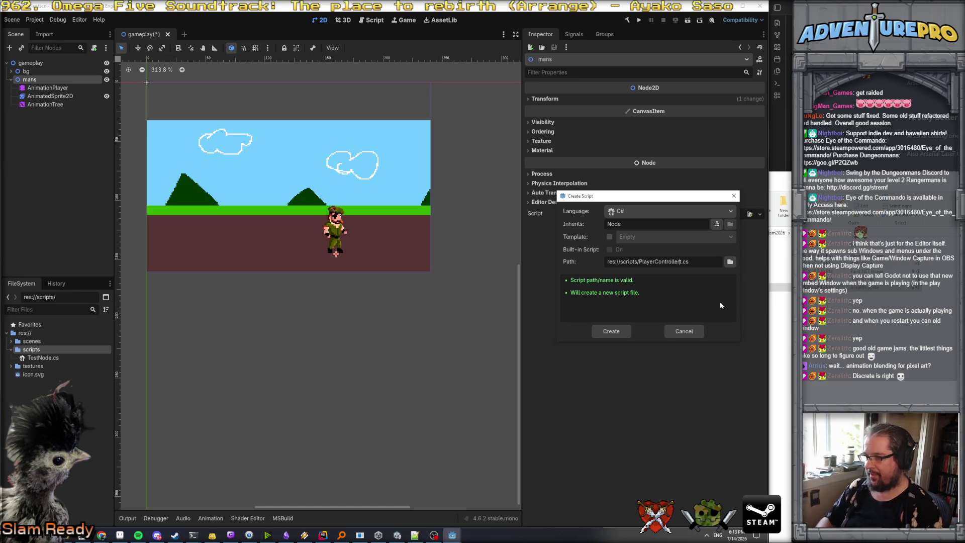
key(Return)
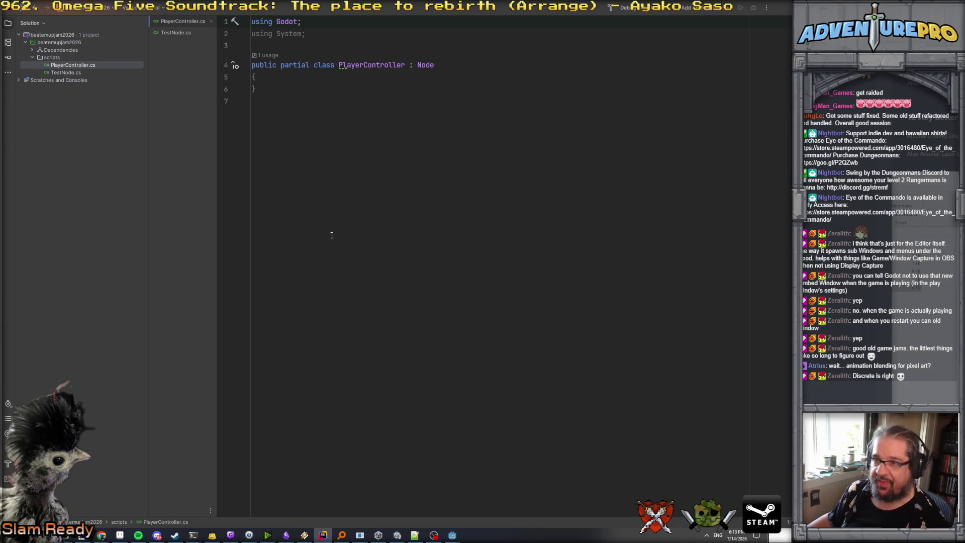
- Insert a _Process override in PlayerController and delete its generated XML doc comment
click(272, 79)
key(Return)
text(_pro)
key(Return)
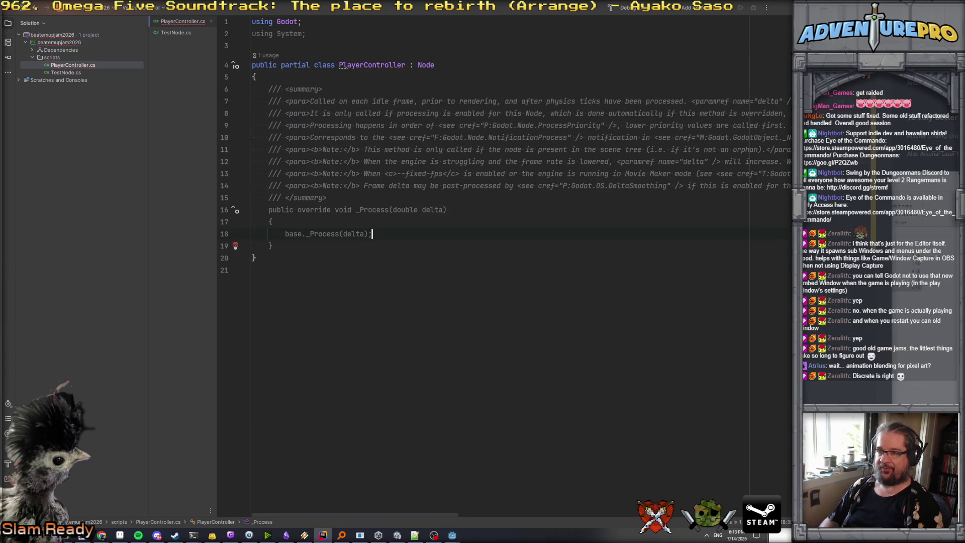
drag(337, 201, 239, 94)
key(BackSpace)
- Add an empty void HandleInput() method below _Process
key(Down)
key(Down)
key(Down)
key(End)
key(Return)
key(Return)
text(voiod_)
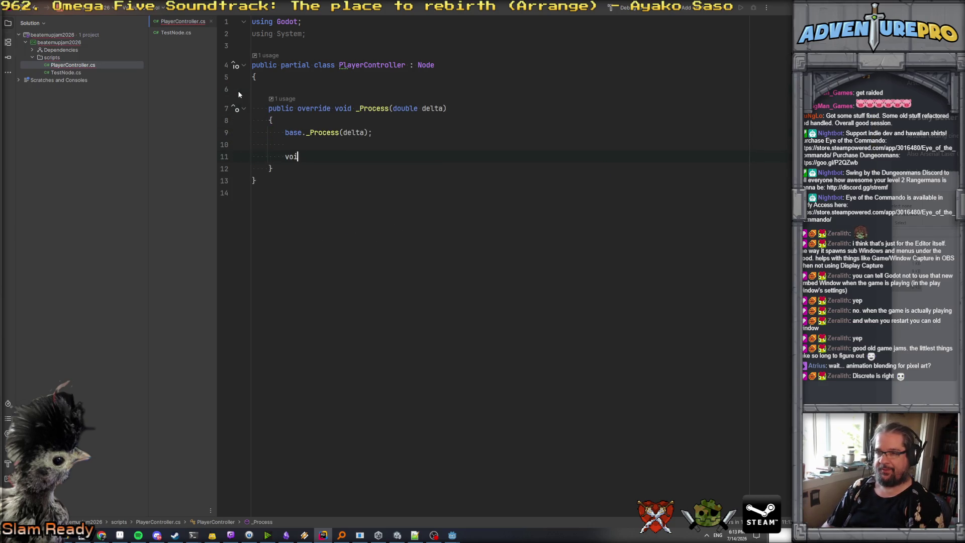
key(Up)
key(ctrl+y)
key(ctrl+y)
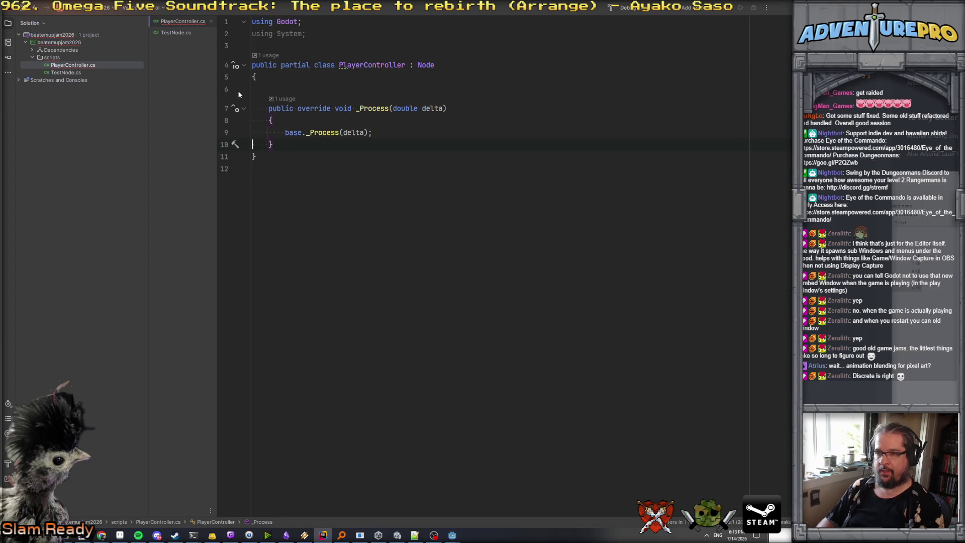
key(End)
key(Return)
key(Return)
text(vo)
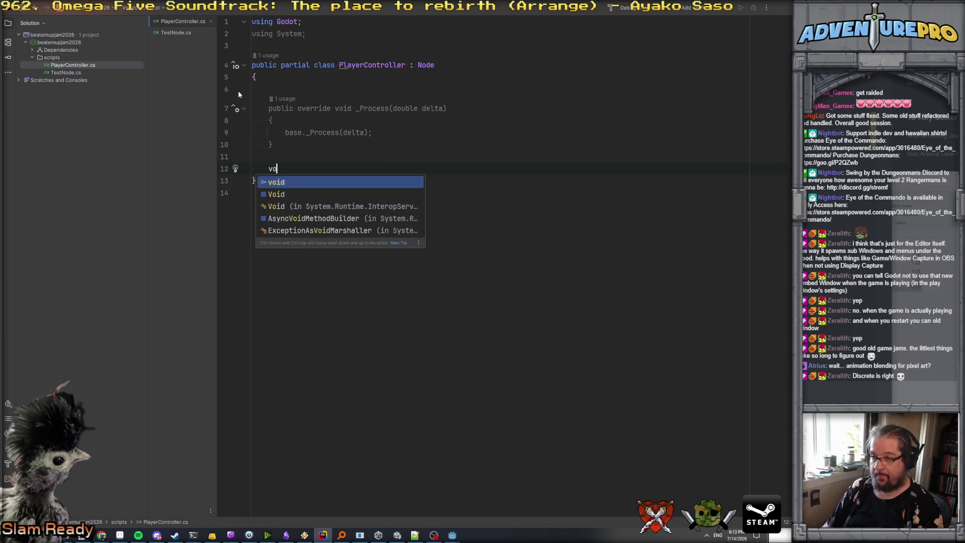
text(id HandleInput())
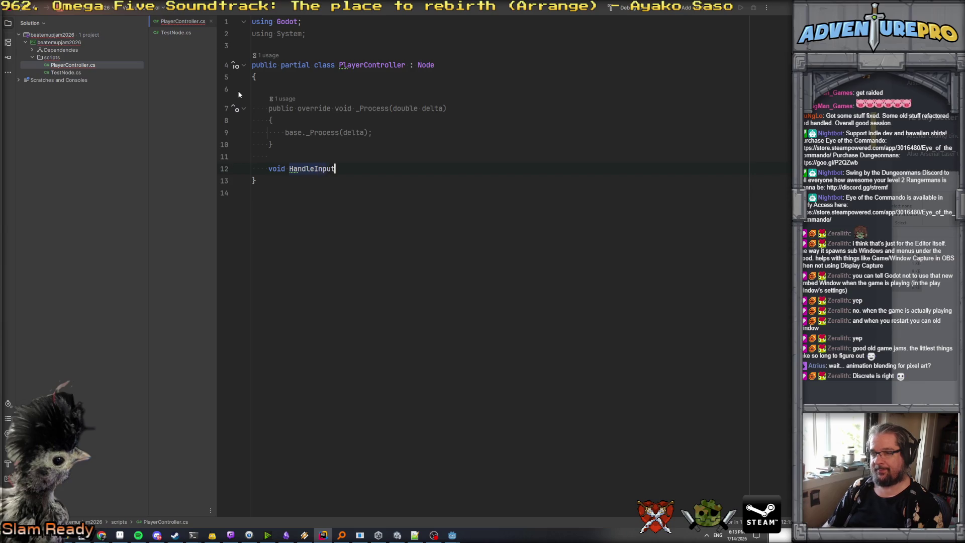
key(Return)
text({)
key(Return)
- Call HandleInput(); inside _Process and begin an input check in HandleInput's body
key(Up)
key(Up)
key(Up)
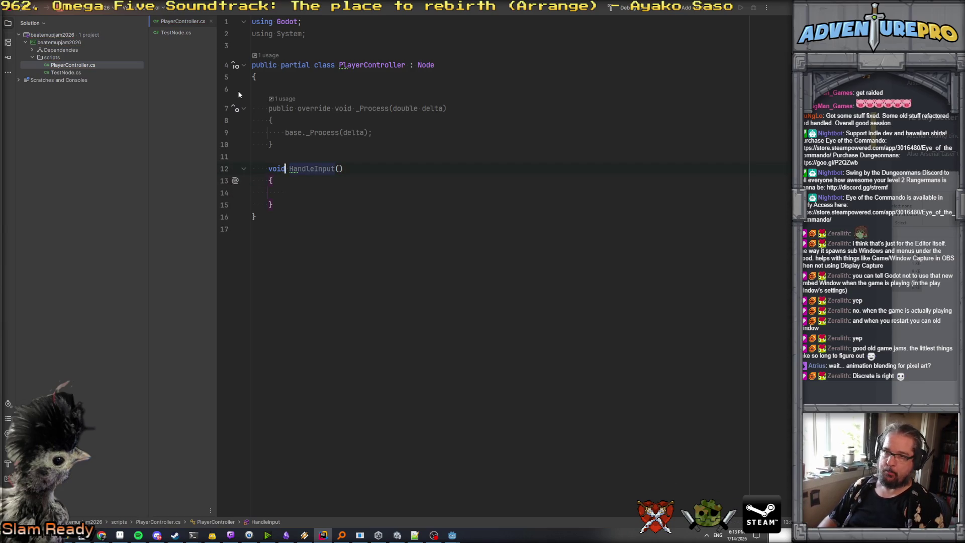
key(Left)
key(Return)
text(Ha)
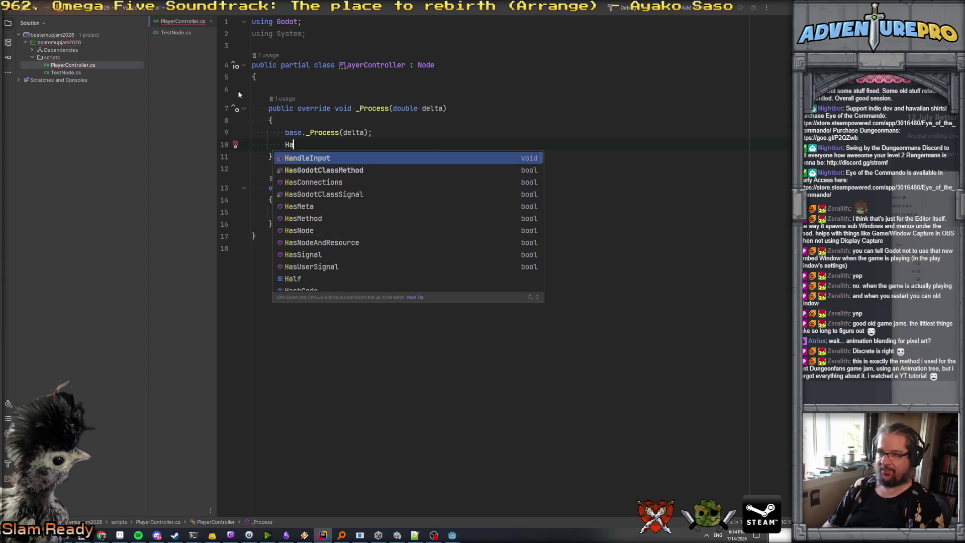
key(Return)
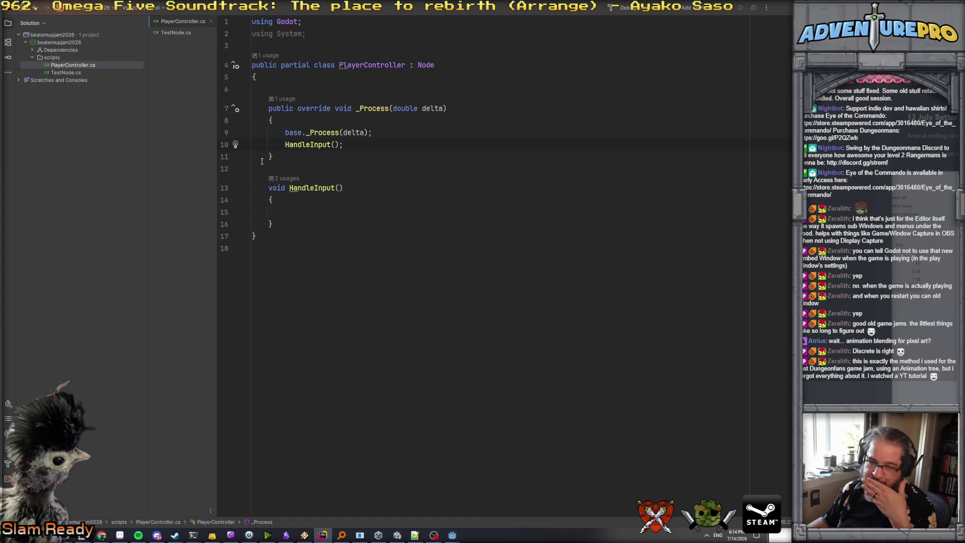
key(Down)
key(Down)
key(Down)
text(i)
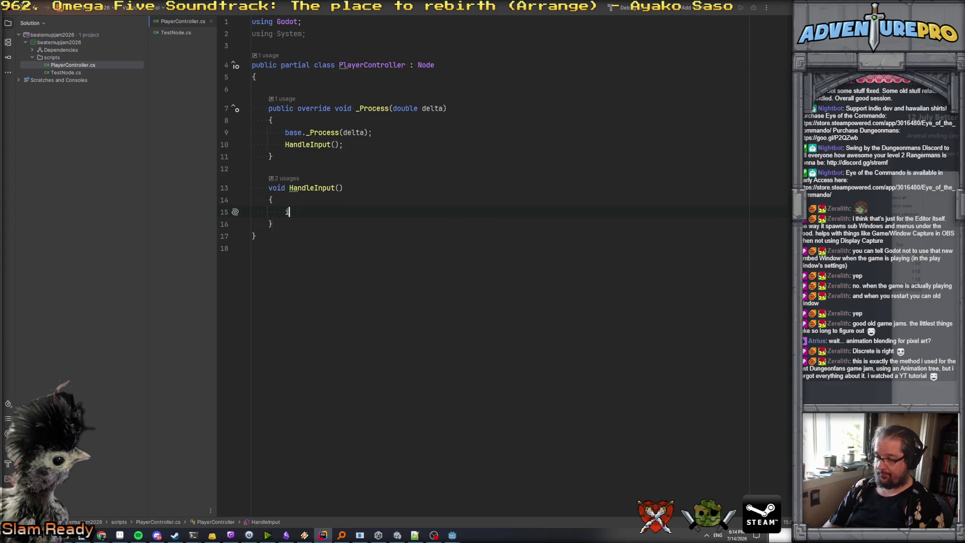
text(f( input.getk)
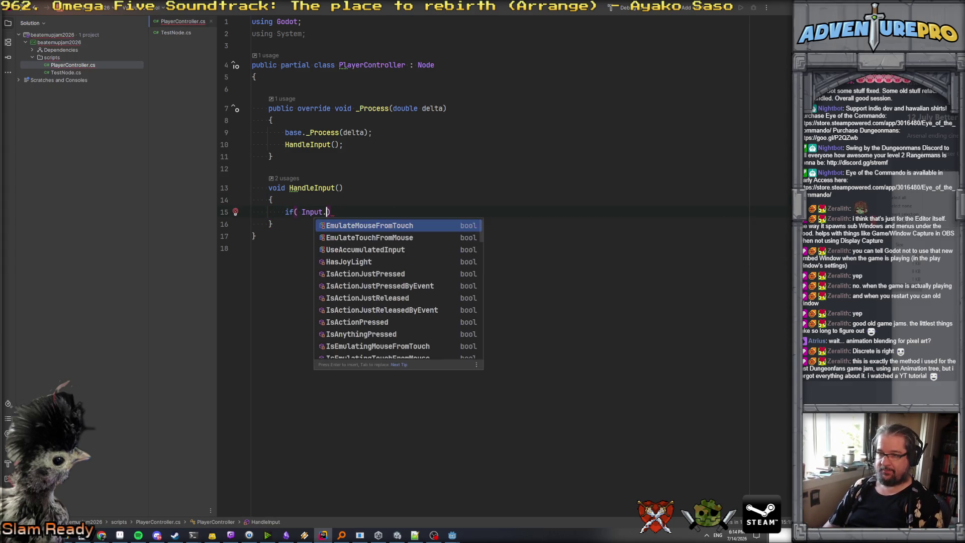
- Write an Input.GetAxis call with "move_left" and "move_right" arguments on the axis line
key(BackSpace)
text(a)
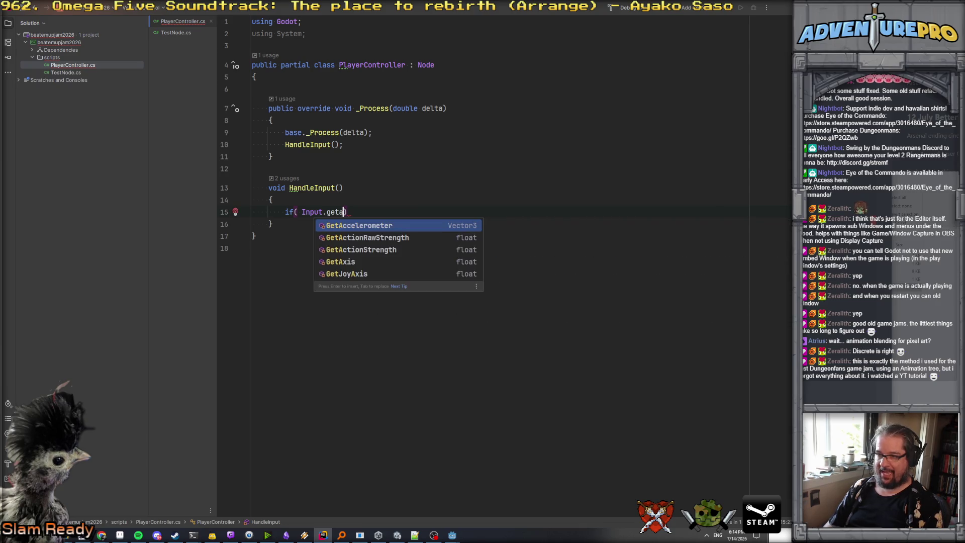
key(Down)
key(Down)
key(Down)
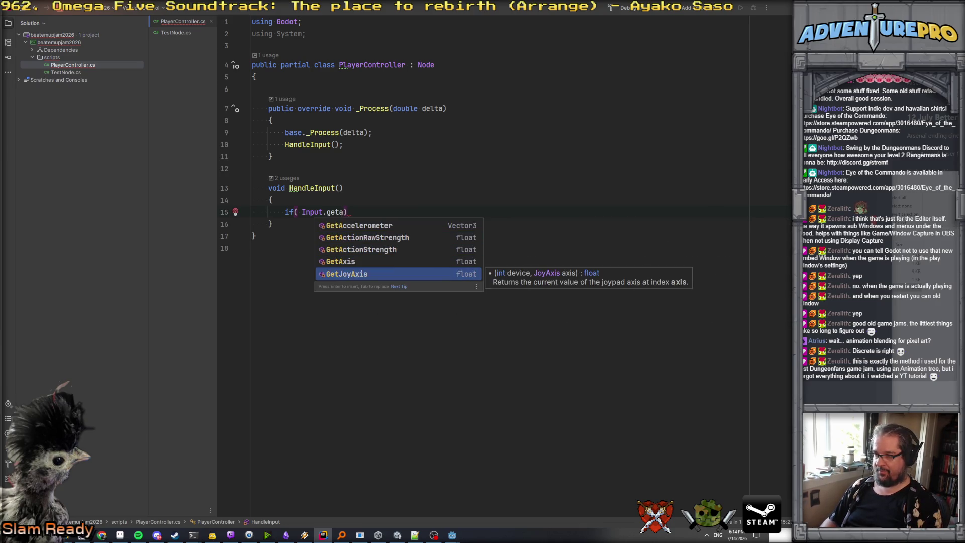
key(Up)
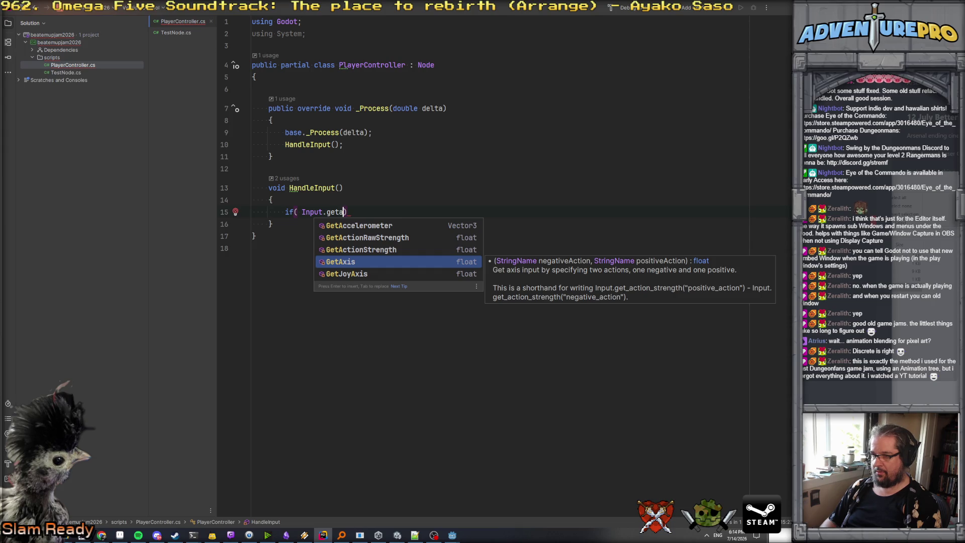
key(Down)
key(Up)
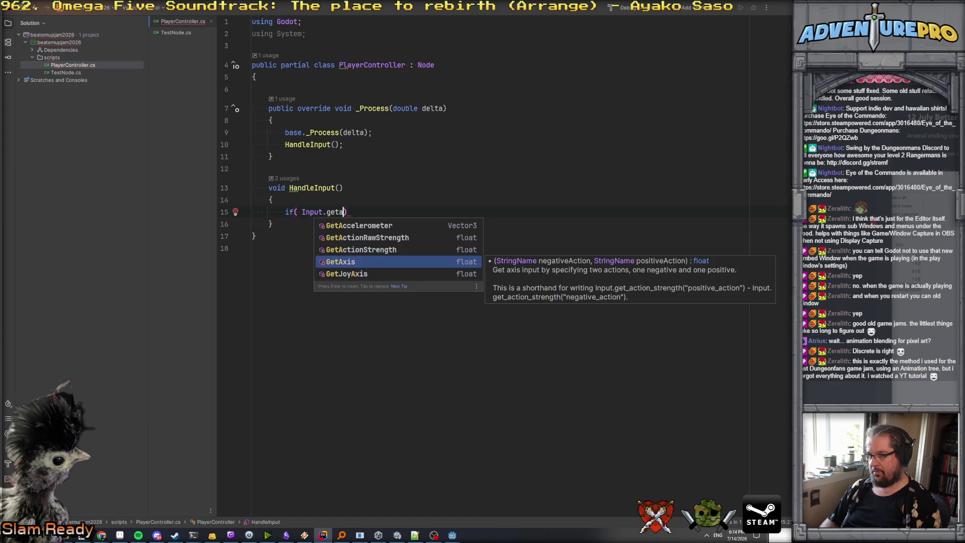
key(Return)
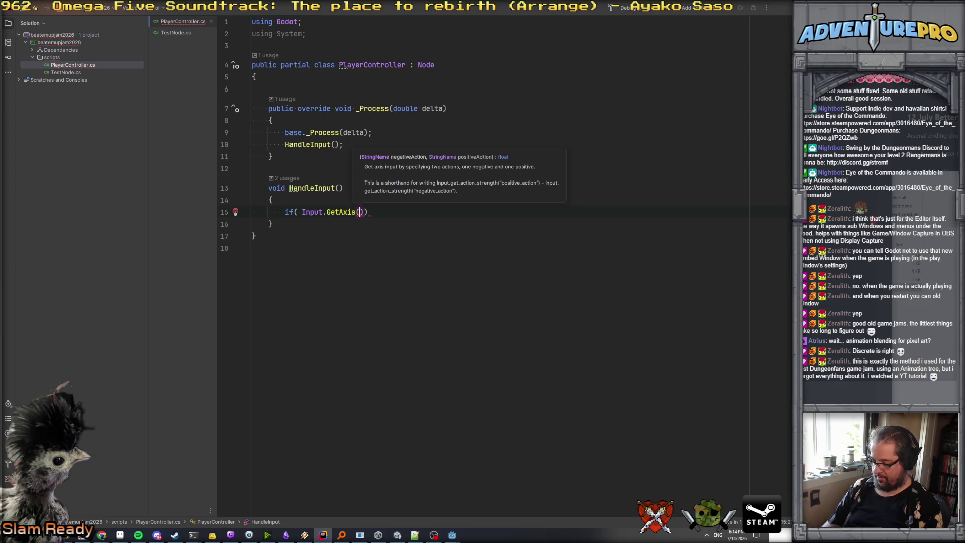
text("mo)
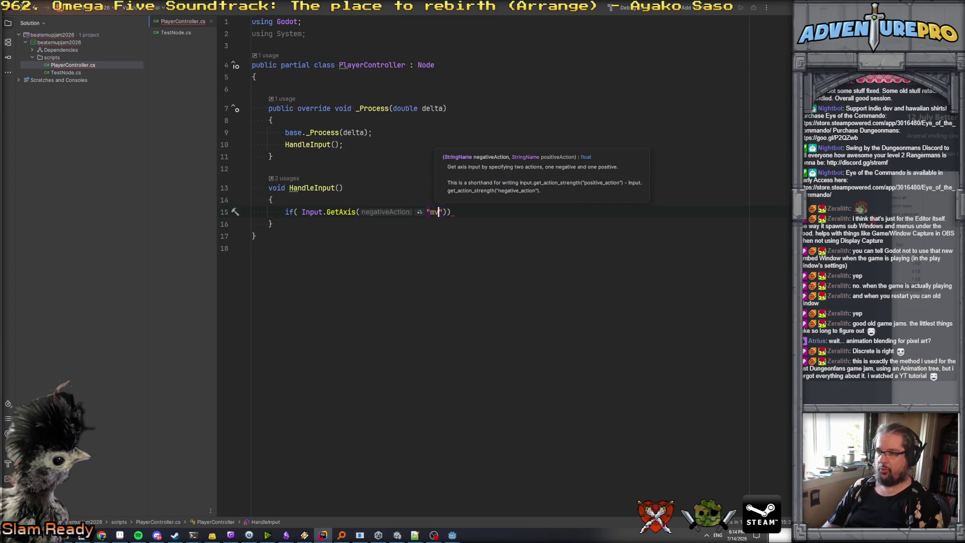
text(ve)
text(_left)
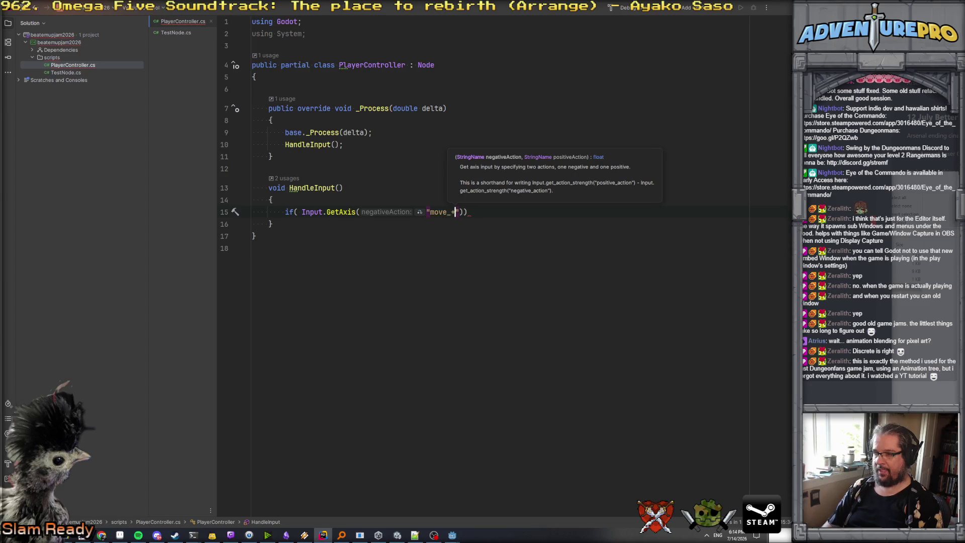
key(End)
key(Return)
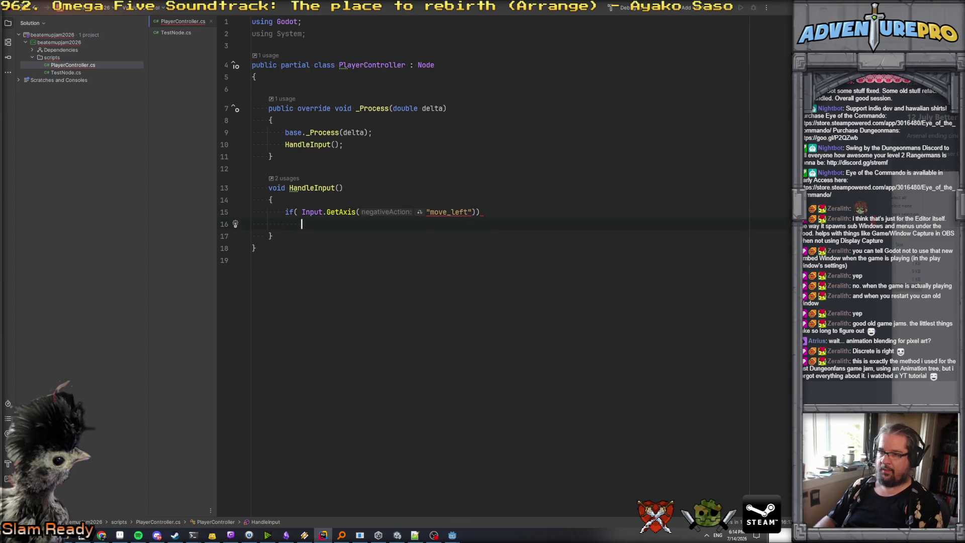
click(471, 211)
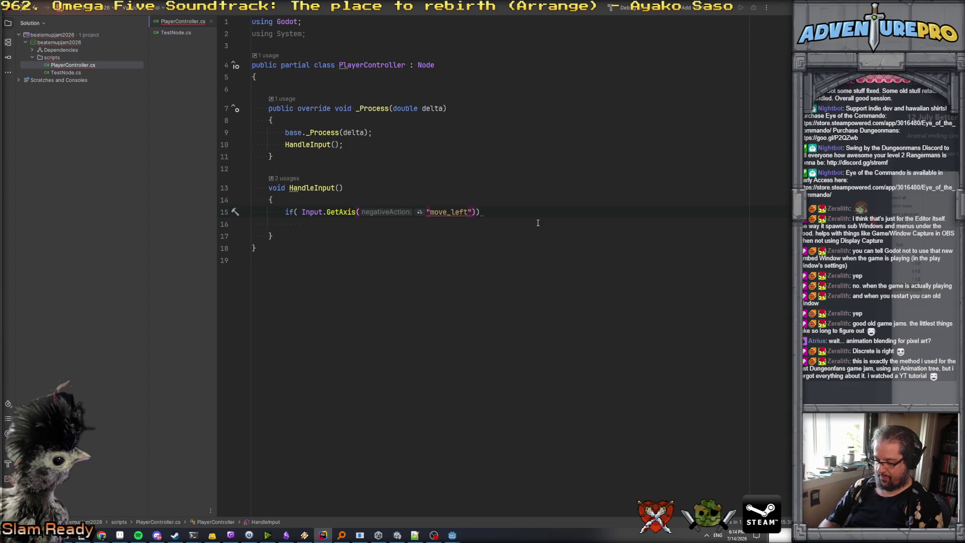
text(, "move_right)
key(End)
text(;)
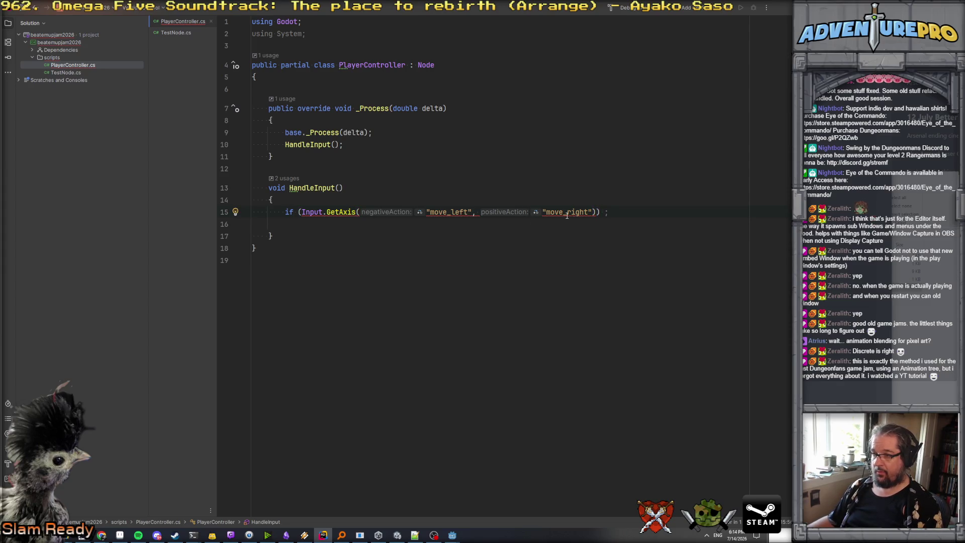
- Fix the line to read: var xMove = Input.GetAxis("move_left", "move_right");
click(567, 213)
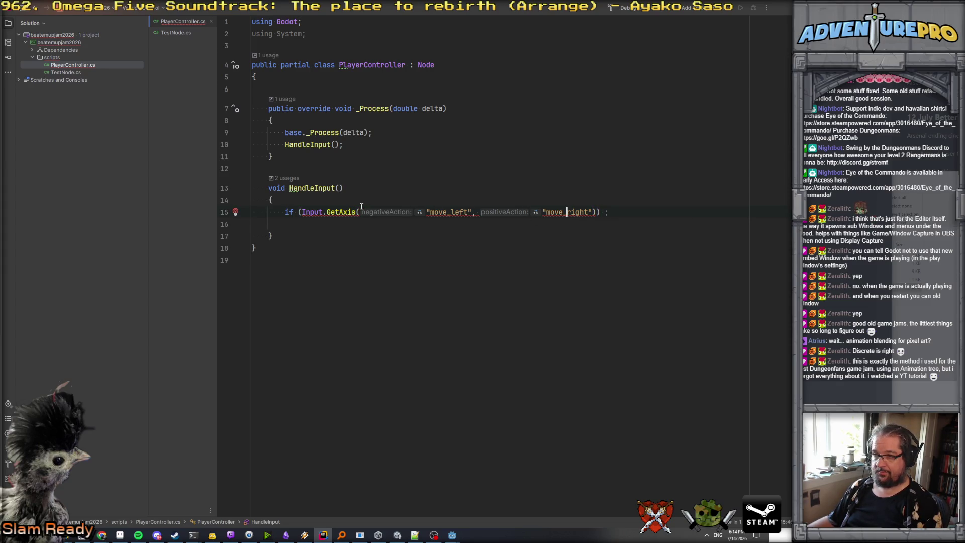
click(285, 212)
key(Delete)
key(Delete)
key(Delete)
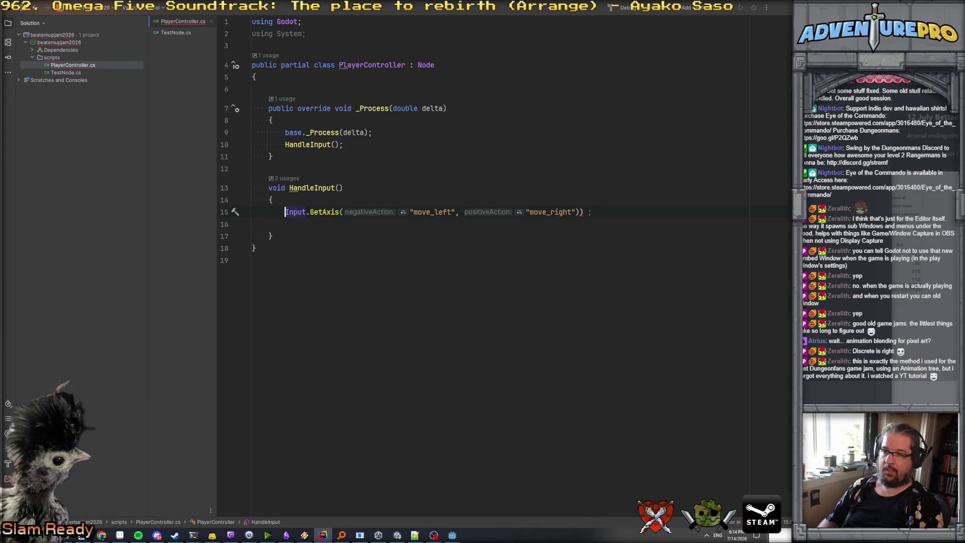
text(var xMove =)
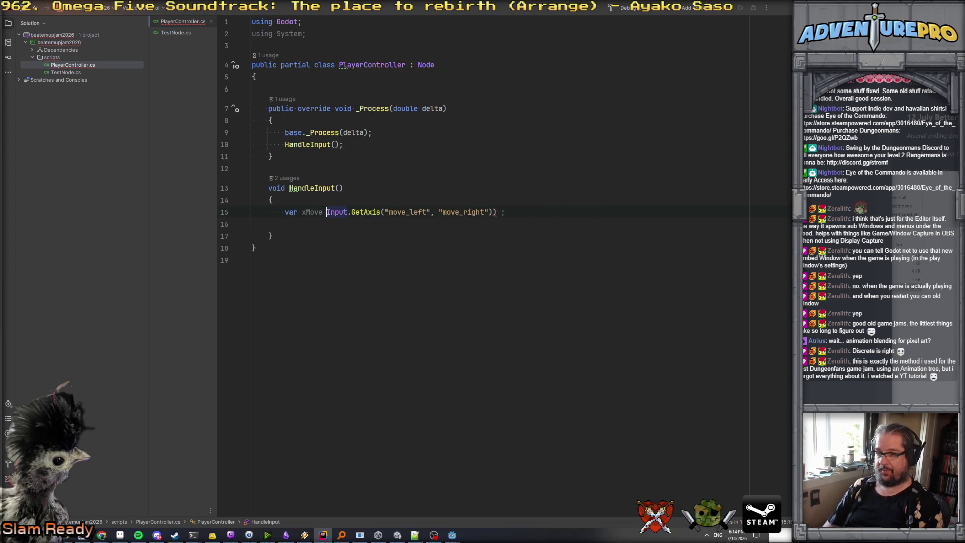
click(663, 211)
key(BackSpace)
key(BackSpace)
key(BackSpace)
text(;)
- Duplicate the xMove line and change the copy to yMove using "move_up" and "move_down"
key(Down)
key(shift+Up)
key(ctrl+c)
key(ctrl+v)
key(ctrl+v)
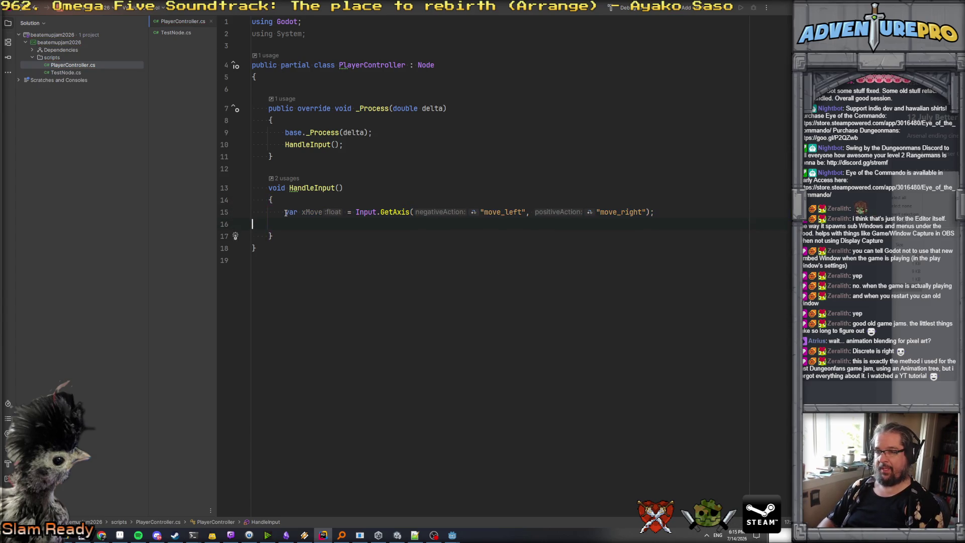
click(304, 225)
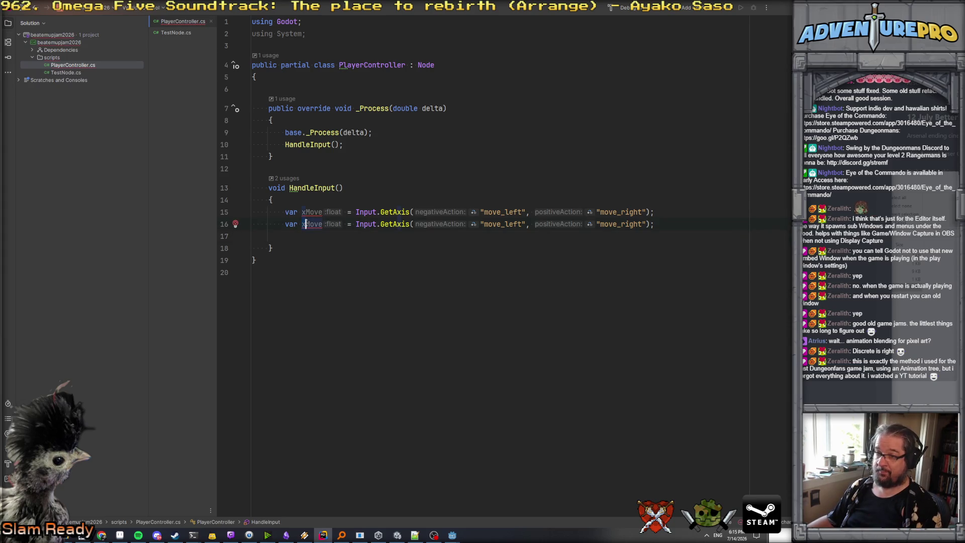
text(y)
drag(505, 225, 523, 224)
text(up)
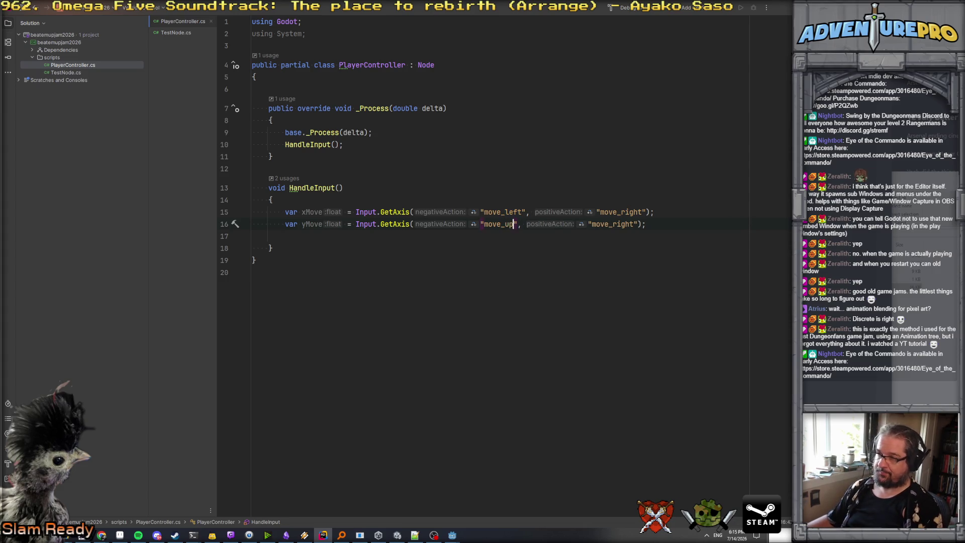
drag(609, 225, 635, 224)
text(dow)
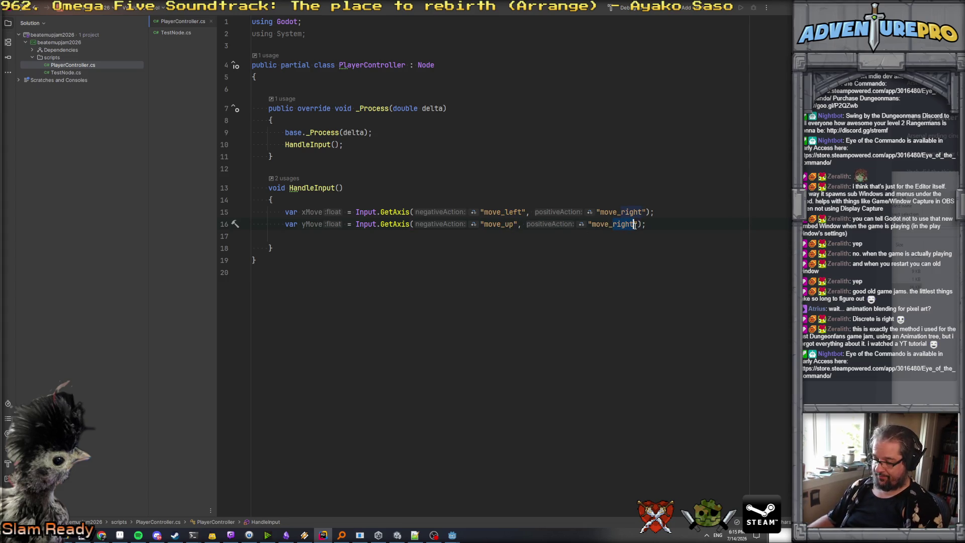
text(n)
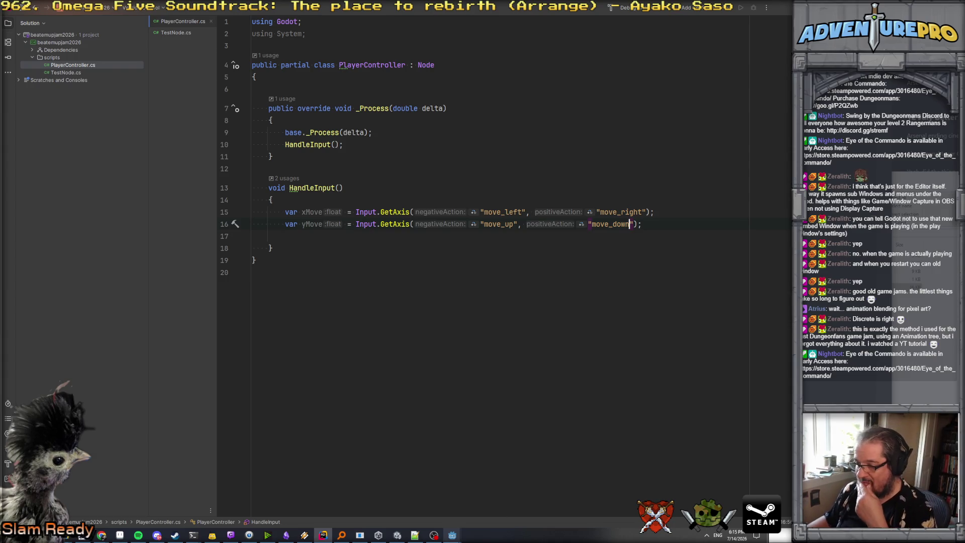
key(alt+Tab)
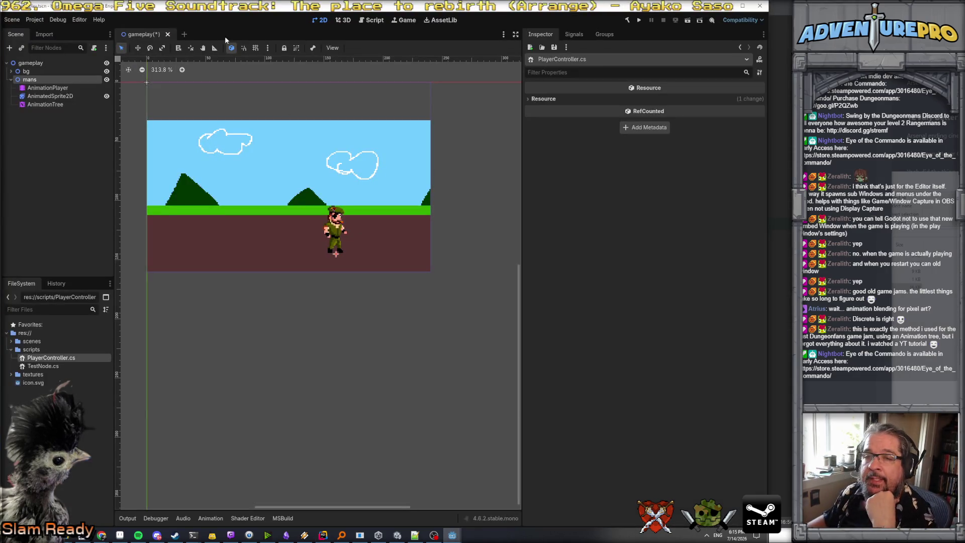
- Open Project Settings' Input Map and look through the built-in actions
click(42, 20)
click(46, 31)
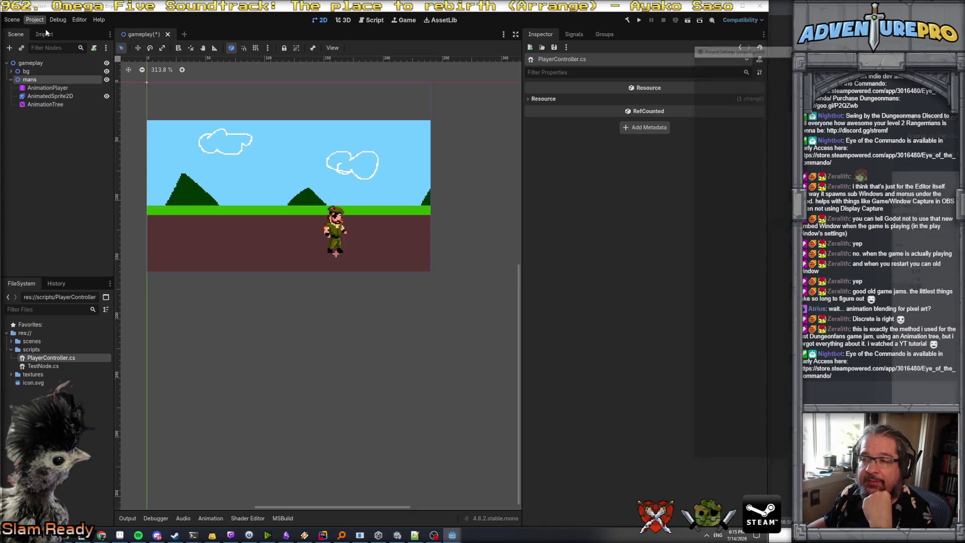
click(742, 60)
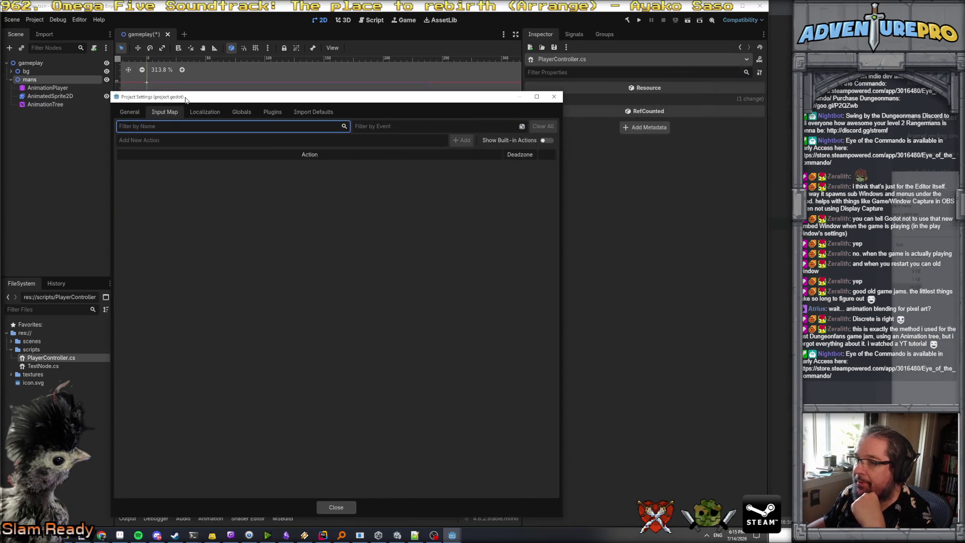
click(551, 140)
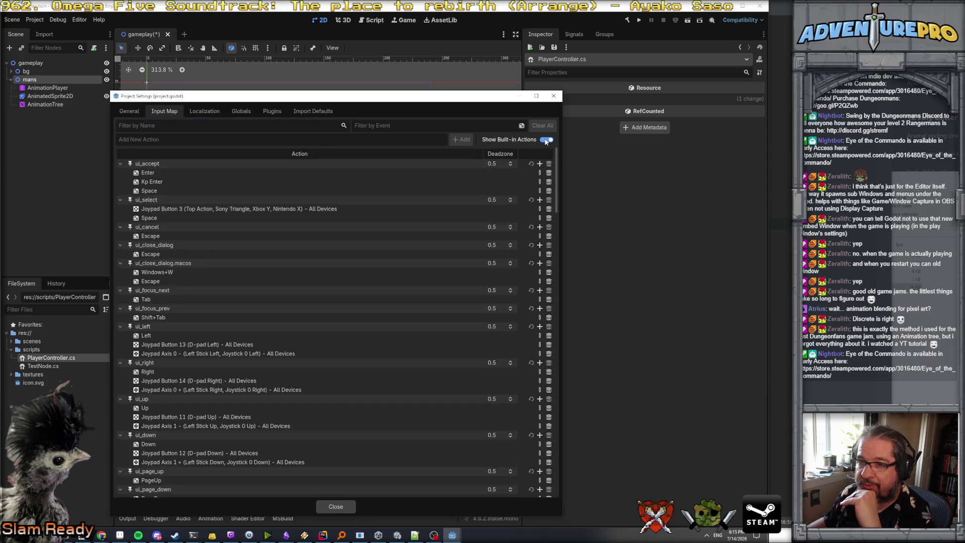
scroll(242, 215, down, 4)
scroll(242, 216, down, 20)
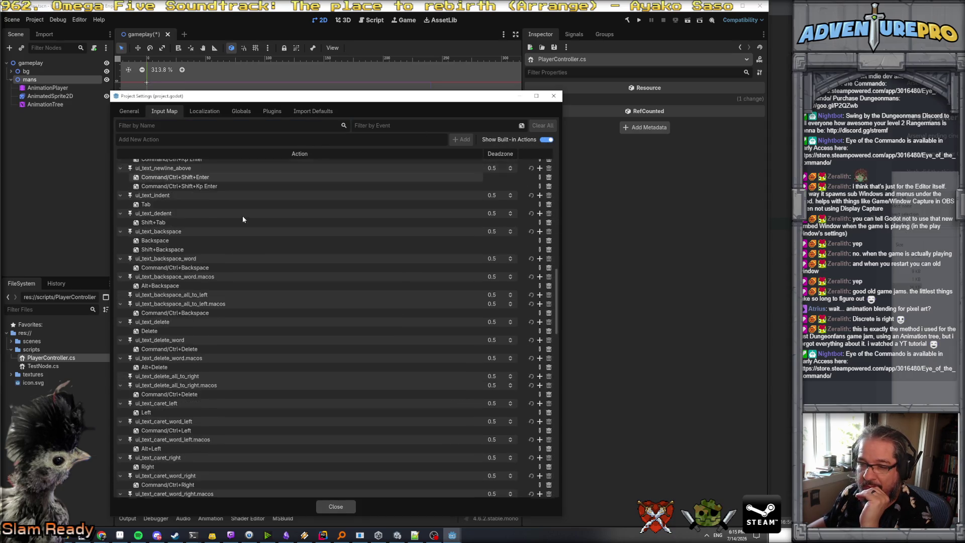
scroll(243, 217, up, 20)
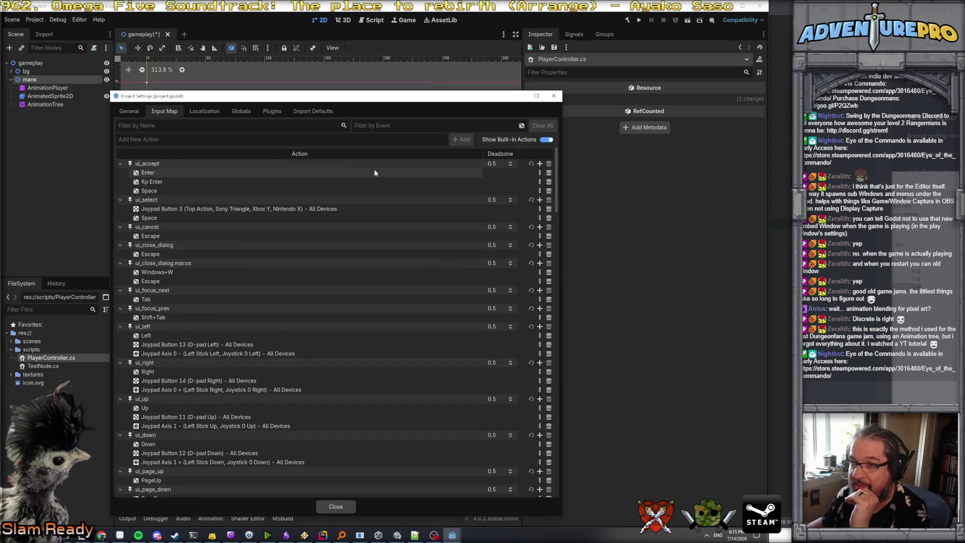
click(549, 141)
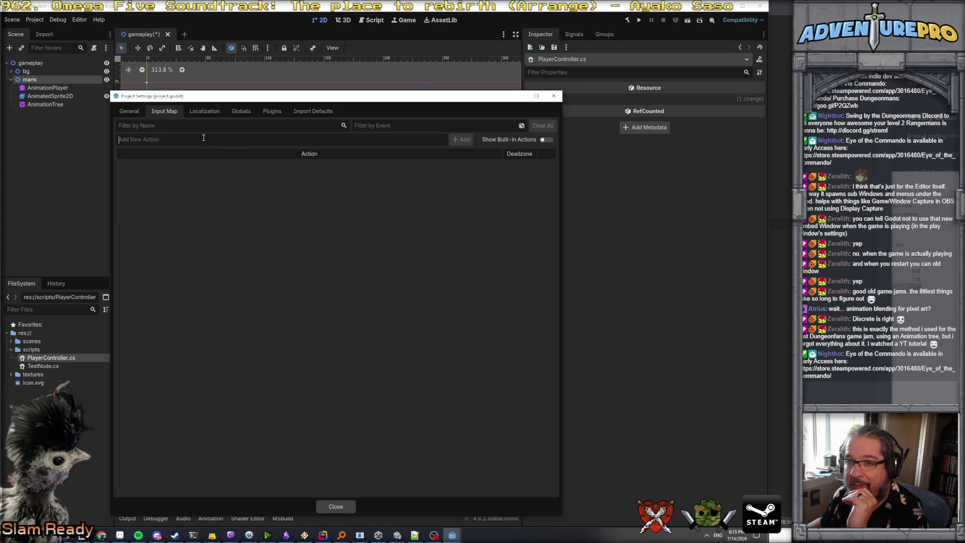
- Add a move_left input action bound to the Left arrow key
text(move_left)
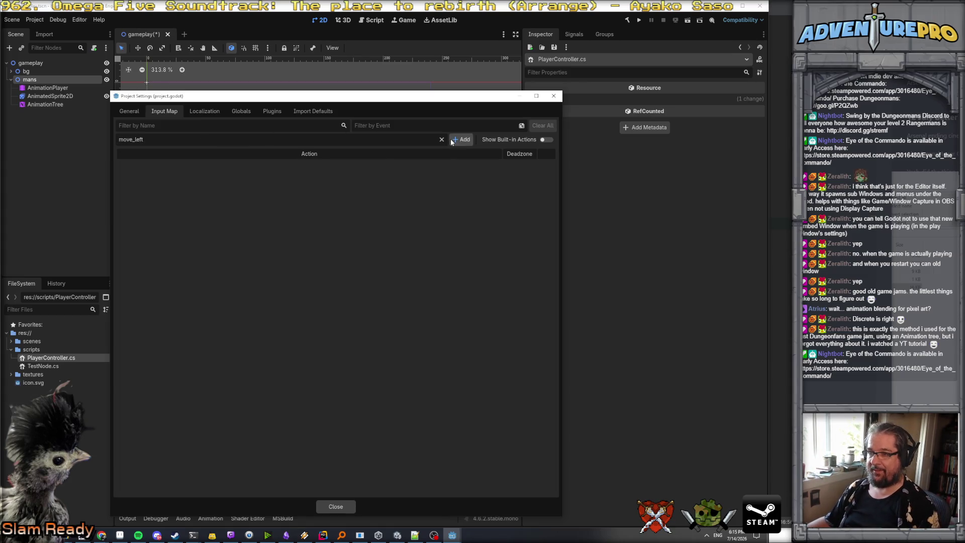
click(451, 142)
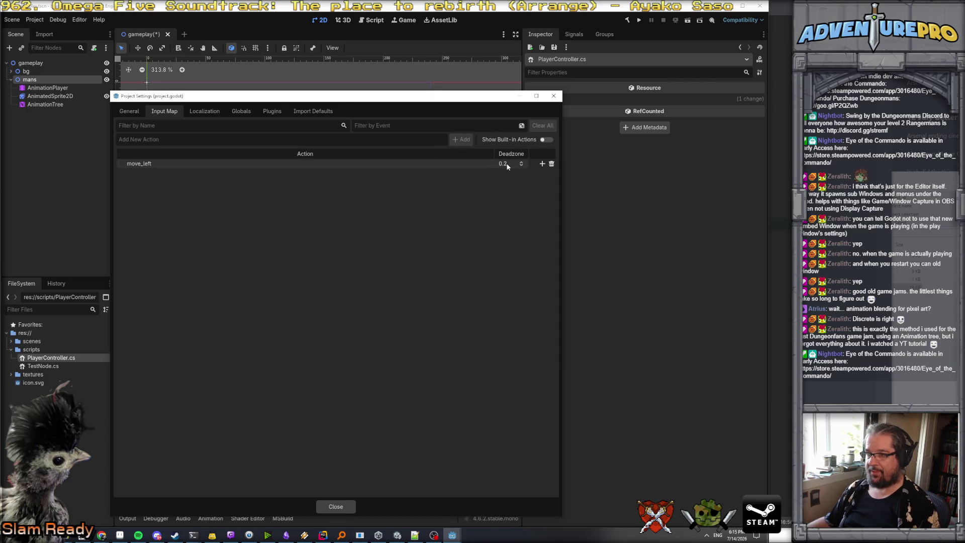
click(542, 164)
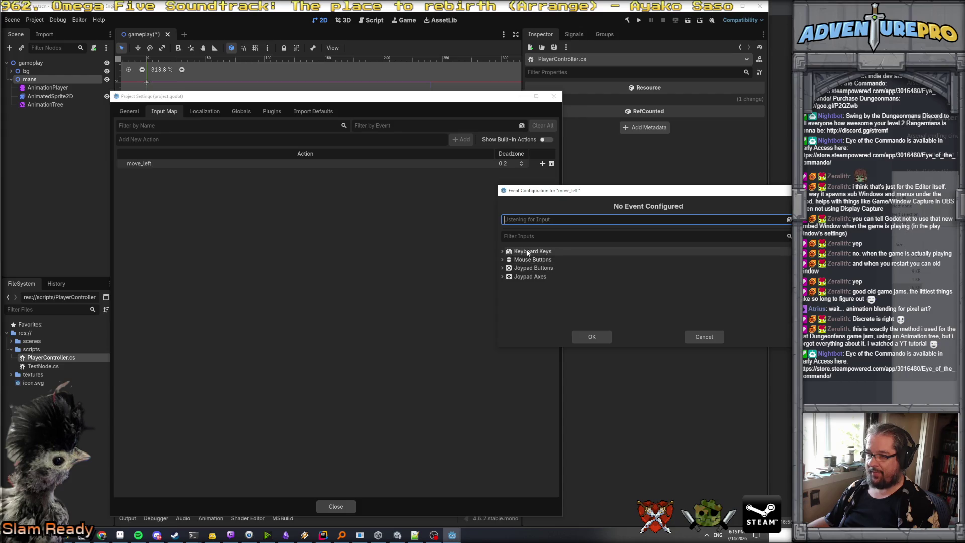
click(508, 252)
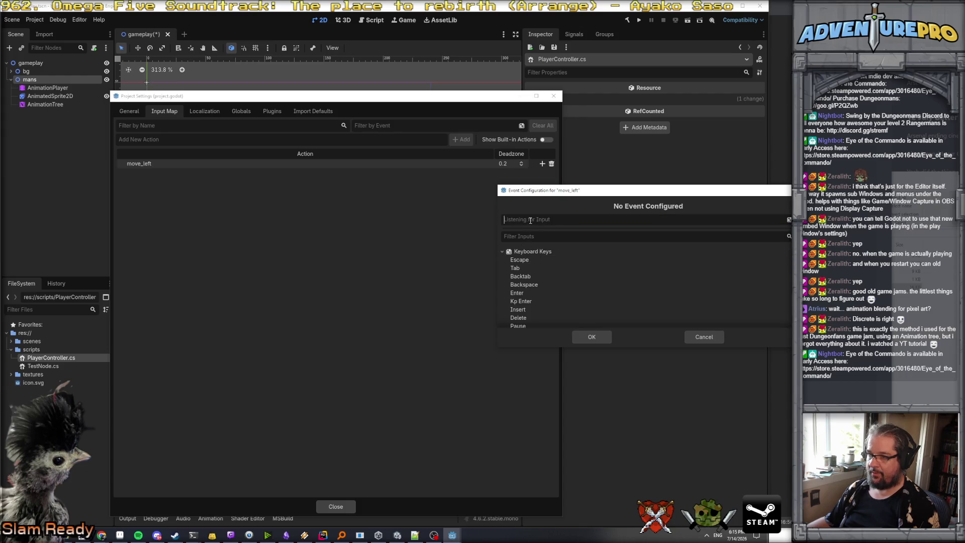
key(Left)
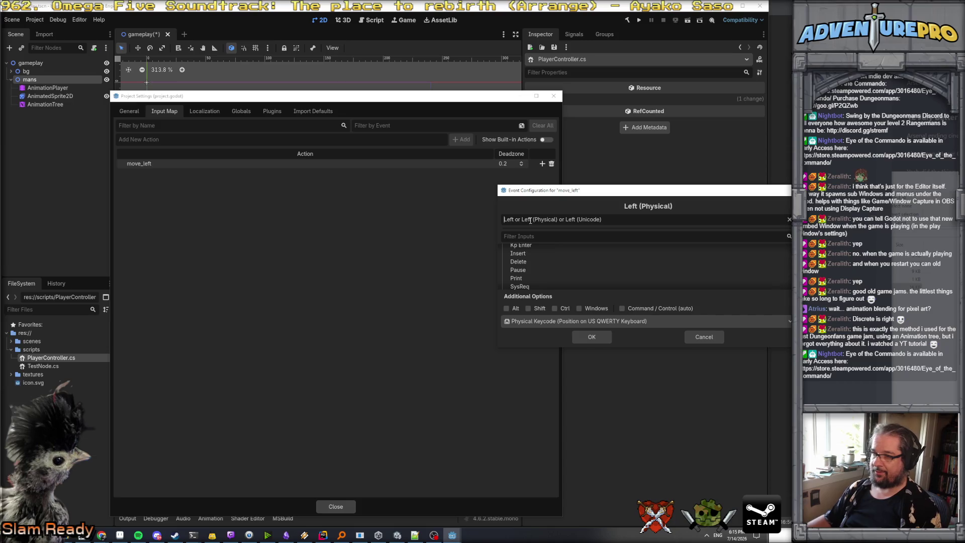
click(592, 338)
- Also bind the A key and left stick left (Joypad Axis 0 -) to move_left
click(543, 164)
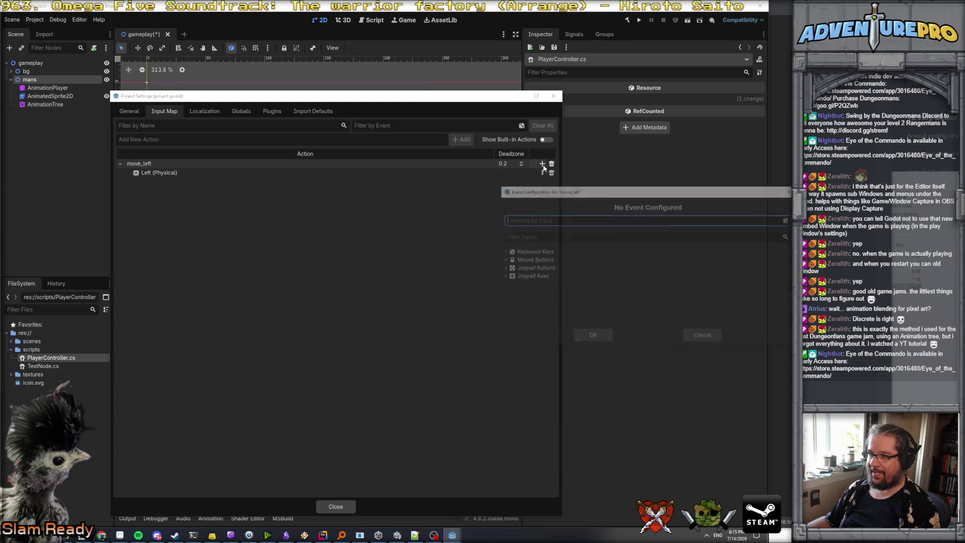
key(a)
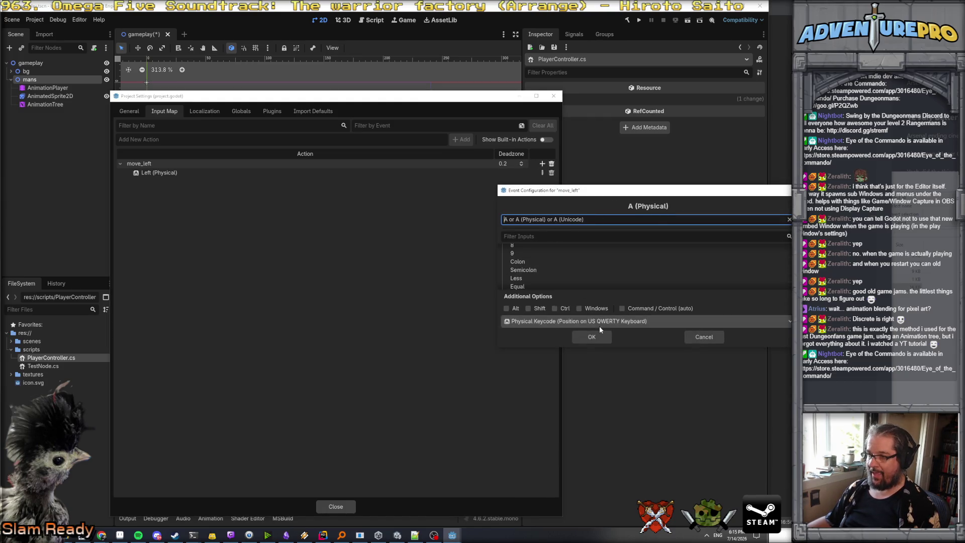
click(587, 337)
click(542, 164)
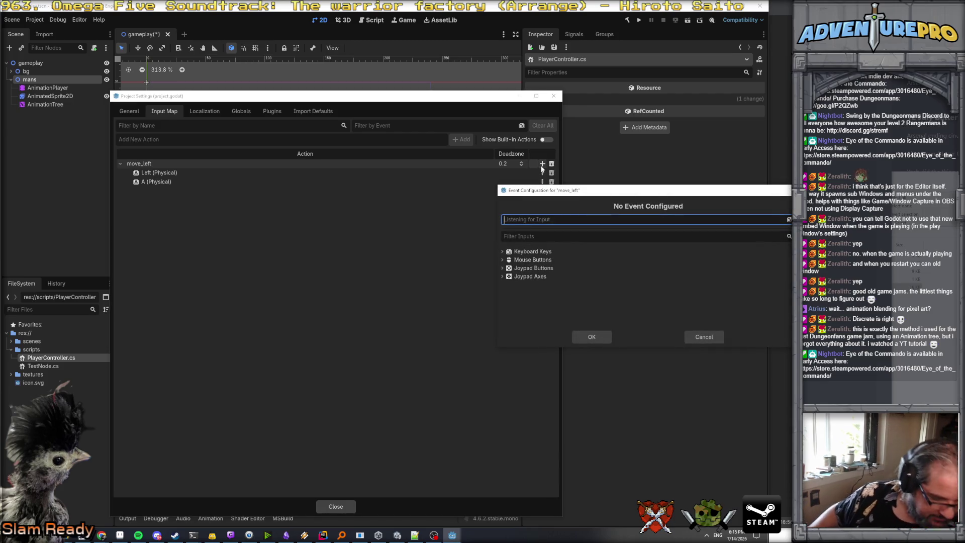
click(503, 277)
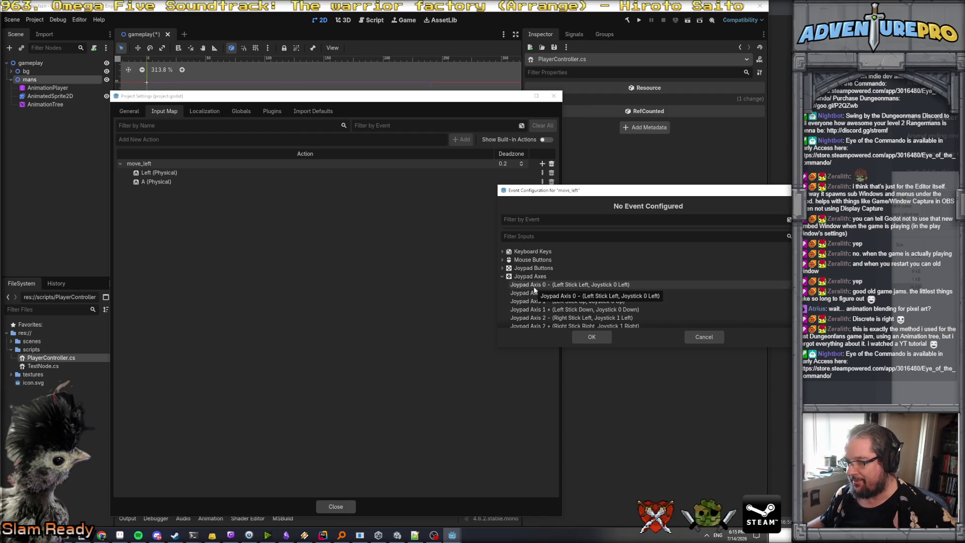
click(523, 285)
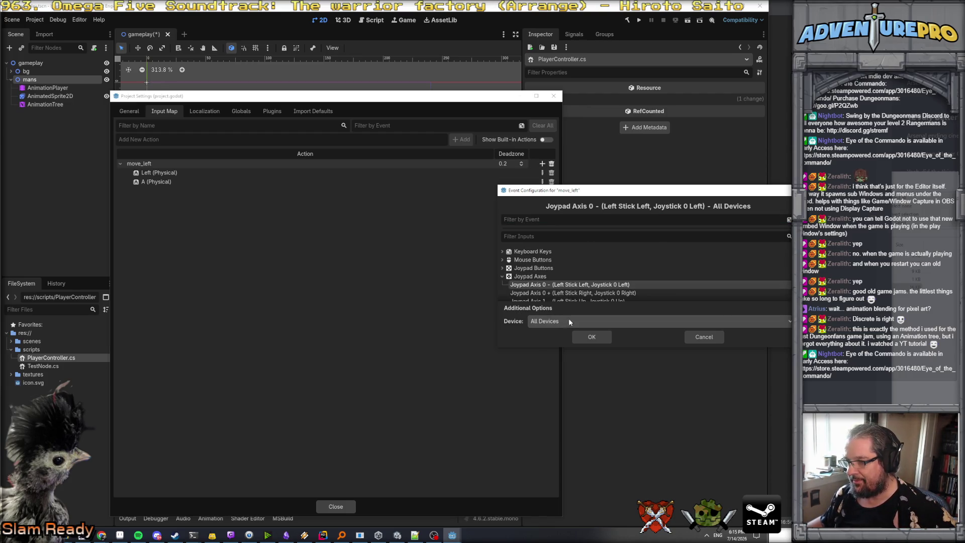
click(591, 338)
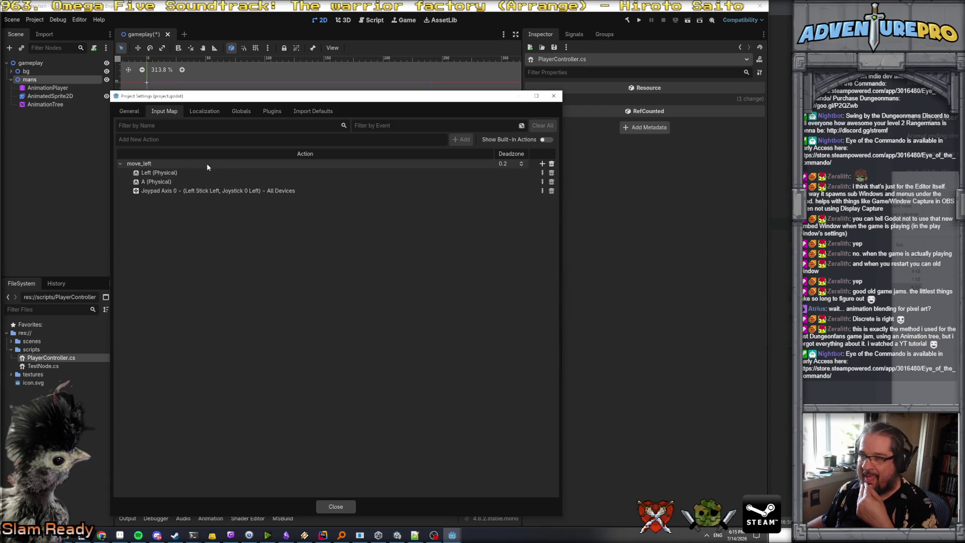
click(155, 140)
- Add a move_right action bound to the Right arrow and D keys
text(move_right)
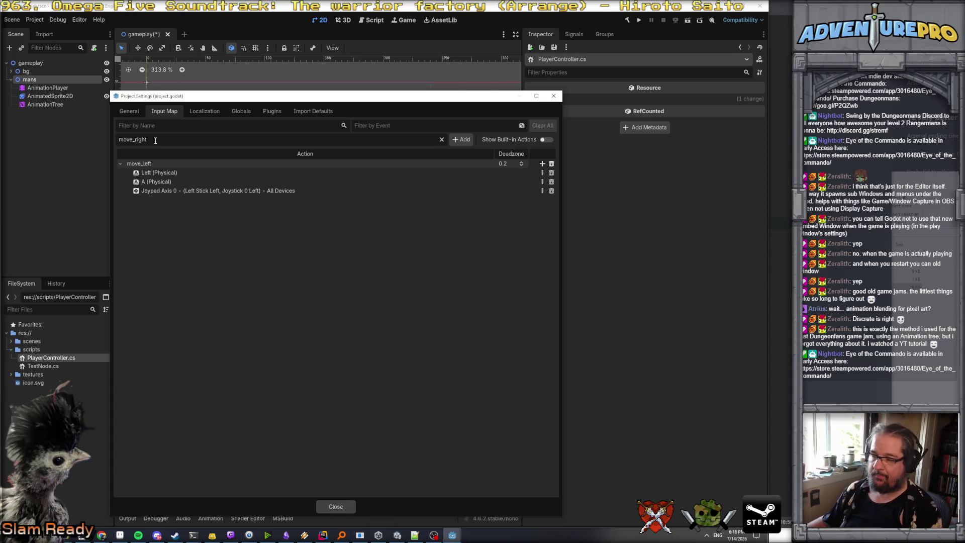
click(460, 141)
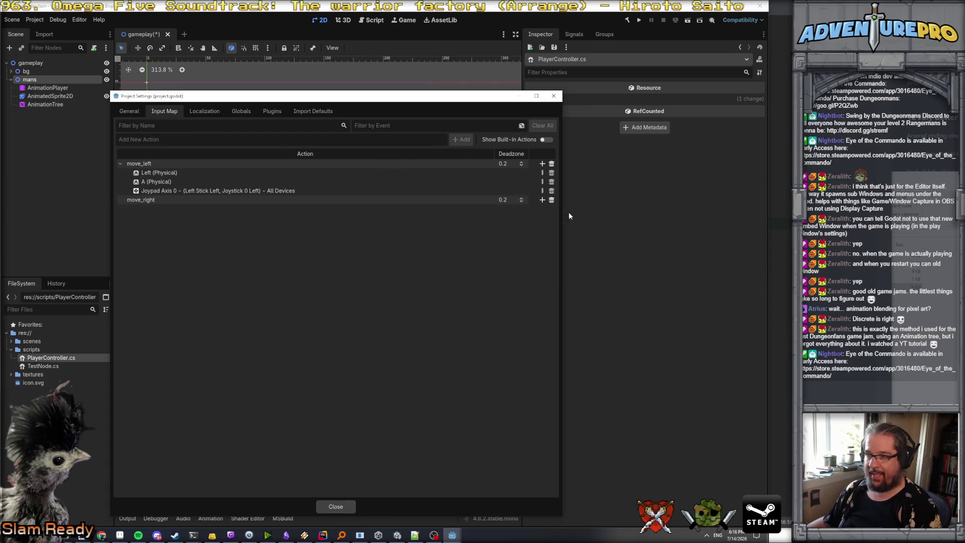
click(543, 200)
key(Right)
key(Return)
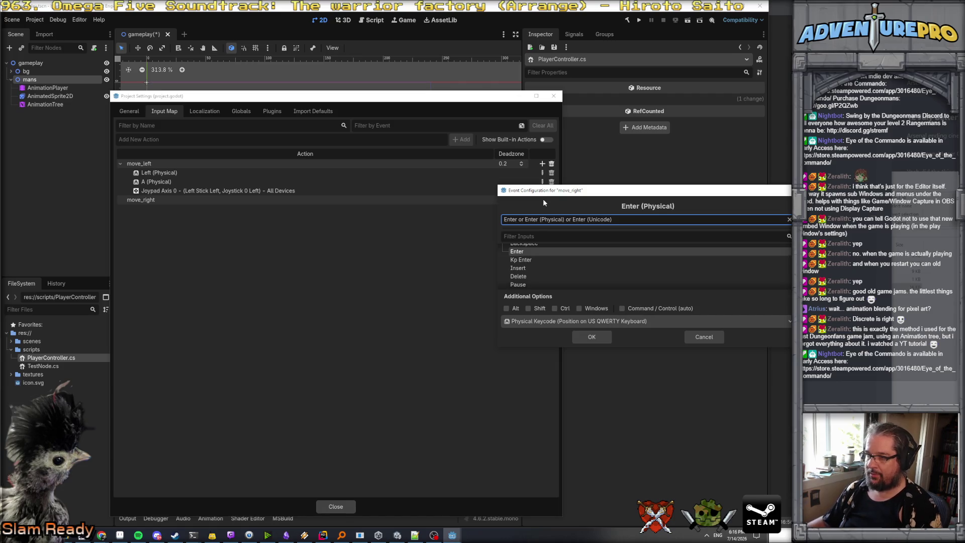
key(Right)
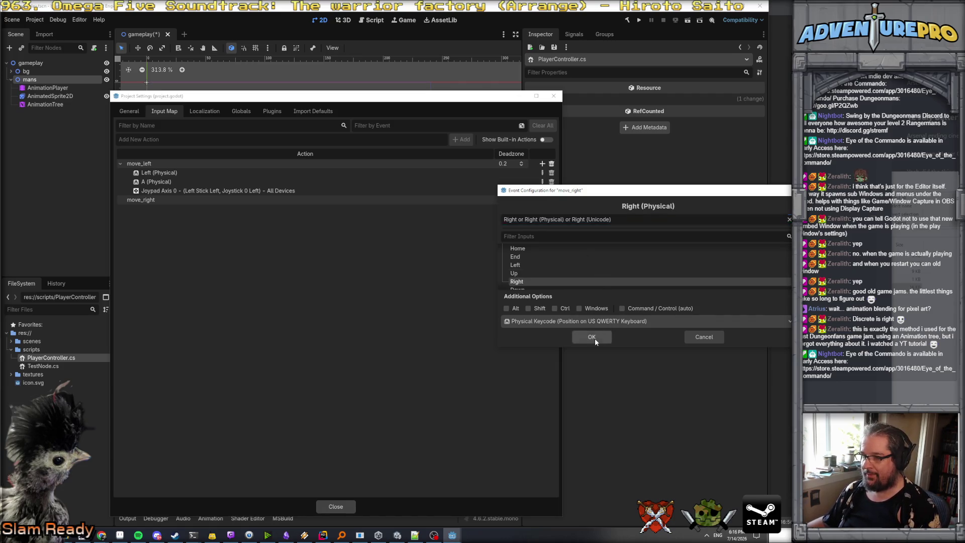
click(595, 338)
click(542, 200)
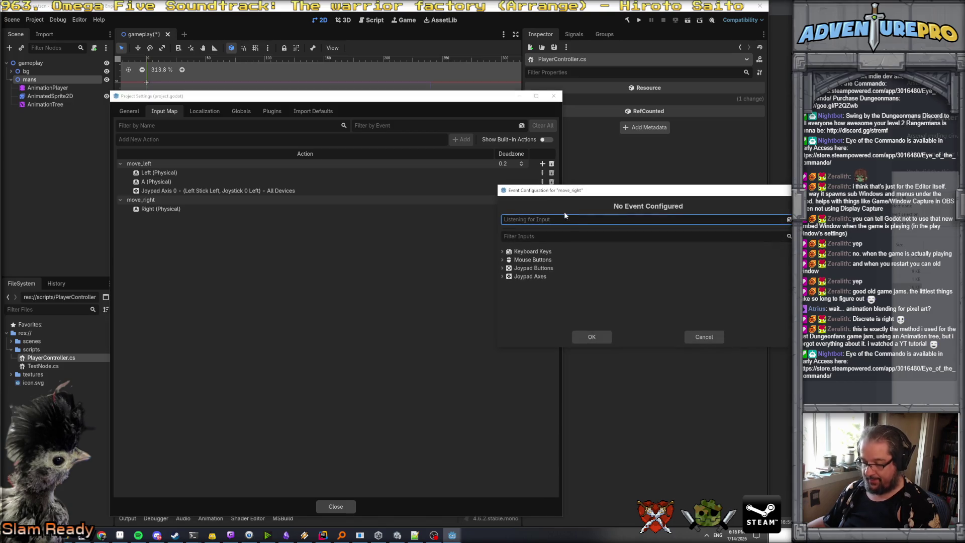
key(d)
click(588, 338)
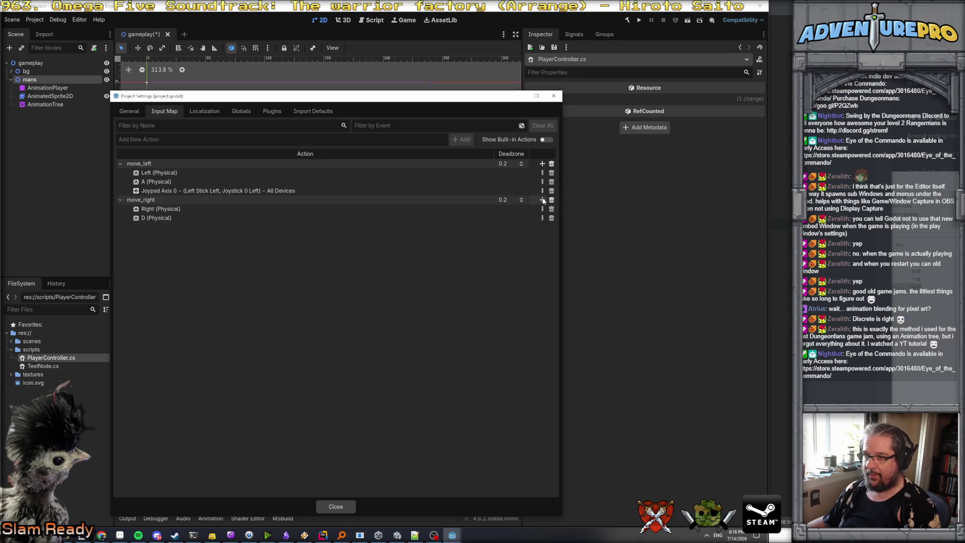
- Bind left stick right to move_right as its third input
click(543, 199)
click(506, 276)
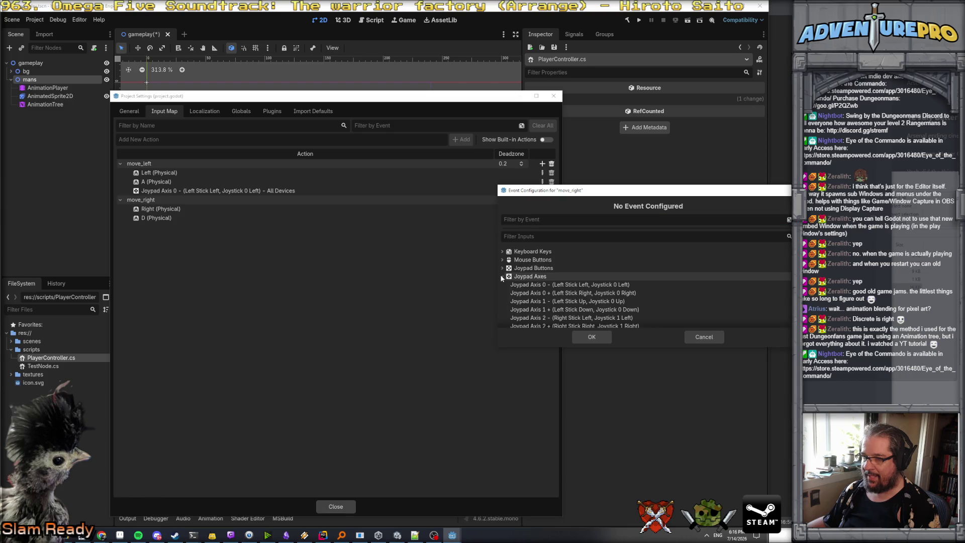
click(556, 294)
click(603, 335)
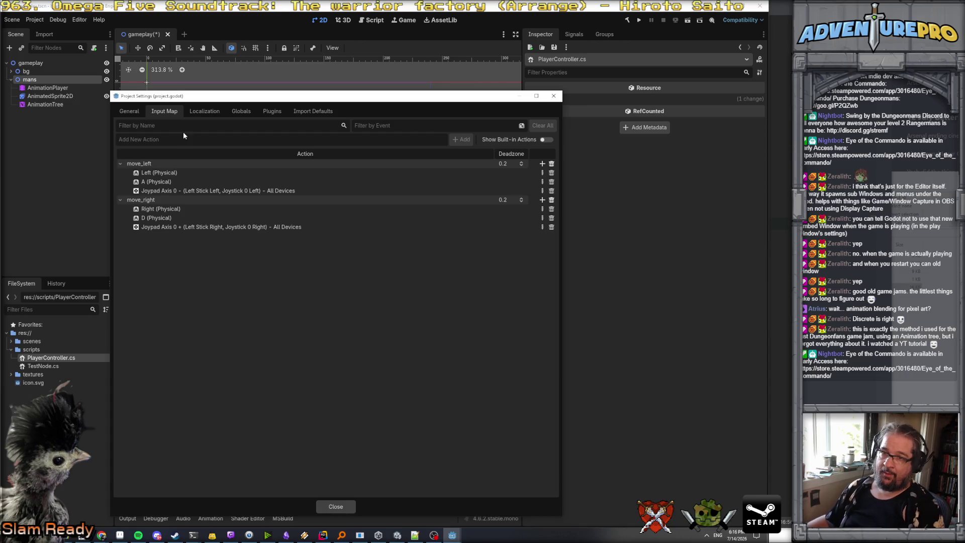
- Add a move_up action bound to the W key and the Up arrow
text(move_up)
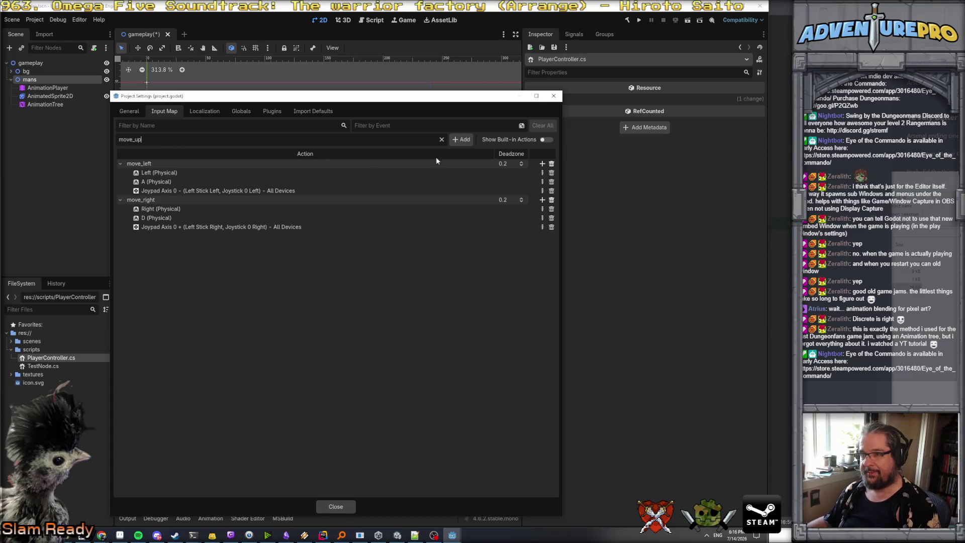
click(461, 139)
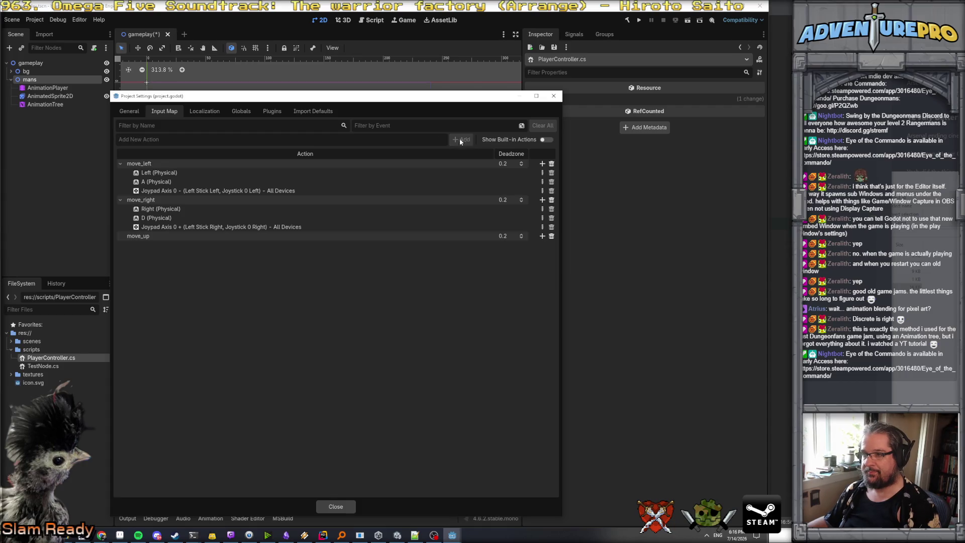
click(542, 236)
click(540, 254)
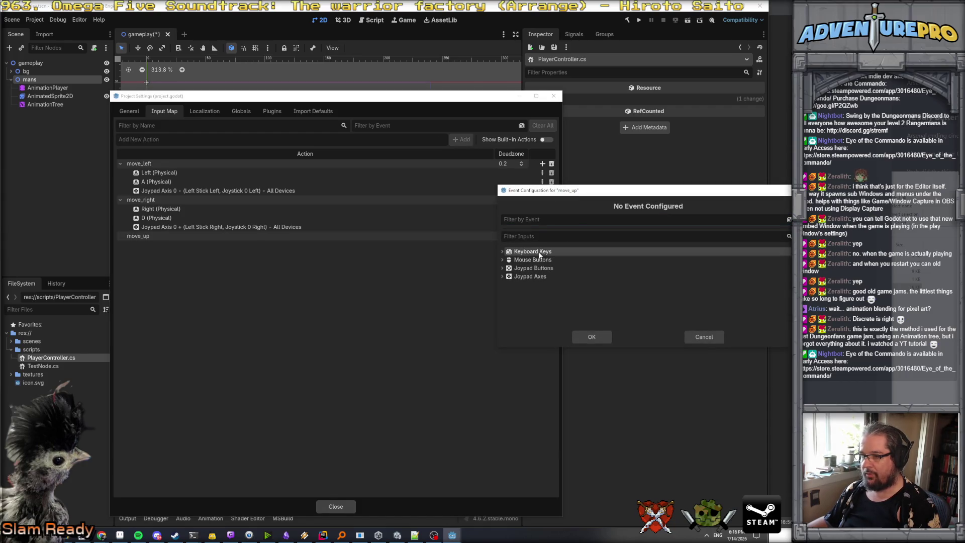
click(534, 218)
key(w)
click(581, 334)
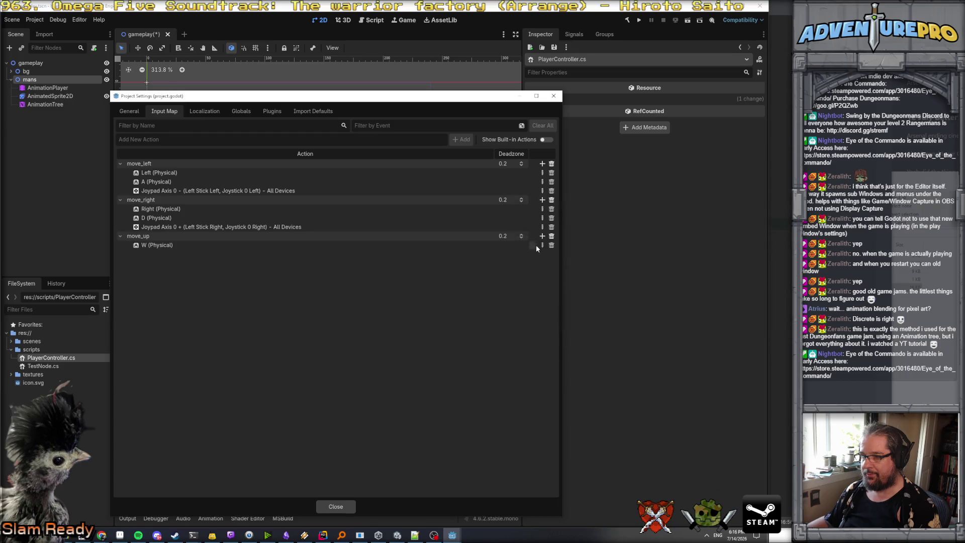
click(542, 237)
key(Up)
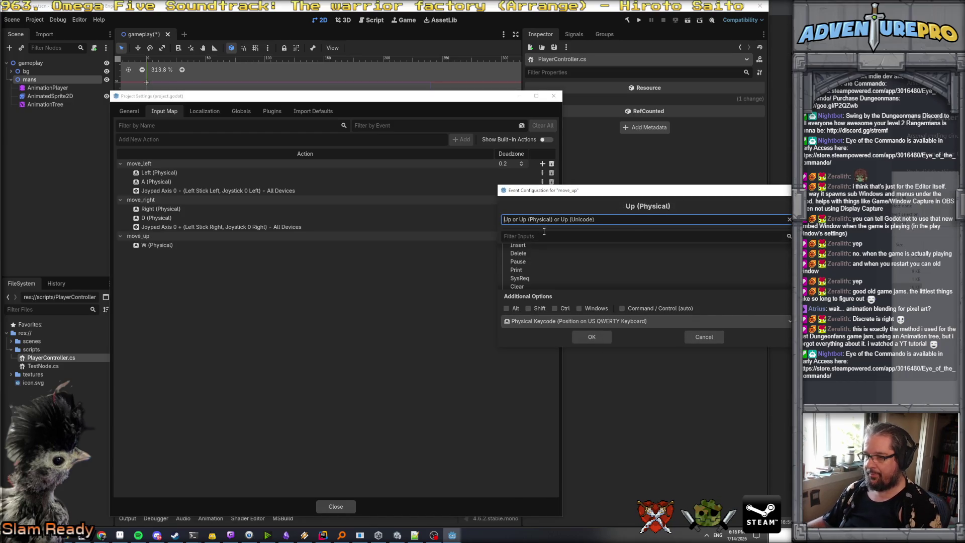
click(580, 337)
- Bind left stick up (Joypad Axis 1 -) to move_up
click(542, 237)
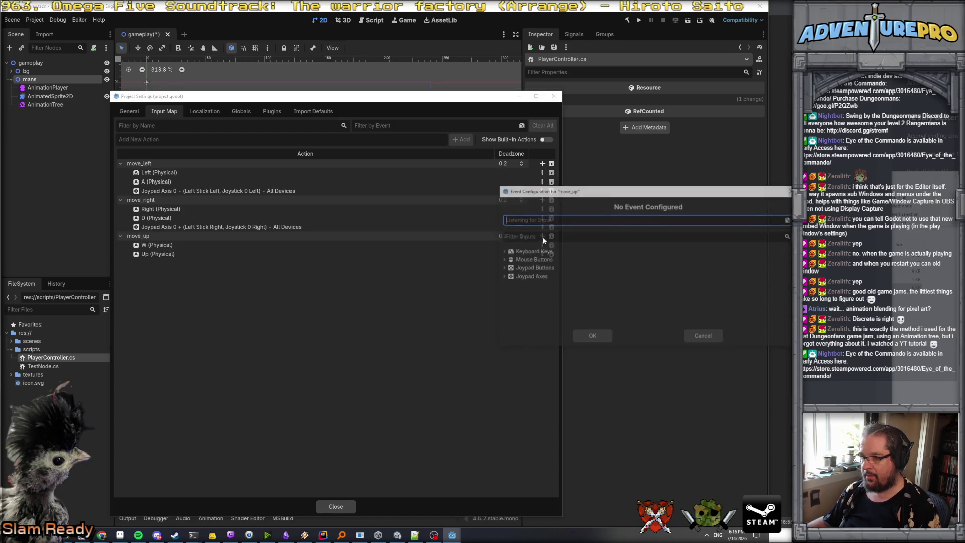
click(543, 278)
click(503, 276)
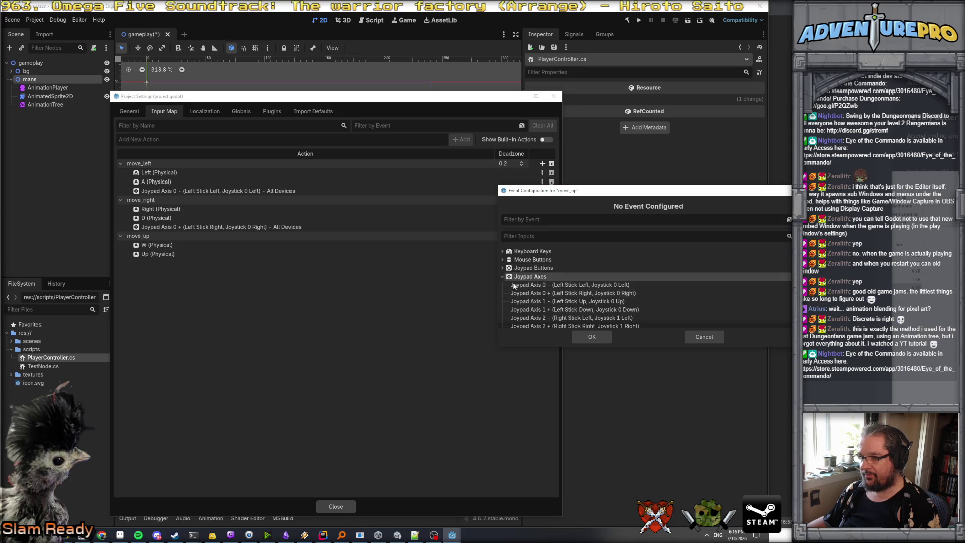
click(590, 301)
click(600, 337)
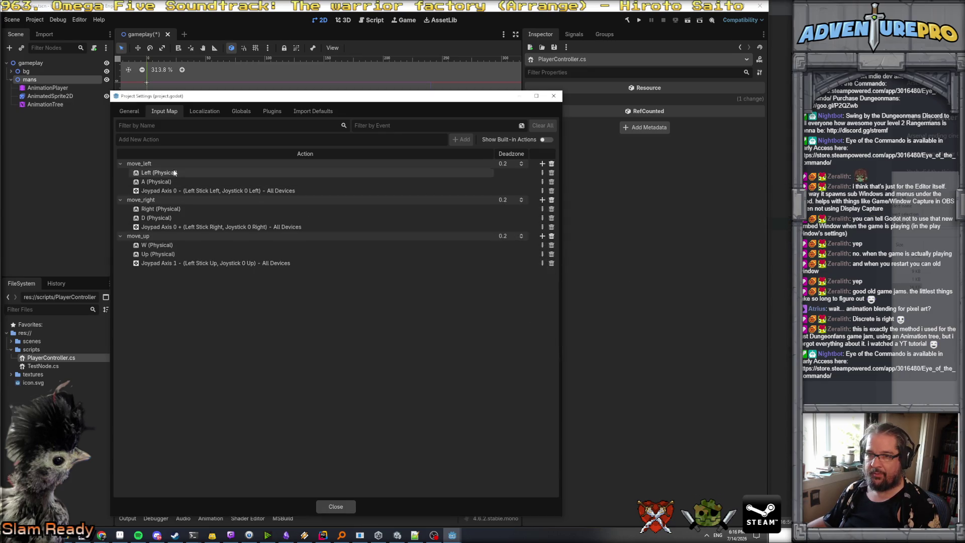
- Add a move_down action bound to the Down arrow key
text(,pv)
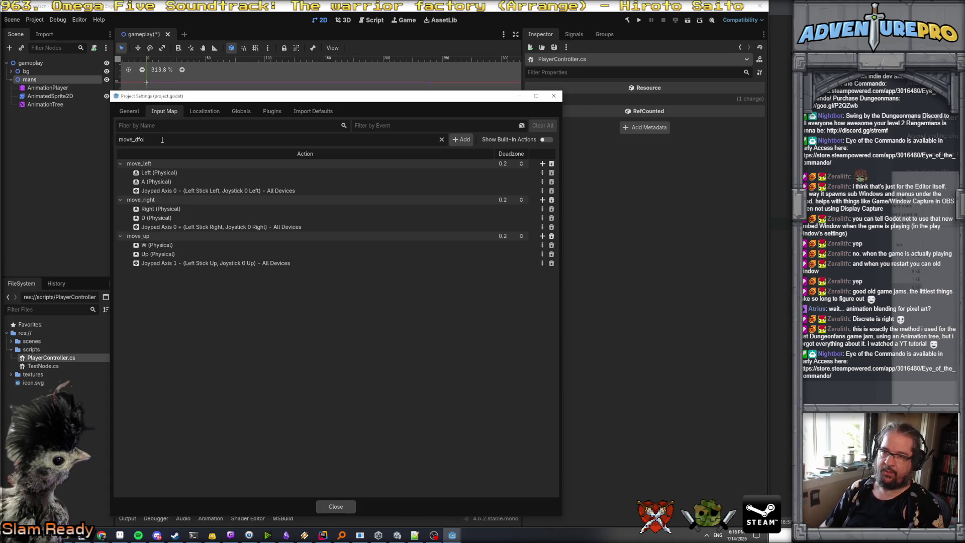
text(n)
key(Return)
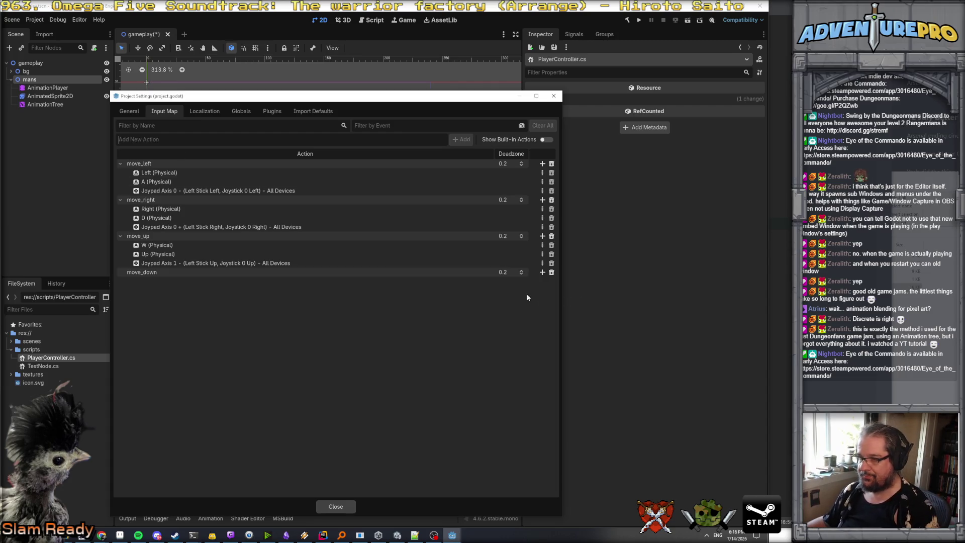
click(543, 272)
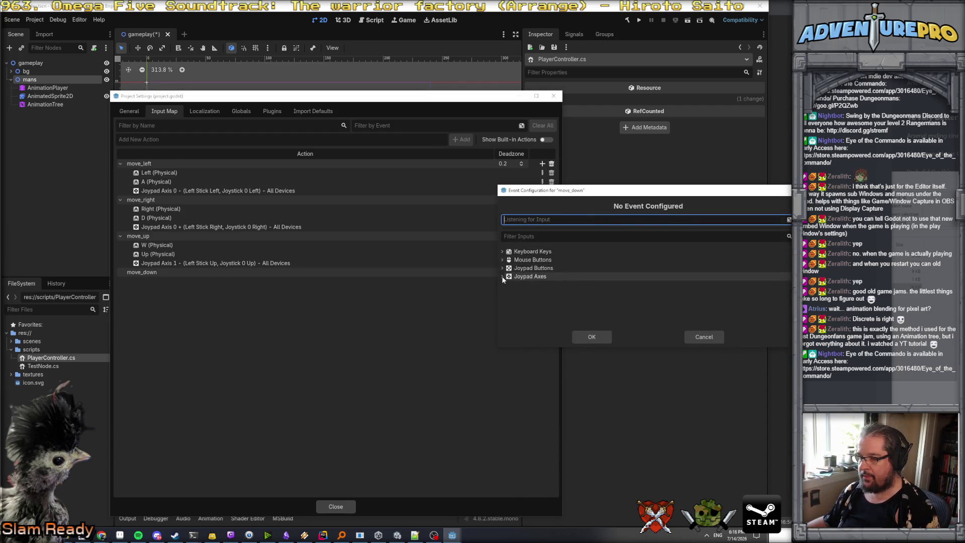
click(502, 252)
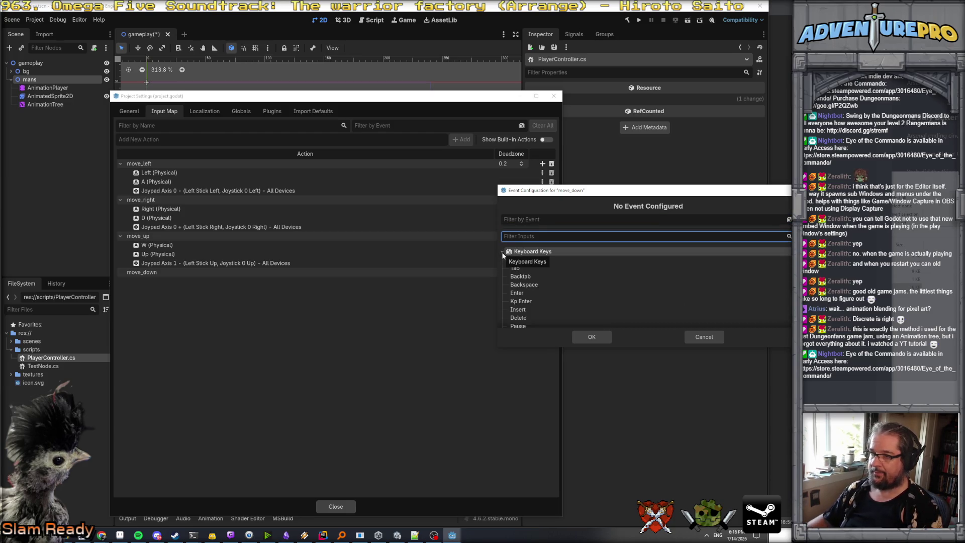
click(516, 219)
key(Return)
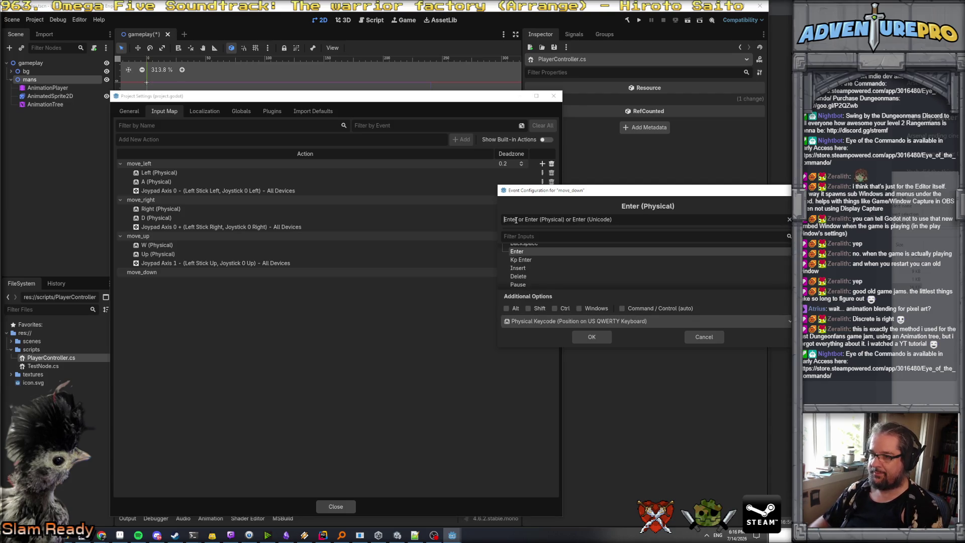
key(Down)
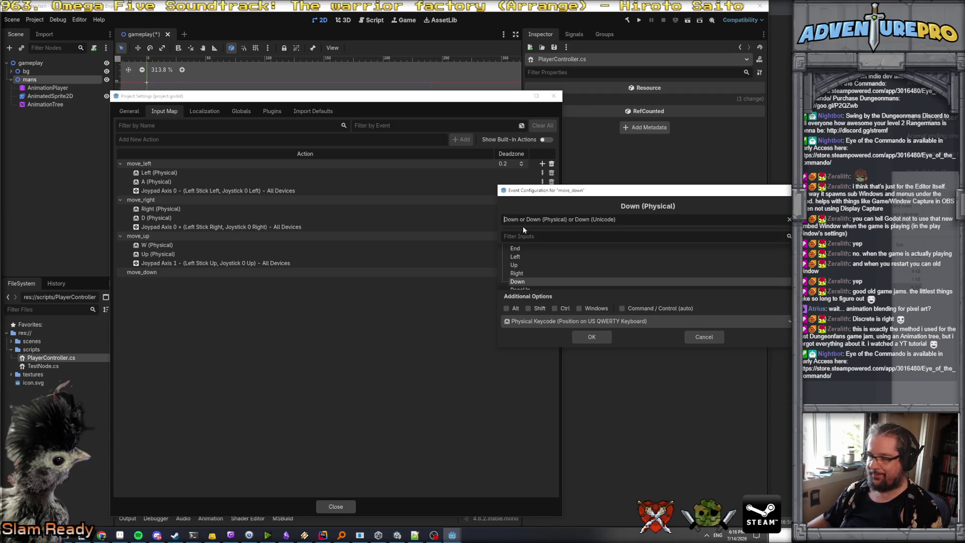
click(592, 337)
- Bind S and left stick down to move_down, then close Project Settings
click(542, 272)
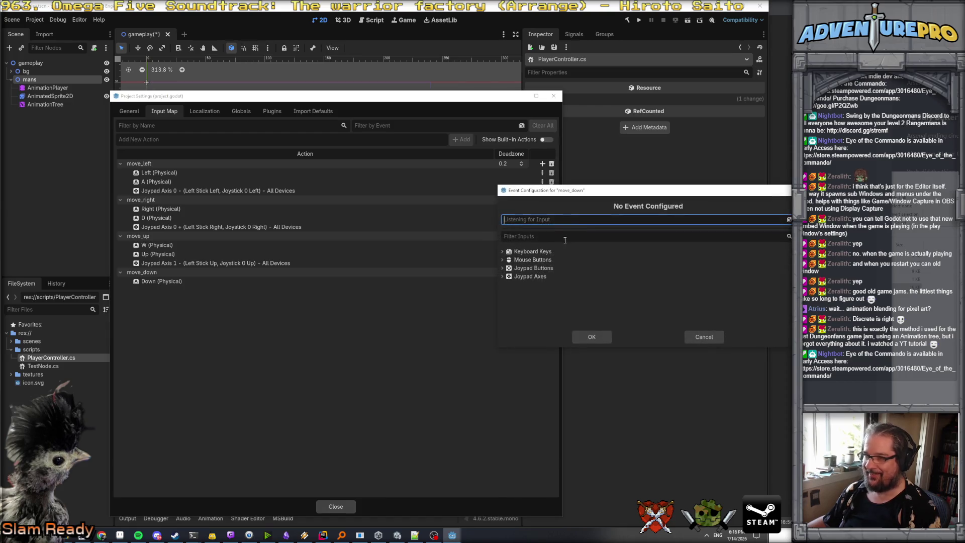
key(s)
click(589, 340)
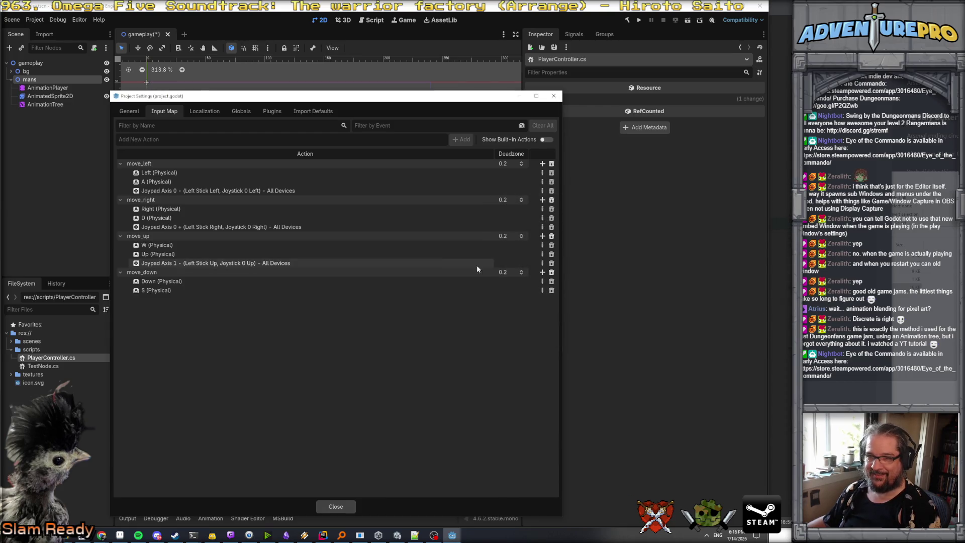
click(542, 272)
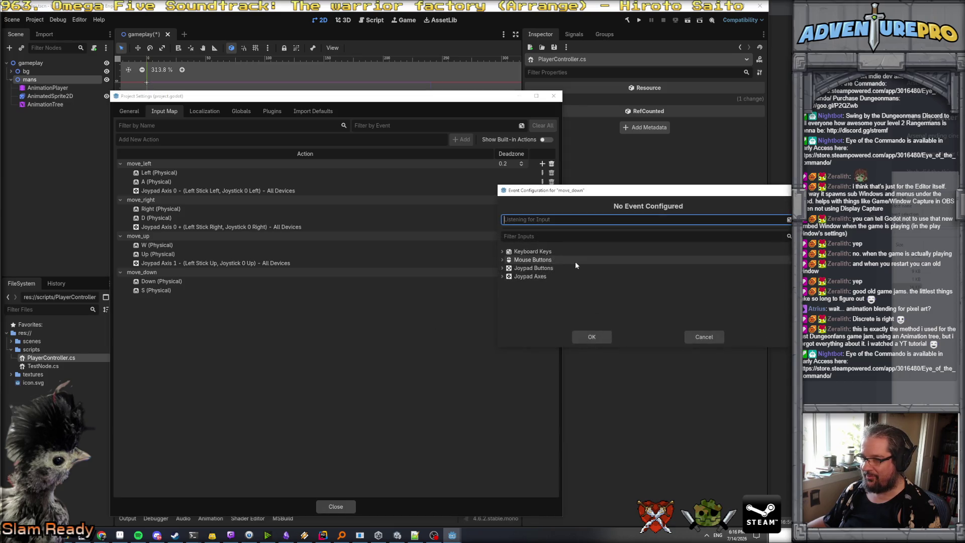
click(501, 277)
click(565, 309)
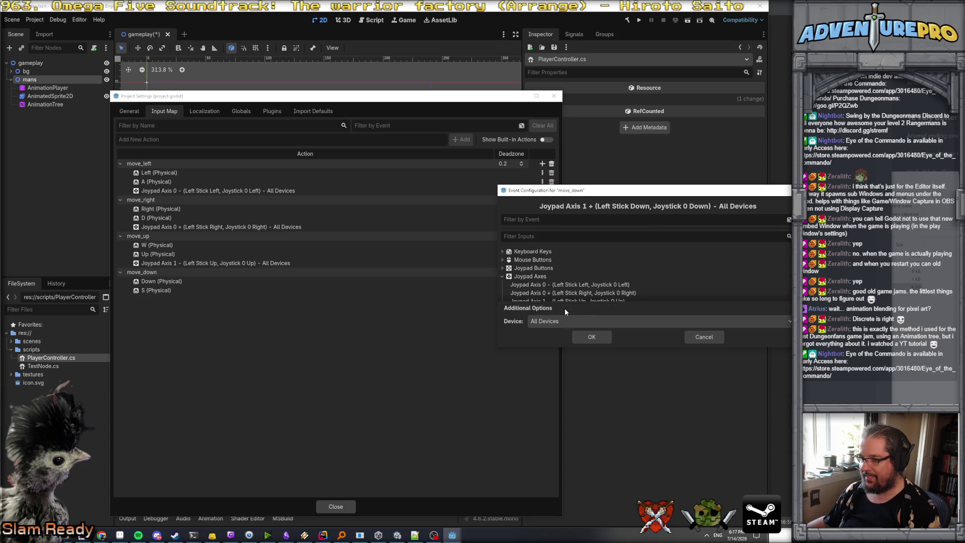
click(591, 337)
click(336, 506)
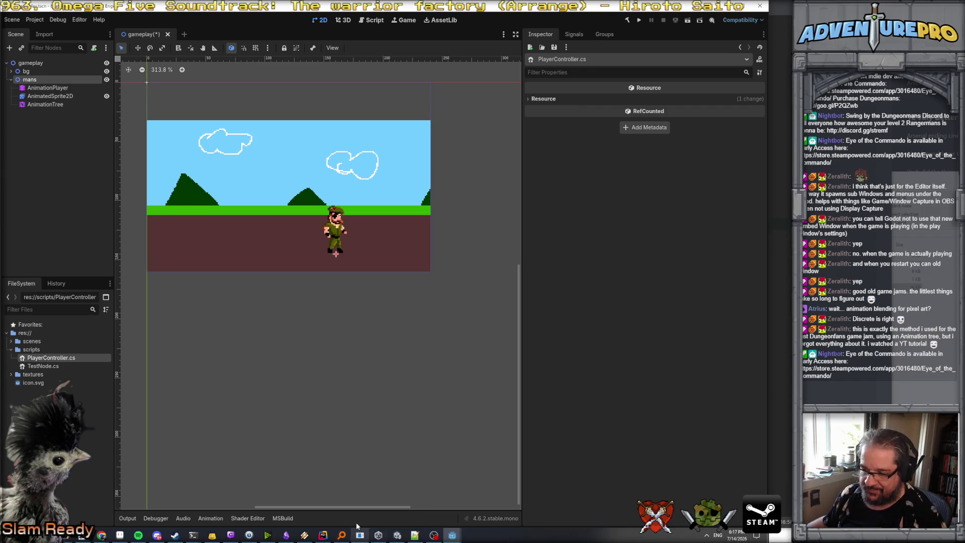
- Drop PlayerController.cs onto the mans node's Script property, then return to the script in Rider
click(29, 80)
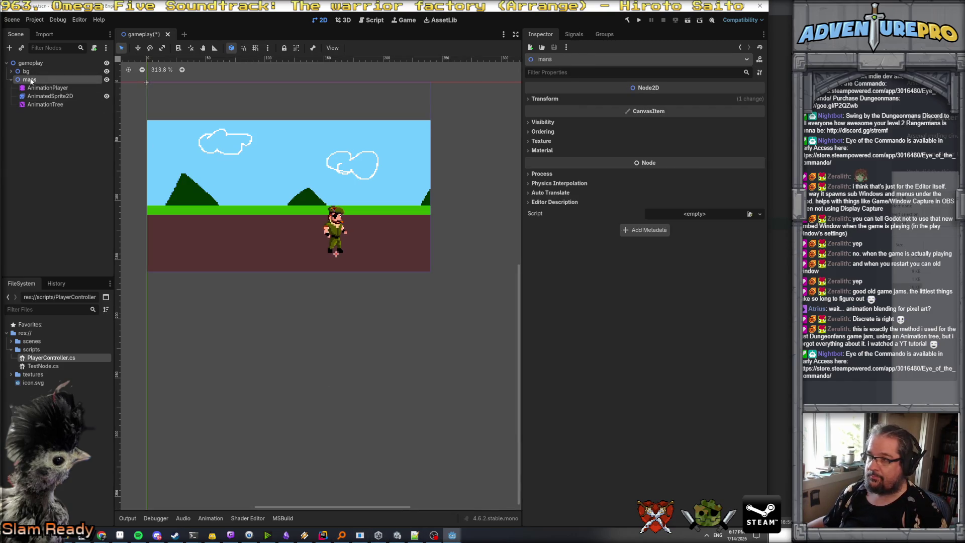
double_click(31, 81)
double_click(33, 82)
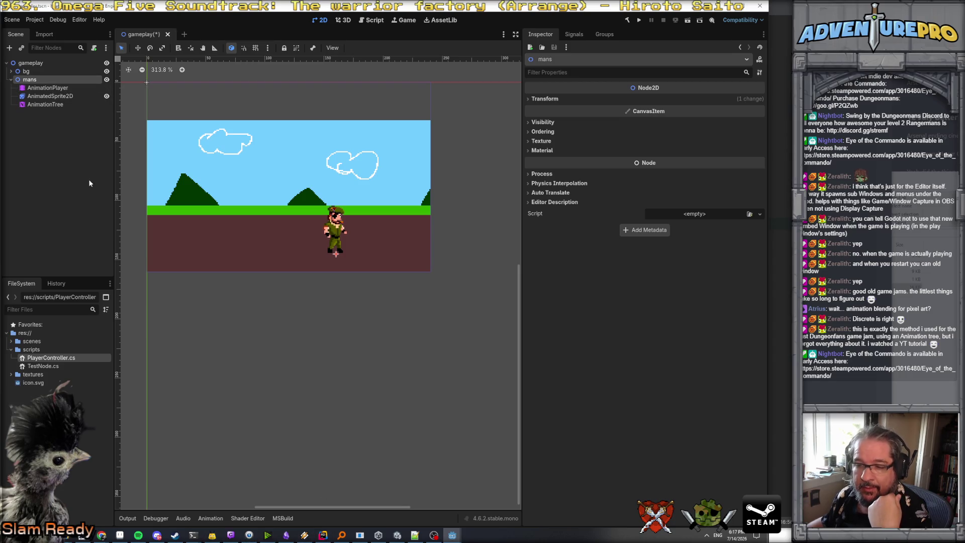
drag(68, 357, 51, 80)
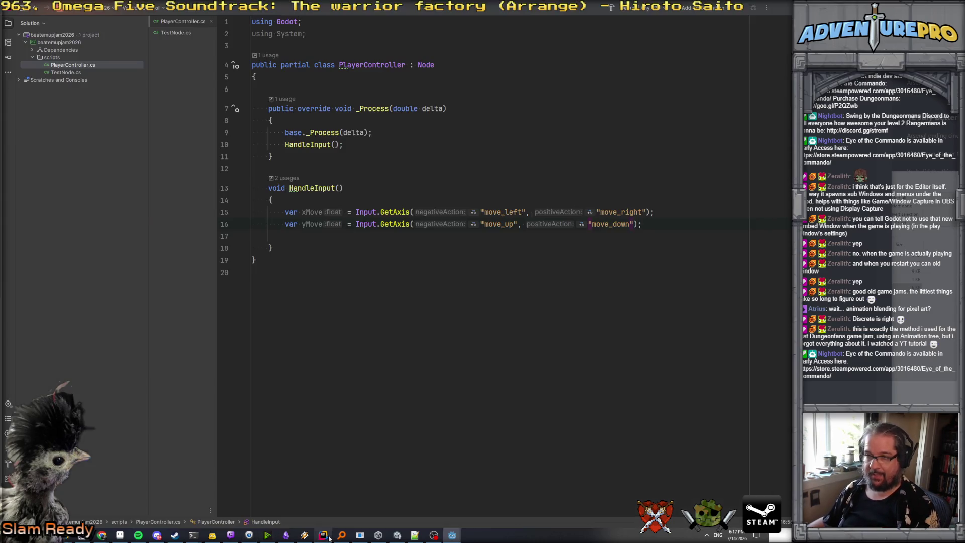
click(323, 535)
click(294, 84)
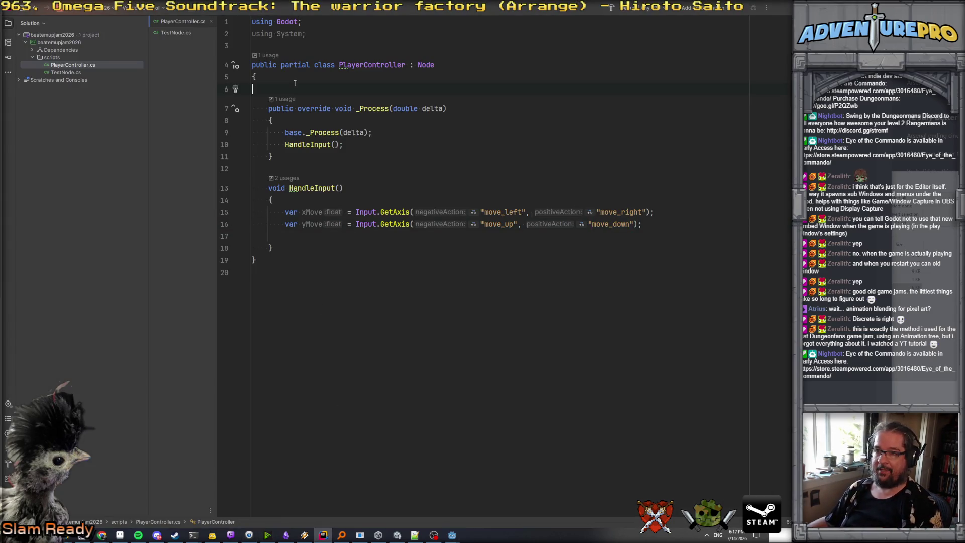
- Declare an [Export] AnimationTree field named animTree
key(Return)
key(Up)
text([Exp)
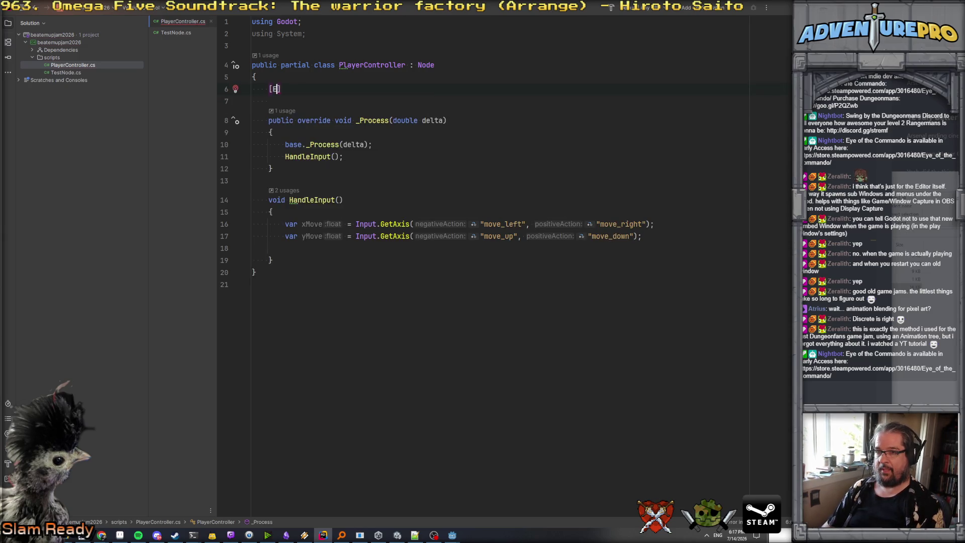
text(ort] A)
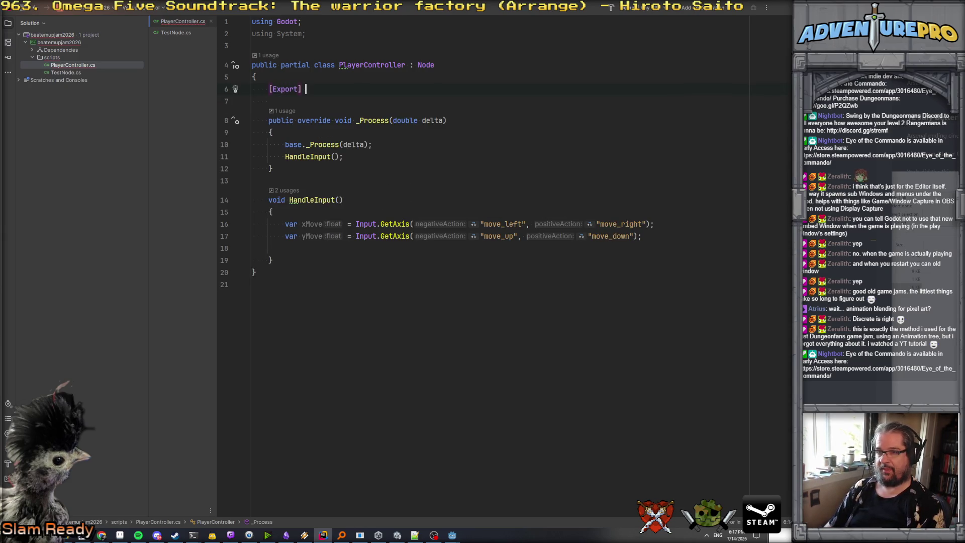
text(NimationT)
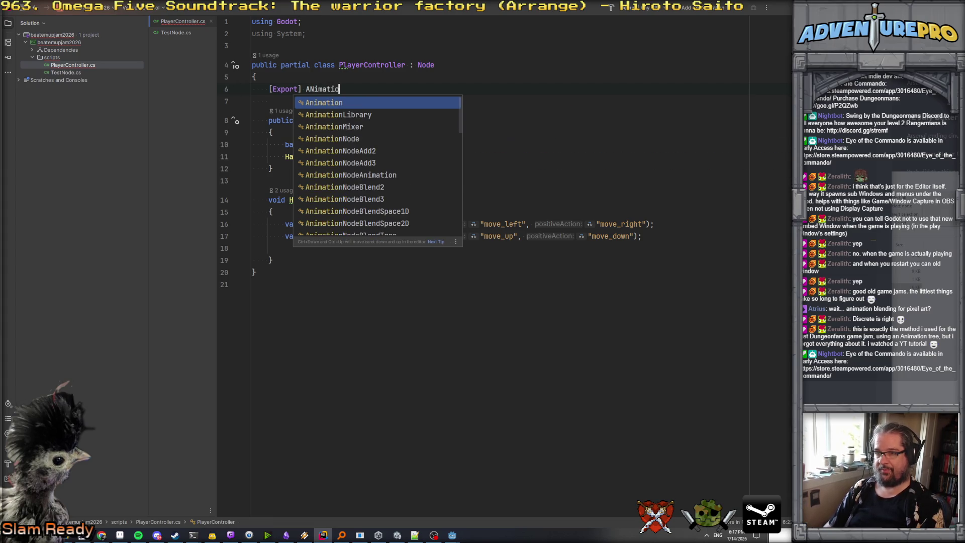
key(Return)
text(ani)
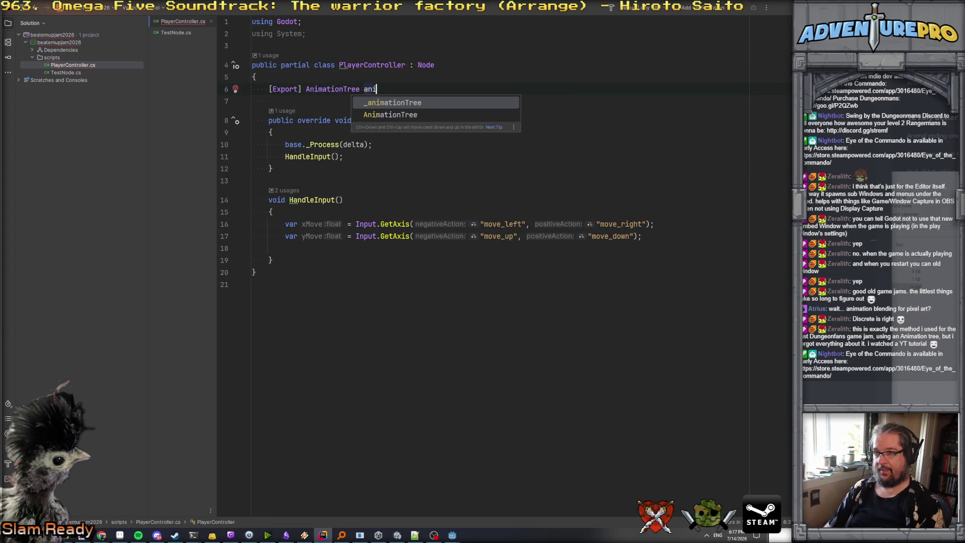
text(mTree;)
- Start an animTree member call in HandleInput, trying the set and pos suggestions
click(322, 264)
click(327, 247)
key(Return)
text(an)
key(Return)
text(.set)
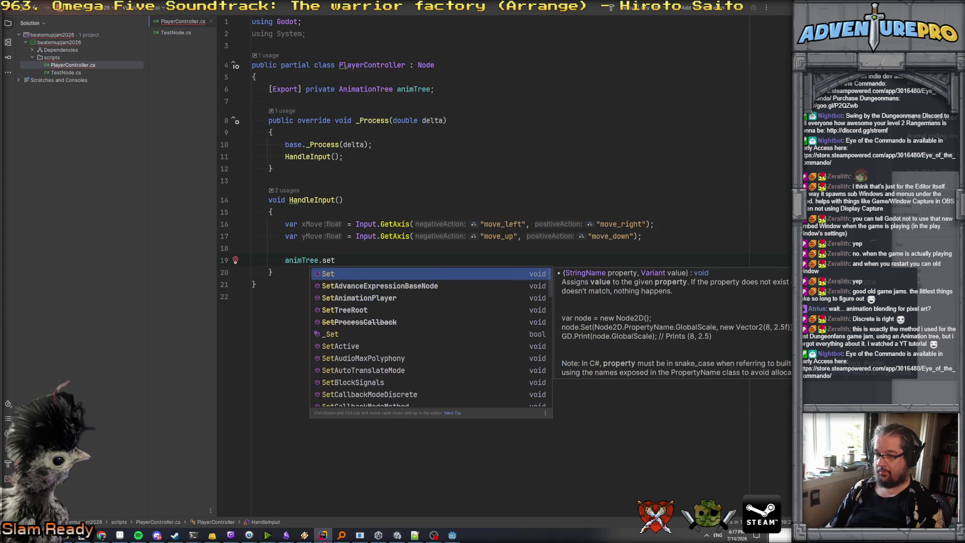
key(BackSpace)
key(BackSpace)
key(BackSpace)
text(po)
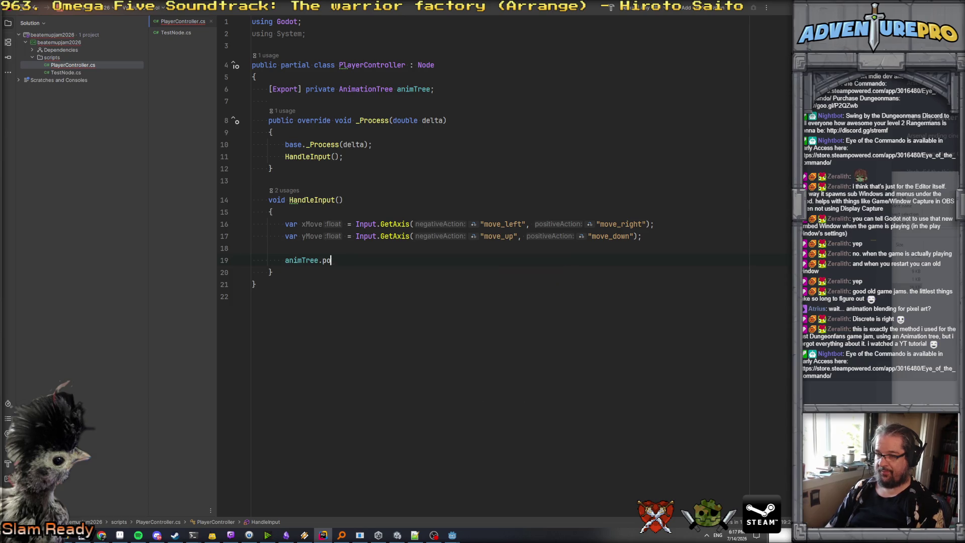
key(BackSpace)
key(BackSpace)
text(pos)
key(BackSpace)
key(BackSpace)
key(BackSpace)
text(set)
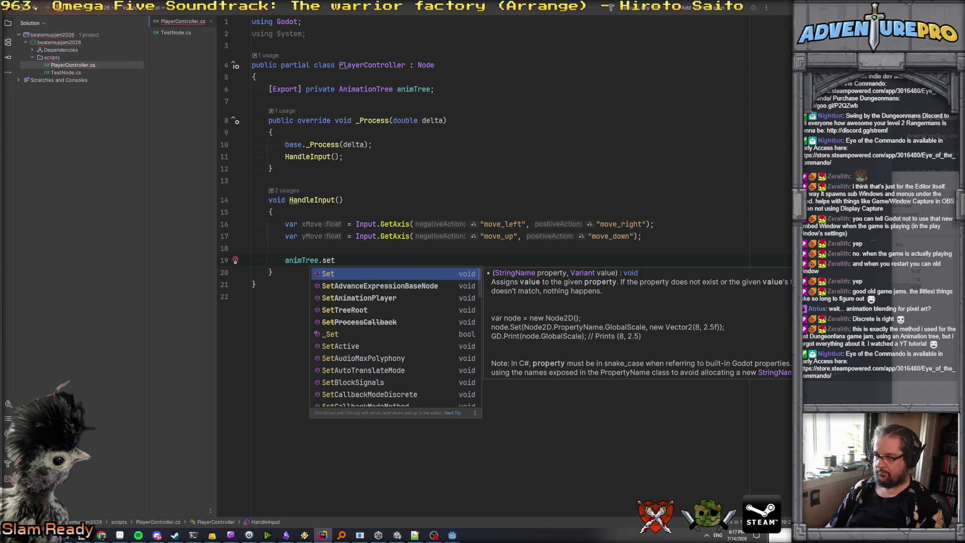
key(BackSpace)
key(BackSpace)
key(BackSpace)
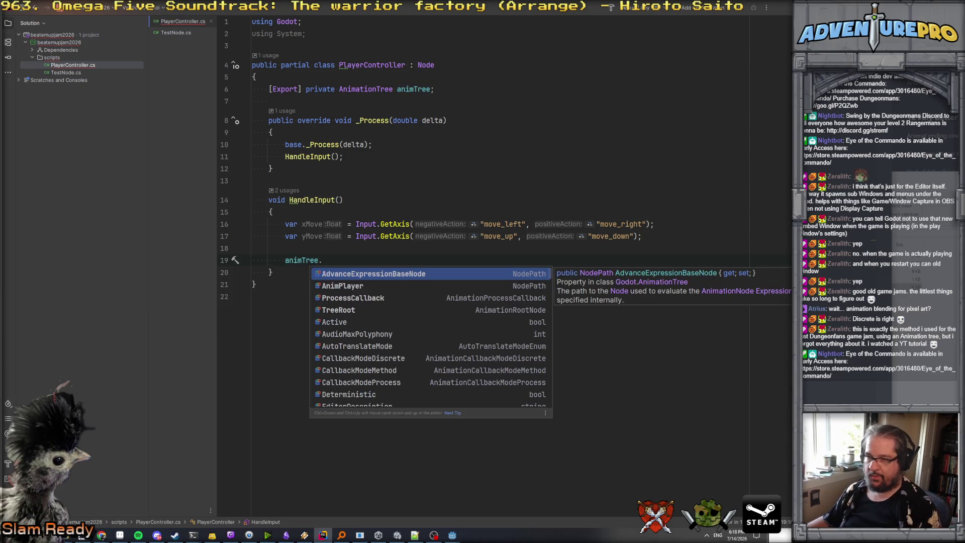
- Browse AnimationTree's member list, dismiss it, and switch to the Godot editor
scroll(382, 336, down, 15)
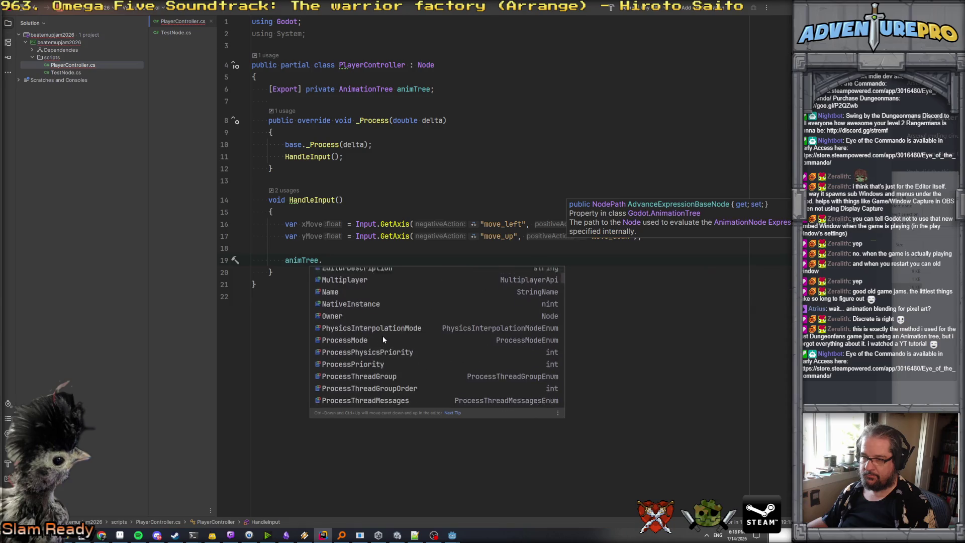
scroll(384, 339, up, 3)
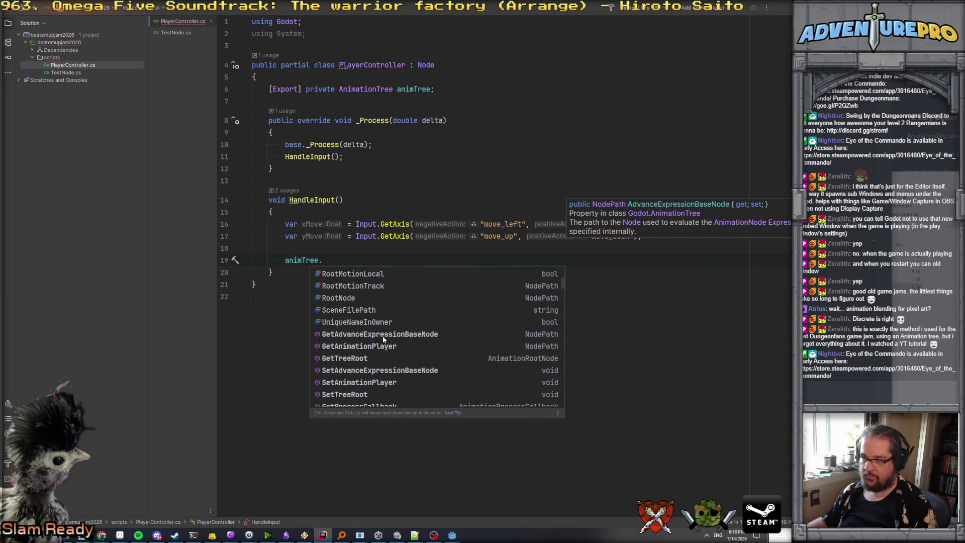
scroll(384, 340, down, 5)
scroll(382, 336, down, 20)
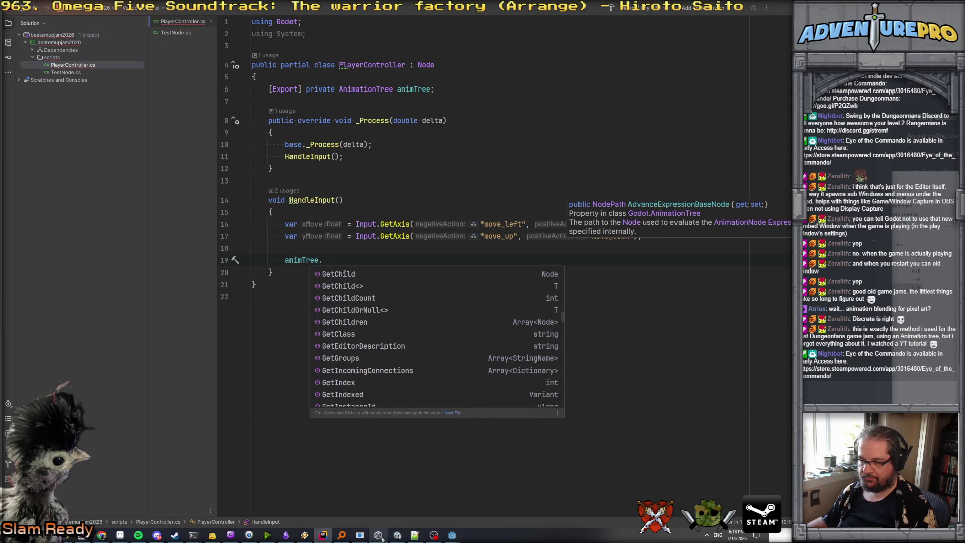
click(388, 202)
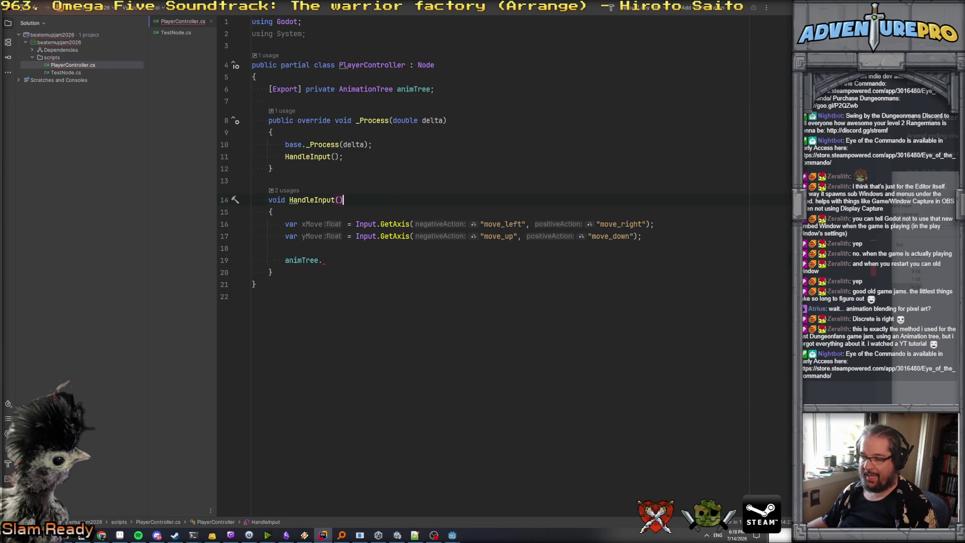
click(427, 505)
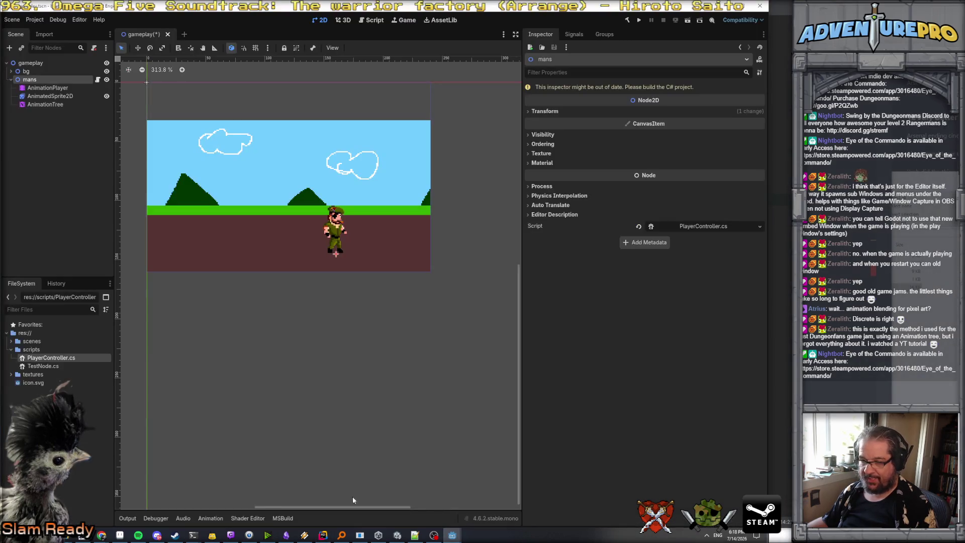
- Inspect the AnimationTree node's BlendSpace2D setup in the AnimationTree panel
click(45, 105)
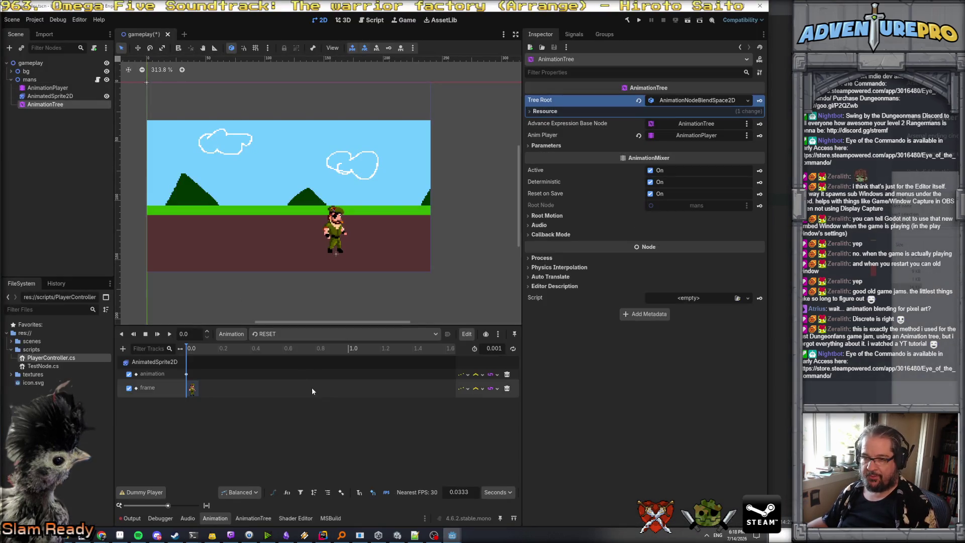
click(67, 89)
click(59, 107)
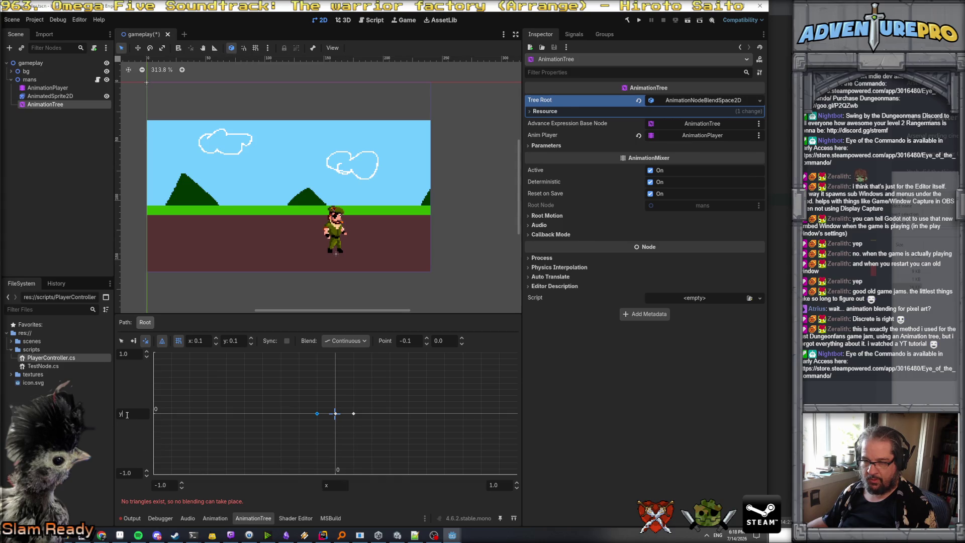
click(332, 485)
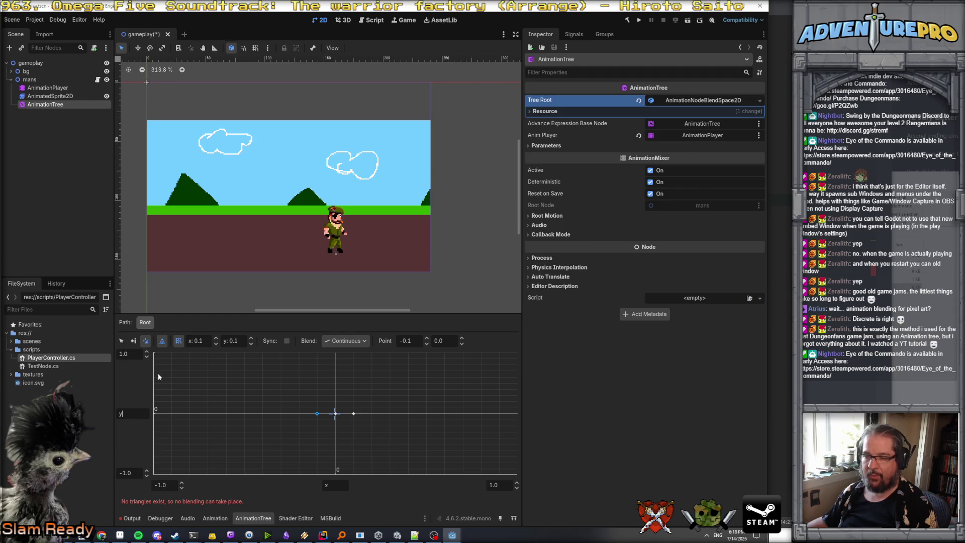
- Back in Rider, continue line 19's animTree statement with 'val'
click(320, 537)
click(326, 260)
text(va)
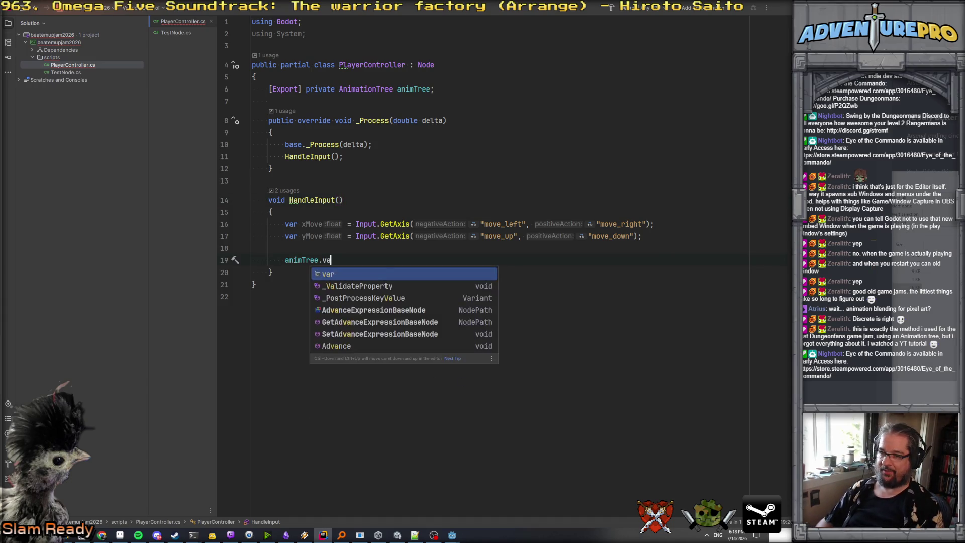
key(BackSpace)
key(BackSpace)
text(set)
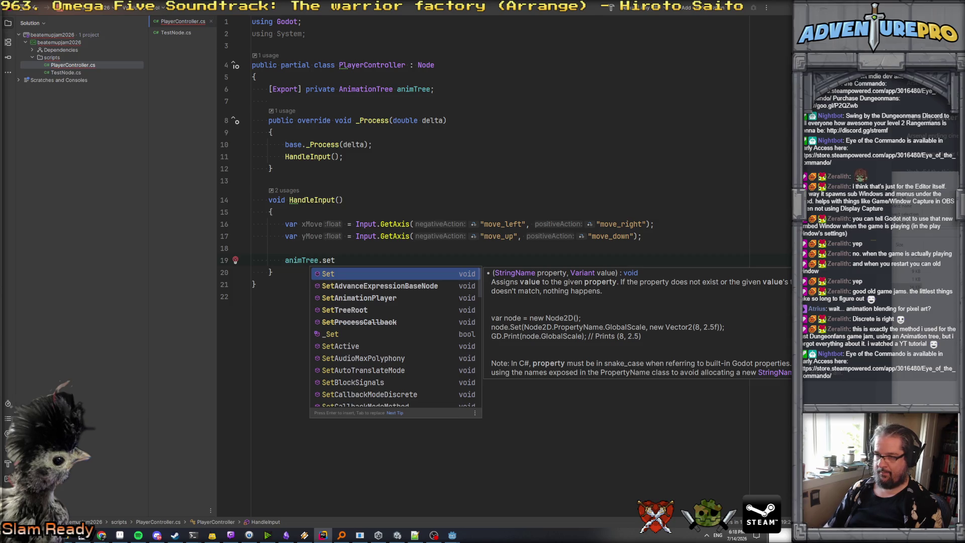
key(Down)
key(Down)
key(Down)
key(Down)
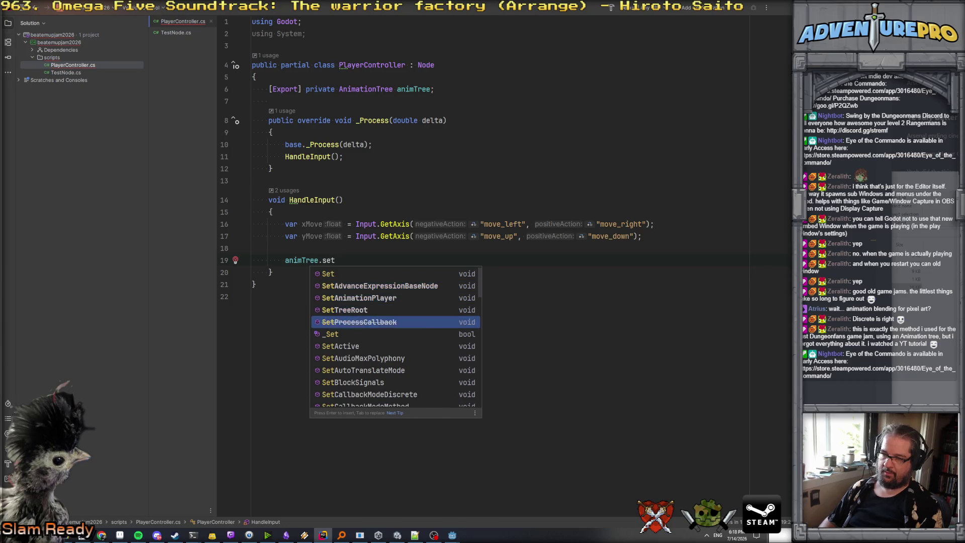
key(BackSpace)
key(BackSpace)
key(BackSpace)
text(X)
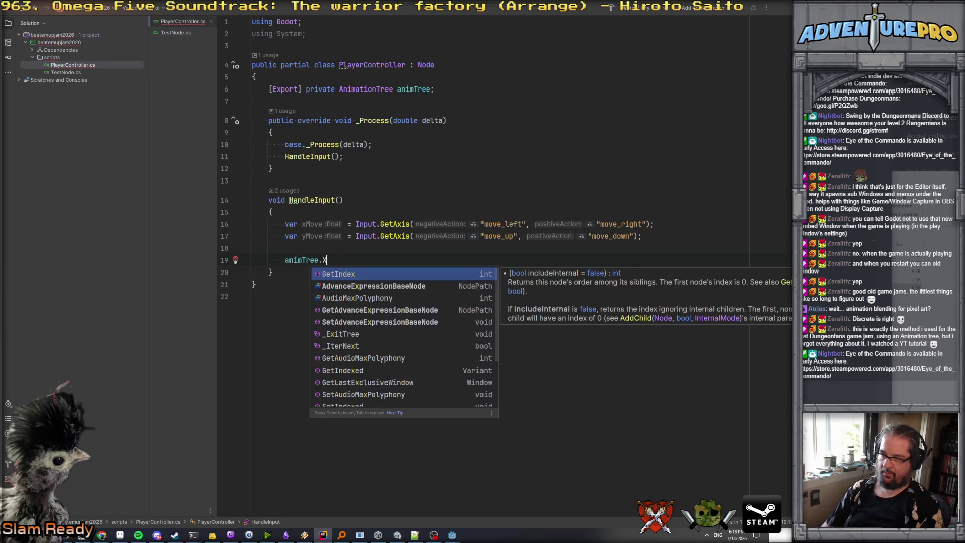
key(BackSpace)
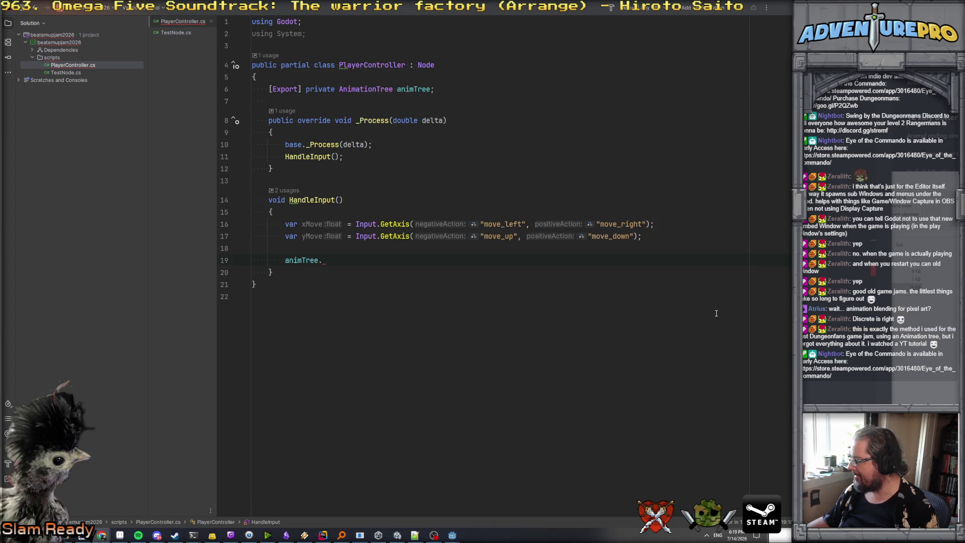
- On line 19, call animTree.Set("parameters/blend_position", new Vector2(xMove, yMove))
text(set)
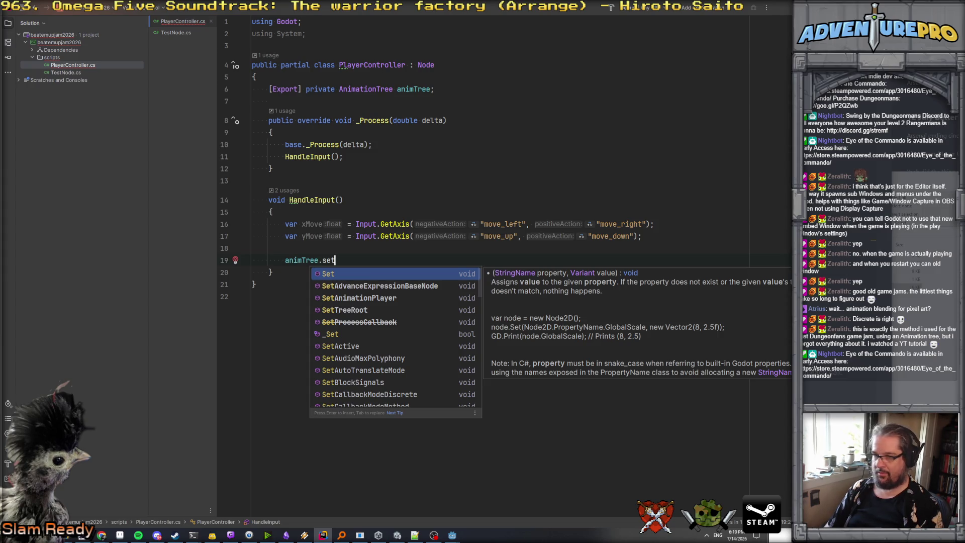
key(Return)
text("paramet)
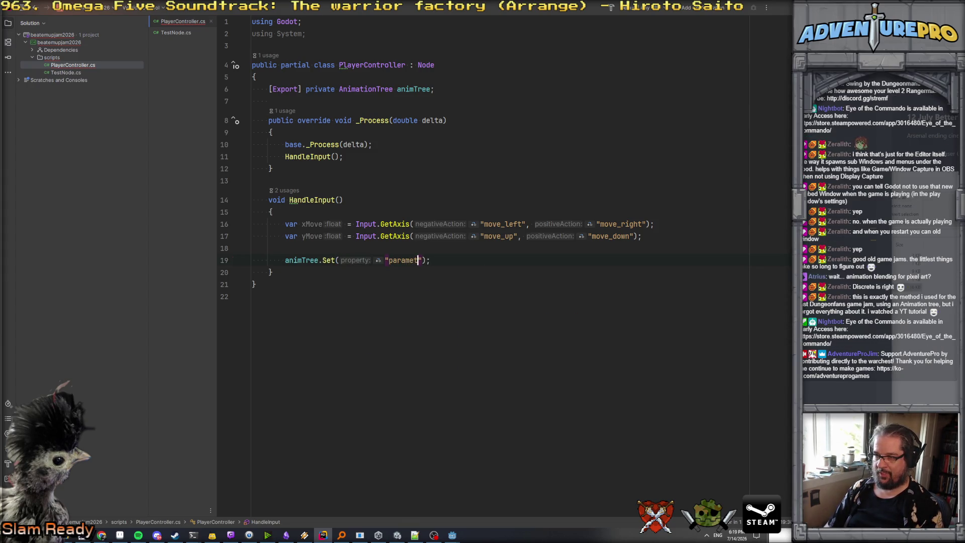
text(ers/)
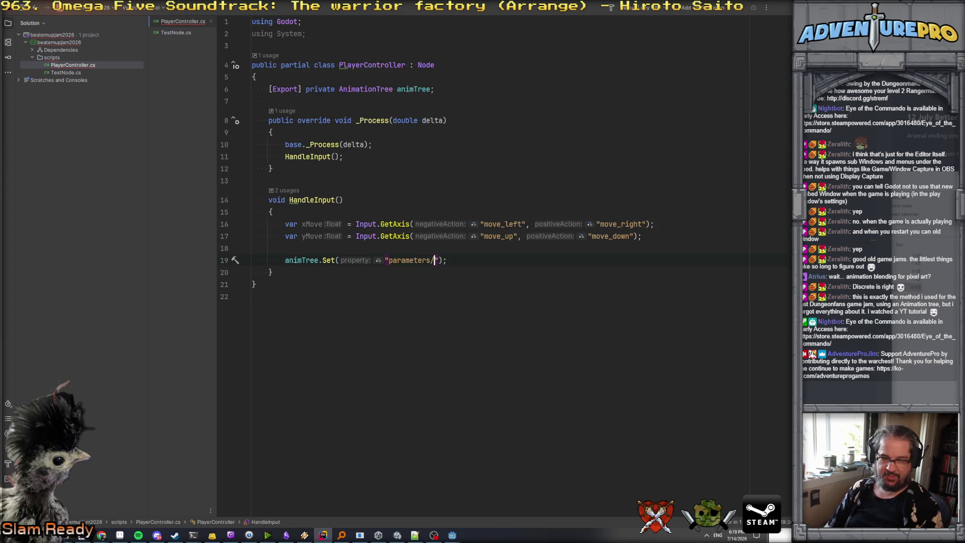
text(bled)
key(BackSpace)
text(nd_position", )
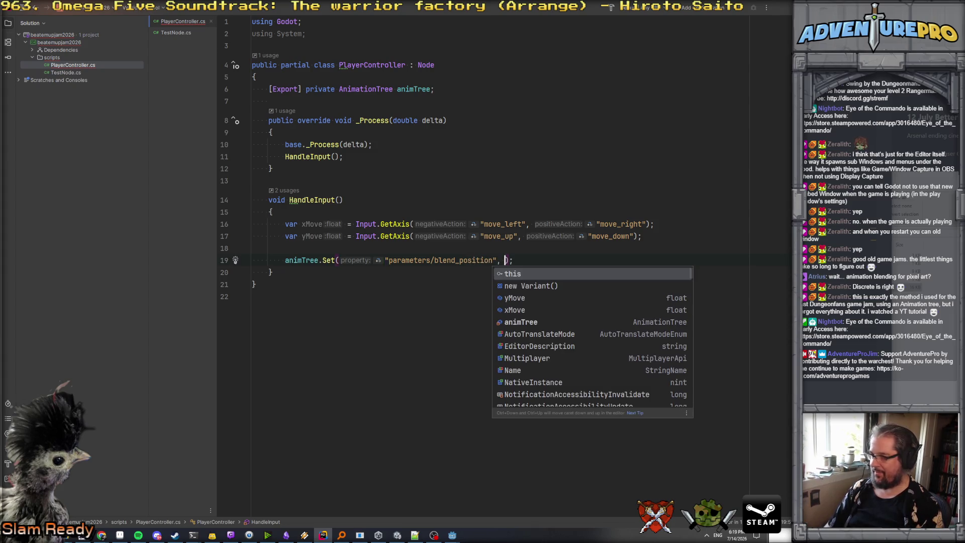
text(new Vecto)
key(Return)
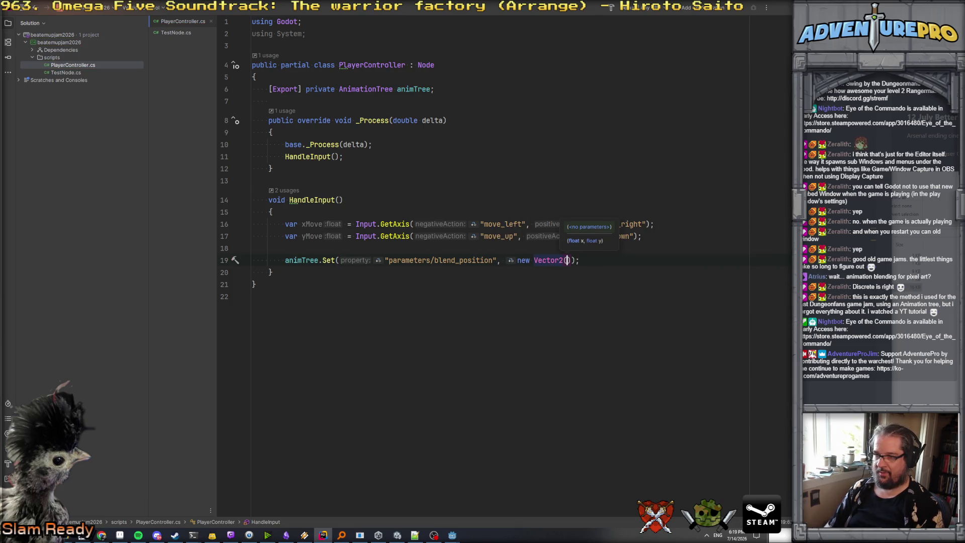
text(xMove, yMove)
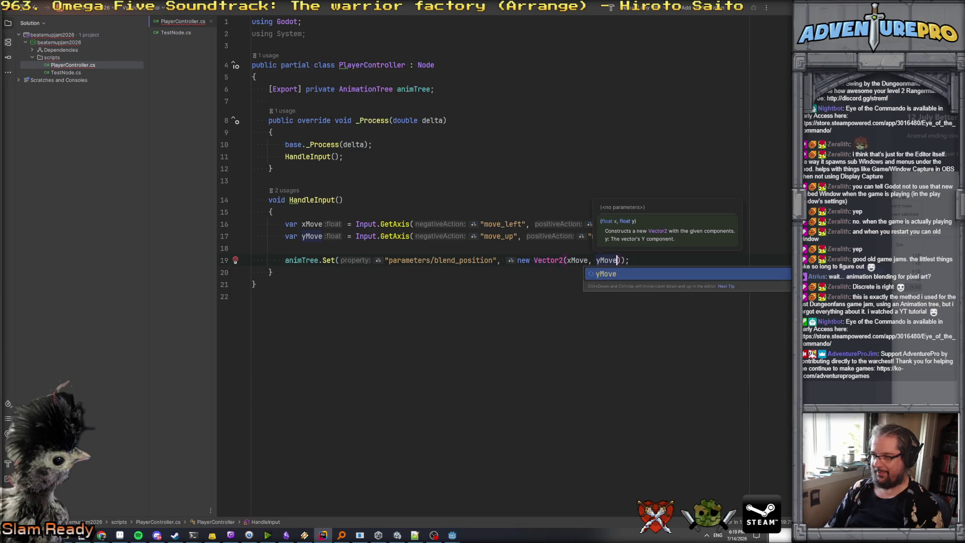
text()))
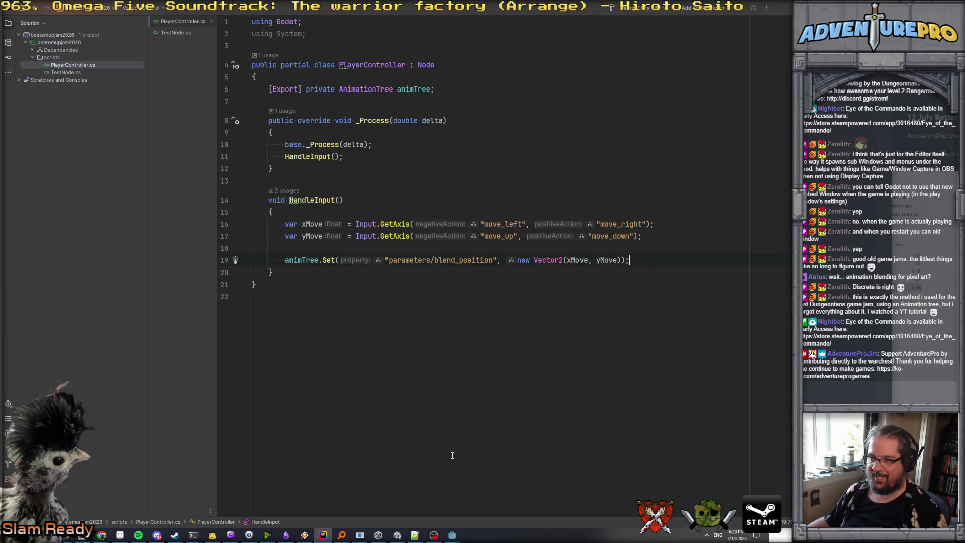
mouse_move(453, 535)
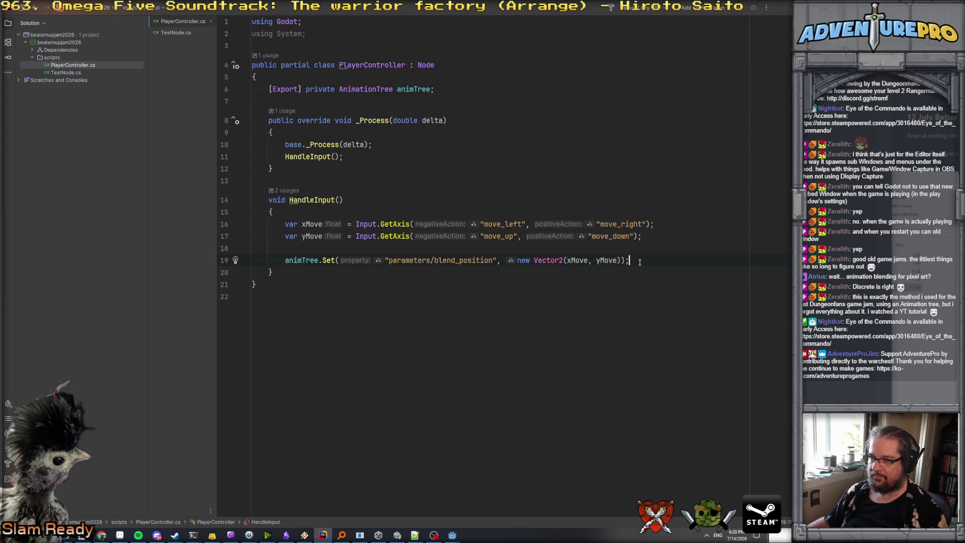
key(Return)
- Begin an if (xMove < 0) condition in HandleInput
text(if)
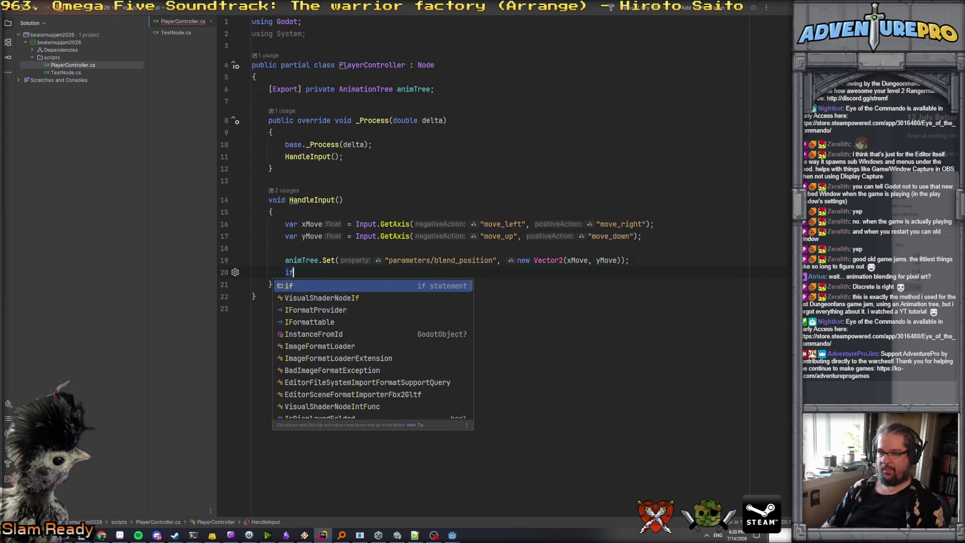
text(( xMove M)
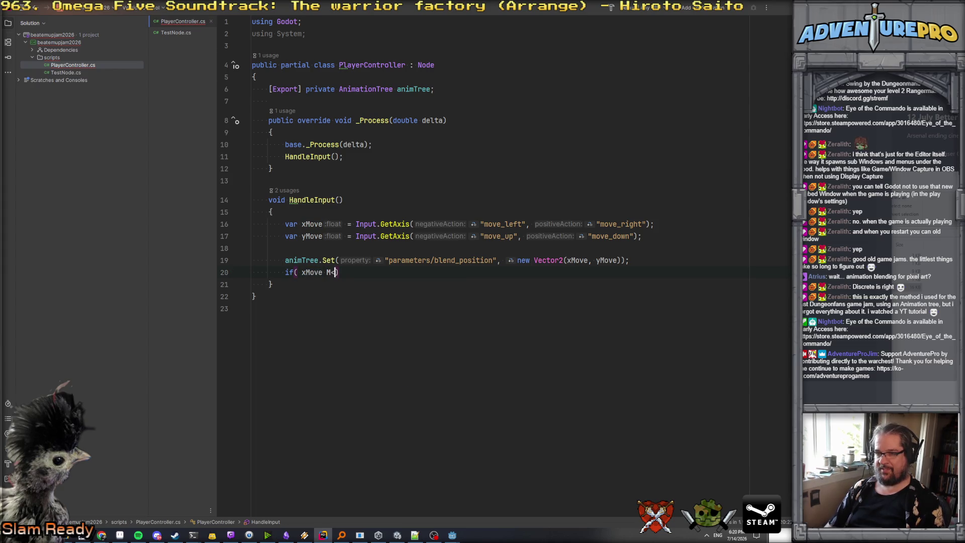
key(BackSpace)
text(< 0))
key(Return)
- Add an [Export] private Sprite2D mySprite; field at the top of the class
click(448, 89)
key(Up)
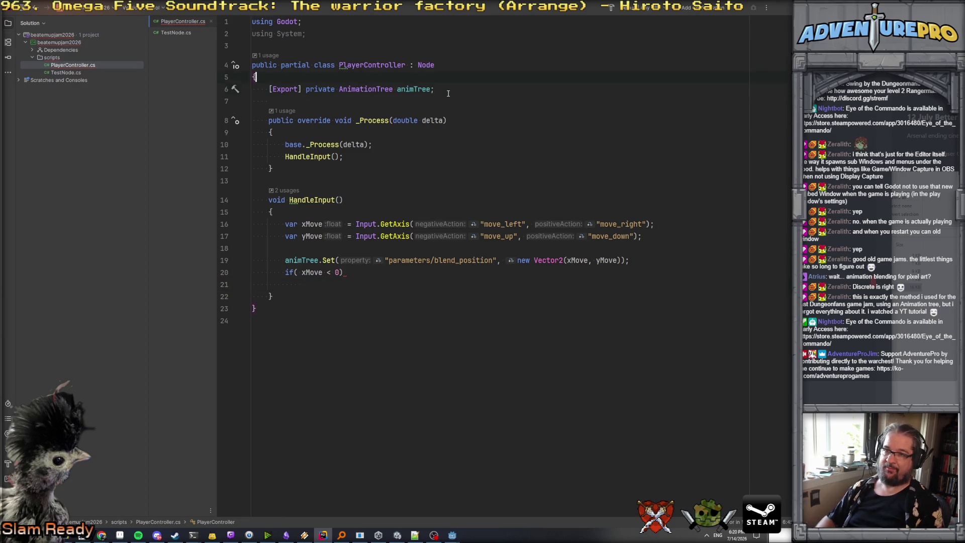
key(Return)
text([Expor)
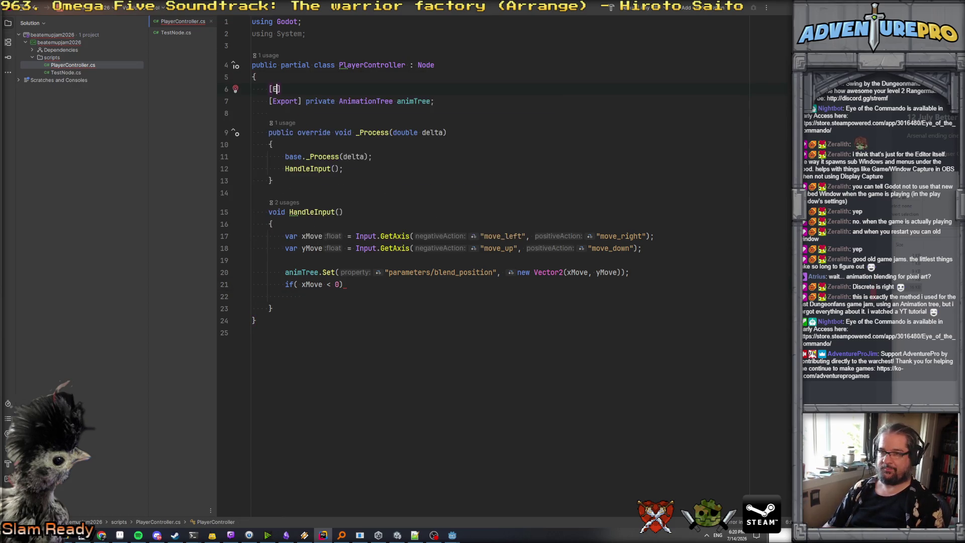
text(t] pr)
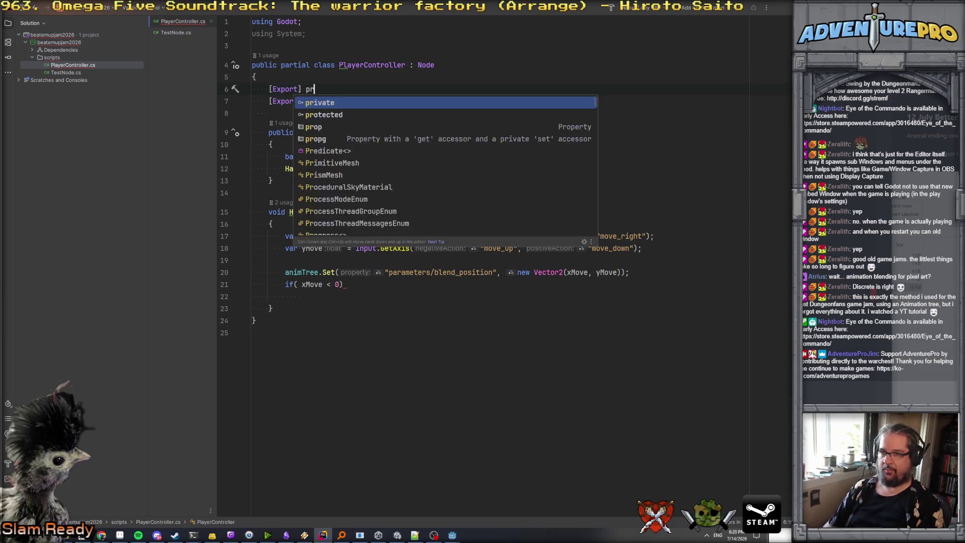
text(ivate Spr)
key(BackSpace)
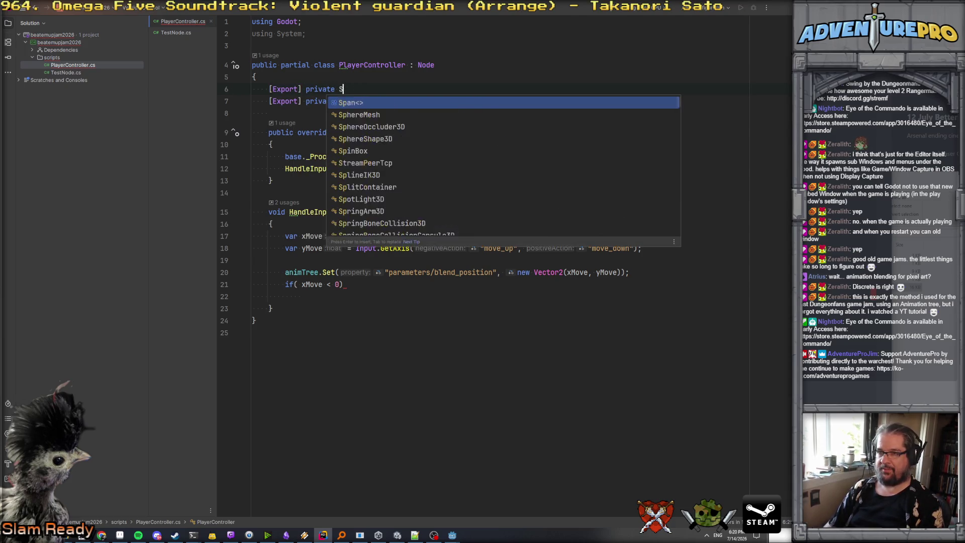
key(Escape)
text(rite)
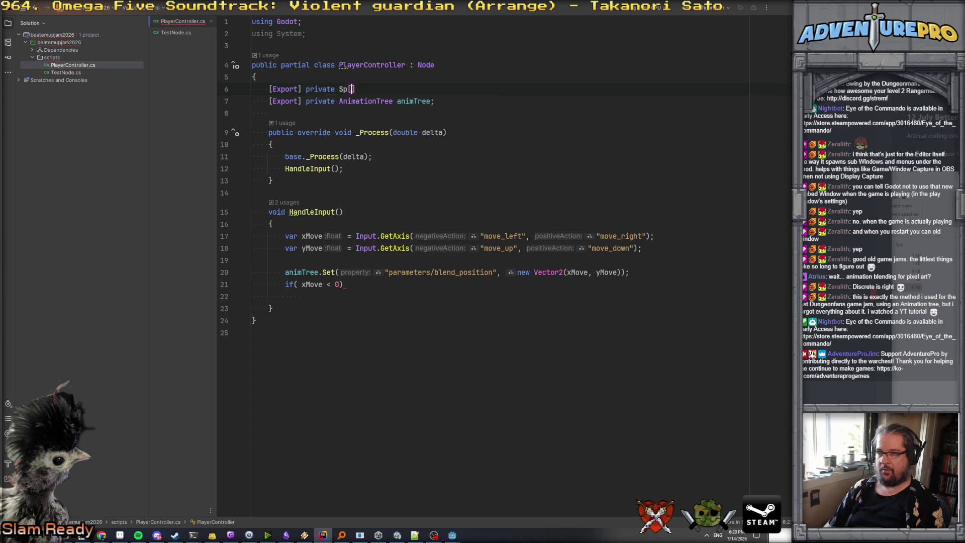
key(Return)
text(mySpri)
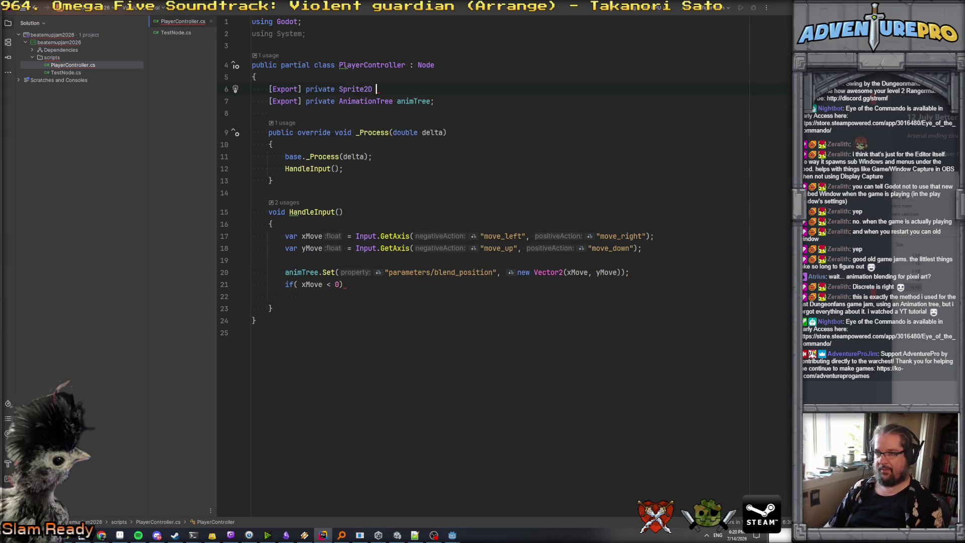
text(te;)
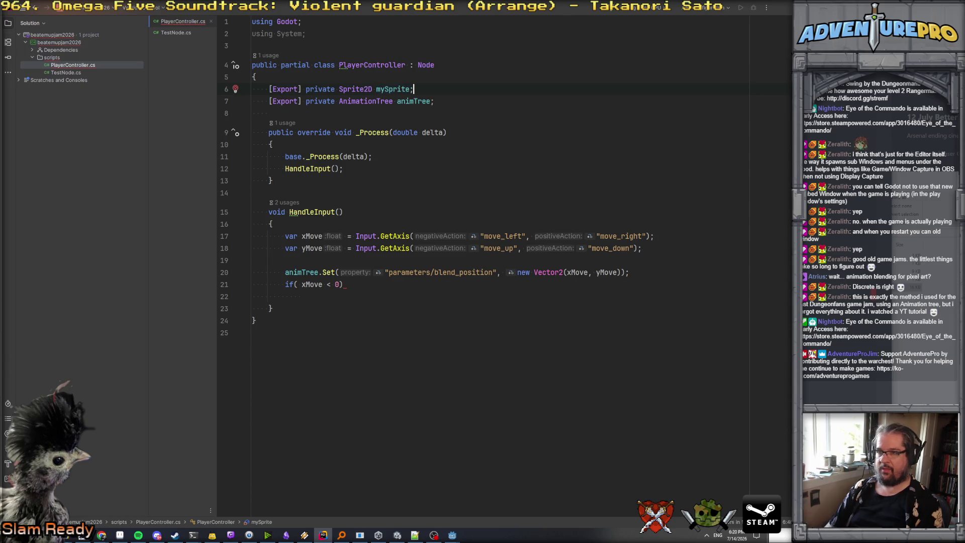
- Make the xMove < 0 branch set mySprite.FlipH = true
click(413, 300)
text({)
key(Return)
text(m)
key(Return)
text(.Fl)
key(Return)
text(= true;)
- Add an else if (xMove > 0) branch setting mySprite.FlipH = false
click(289, 320)
key(Return)
text(else if( xMove )
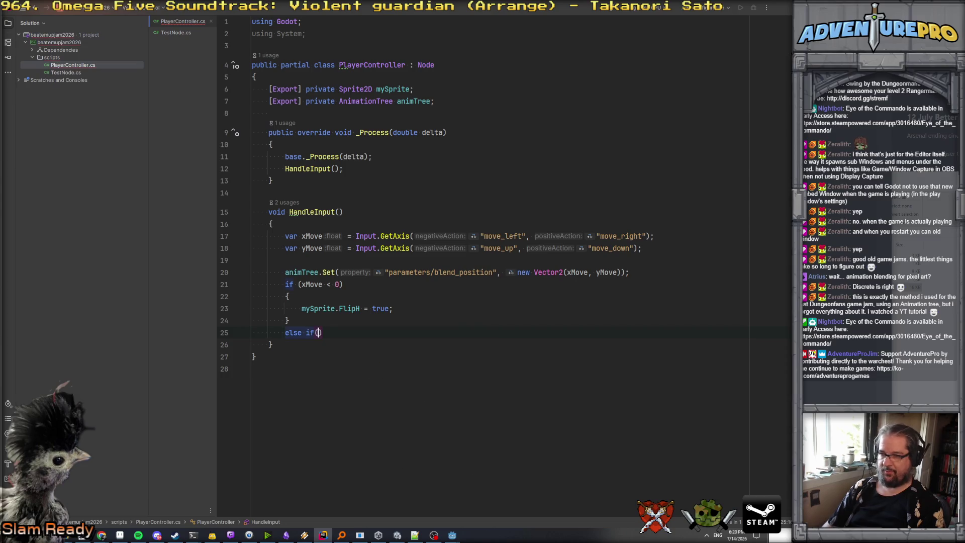
text(> 0))
key(Return)
text({)
key(Return)
text(m)
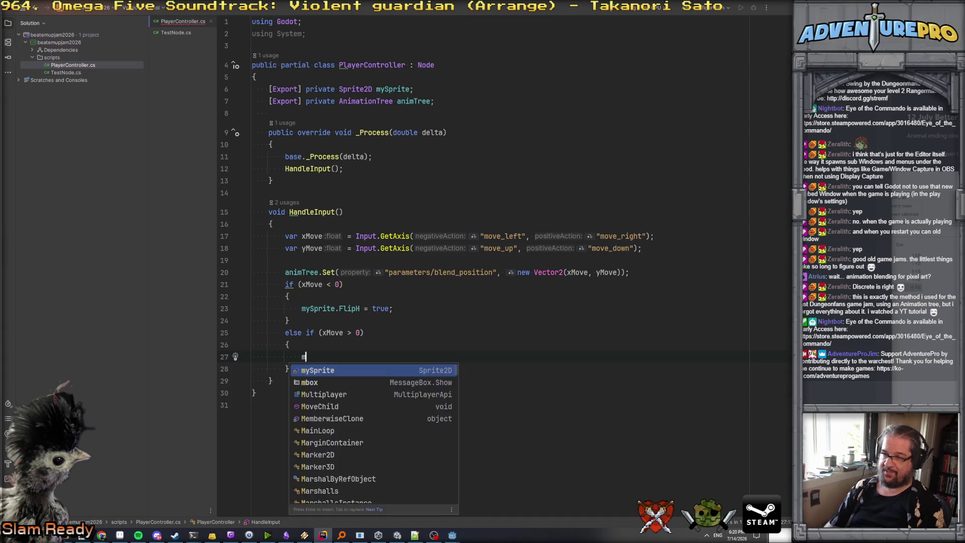
text(ySprite.F)
key(Return)
text(= false;)
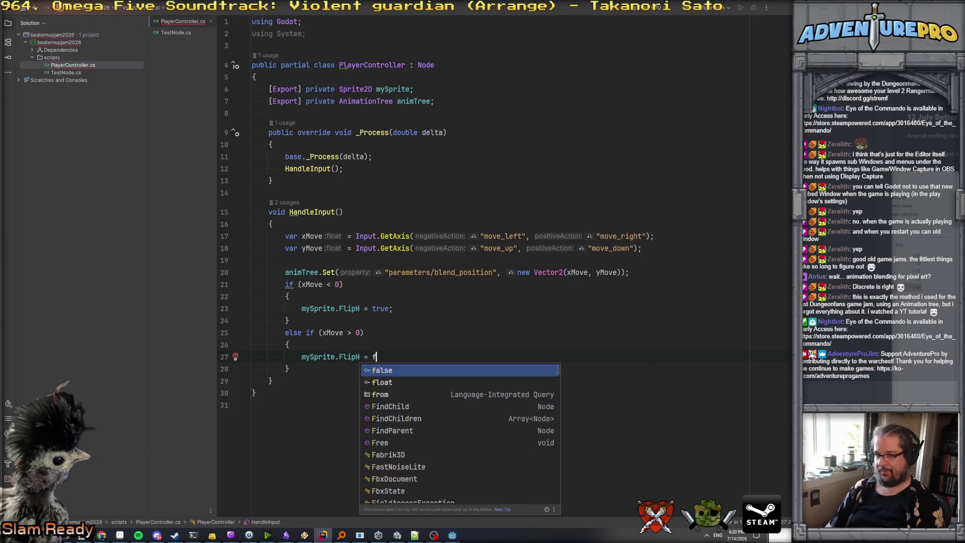
- Below the flip branches, start the line var pos = GlobalPosition
click(309, 372)
key(Return)
key(Return)
text(glo)
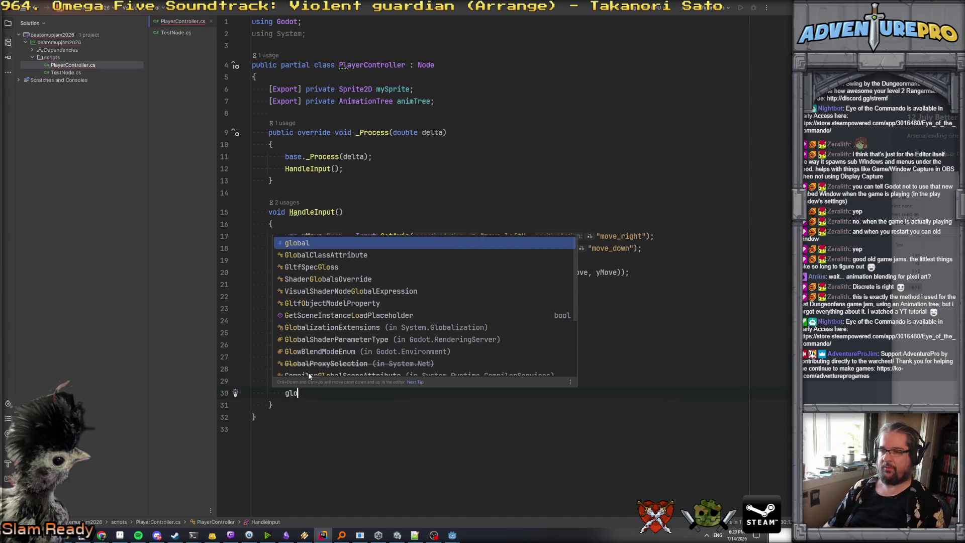
key(BackSpace)
key(BackSpace)
key(BackSpace)
text(var )
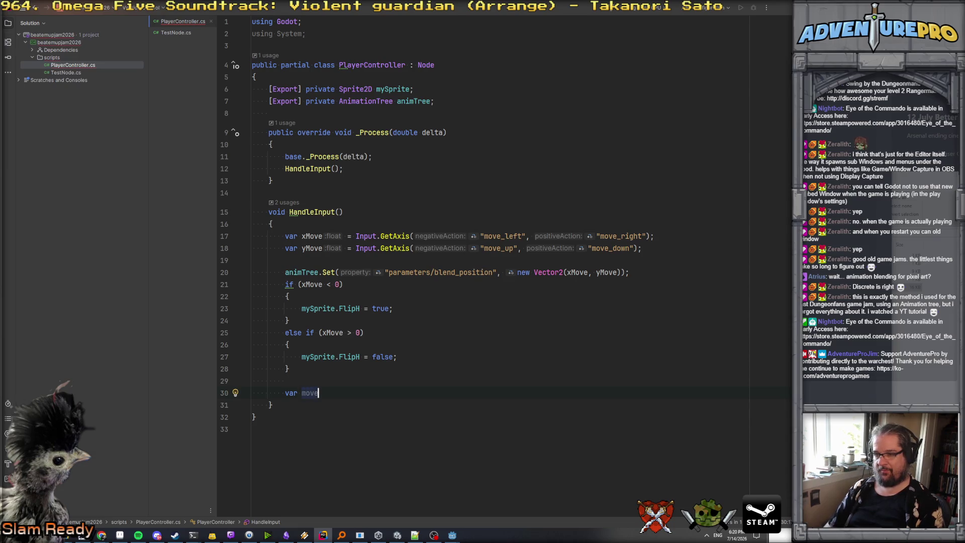
text(pos = G)
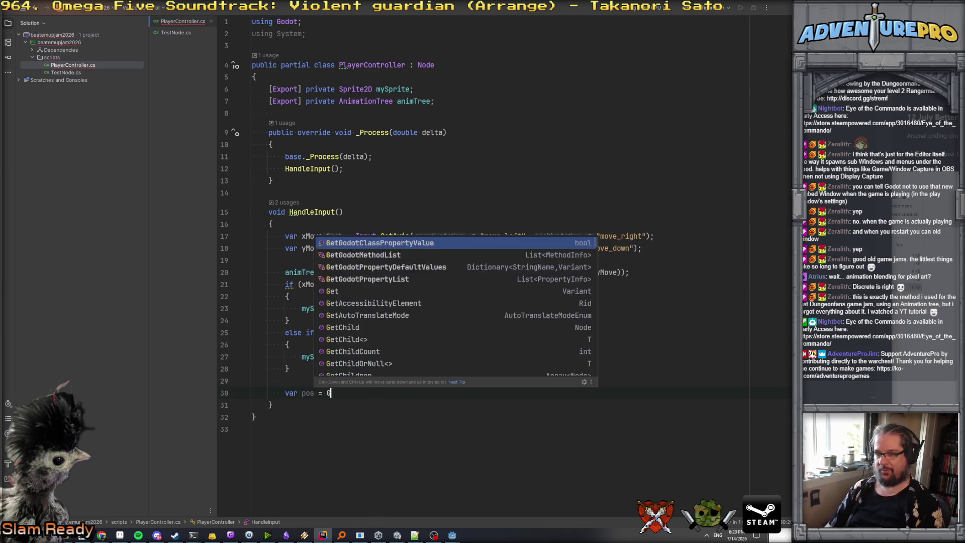
text(lobalP)
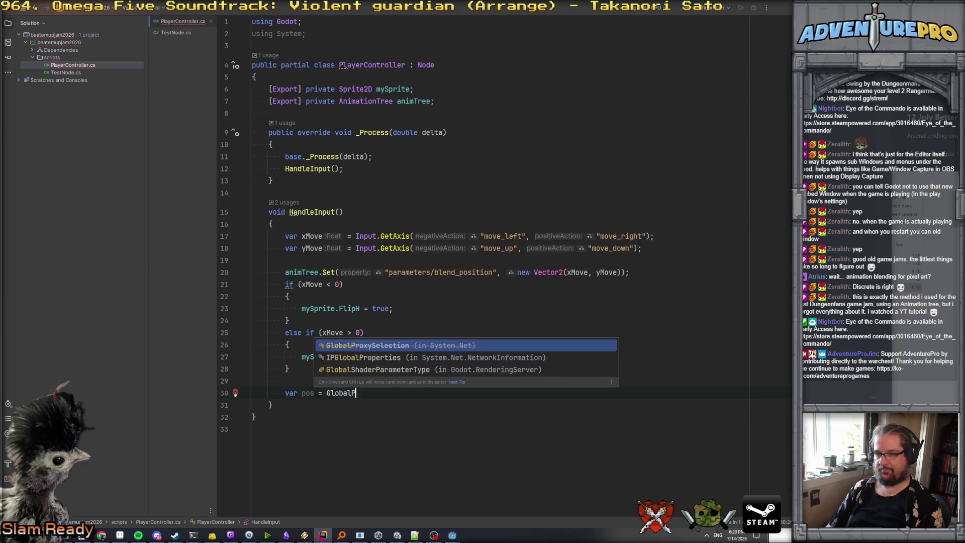
text(osition)
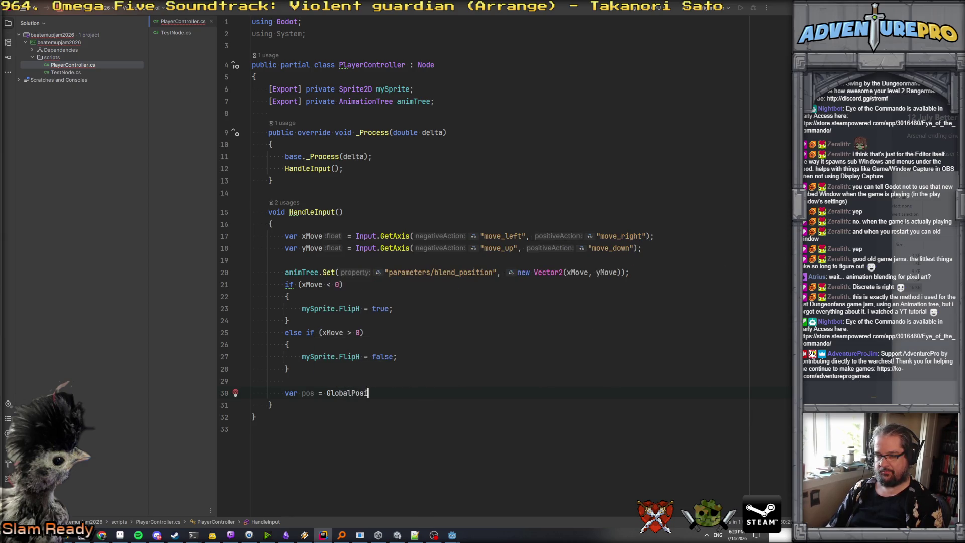
- Inspect the Sprite2D field type and the PlayerController : Node class declaration
click(364, 89)
click(377, 66)
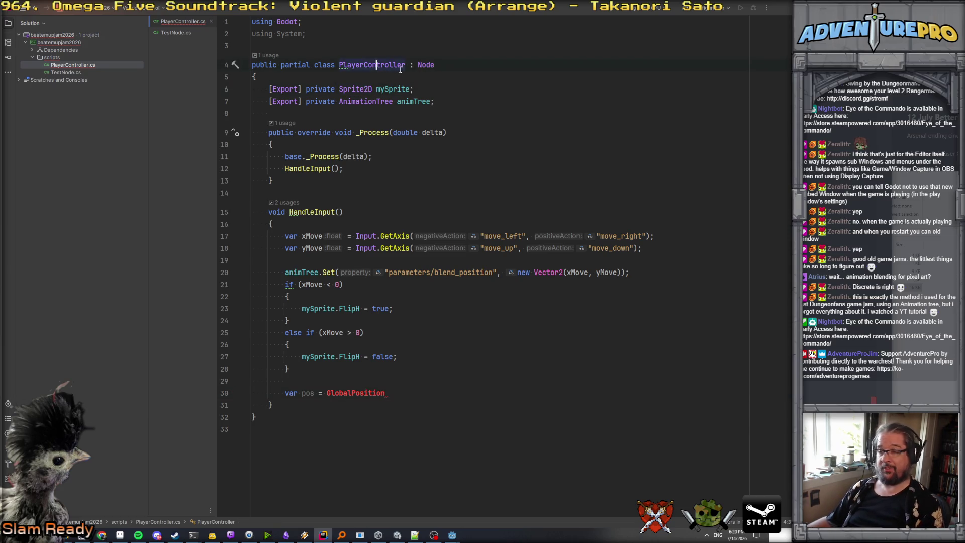
click(430, 65)
click(369, 65)
click(365, 89)
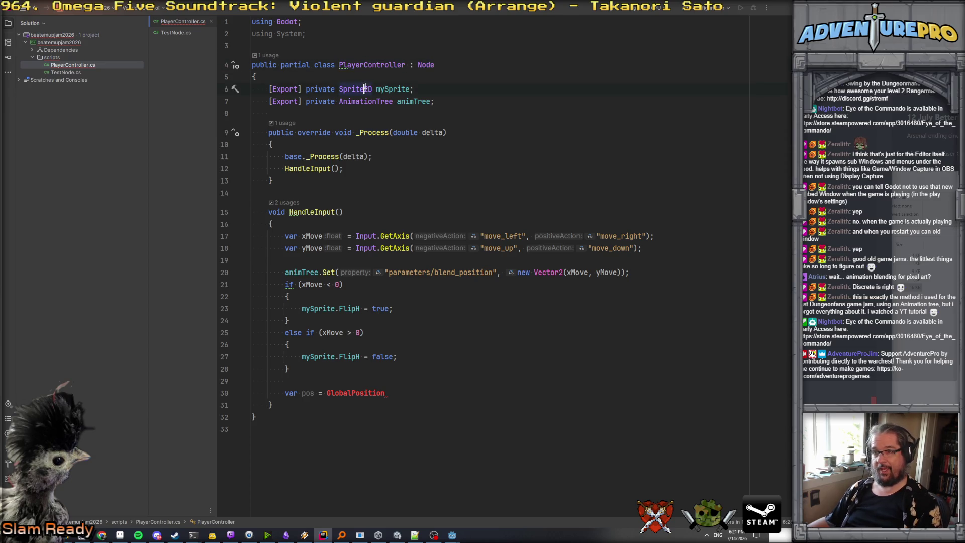
click(367, 73)
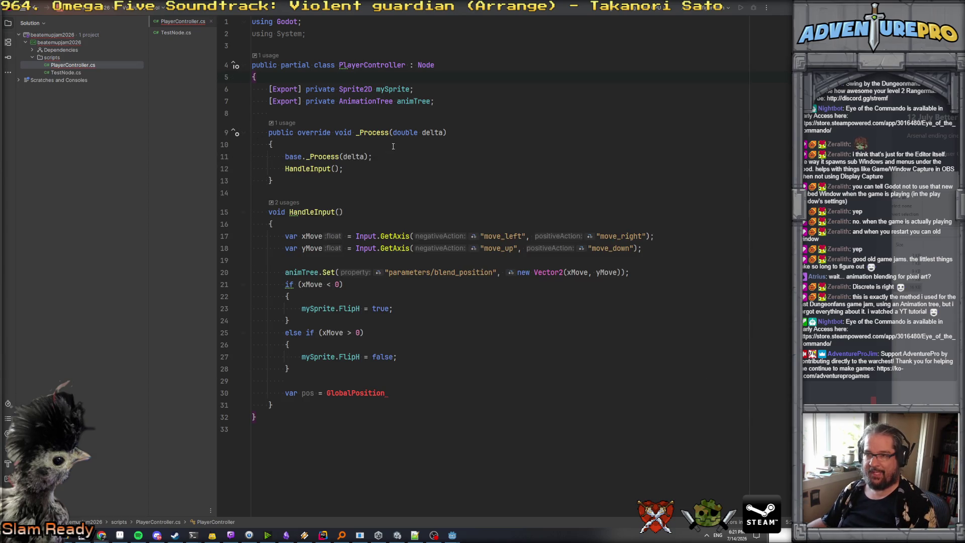
- In Godot, select the mans node to check its script
mouse_move(454, 537)
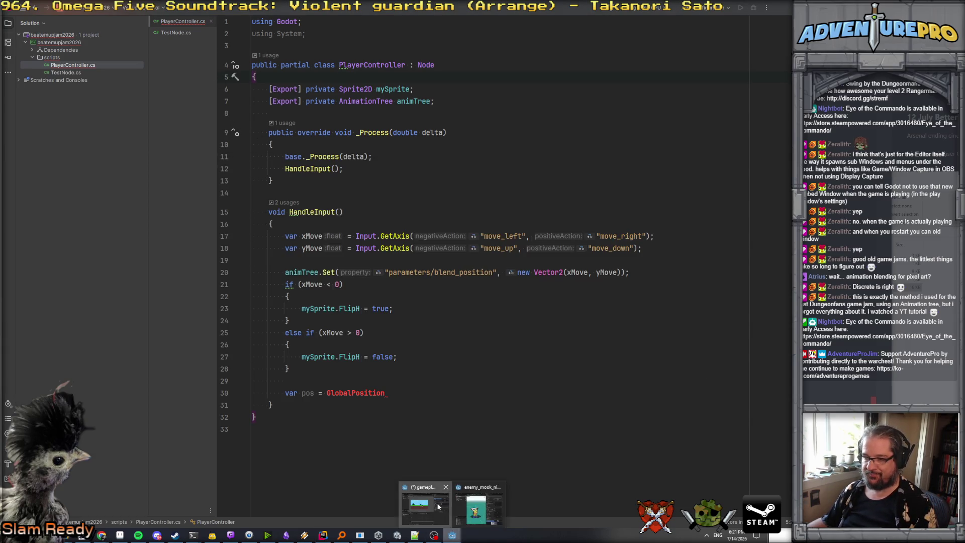
click(422, 502)
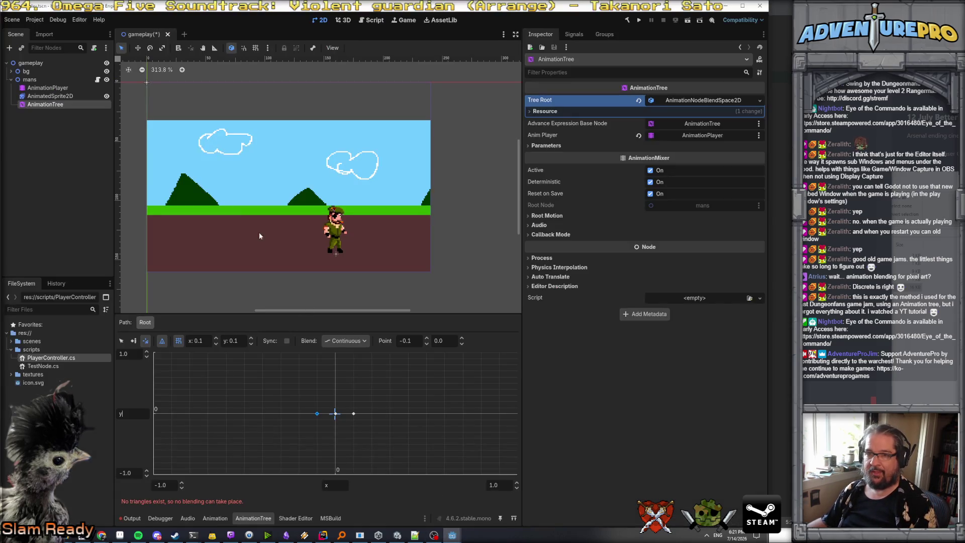
click(38, 80)
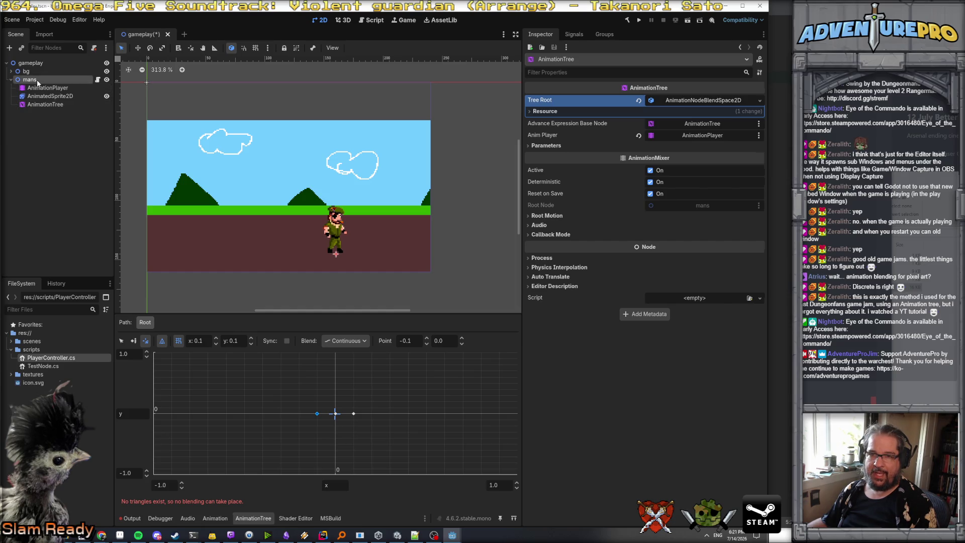
- Back in Rider, start adding a new class to the scripts folder
click(323, 535)
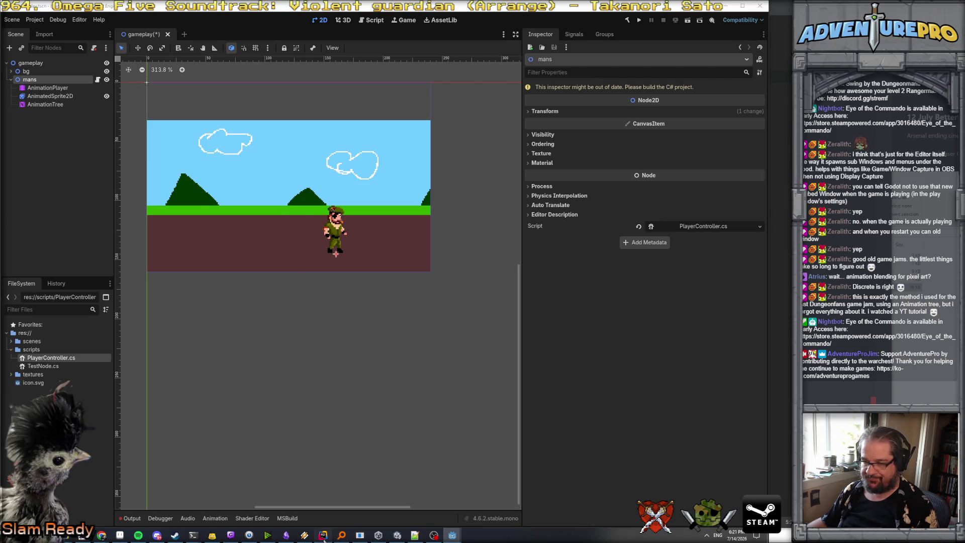
right_click(50, 58)
mouse_move(78, 64)
click(193, 63)
text(GameCharacte)
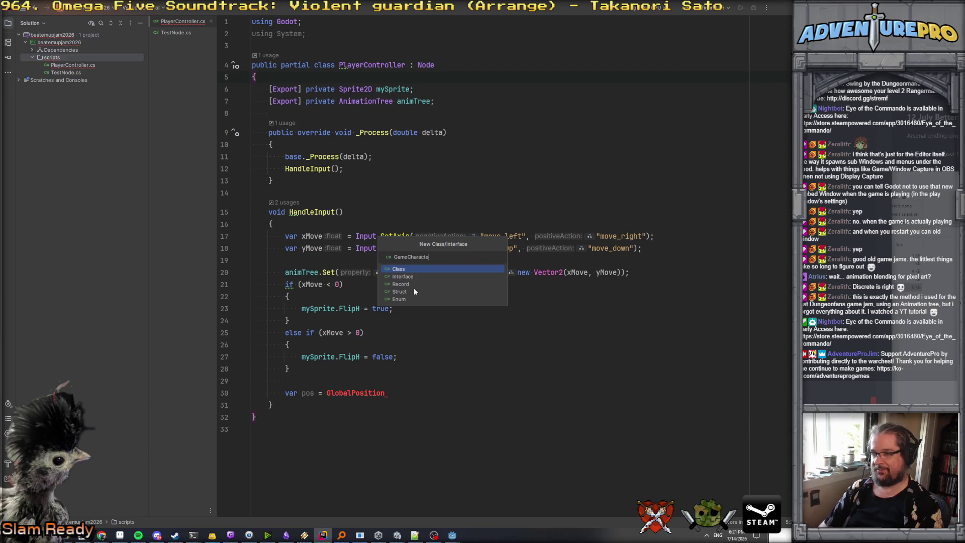
- Create GameCharacter.cs and declare it as public partial class GameCharacter : Node2D
text(r)
key(Return)
click(394, 49)
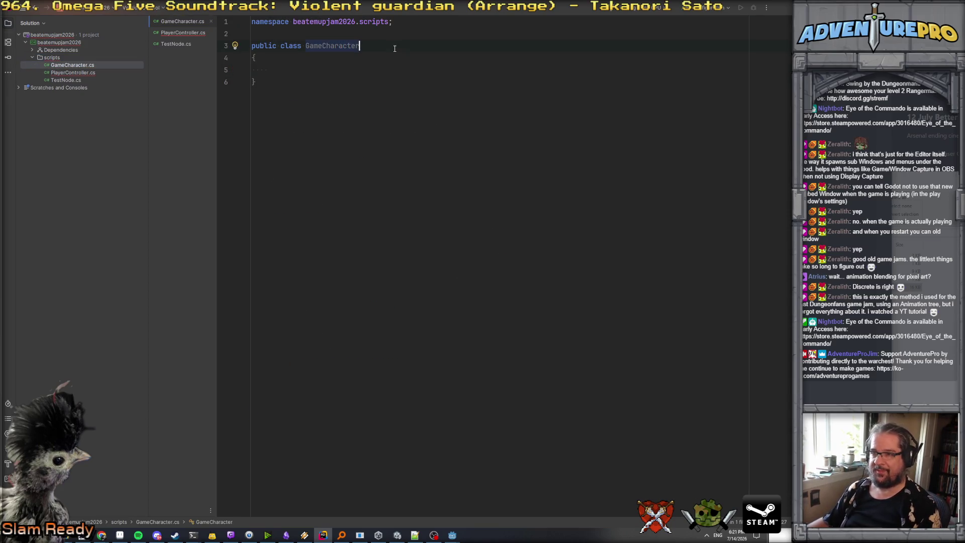
text( : Nod)
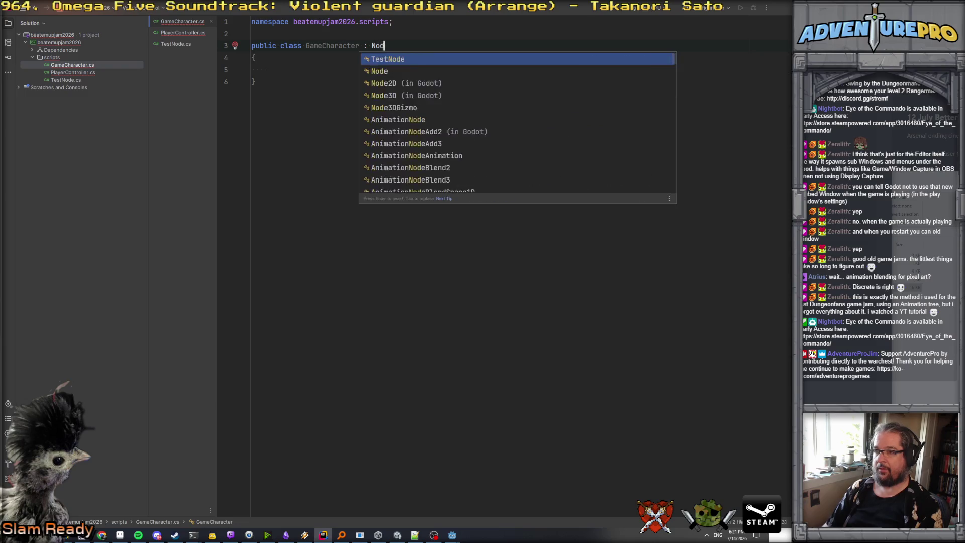
text(e2D)
key(Return)
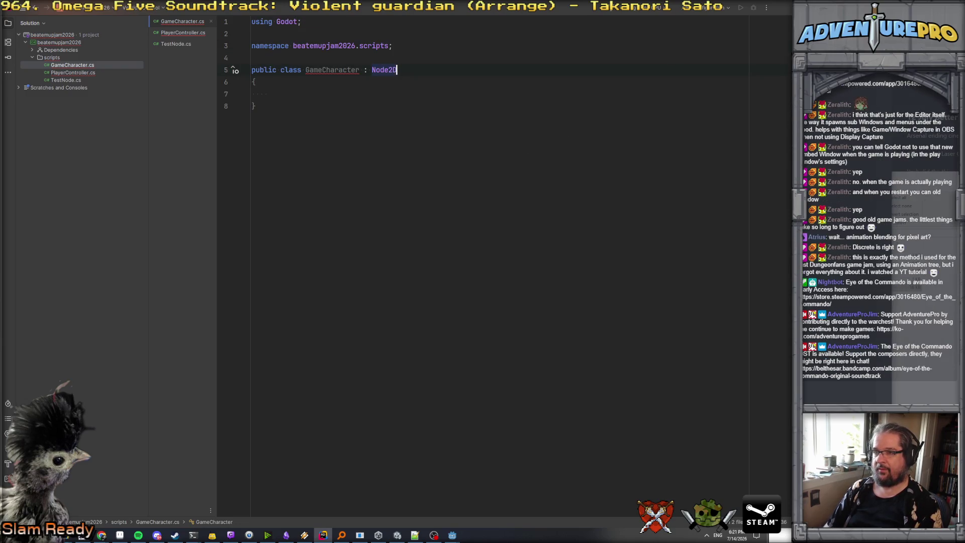
click(279, 70)
text(parti)
key(Return)
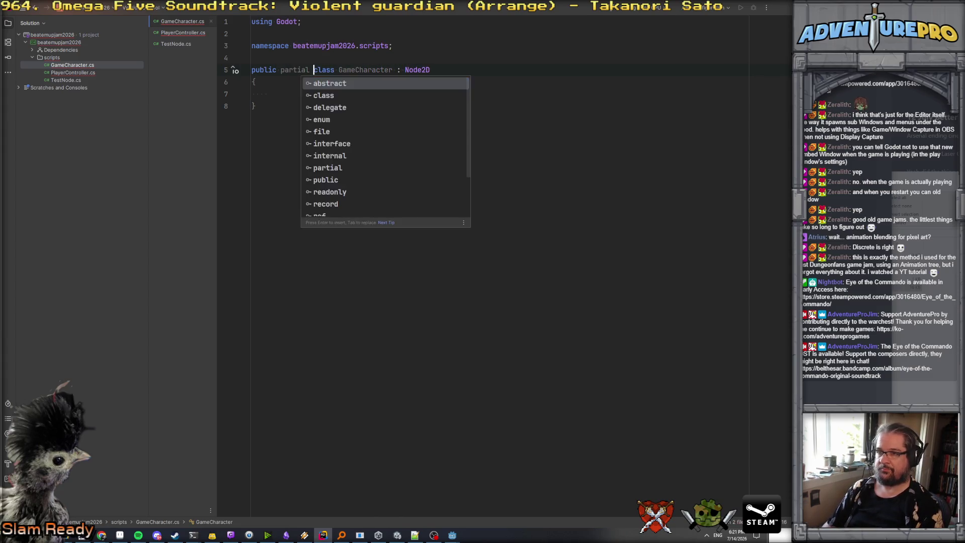
- Delete the namespace declaration and indent the empty class body
click(313, 45)
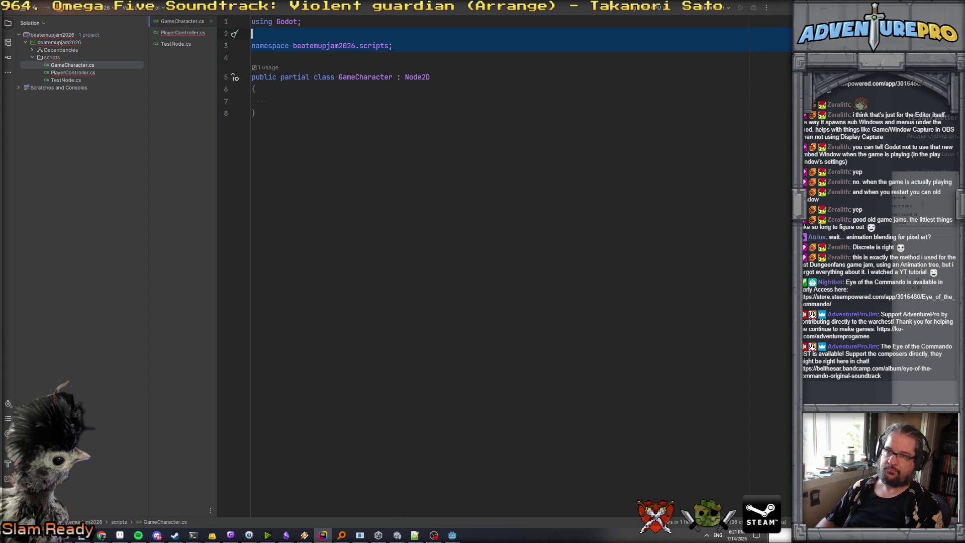
key(ctrl+y)
key(ctrl+y)
click(253, 77)
key(Tab)
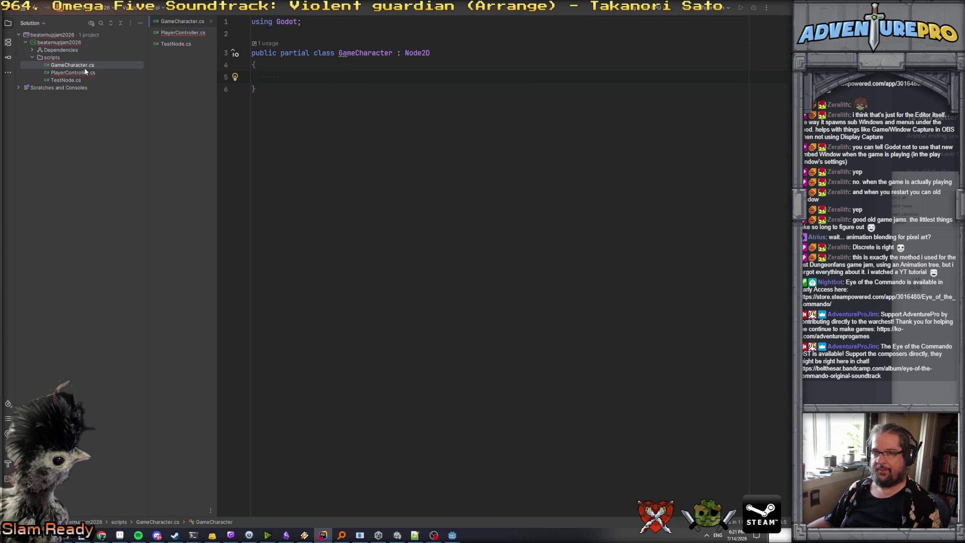
mouse_move(452, 537)
click(439, 517)
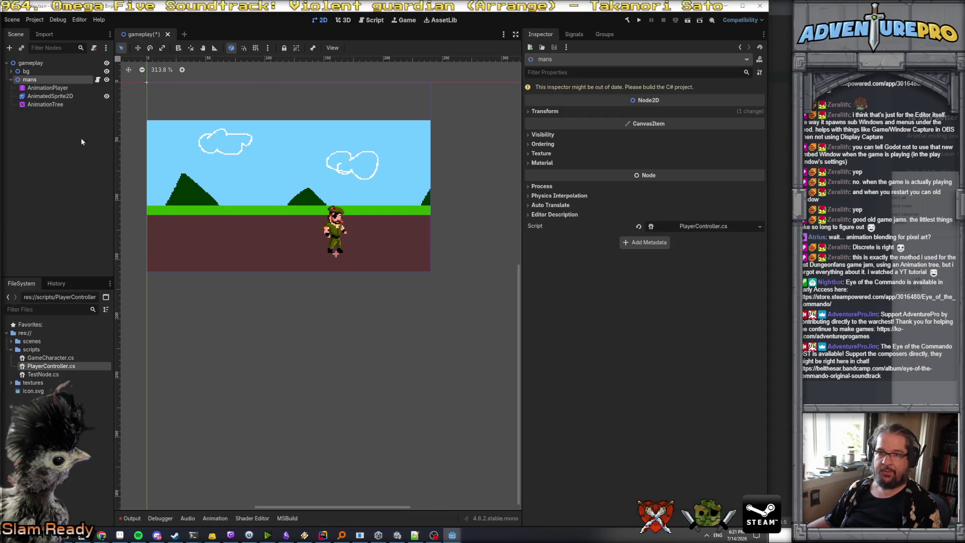
- Add a plain Node child named PlayerController under the mans node
right_click(33, 80)
click(78, 99)
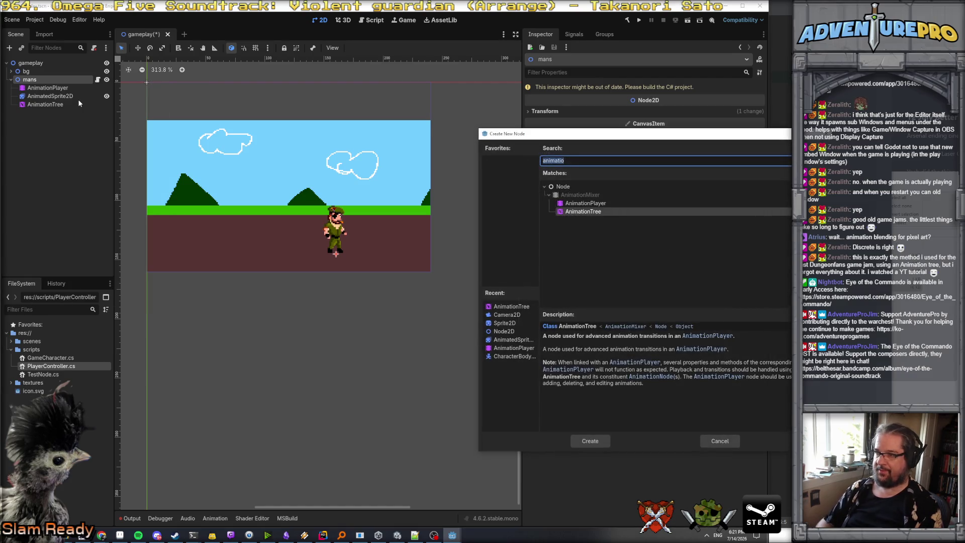
key(BackSpace)
key(Return)
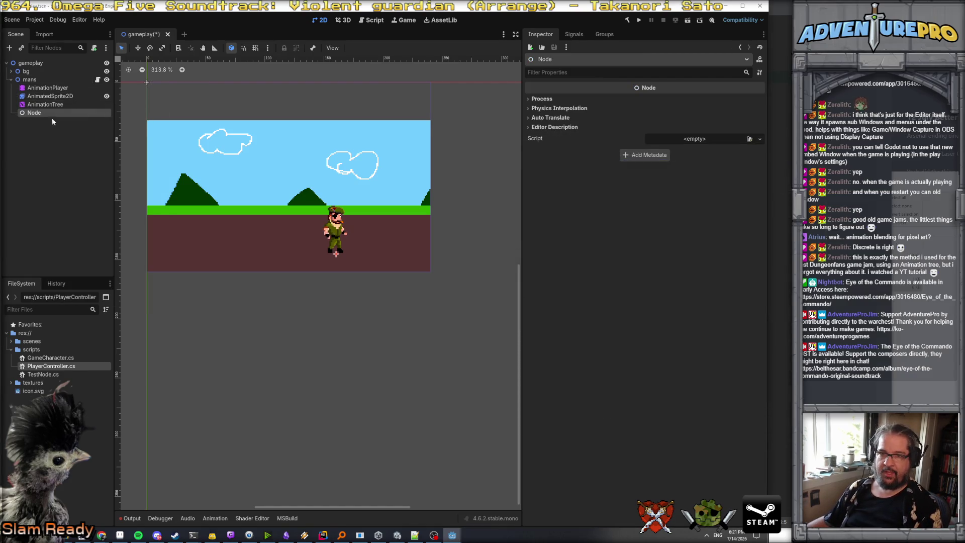
double_click(47, 113)
text(PlayerConbt)
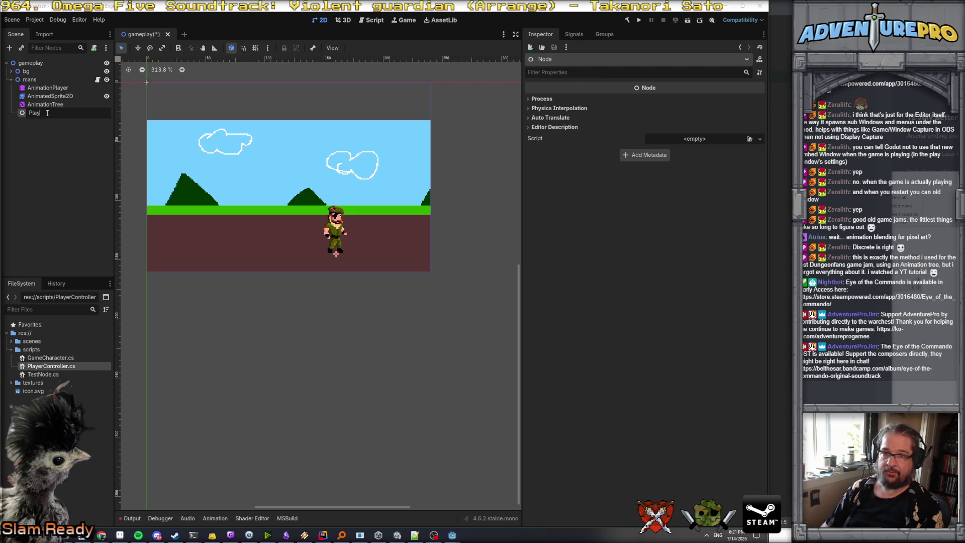
key(BackSpace)
key(BackSpace)
text(troller)
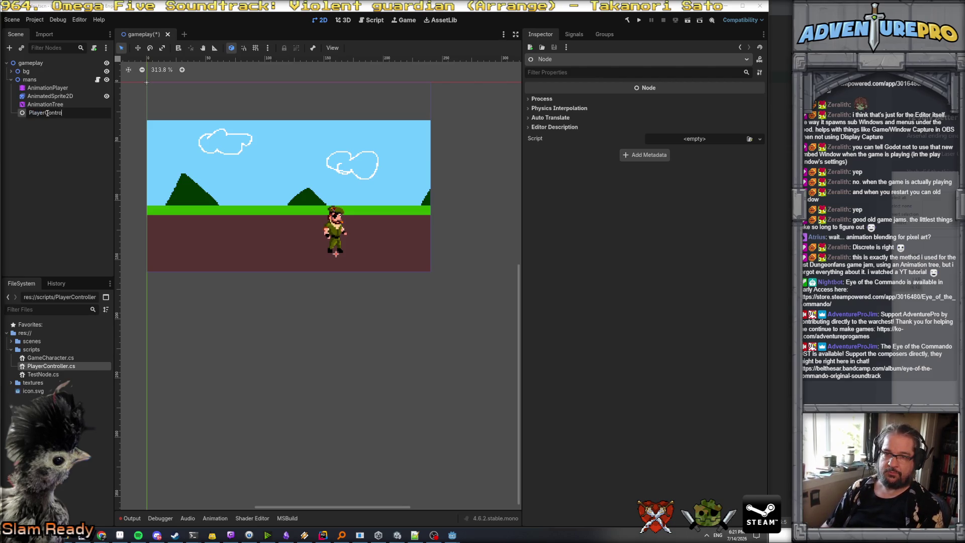
key(Return)
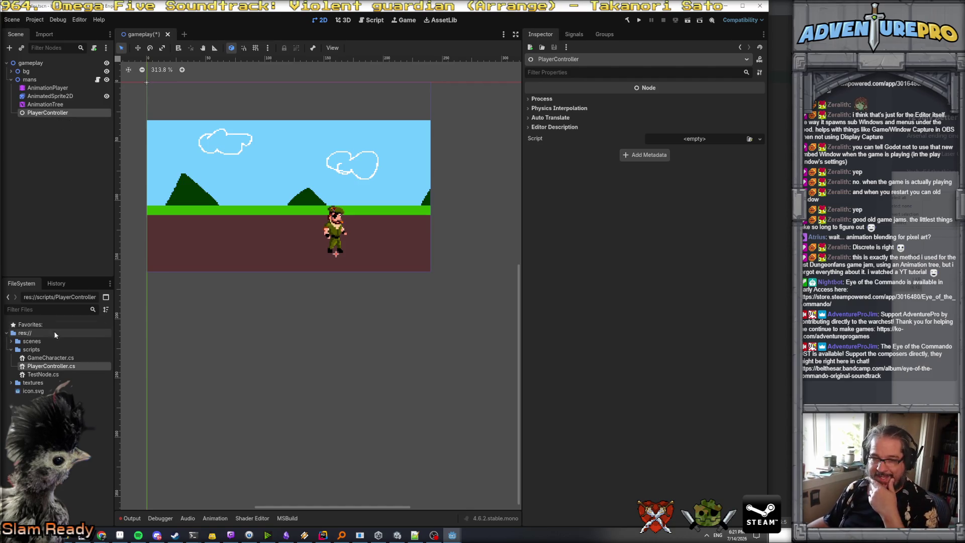
- Attach GameCharacter.cs to mans and PlayerController.cs to the PlayerController node
mouse_move(55, 358)
mouse_down()
mouse_move(50, 91)
mouse_move(42, 83)
mouse_up()
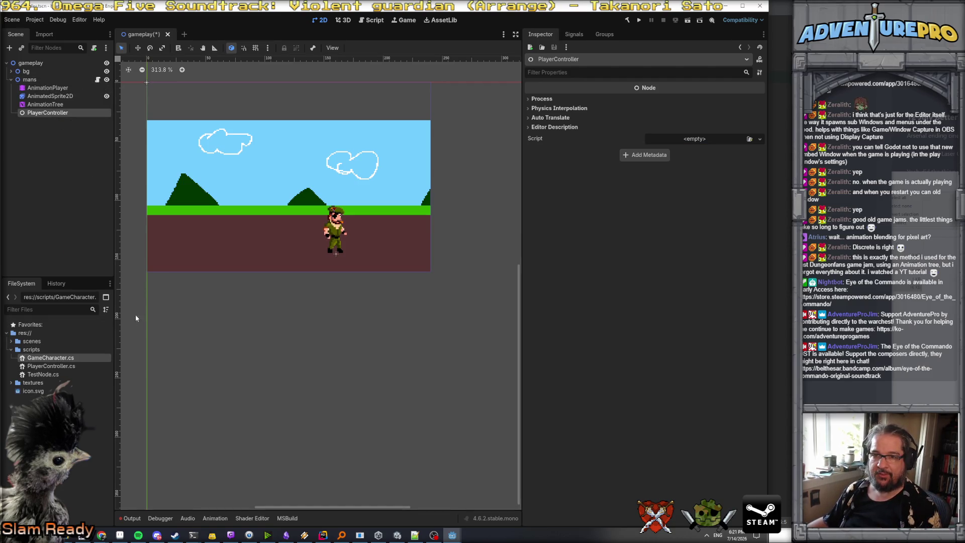
drag(50, 366, 45, 113)
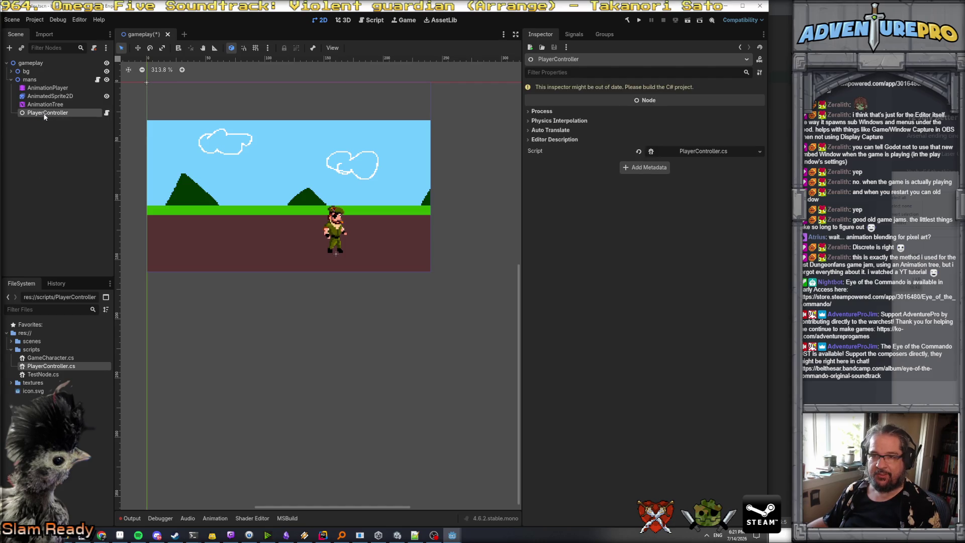
click(29, 79)
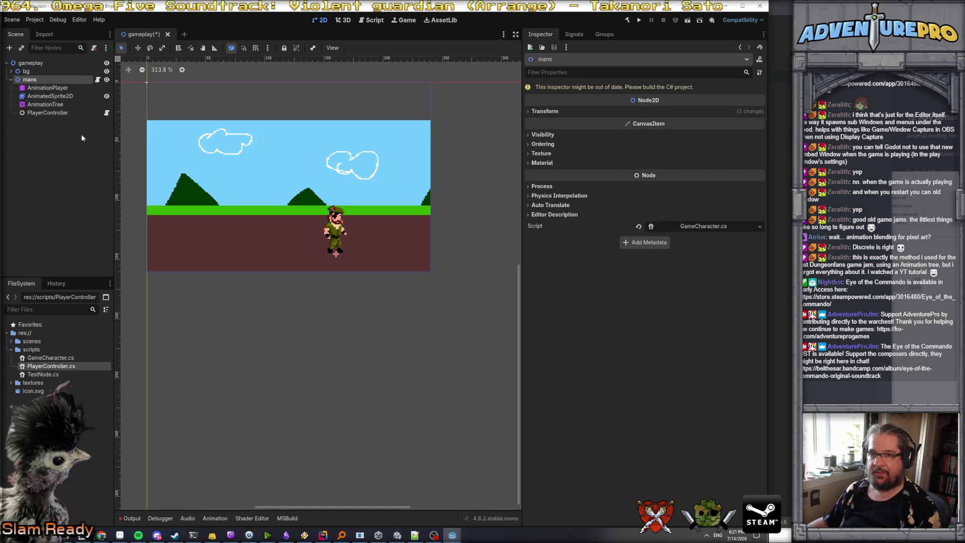
click(55, 113)
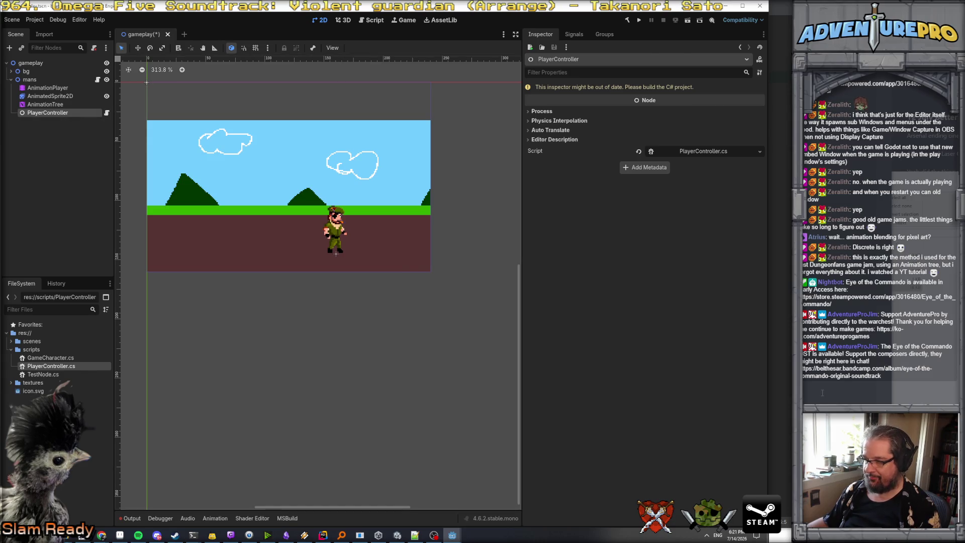
key(alt+Tab)
click(289, 76)
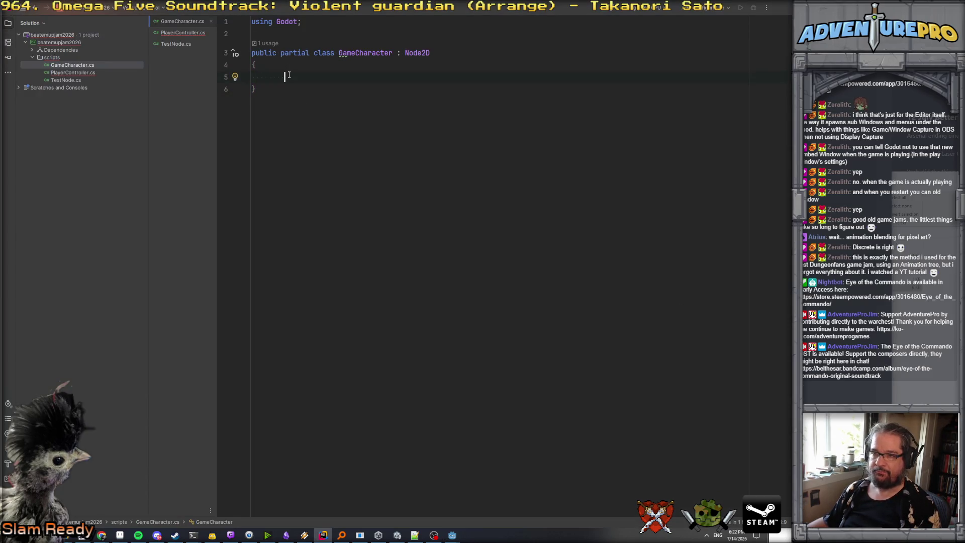
- In GameCharacter, add a public void GetMoveInput(Vector2 moveInput) method
key(BackSpace)
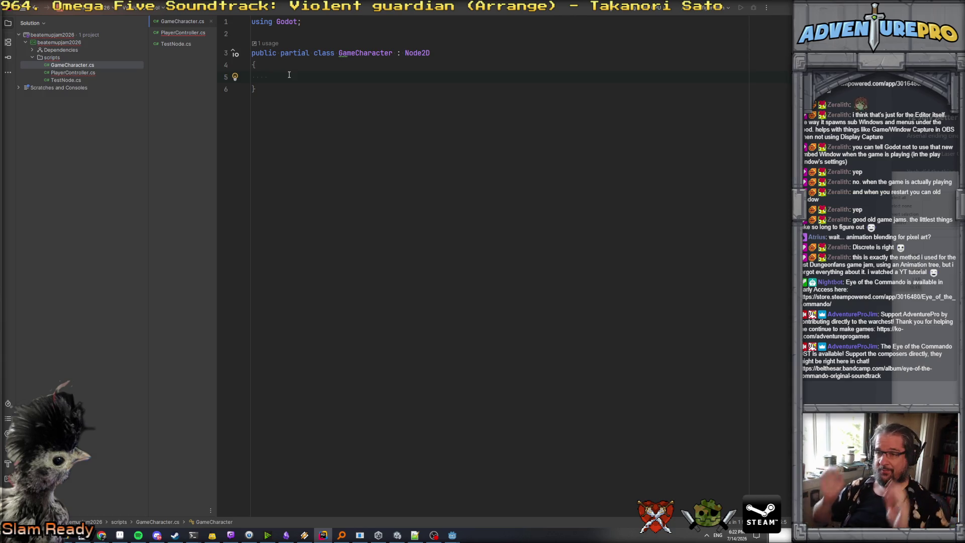
text(public void GetInp)
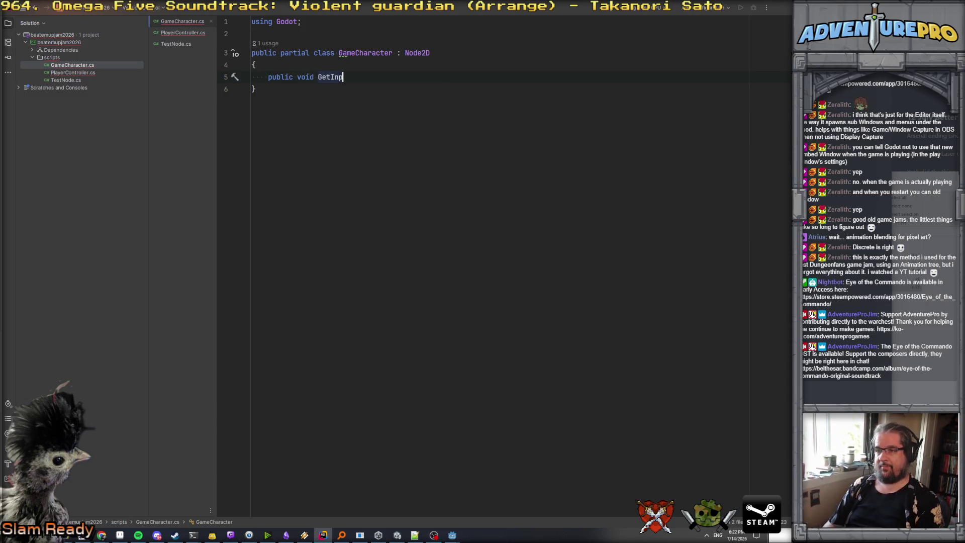
text(ut)
key(BackSpace)
key(BackSpace)
key(BackSpace)
text(MoveInput(Vector2 move)
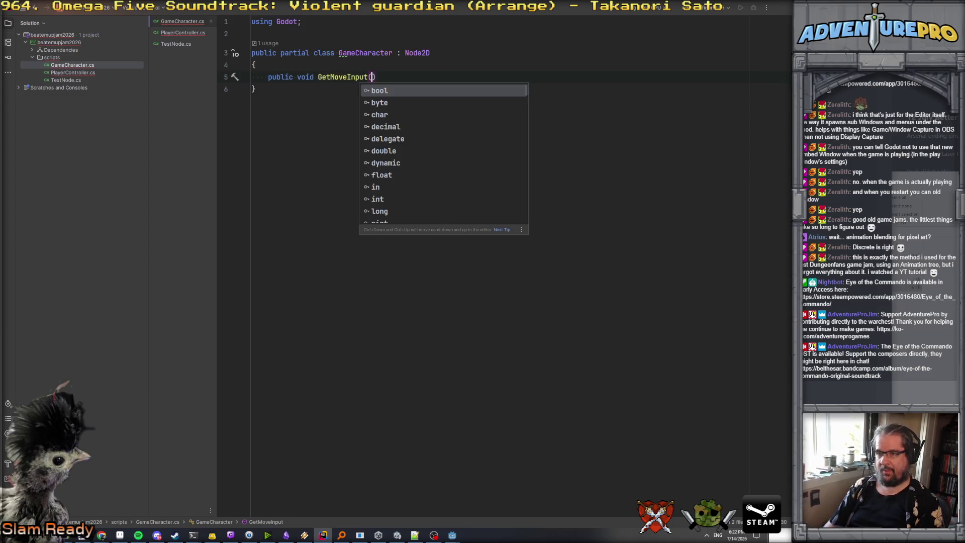
text(Input)
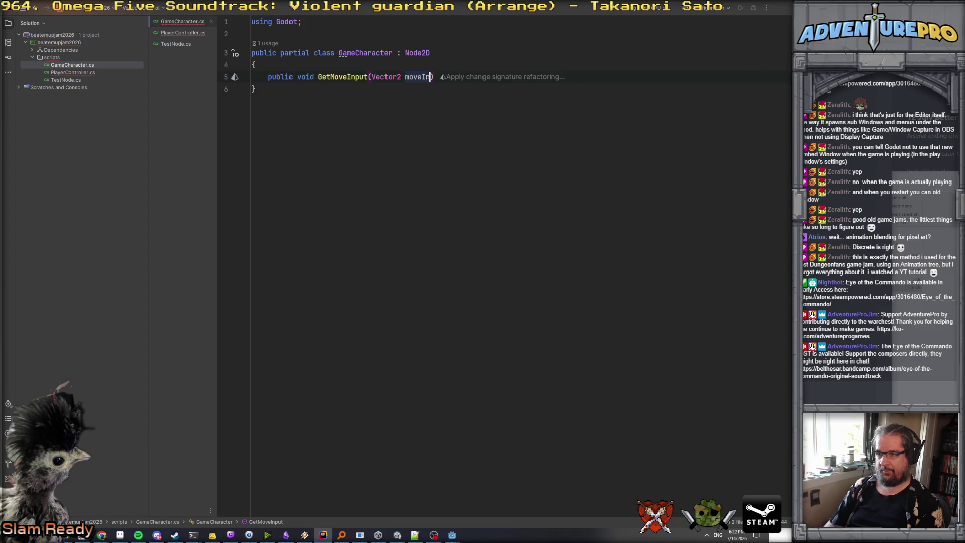
key(End)
key(Return)
text({)
key(Return)
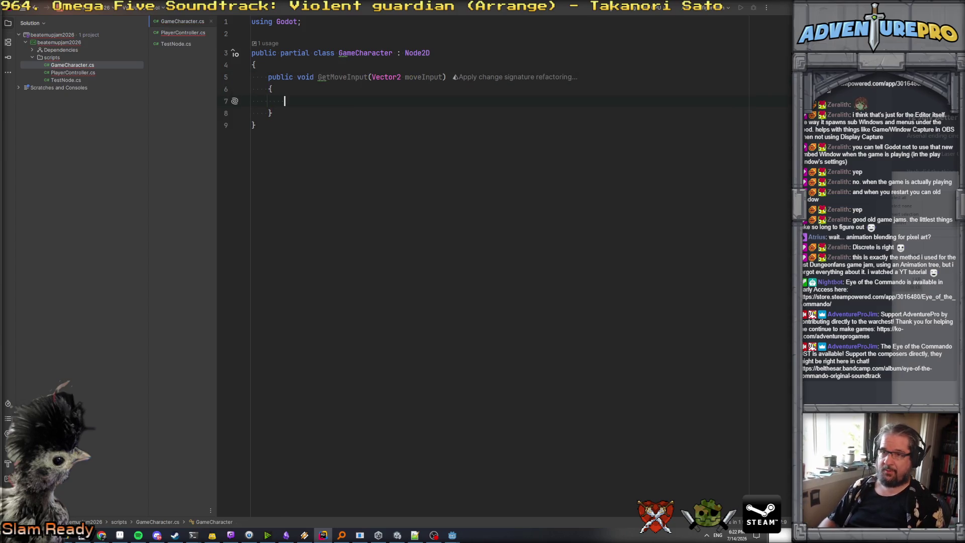
- Move the two [Export] fields from PlayerController into GameCharacter
click(184, 32)
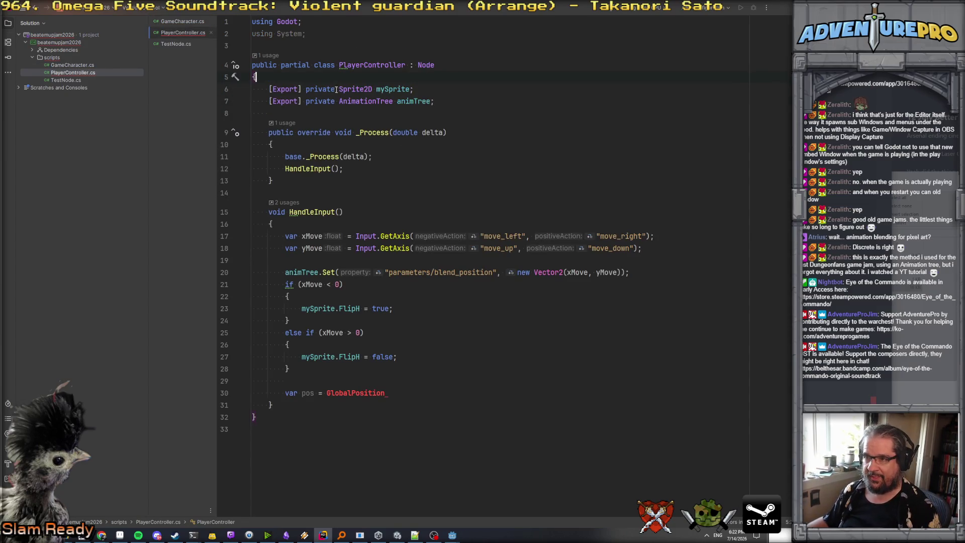
key(Down)
key(shift+Down)
key(shift+Down)
key(ctrl+x)
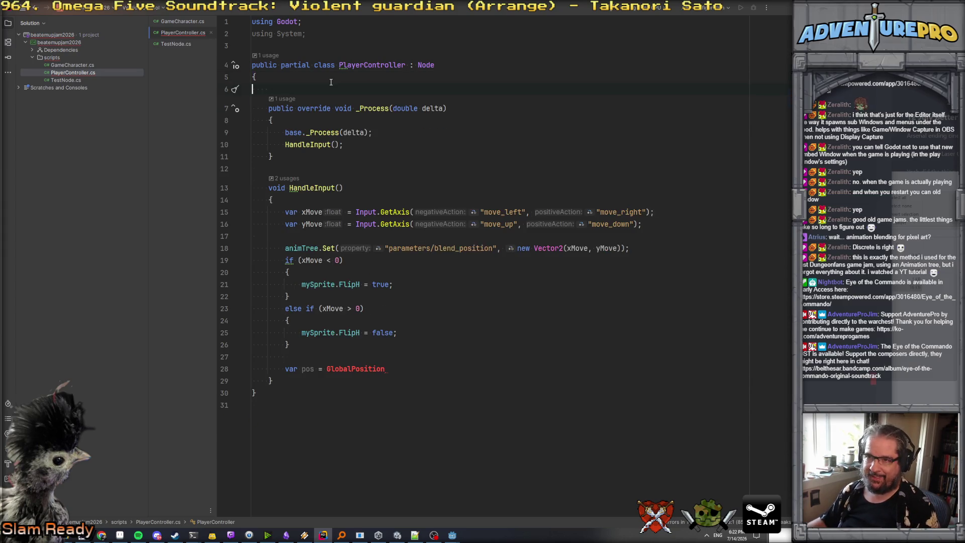
click(189, 22)
click(302, 64)
key(Return)
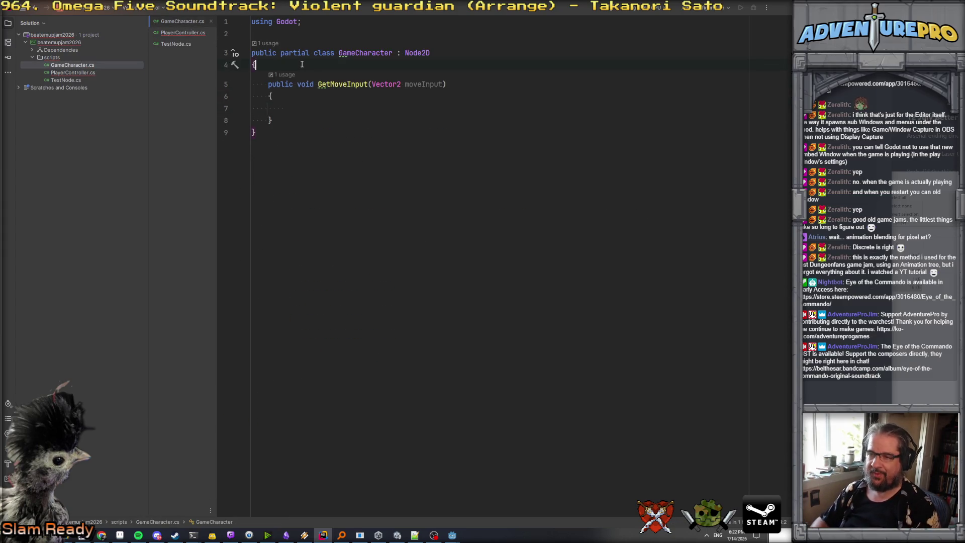
key(ctrl+v)
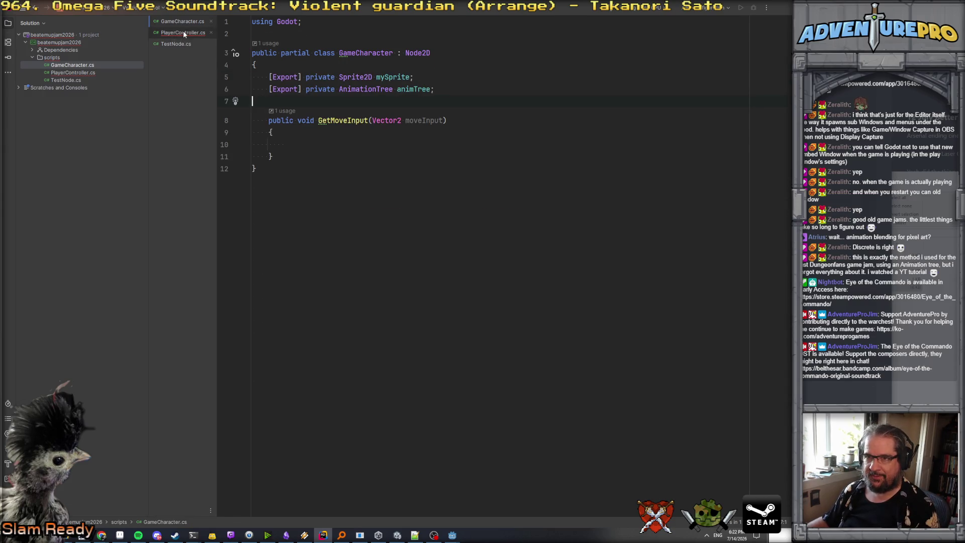
- Move the blend-position, flip and position code from HandleInput into GetMoveInput
click(183, 32)
drag(402, 372, 240, 235)
key(ctrl+x)
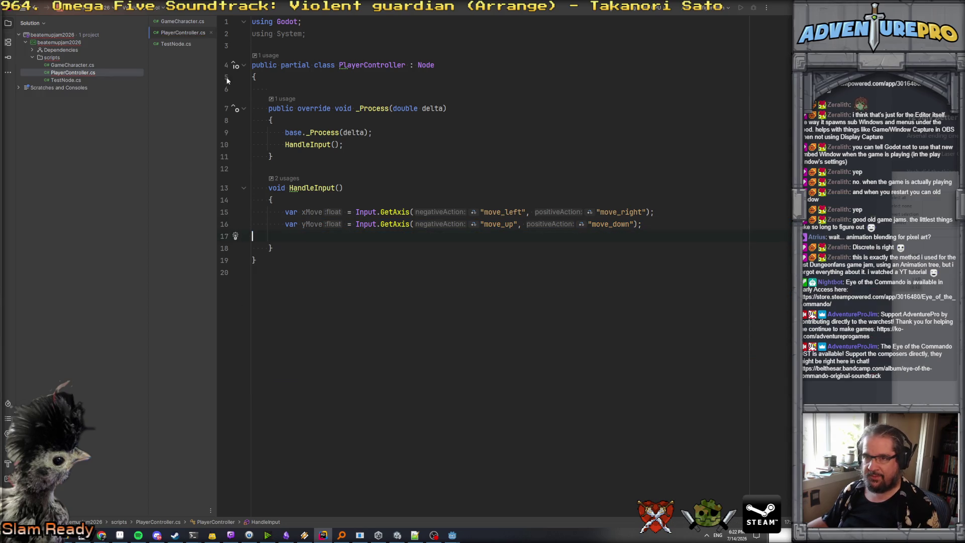
click(182, 21)
click(402, 137)
key(ctrl+v)
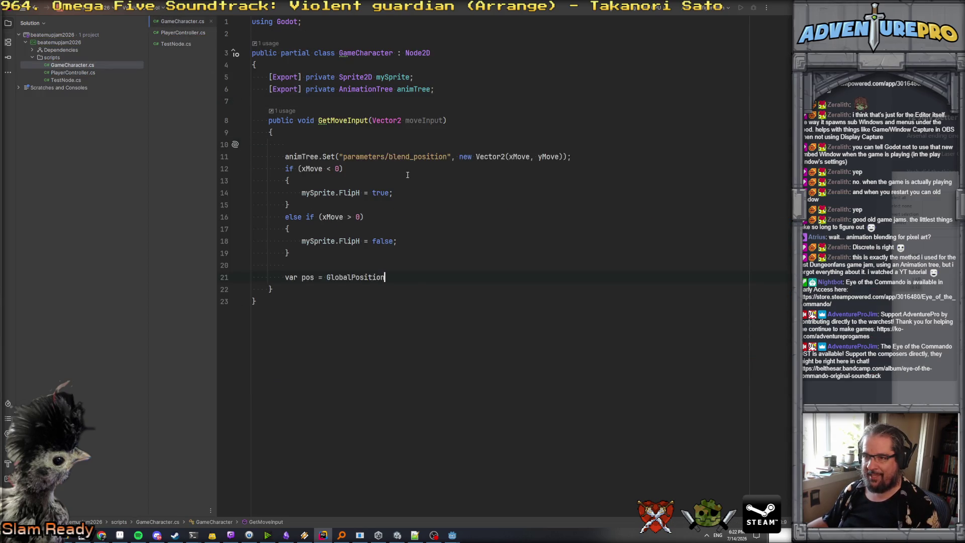
- Replace xMove/yMove with moveInput and moveInput.X, and start pos += moveInput * d
double_click(413, 121)
double_click(585, 157)
drag(565, 156, 617, 156)
text(moveInput)
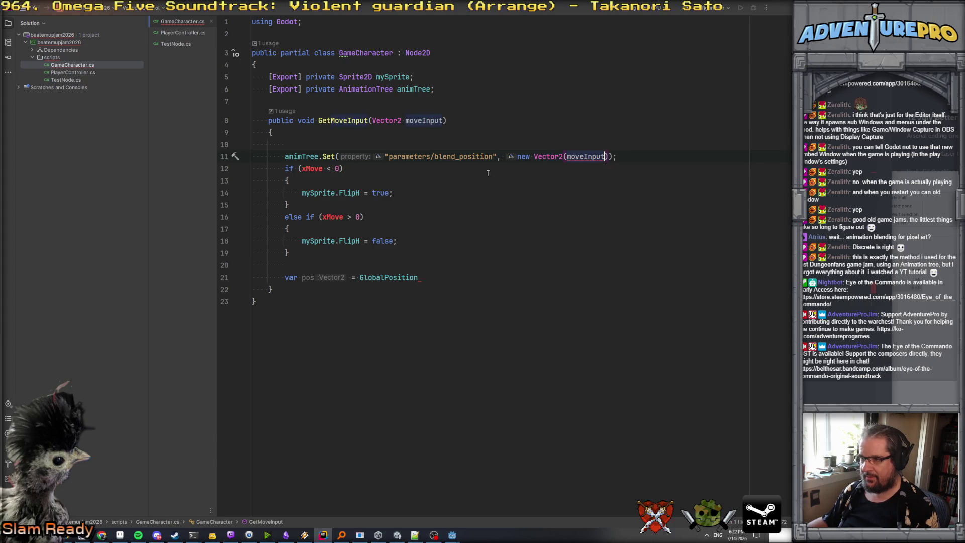
drag(518, 156, 598, 157)
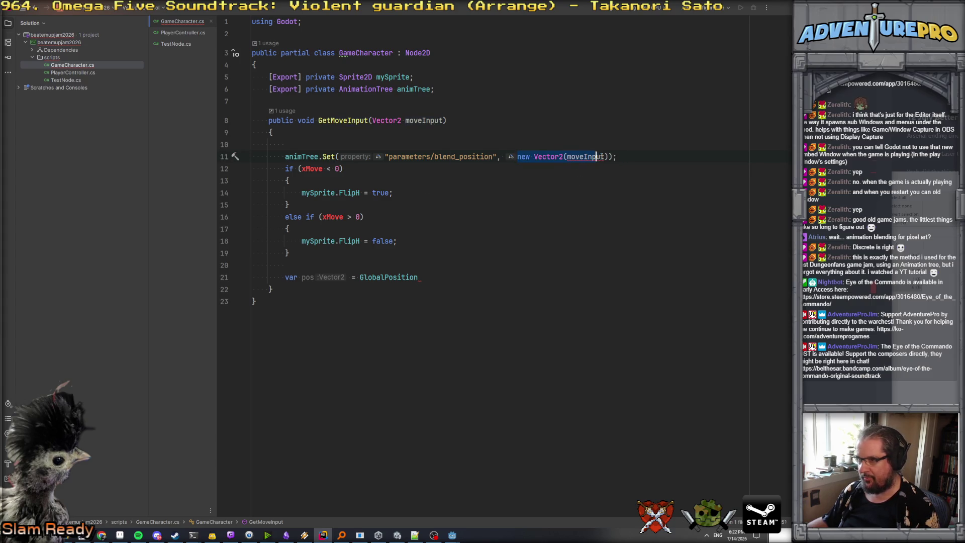
text(moveInput)
click(376, 135)
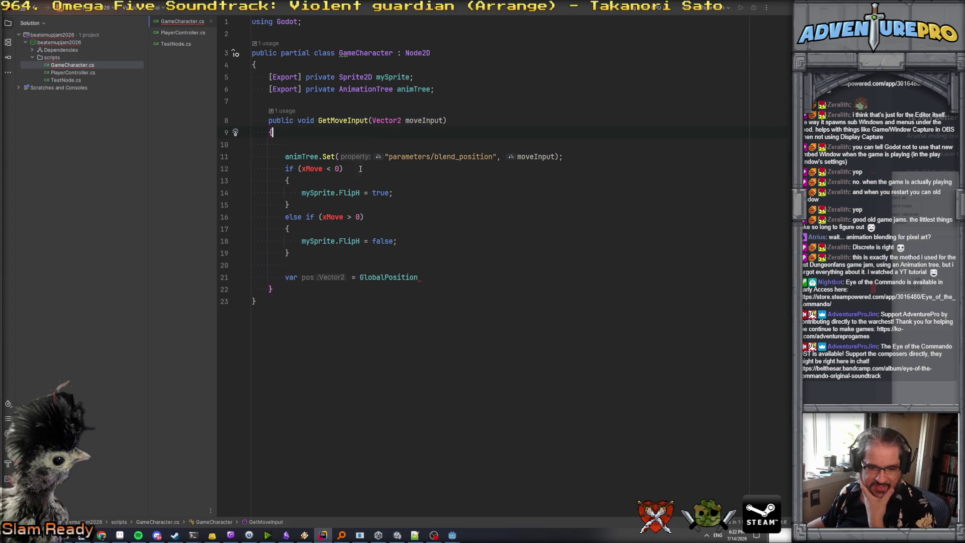
double_click(318, 169)
text(moveInput.X)
double_click(333, 217)
text(moveInput)
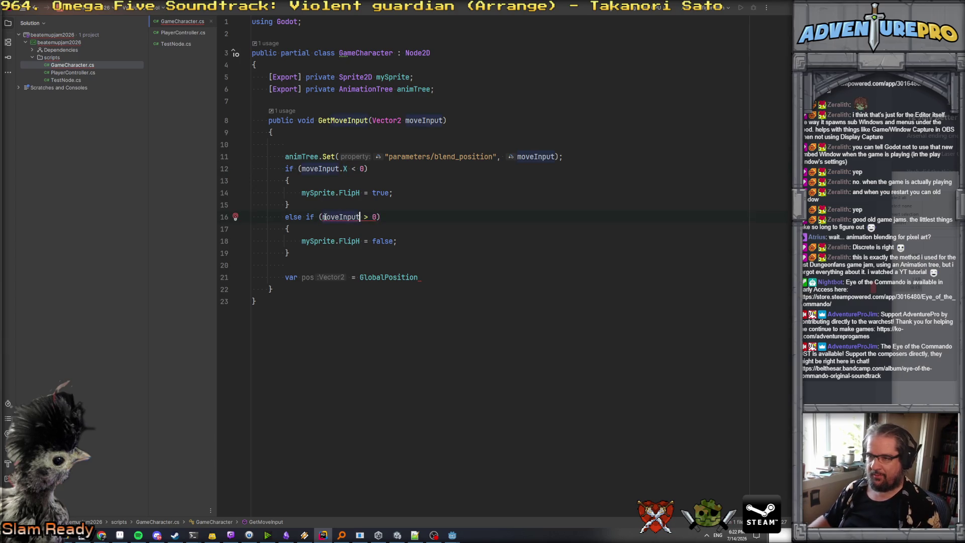
text(.X)
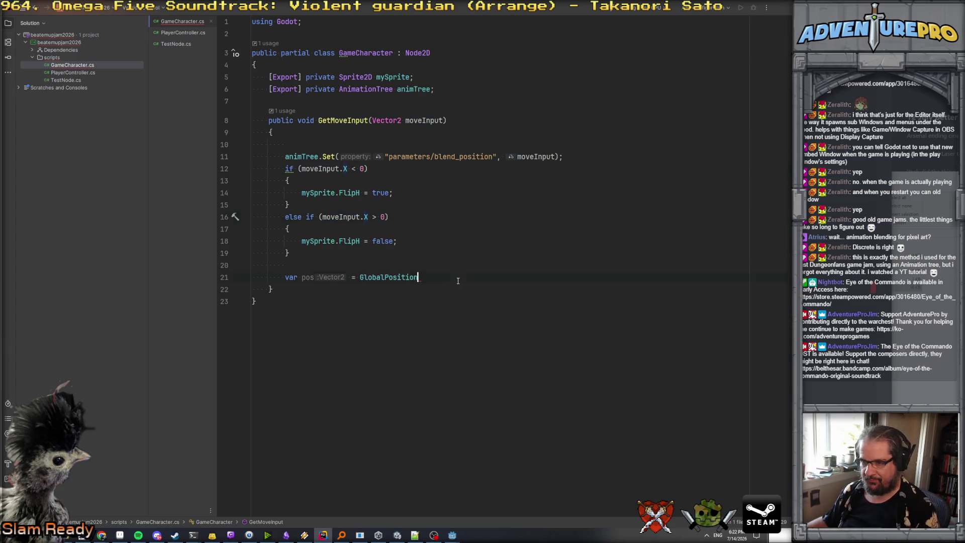
text(;)
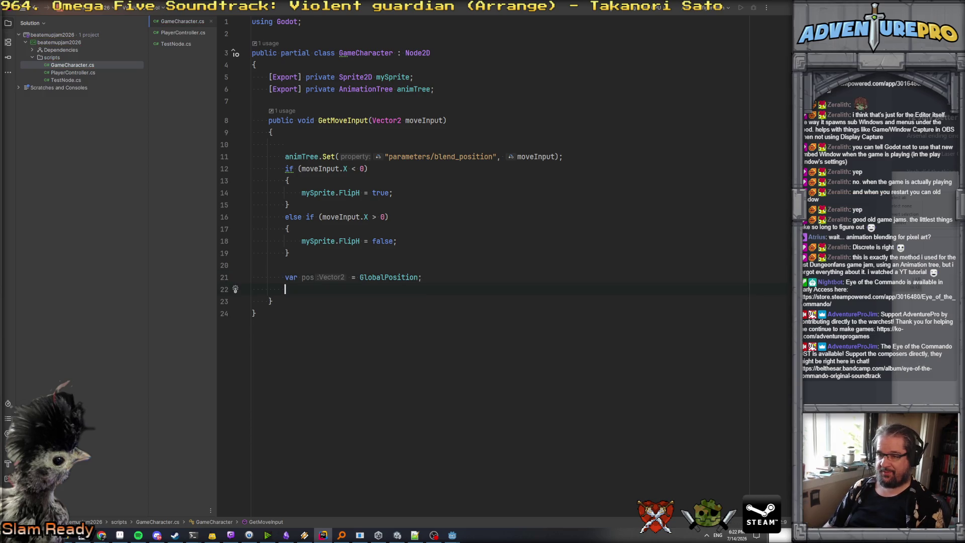
text(os +)
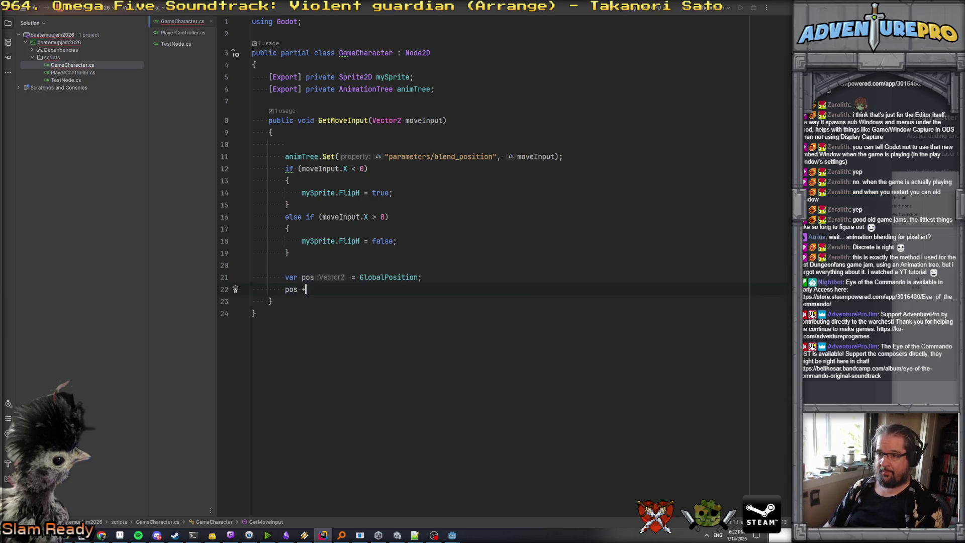
text(= moveInput * )
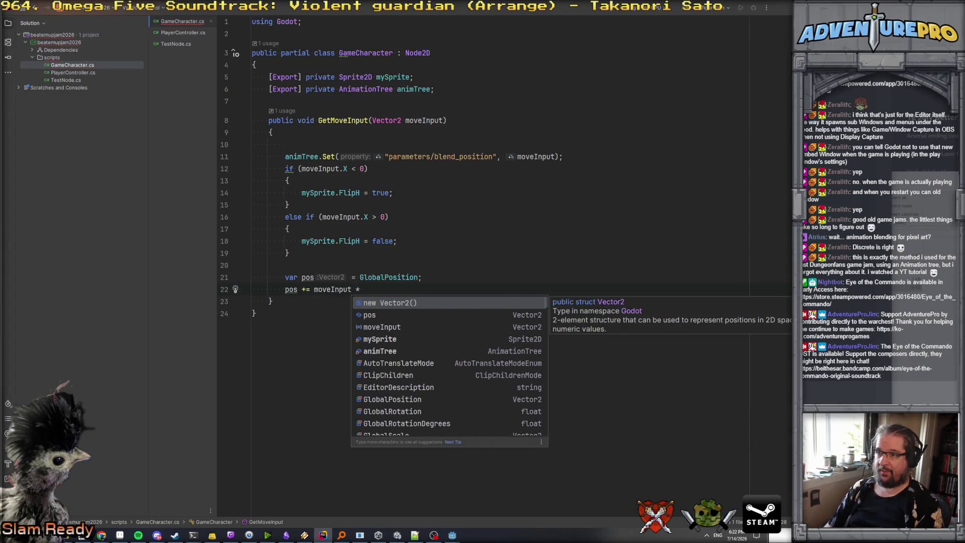
text(d)
key(BackSpace)
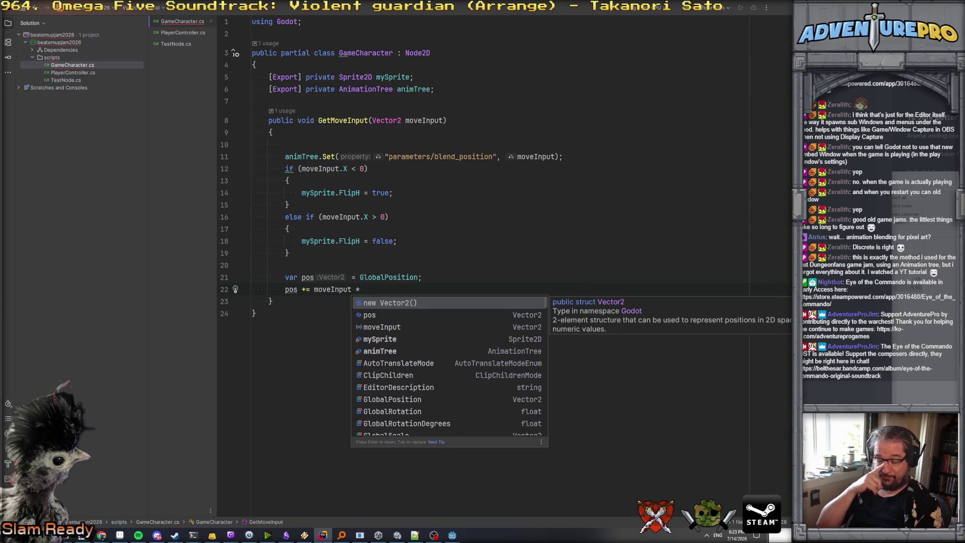
click(444, 120)
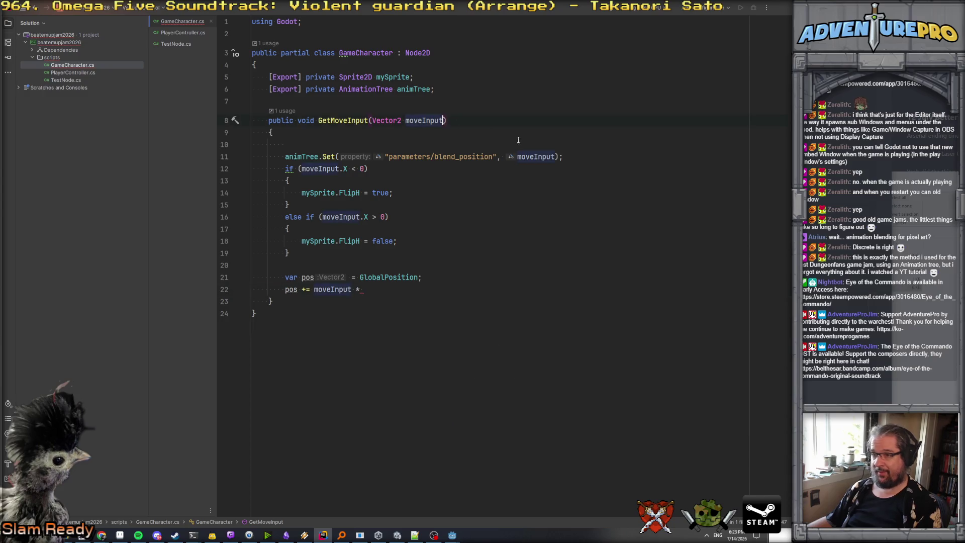
- Add a float deltaTime parameter, multiply the offset by deltaTime * 32.0f, and set GlobalPosition = pos
text(, doub)
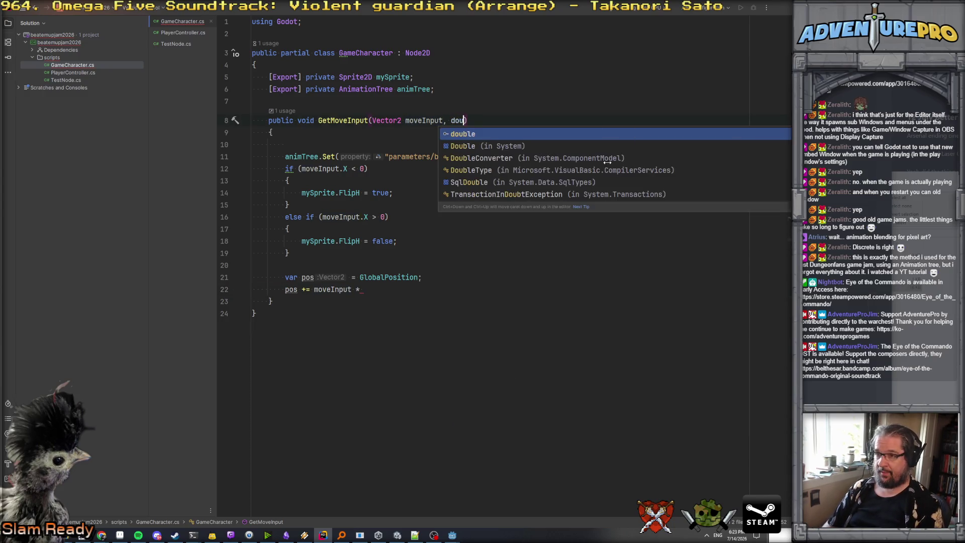
key(BackSpace)
key(BackSpace)
key(BackSpace)
text(float delta)
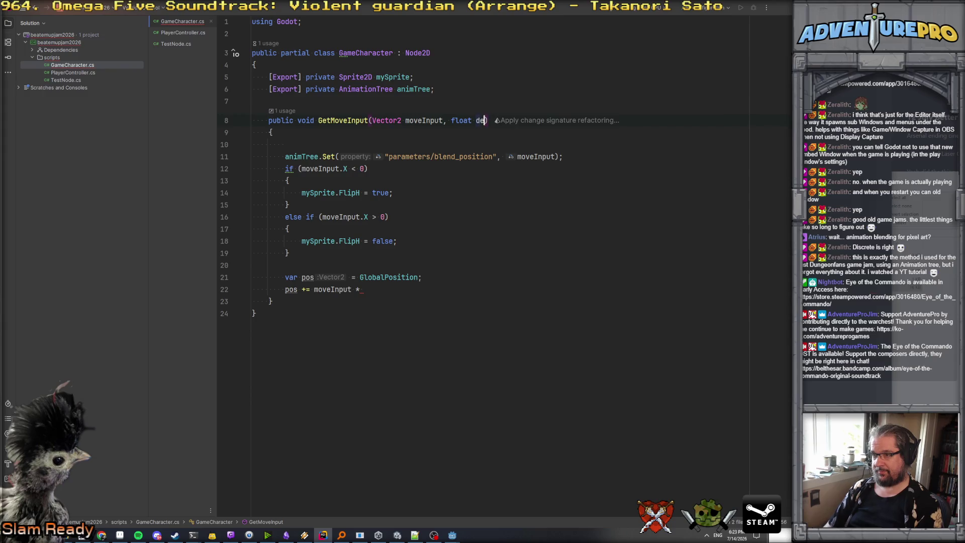
text(Time)
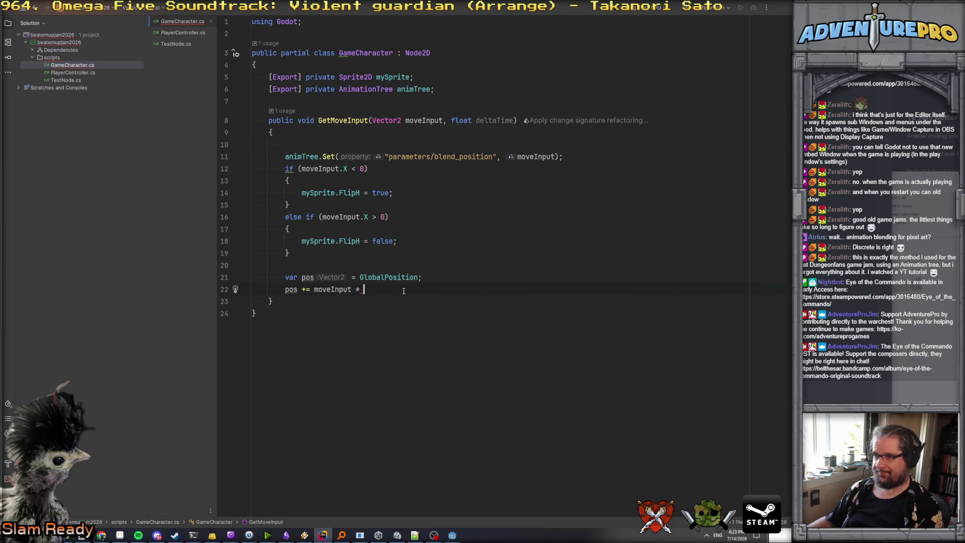
text(el)
key(Return)
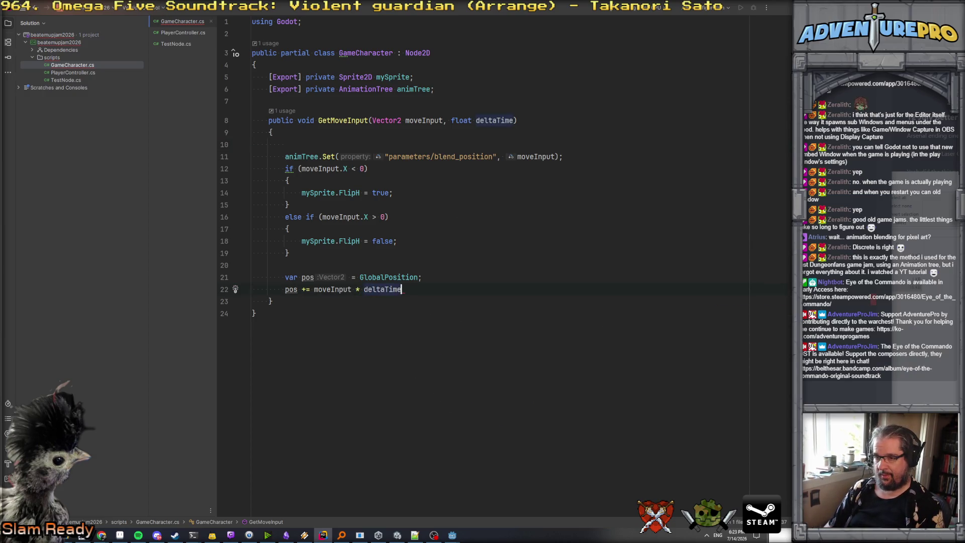
text(;)
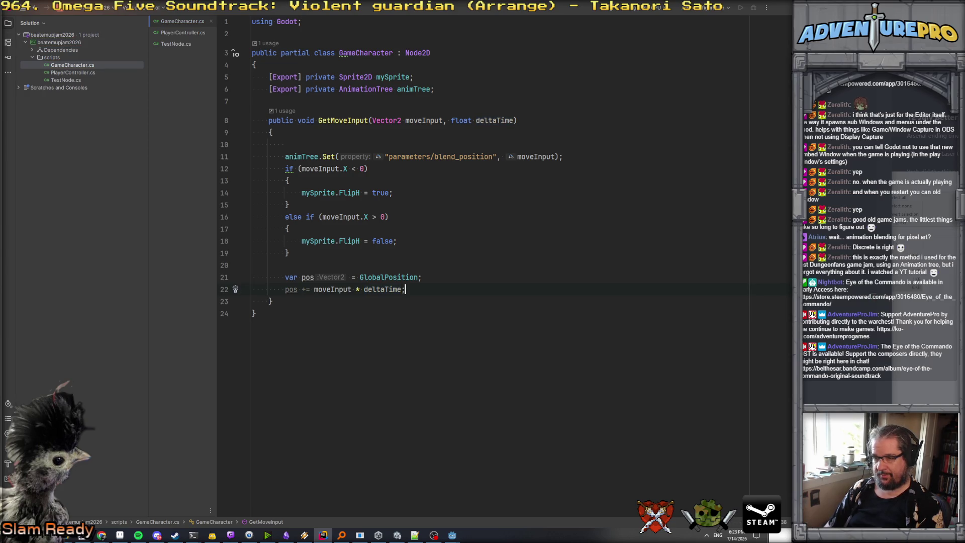
text( * )
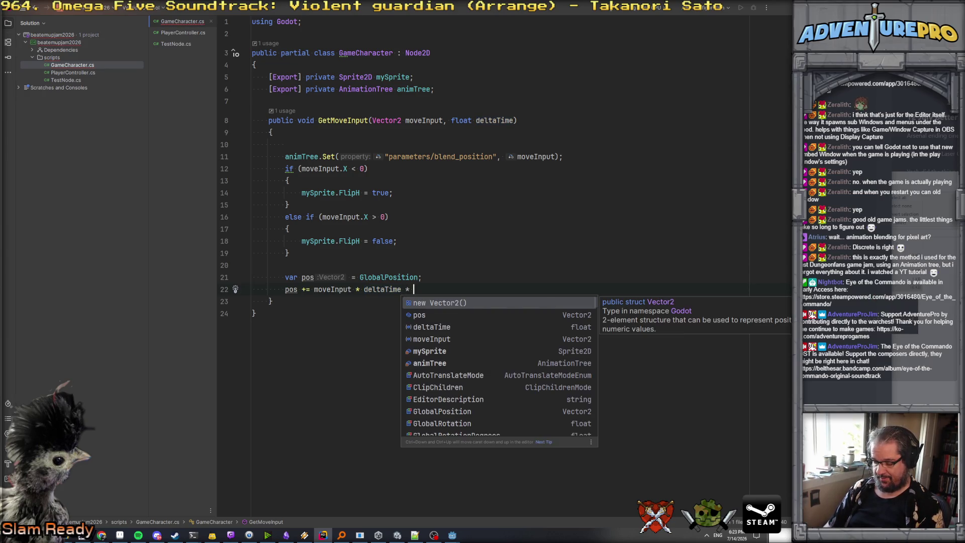
text(32.0f)
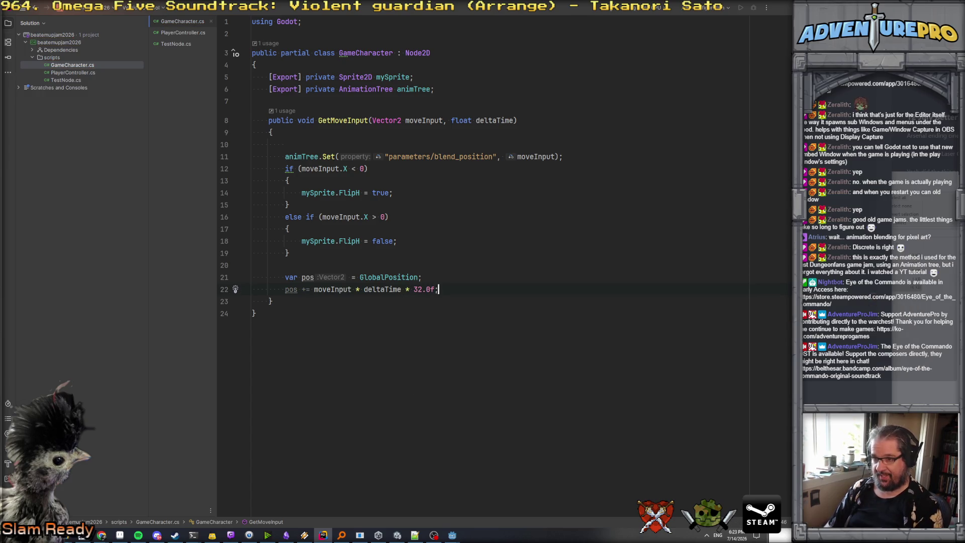
text(glob)
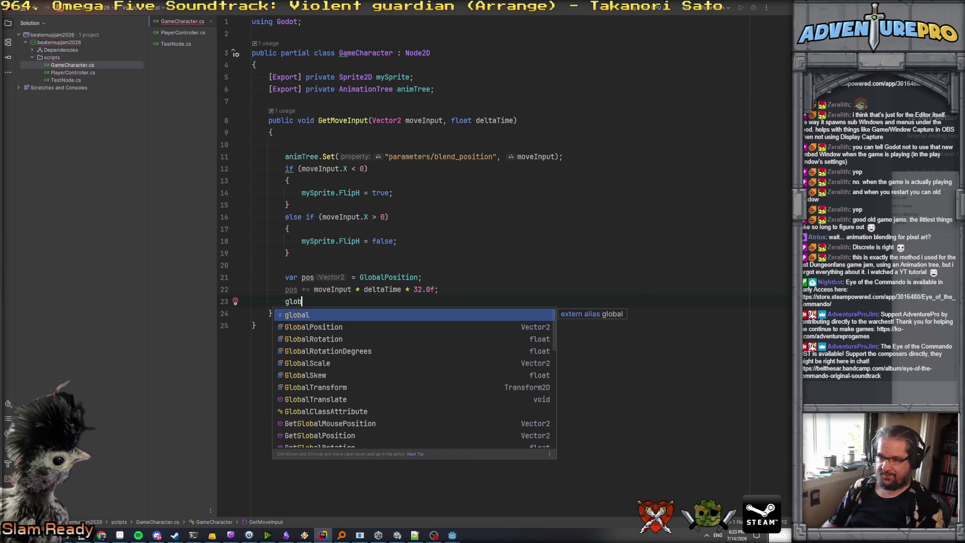
key(Down)
key(Return)
text(= pos;)
- Delete the empty line 10, then add a new line at the top of PlayerController's class
click(339, 143)
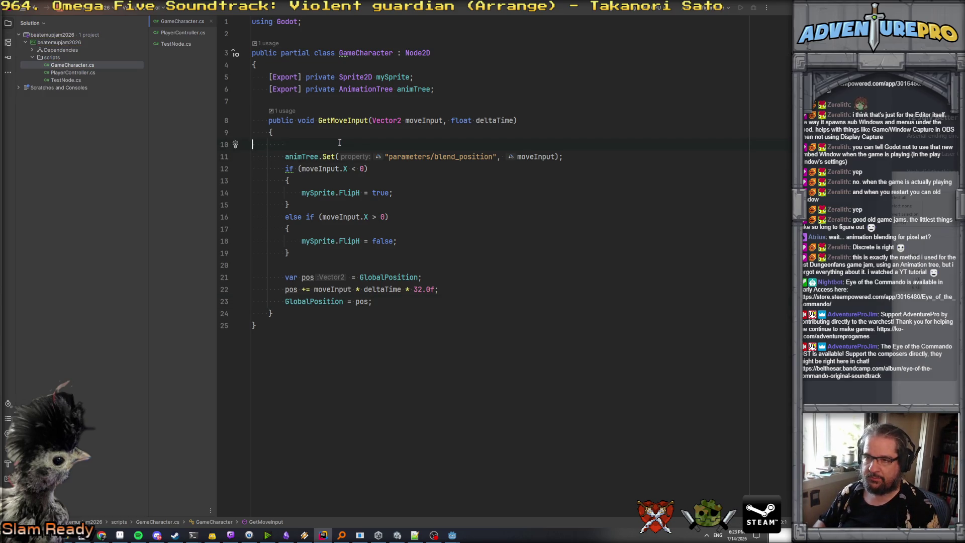
key(Delete)
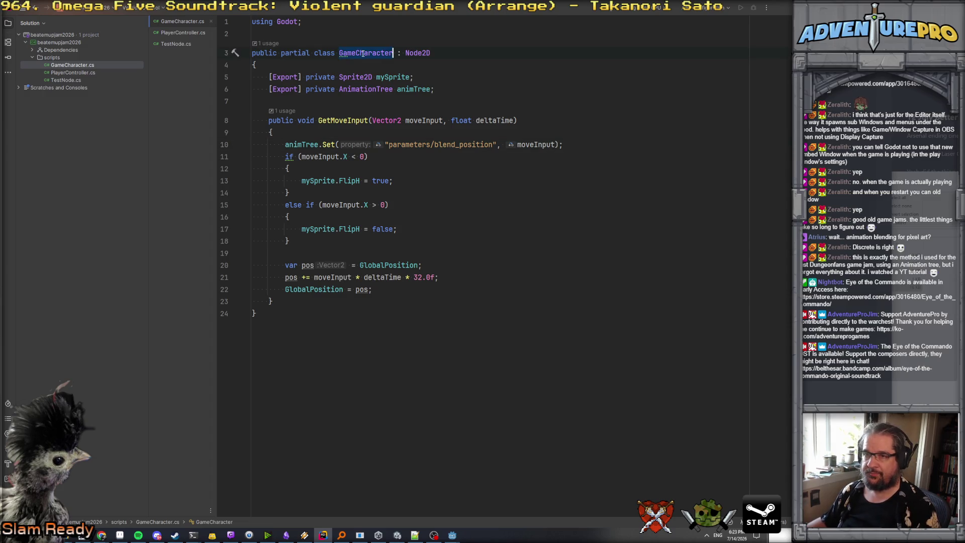
click(183, 32)
key(Return)
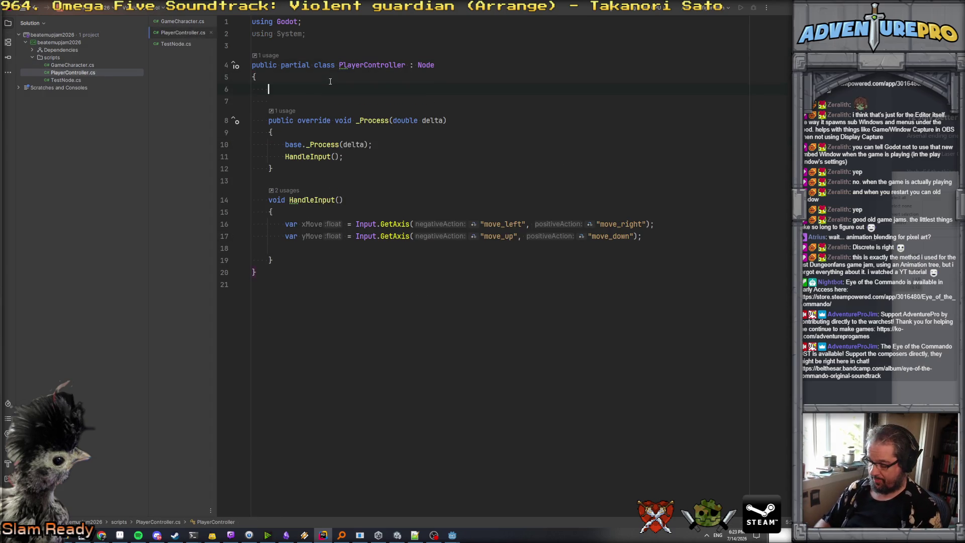
- Add an exported GameCharacter field 'myMans', save, and call myMans.GetMoveInput() in HandleInput
text([ex[pExport] )
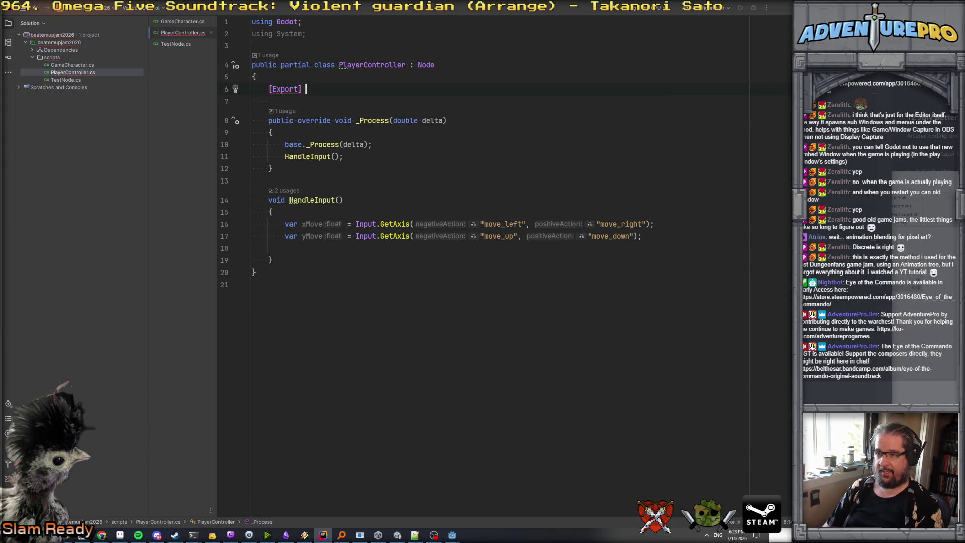
text(GameCharacter myMans;)
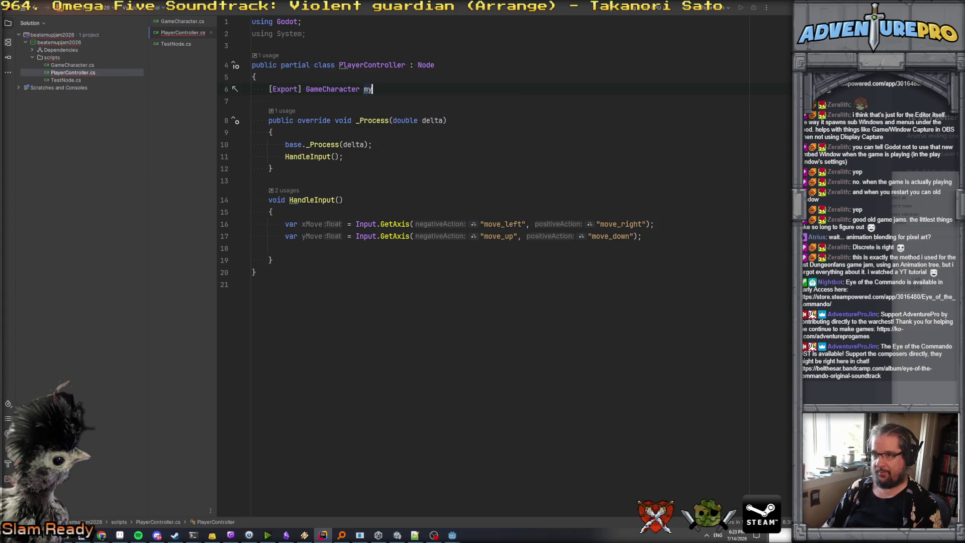
key(ctrl+s)
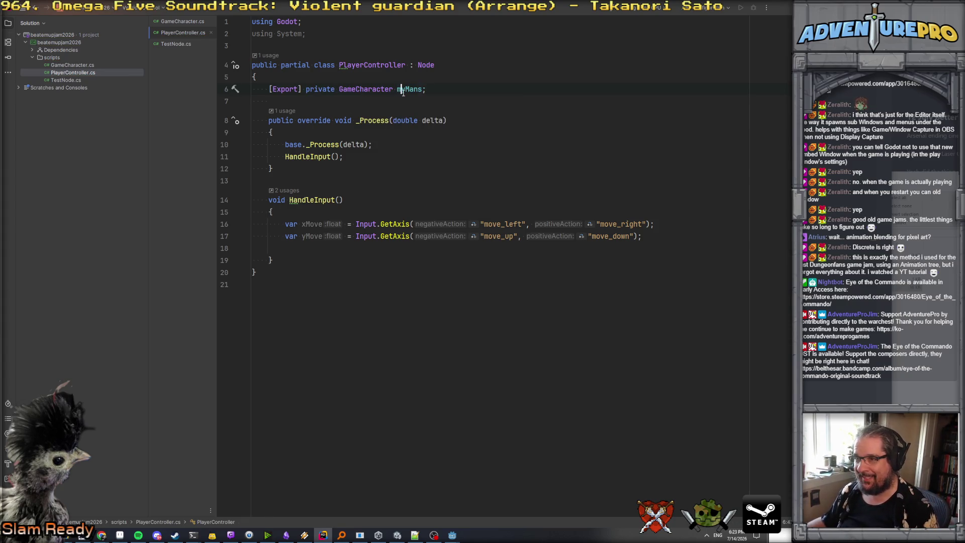
click(315, 246)
key(Return)
text(myMans.)
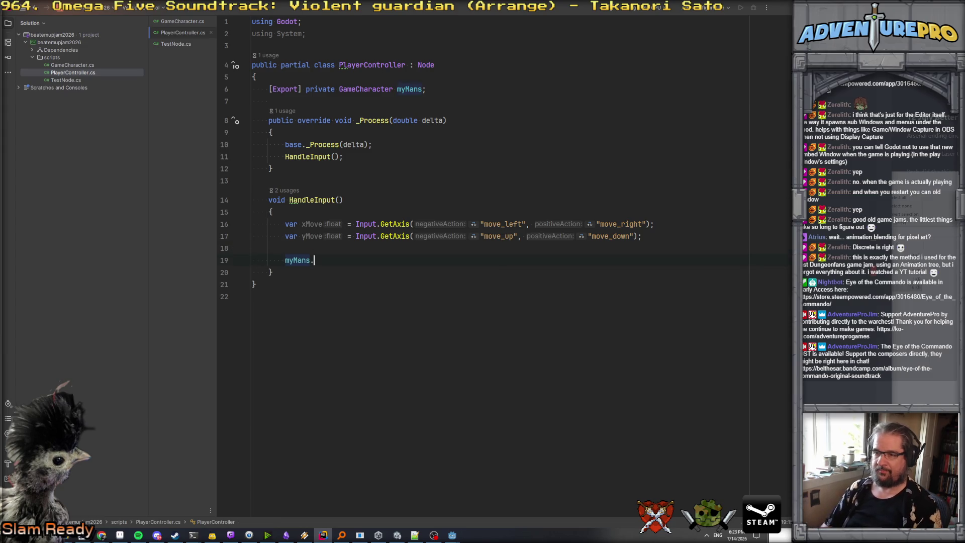
text(Get)
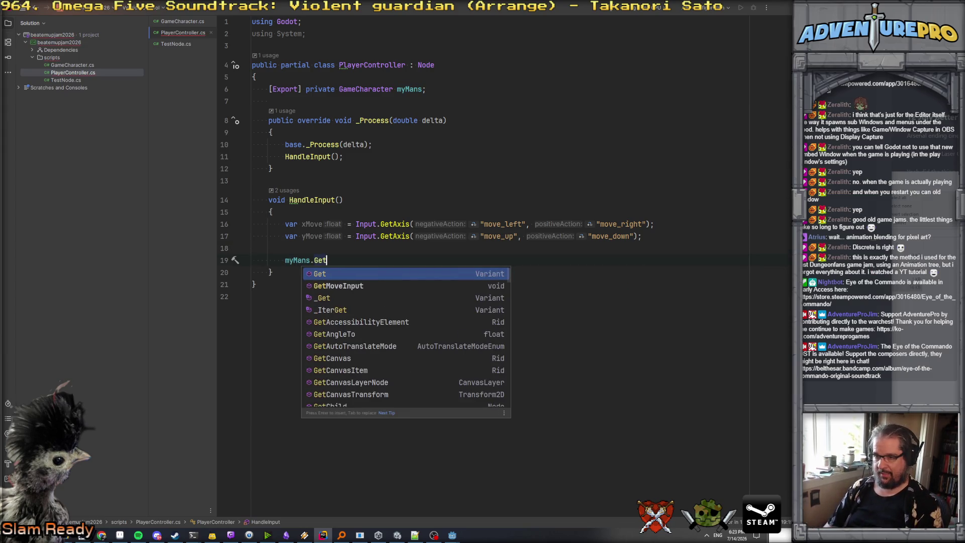
key(Down)
key(Return)
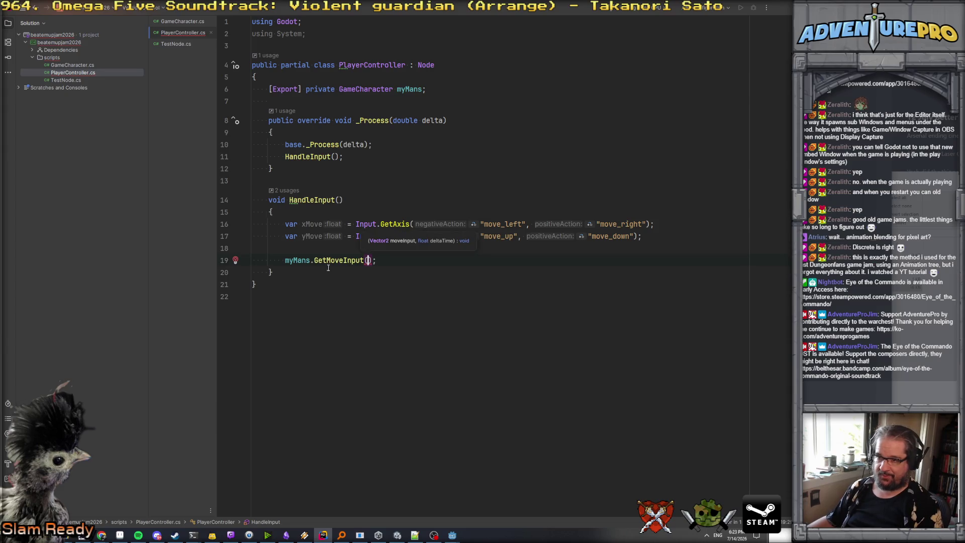
- Rename GetMoveInput to HandleMoveInput, pass new Vector2(xMove, yMove), and add a 'float deltaTime' parameter
key(Left)
key(F2)
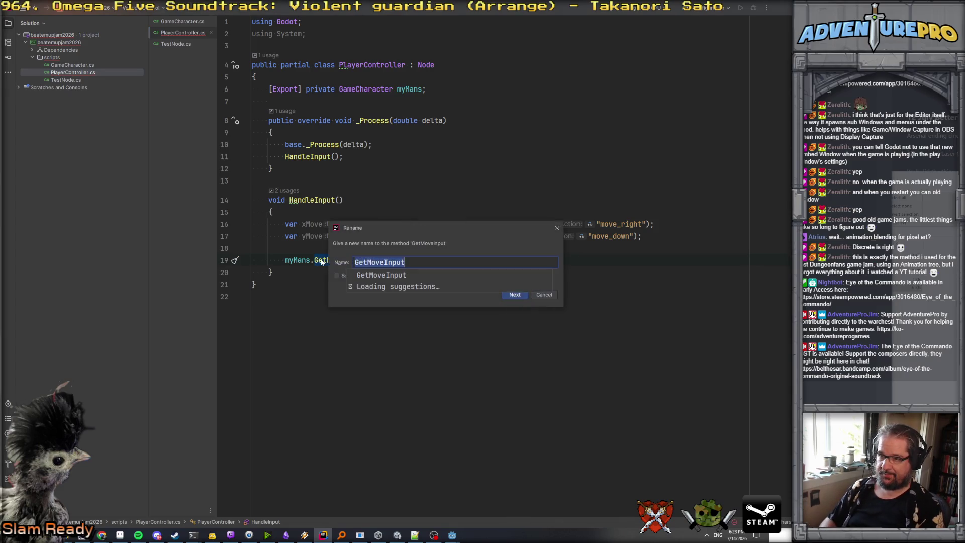
text(Handle)
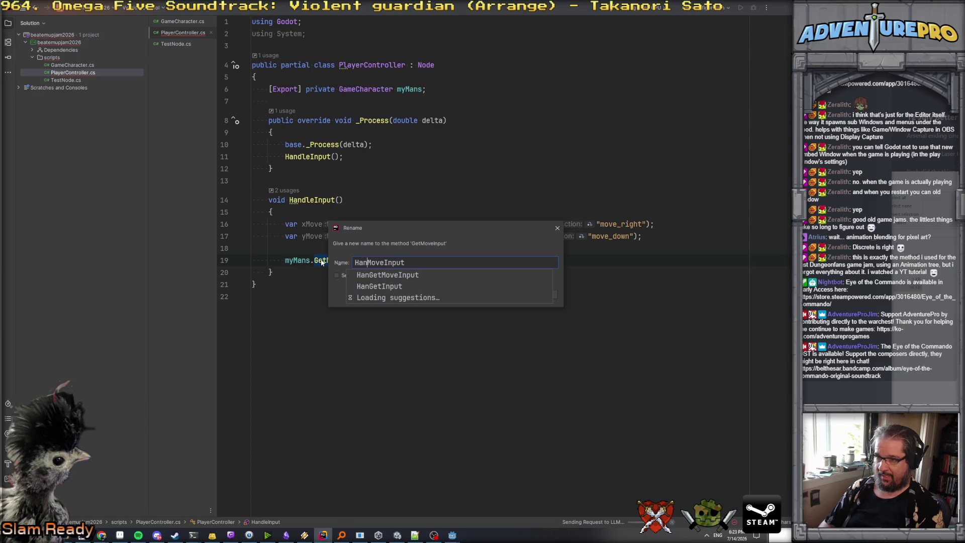
key(Return)
key(Right)
text(new Vector2(xMove, )
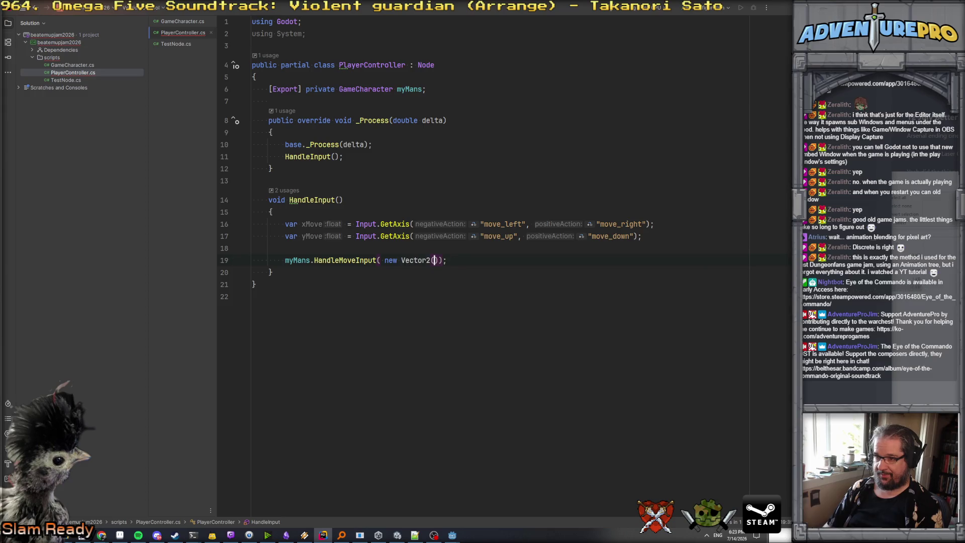
text(yM)
key(Return)
click(253, 248)
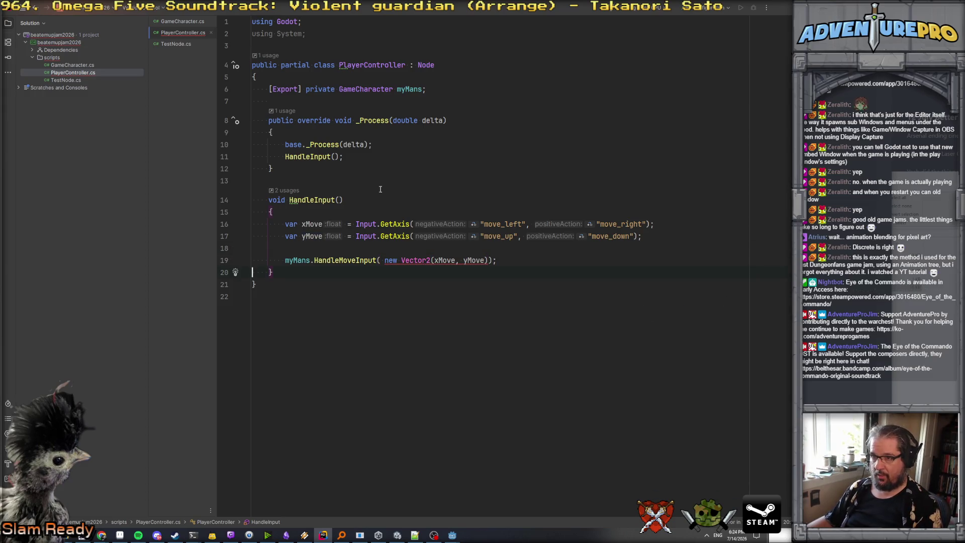
text(float deltaTim)
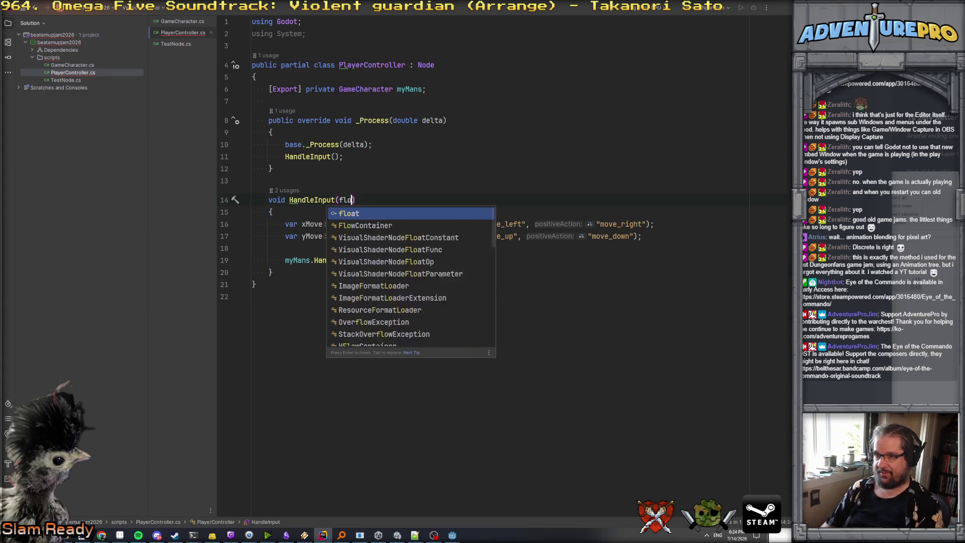
text(e)
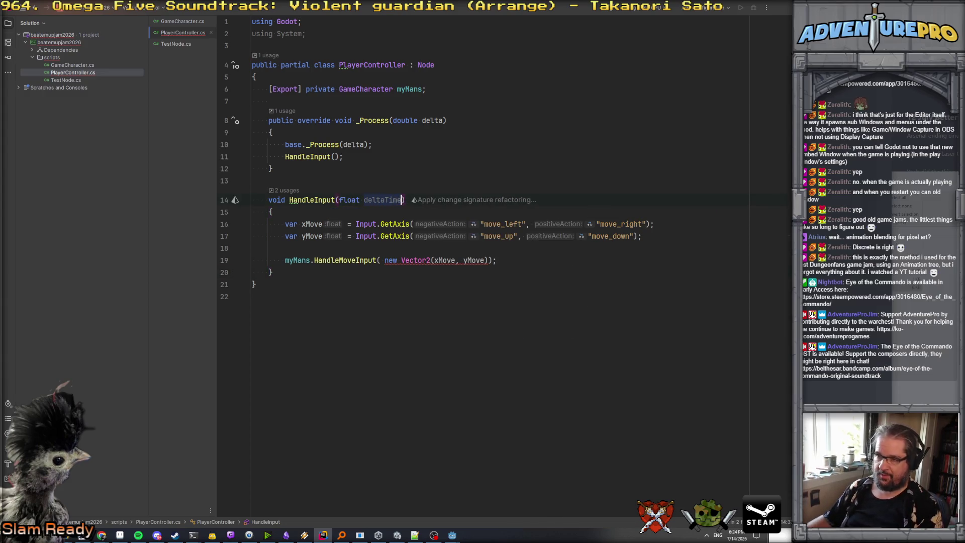
- Pass deltaTime into HandleMoveInput and (float)delta into HandleInput, then check GameCharacter.cs
click(491, 260)
text(, deltaTime)
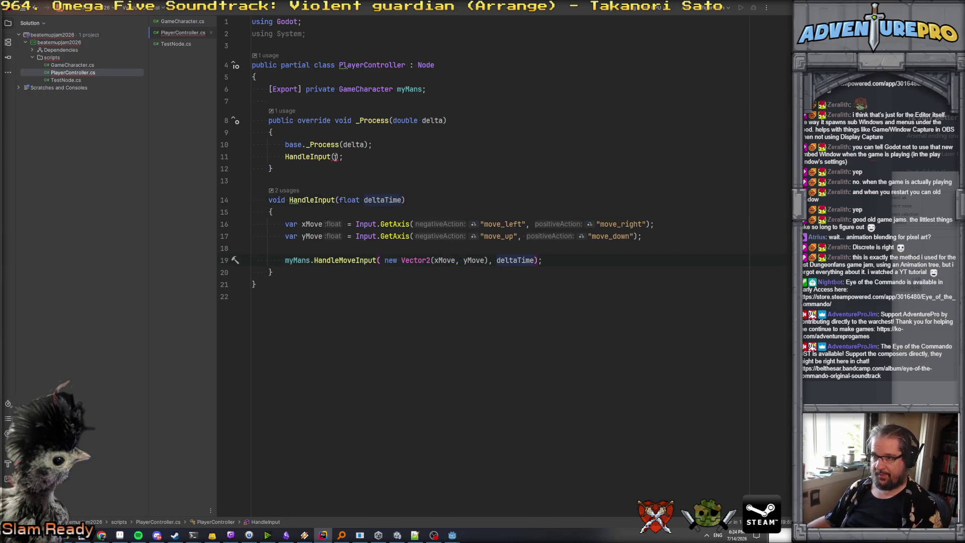
click(334, 156)
text(delta)
click(273, 169)
click(337, 157)
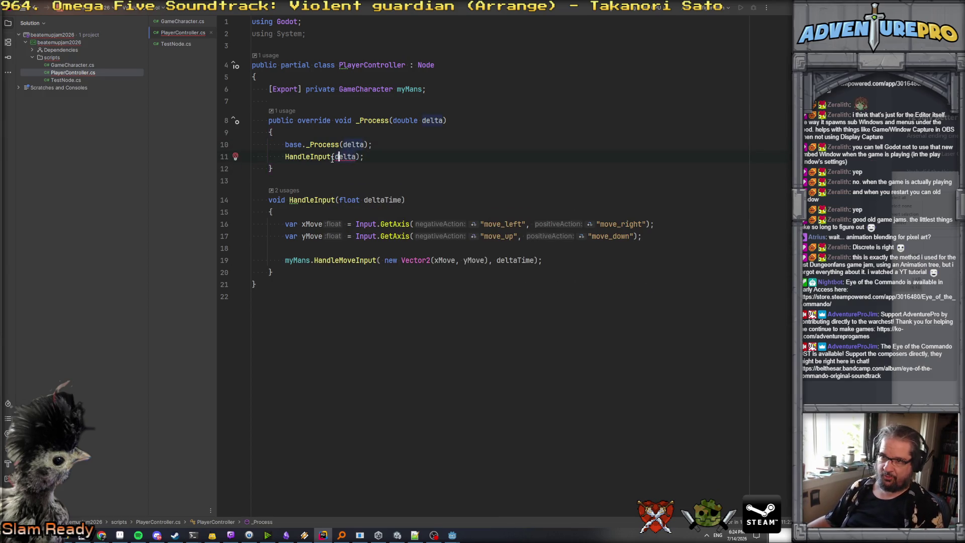
text((float))
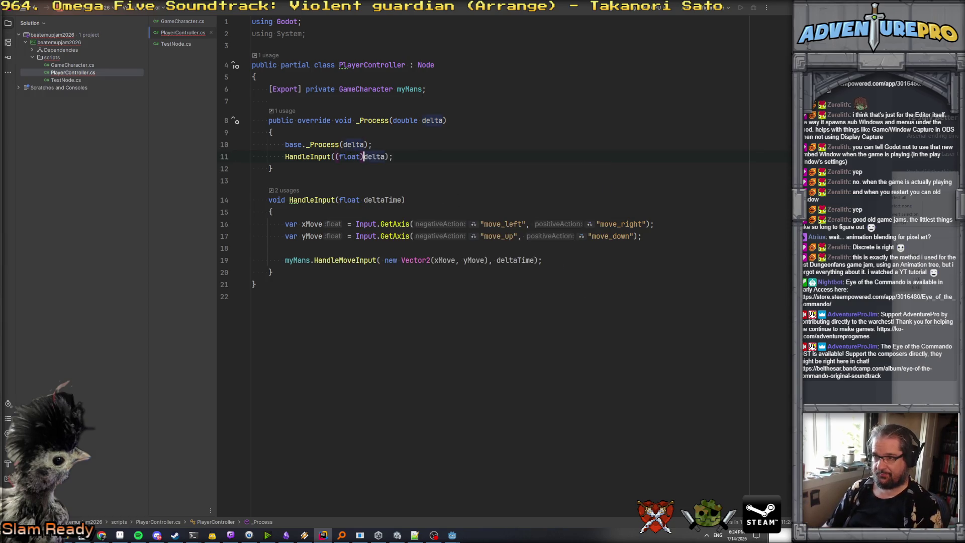
click(187, 21)
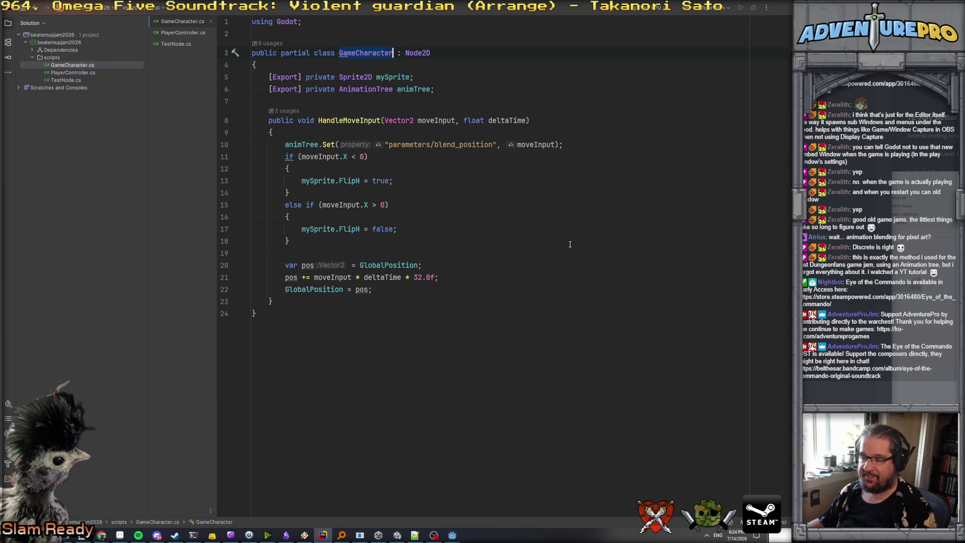
key(alt+Tab)
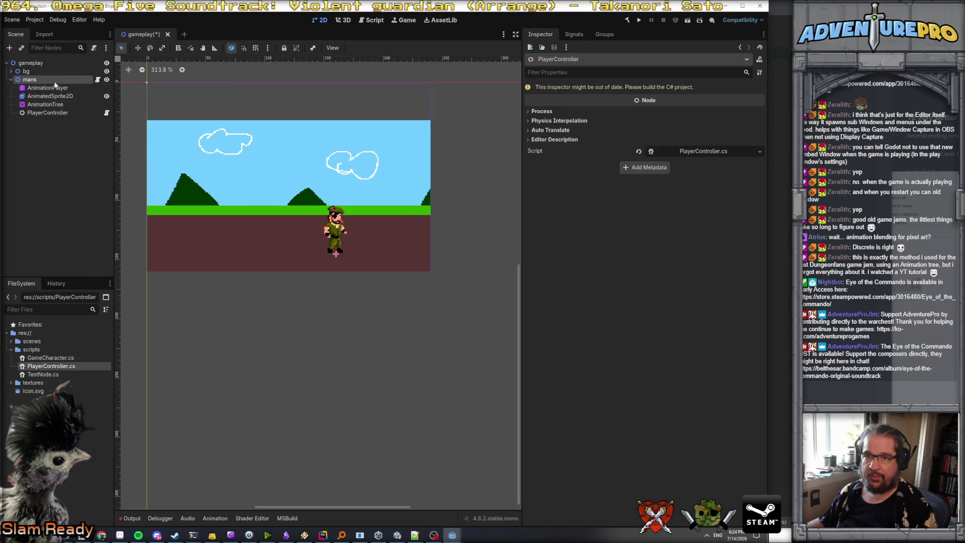
- Build the C# project, try dragging AnimatedSprite2D into the My Sprite slot, then rebuild
click(628, 21)
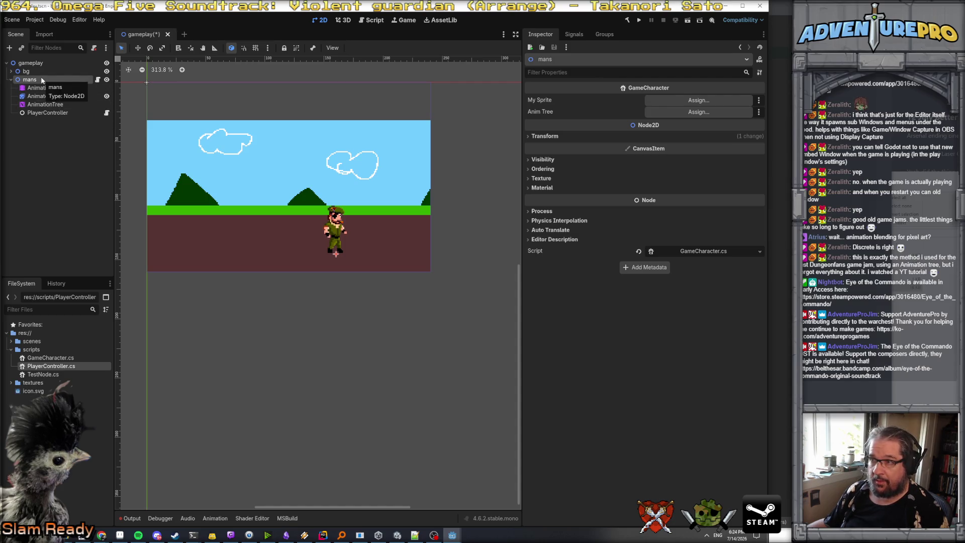
click(41, 97)
mouse_move(41, 98)
mouse_down()
mouse_move(668, 100)
mouse_move(62, 101)
mouse_move(653, 102)
mouse_move(311, 107)
mouse_up()
mouse_move(67, 99)
mouse_down()
mouse_move(654, 100)
mouse_move(337, 228)
mouse_move(384, 514)
mouse_move(325, 538)
mouse_move(365, 105)
mouse_up()
key(alt+Tab)
click(627, 21)
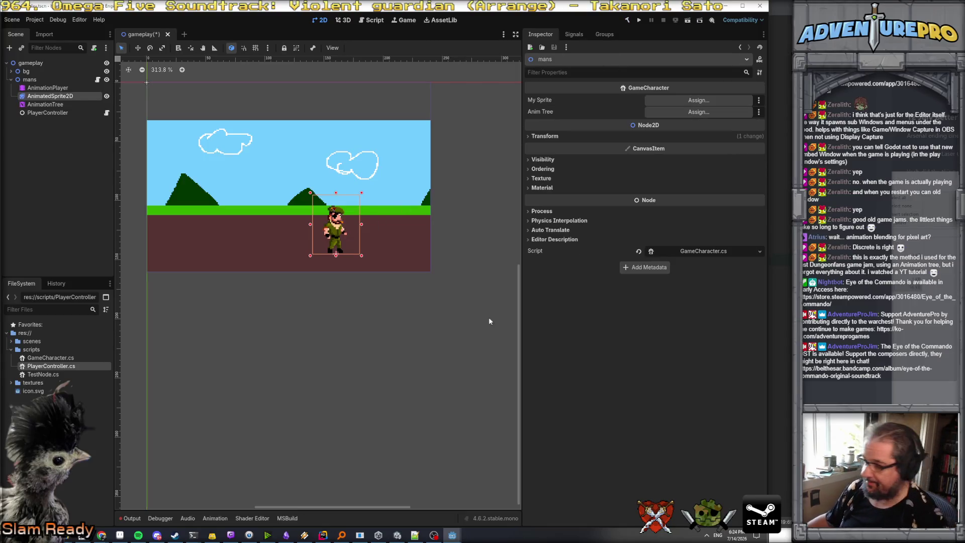
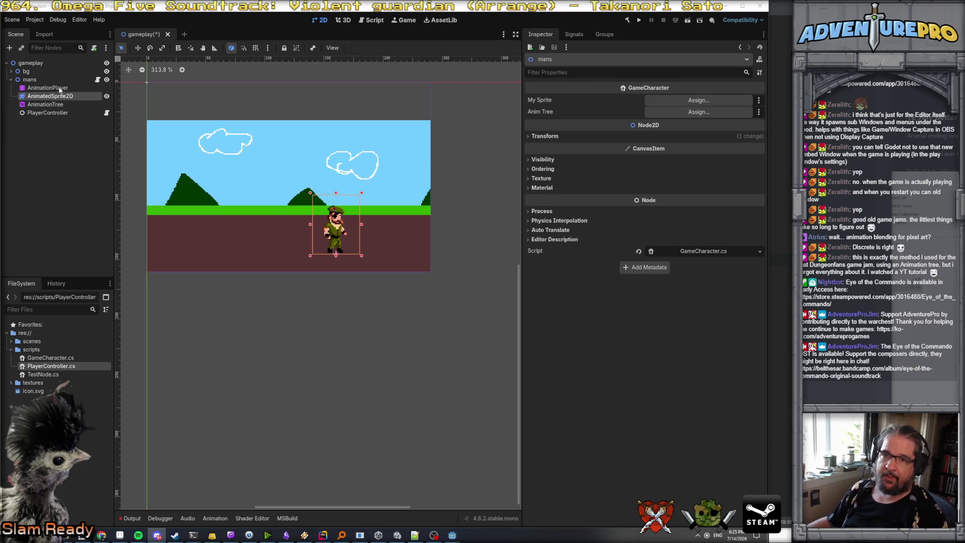
- Assign AnimatedSprite2D and AnimationTree to the character's My Sprite and Anim Tree fields, then save
drag(75, 96, 699, 100)
drag(46, 104, 699, 112)
key(ctrl+s)
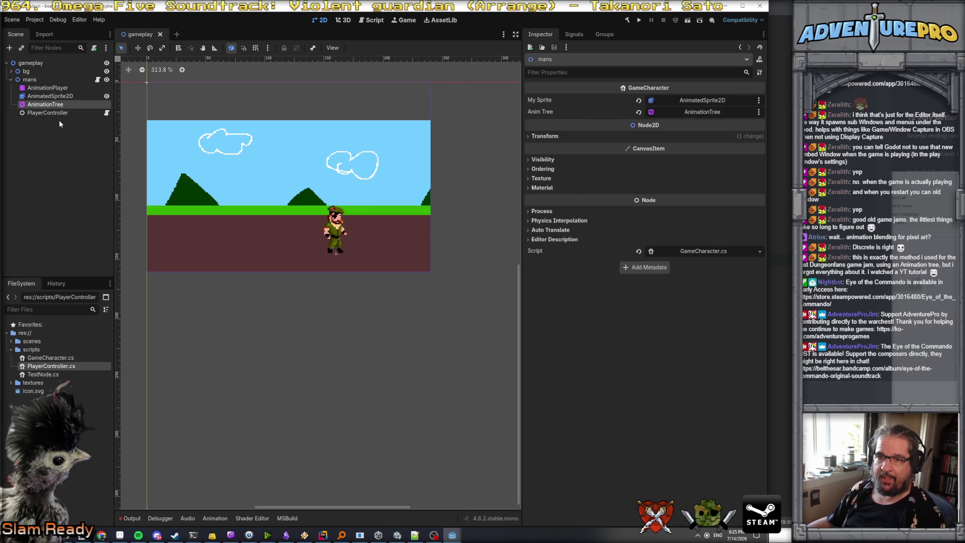
- Point PlayerController's My Mans at the mans node and build and run the game
click(50, 113)
drag(27, 80, 677, 102)
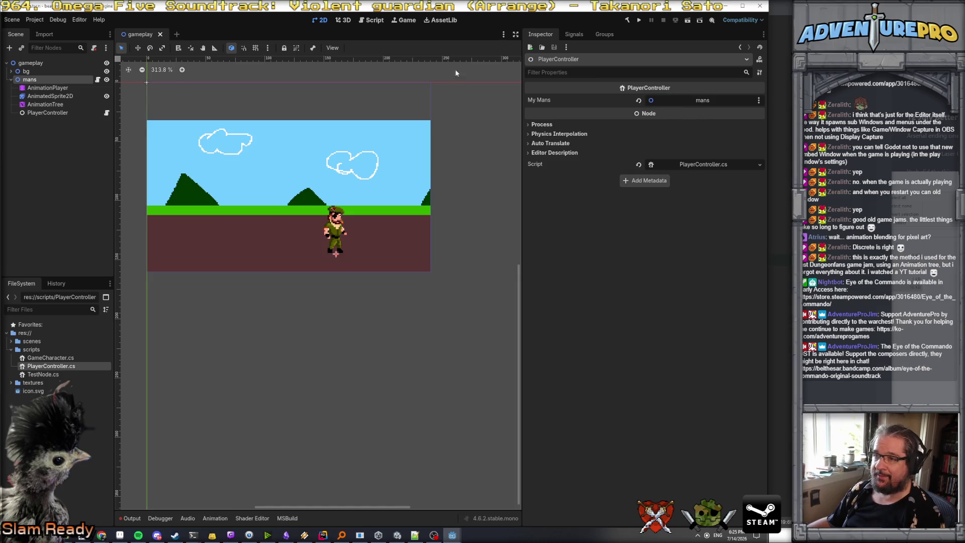
click(639, 22)
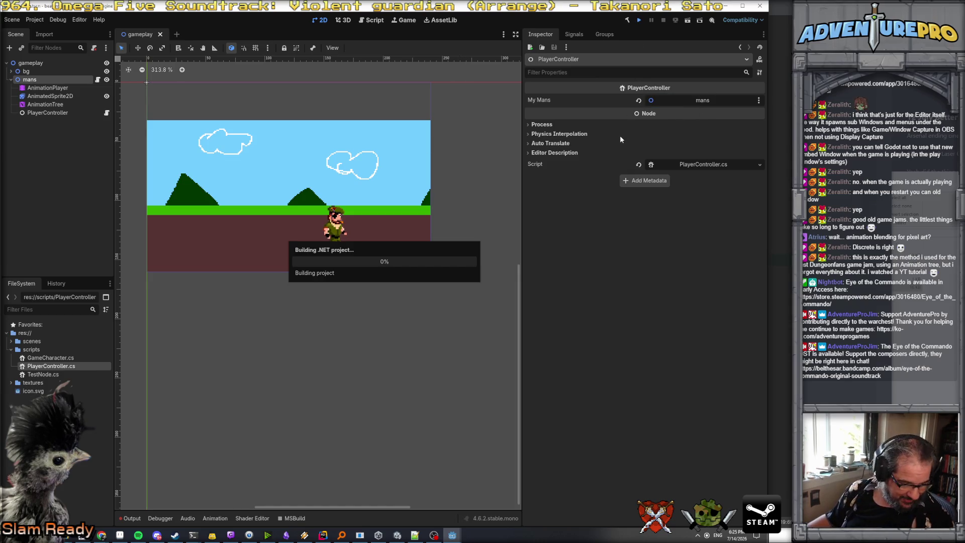
key(Left)
key(Right)
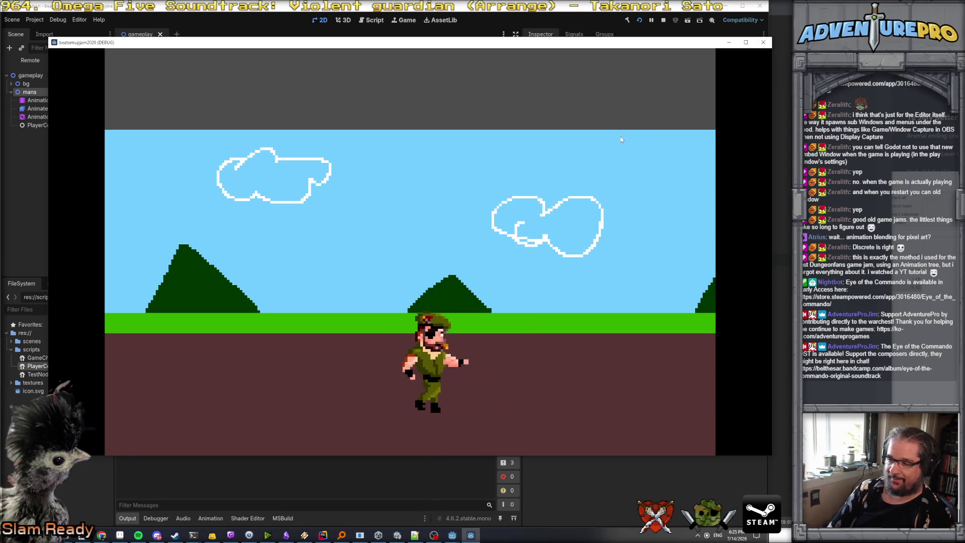
key(Left)
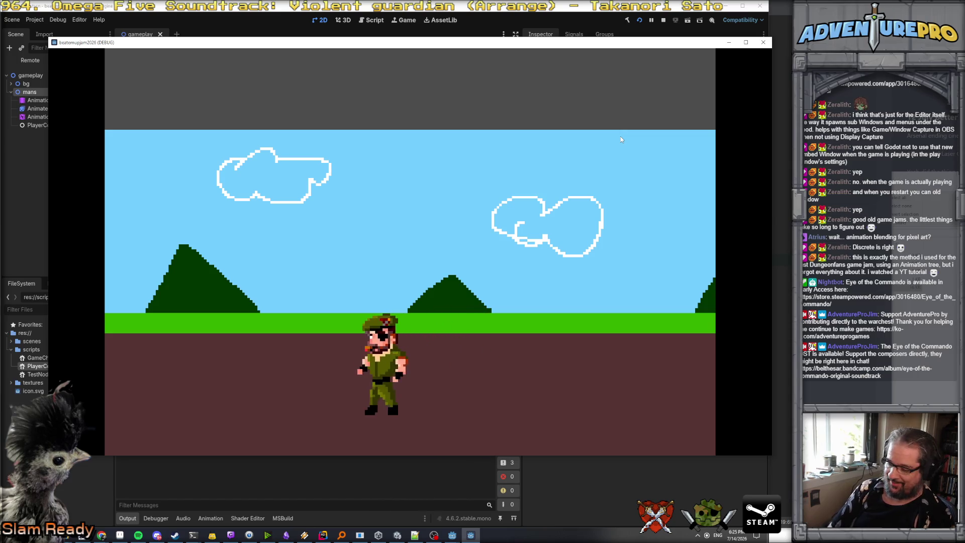
key(Right)
key(Left)
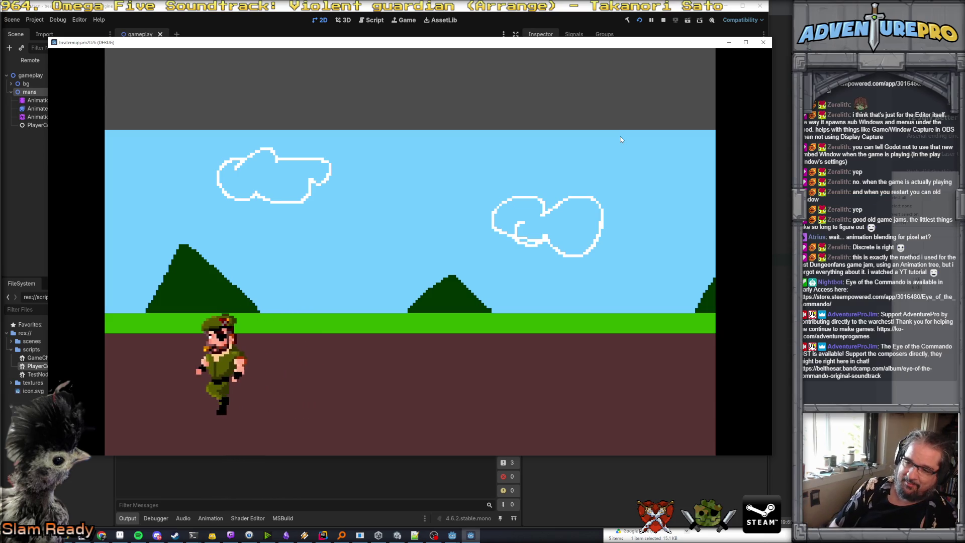
key(Right)
key(Right)
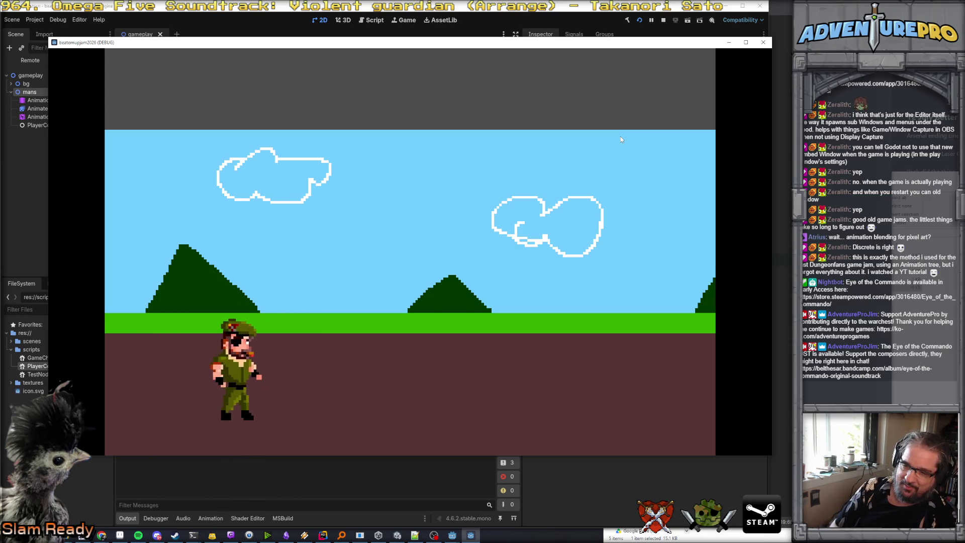
key(Right)
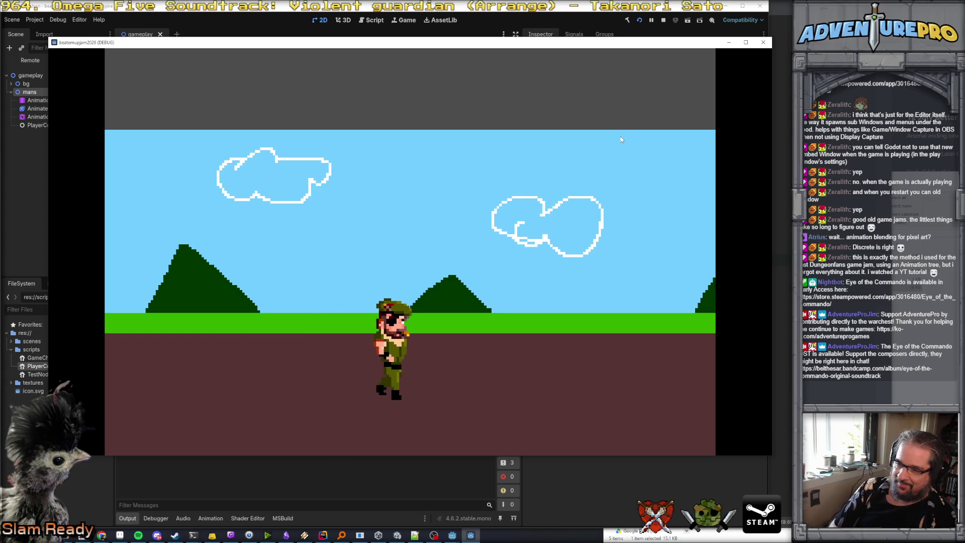
key(space)
key(space)
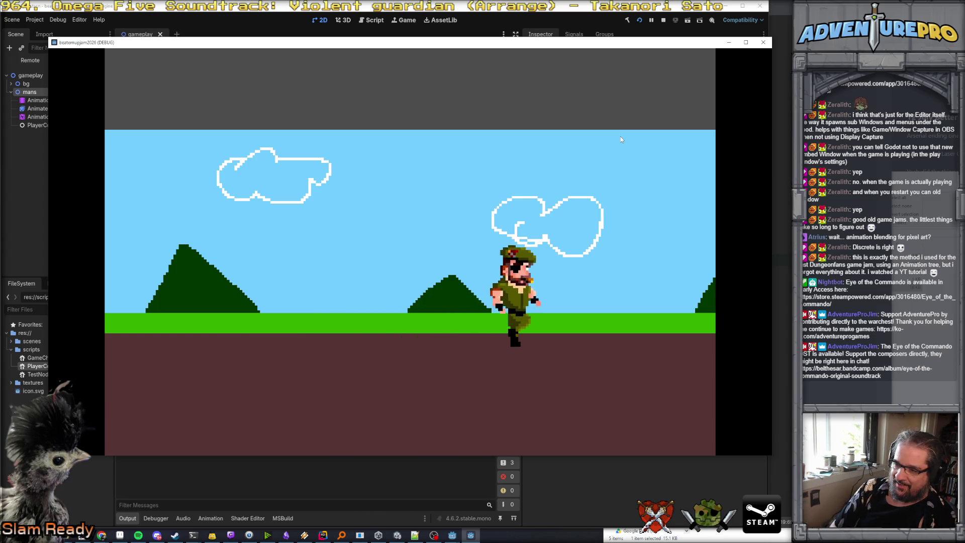
key(Left)
key(Down)
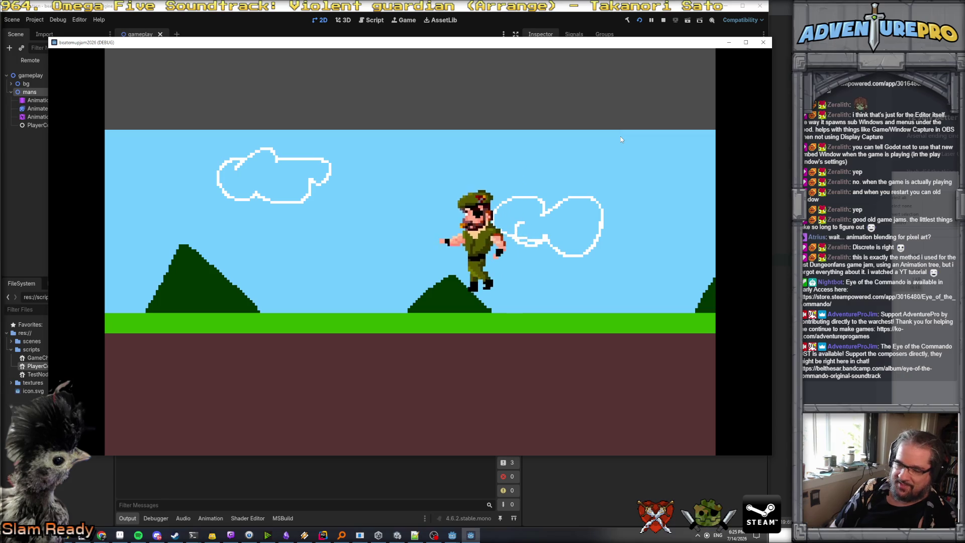
key(Left)
key(Down)
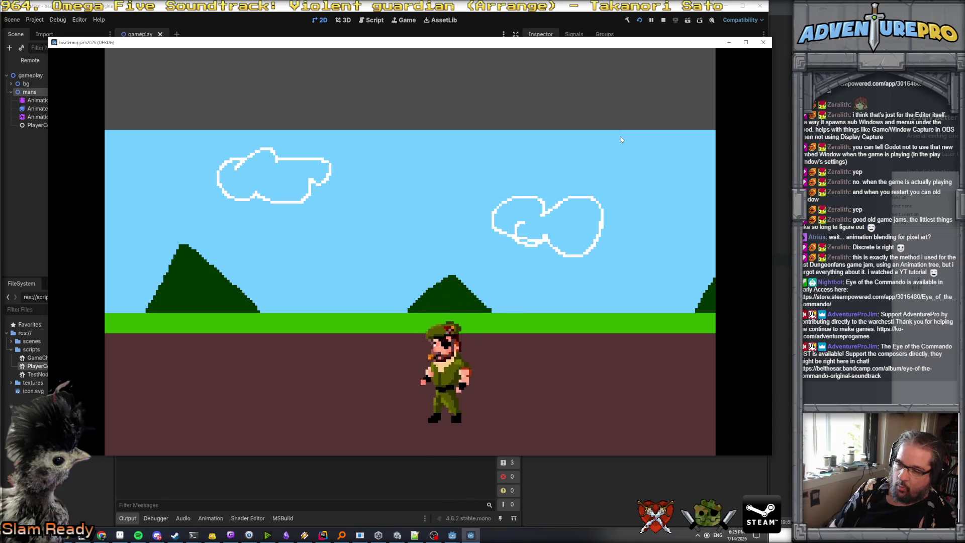
key(Up)
key(Down)
key(Up)
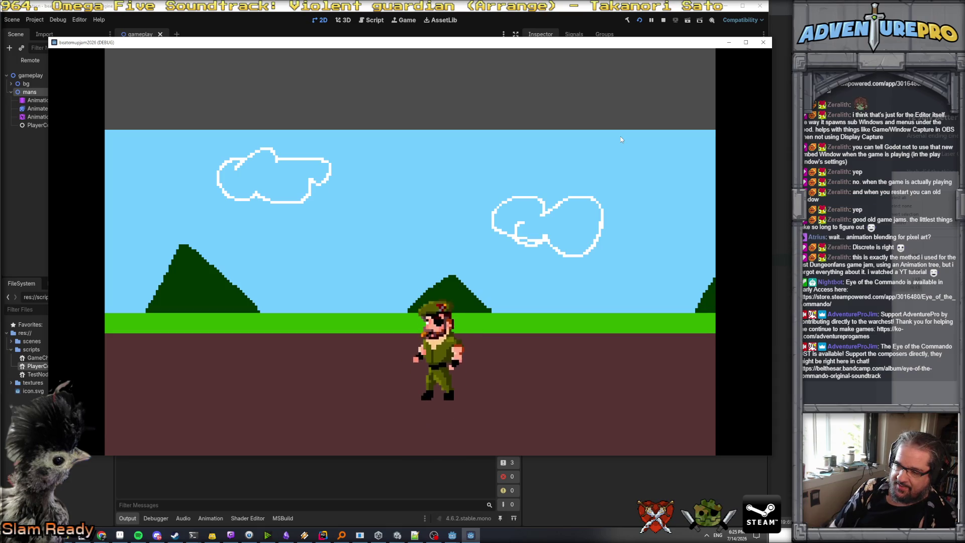
key(Down)
key(Up)
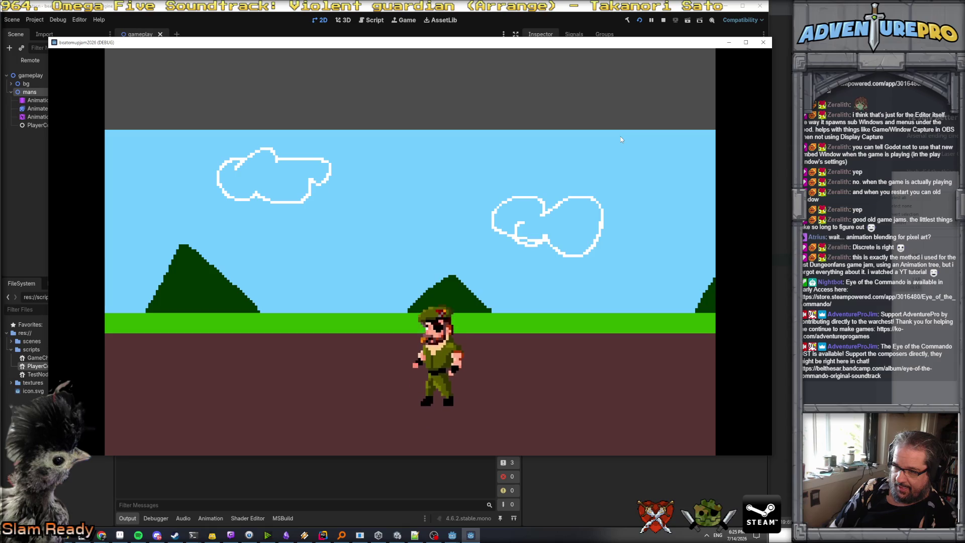
key(Down)
key(Up)
key(Right)
key(Down)
key(Up)
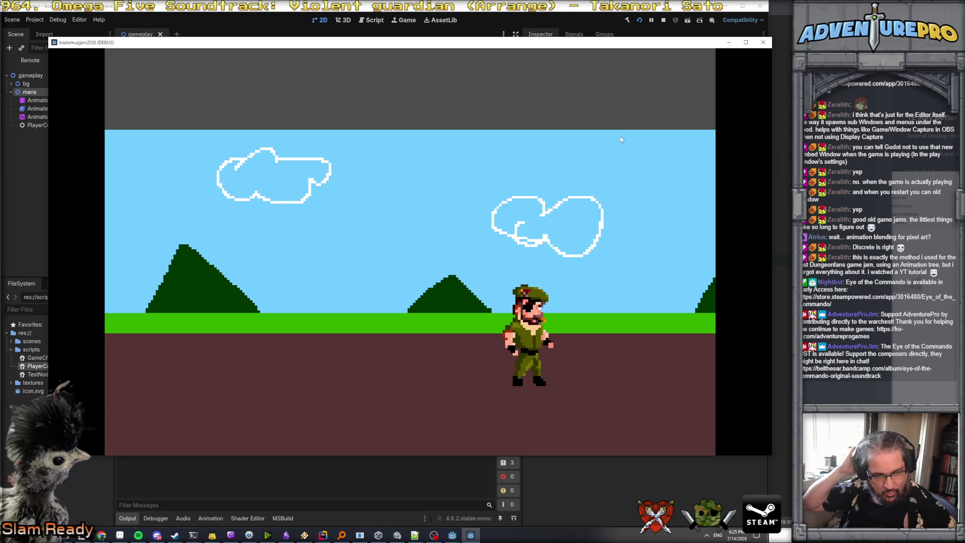
click(763, 42)
click(50, 104)
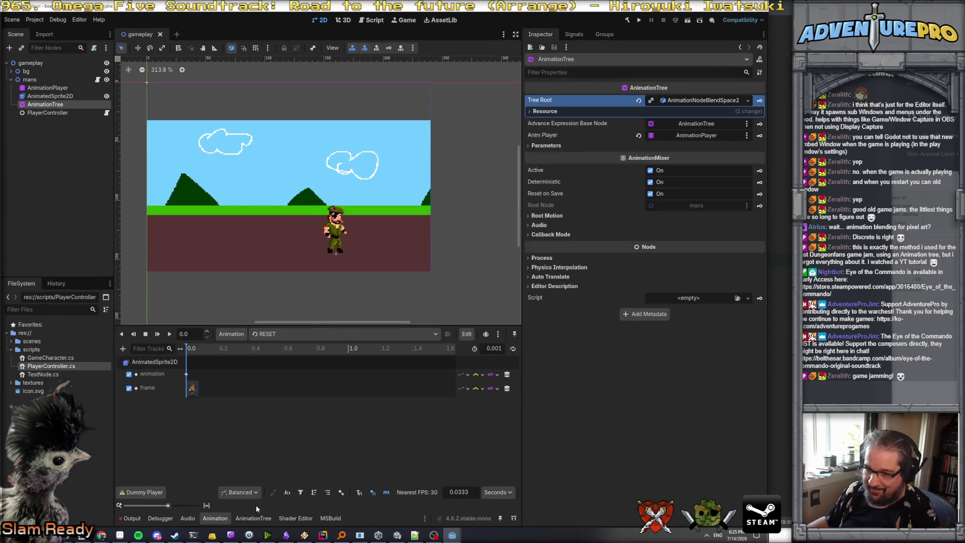
- Preview the blend space at the origin and at the run point
click(253, 519)
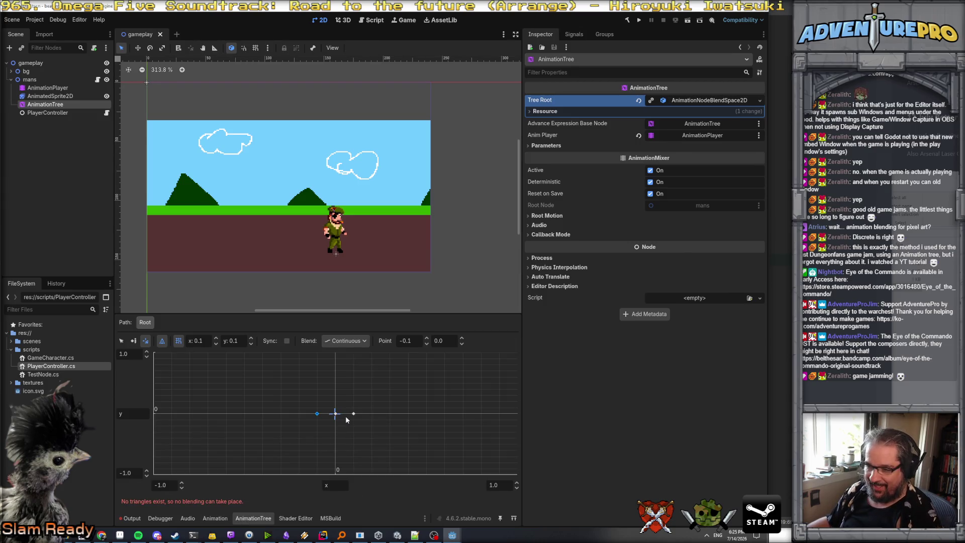
click(335, 402)
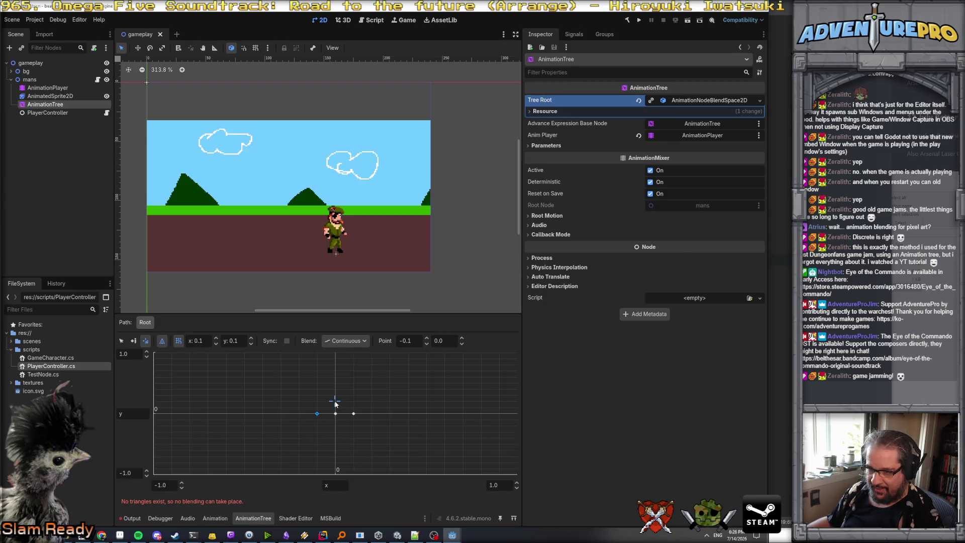
click(354, 414)
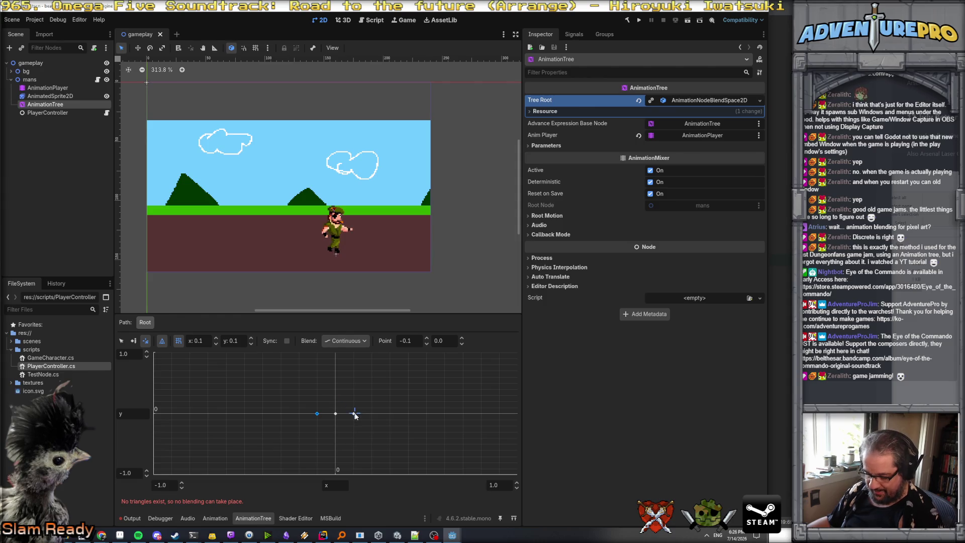
click(123, 341)
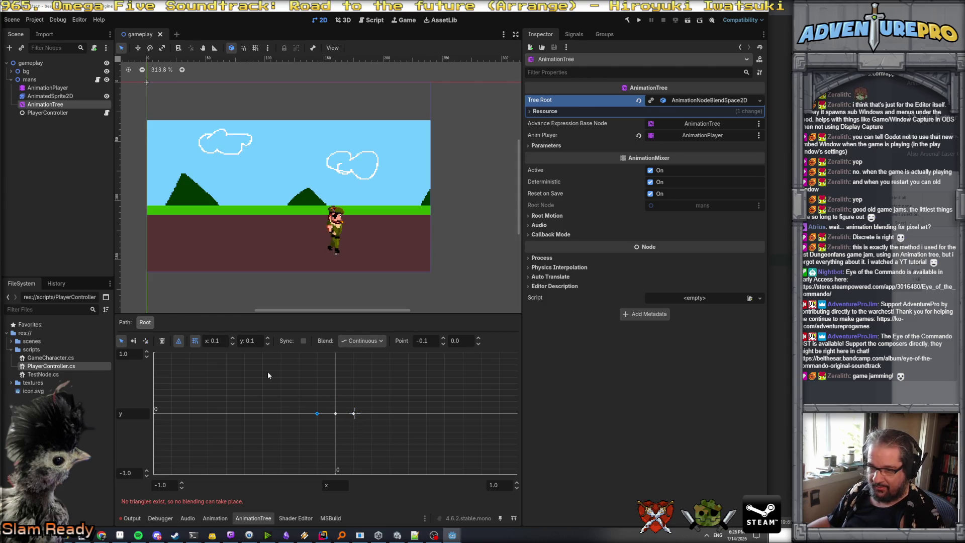
click(145, 341)
click(336, 413)
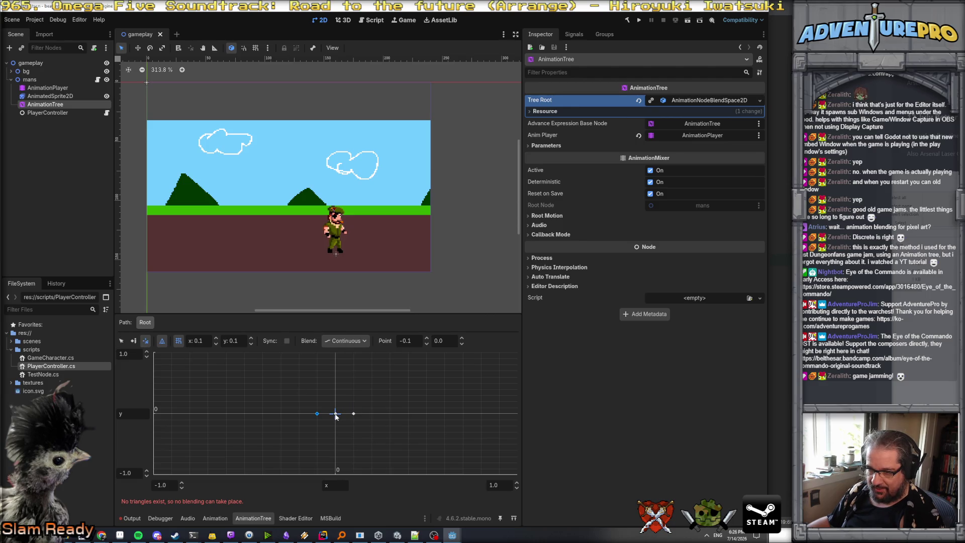
- Select the run blend point at x 0.1 and try the add-point menu without adding anything
click(122, 341)
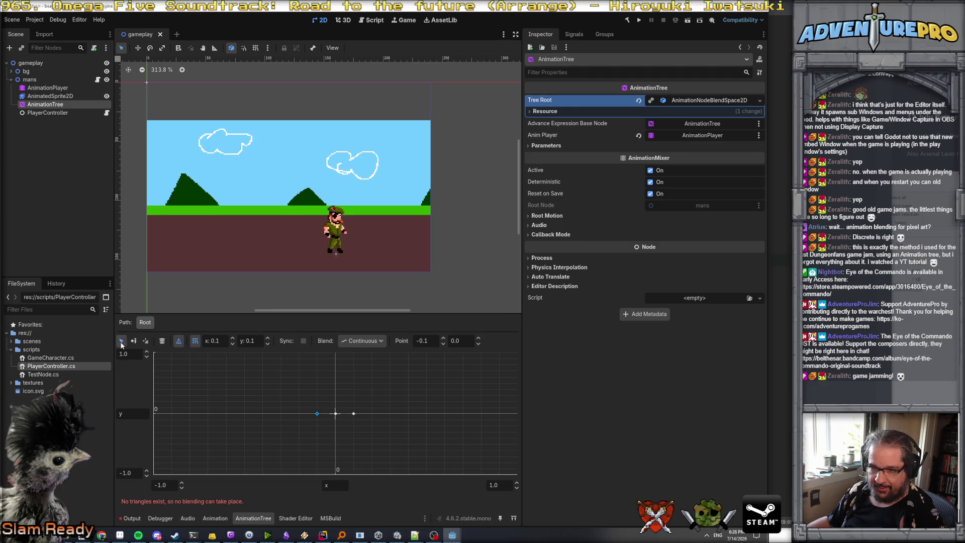
click(353, 414)
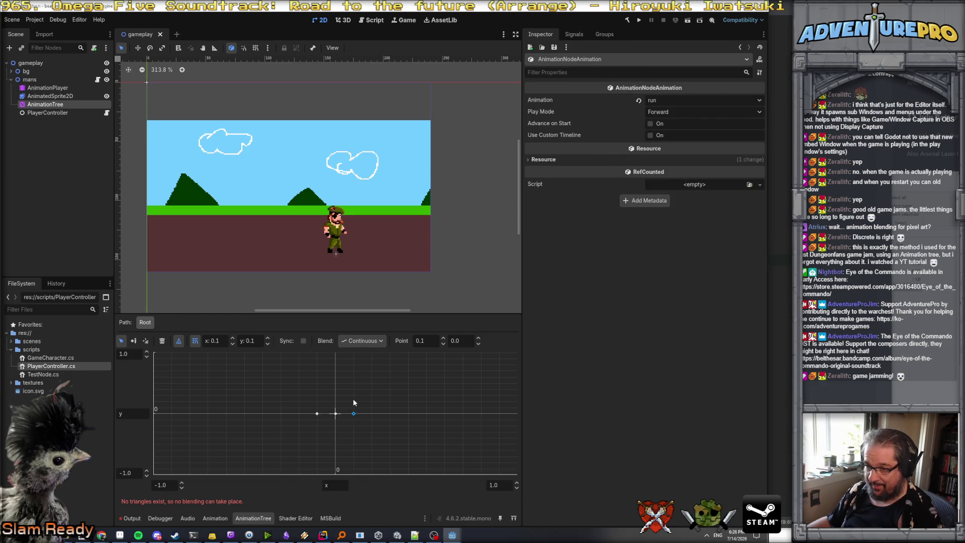
click(352, 401)
key(ctrl+z)
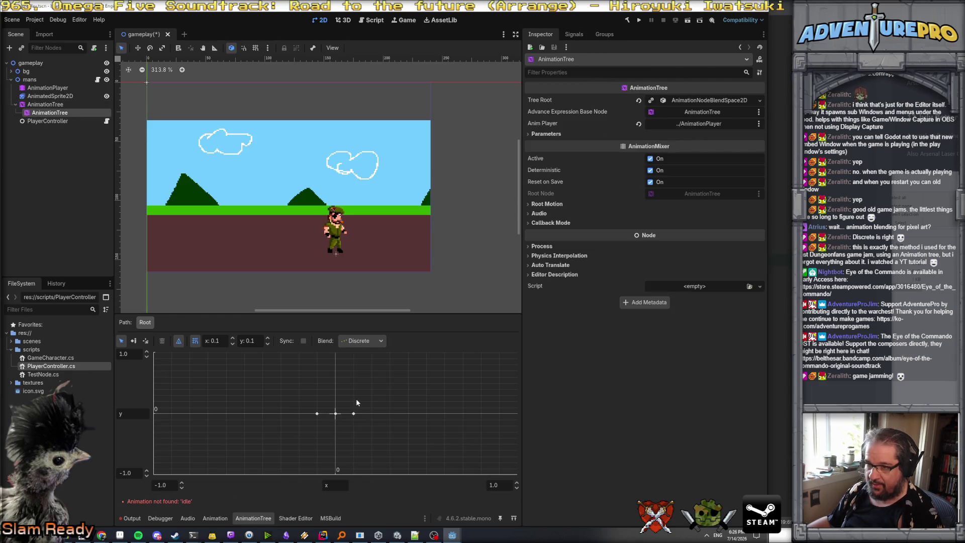
click(354, 413)
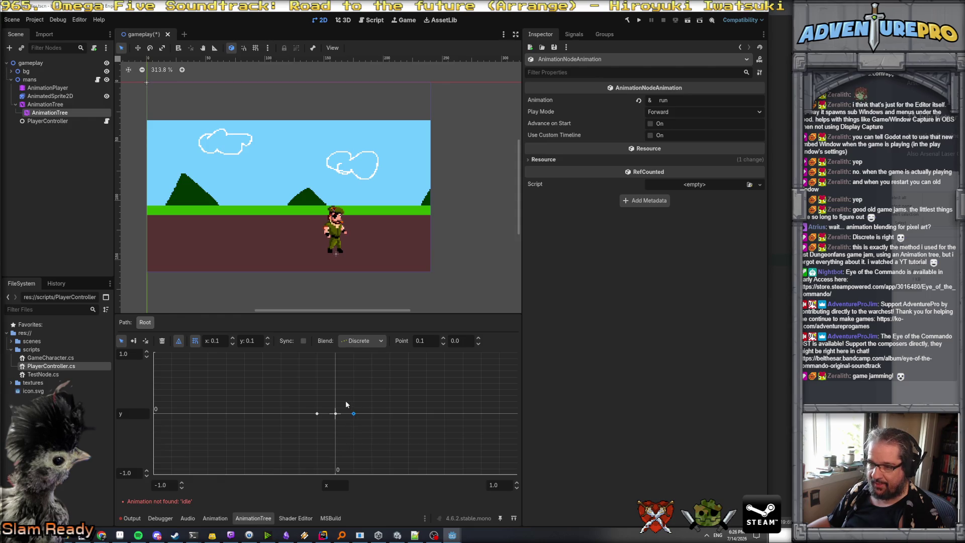
click(336, 405)
right_click(336, 405)
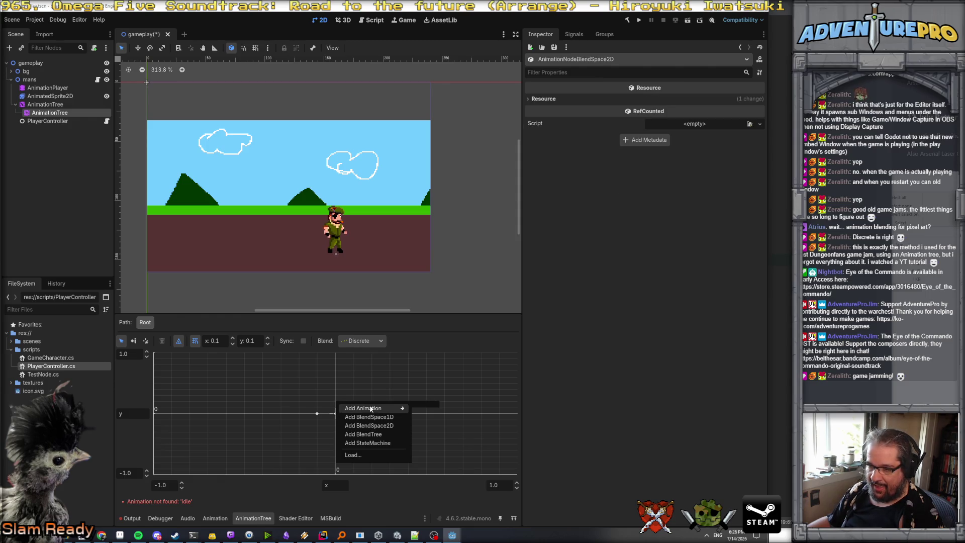
click(352, 387)
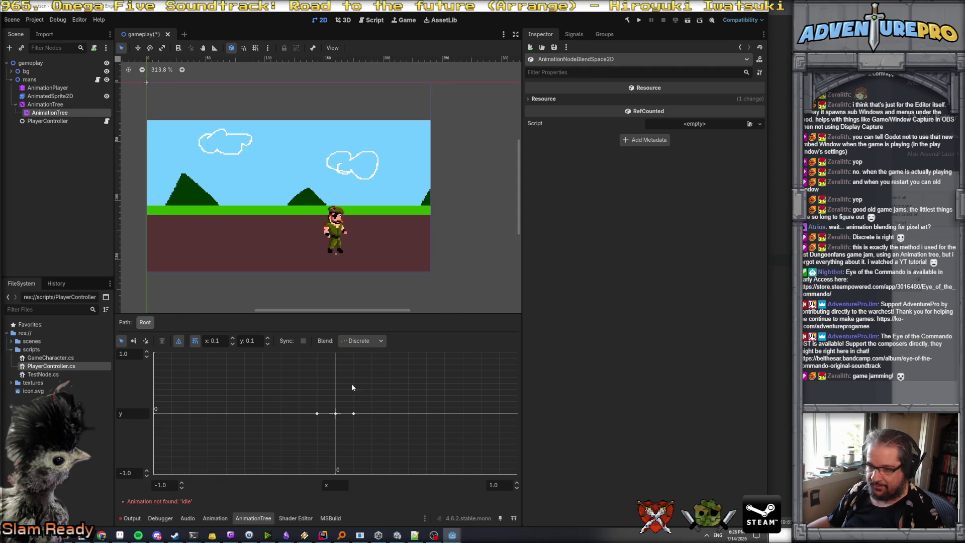
click(354, 414)
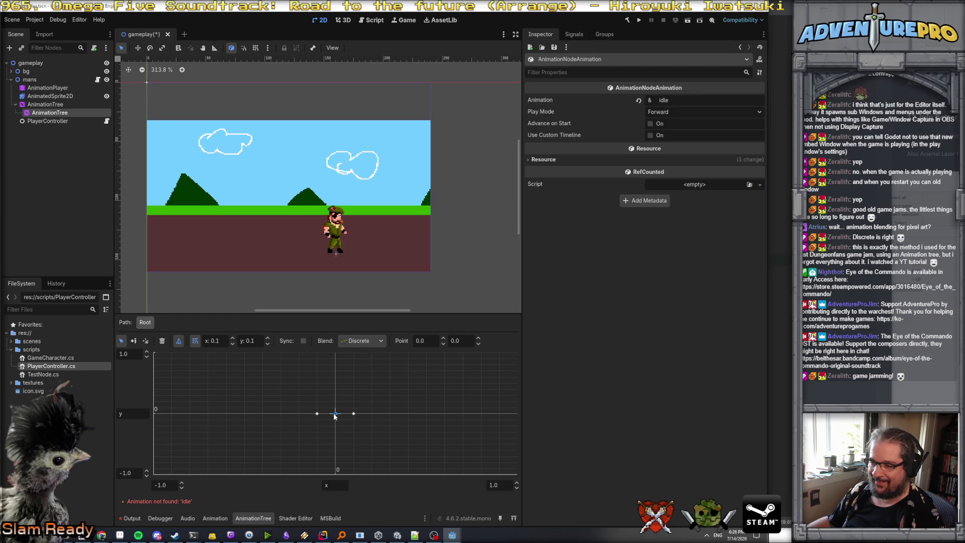
click(336, 408)
right_click(336, 409)
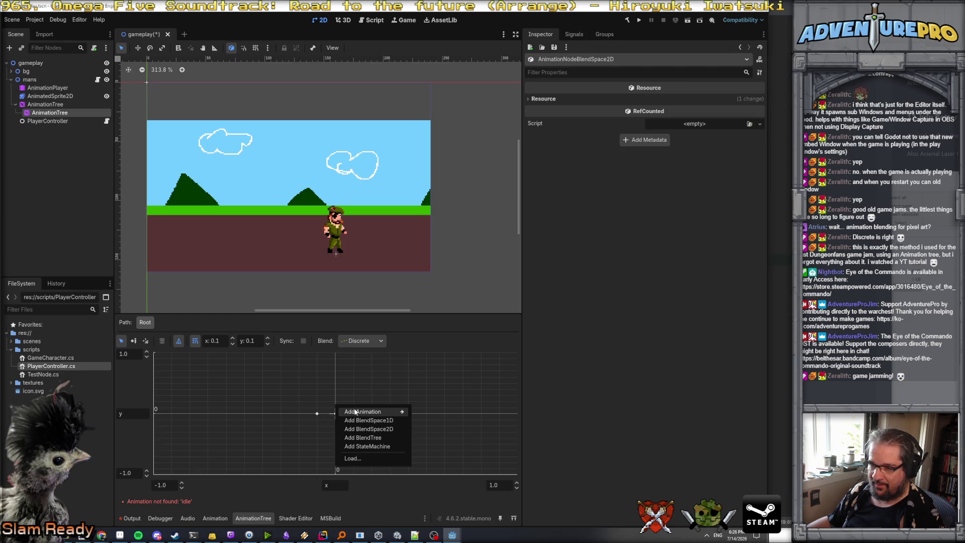
click(343, 397)
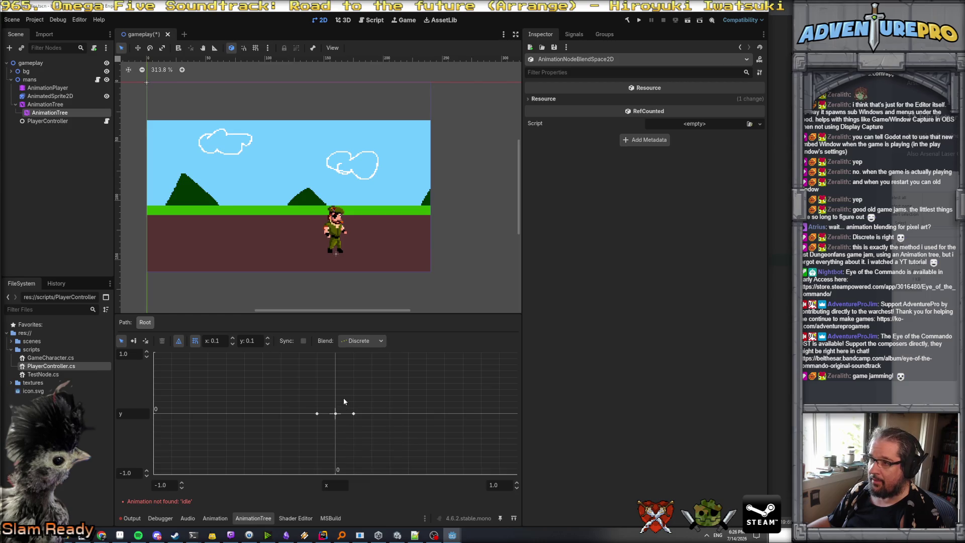
click(354, 414)
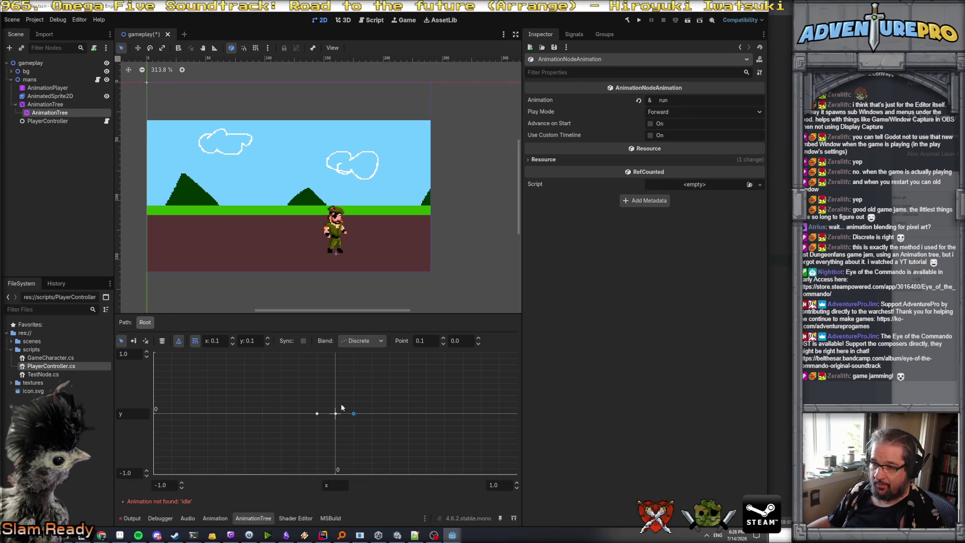
right_click(337, 403)
mouse_move(363, 410)
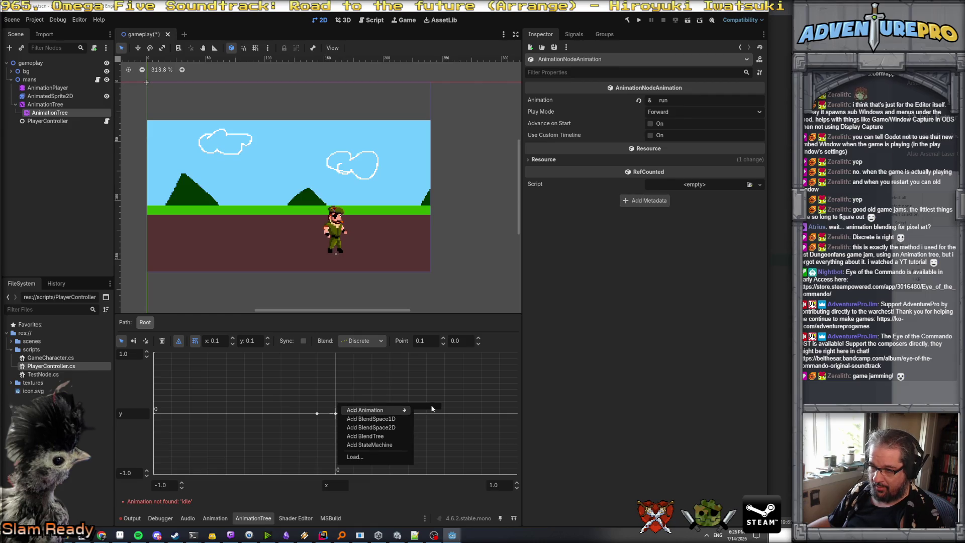
click(393, 396)
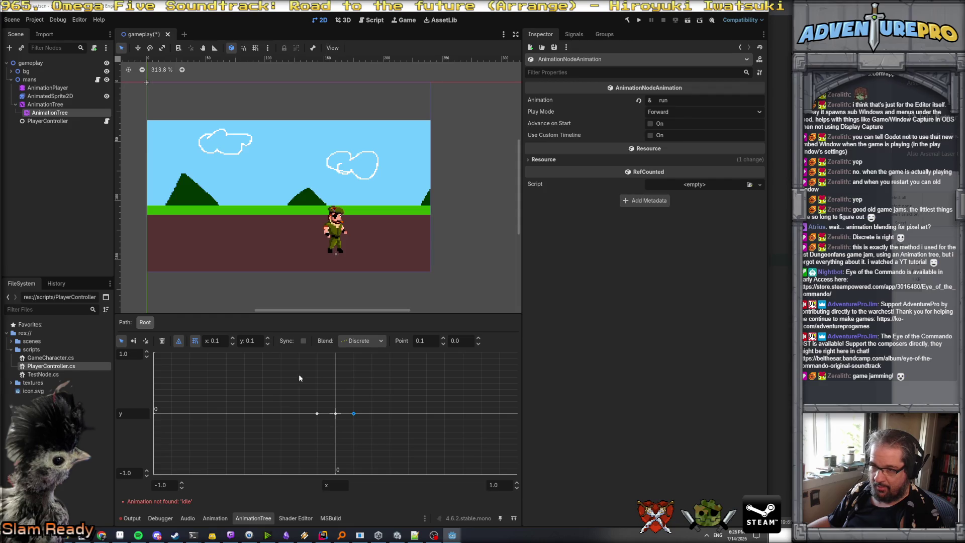
- Keep the blend mode at Discrete and show the Output log with the errors
click(362, 340)
click(362, 358)
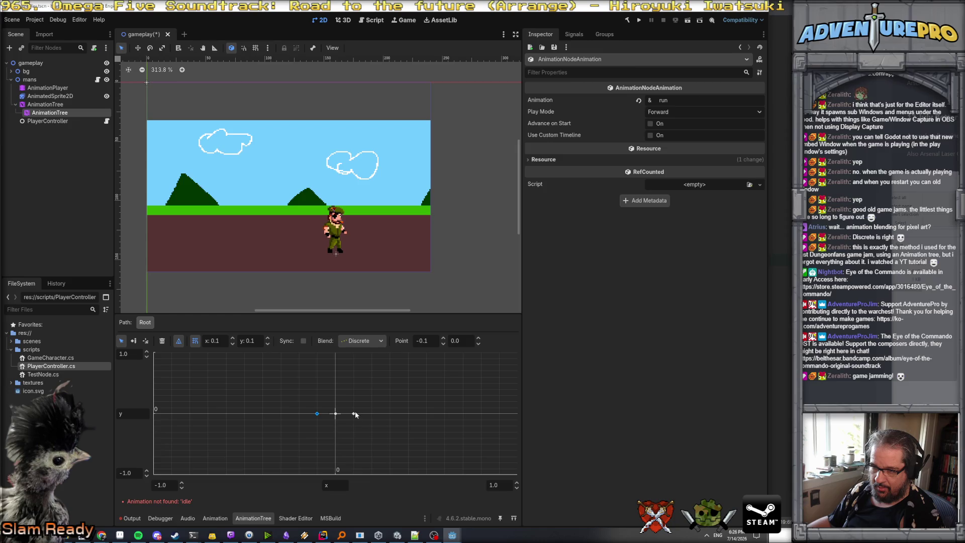
click(132, 518)
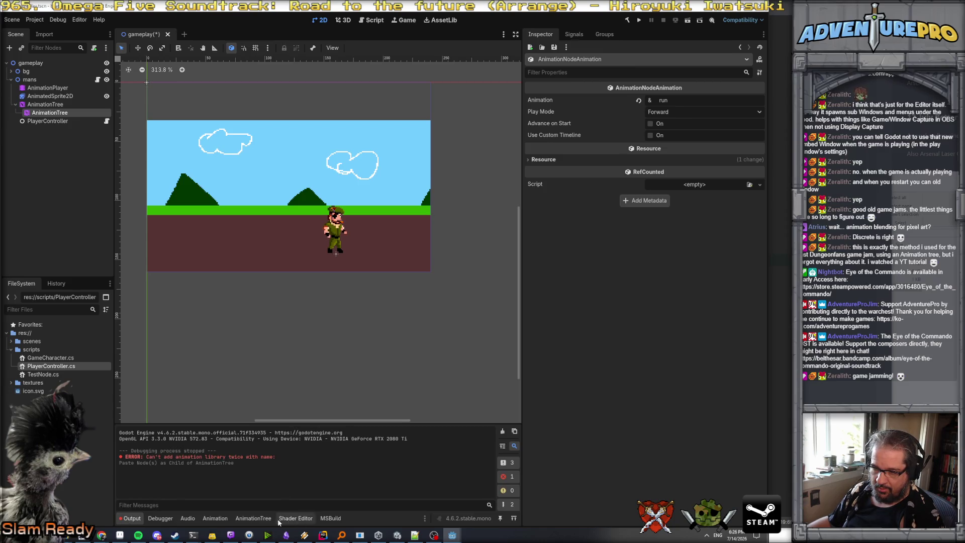
- Delete and restore the AnimationTree node, then reopen its blend space editor
click(255, 518)
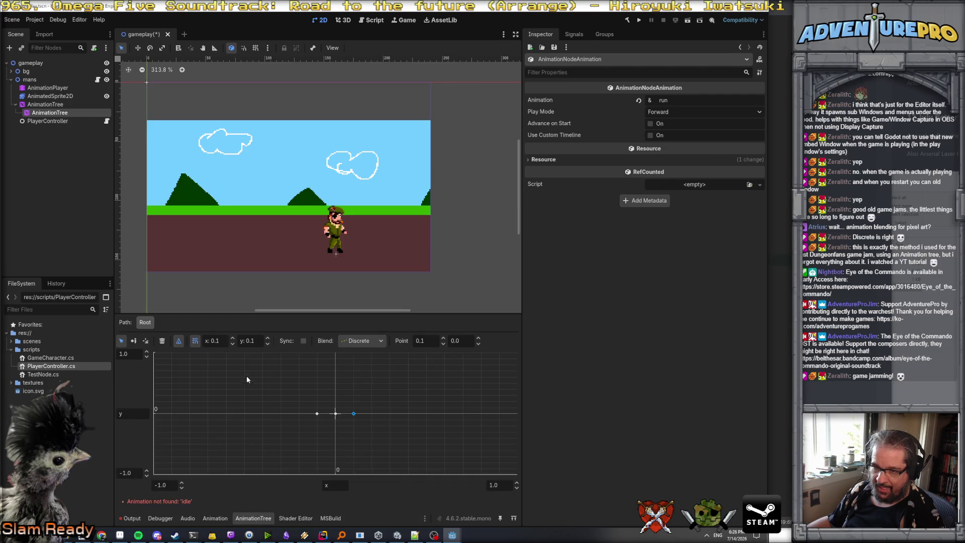
click(239, 397)
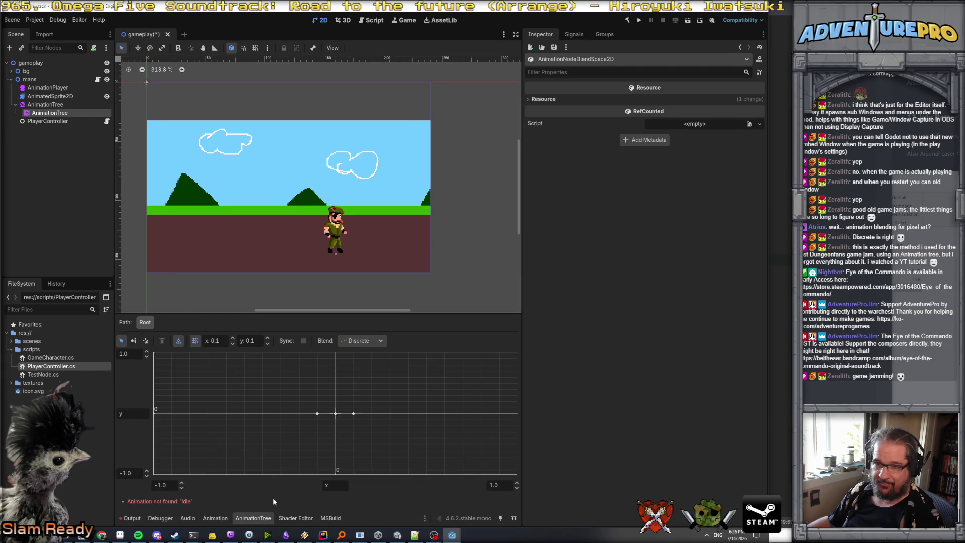
click(50, 113)
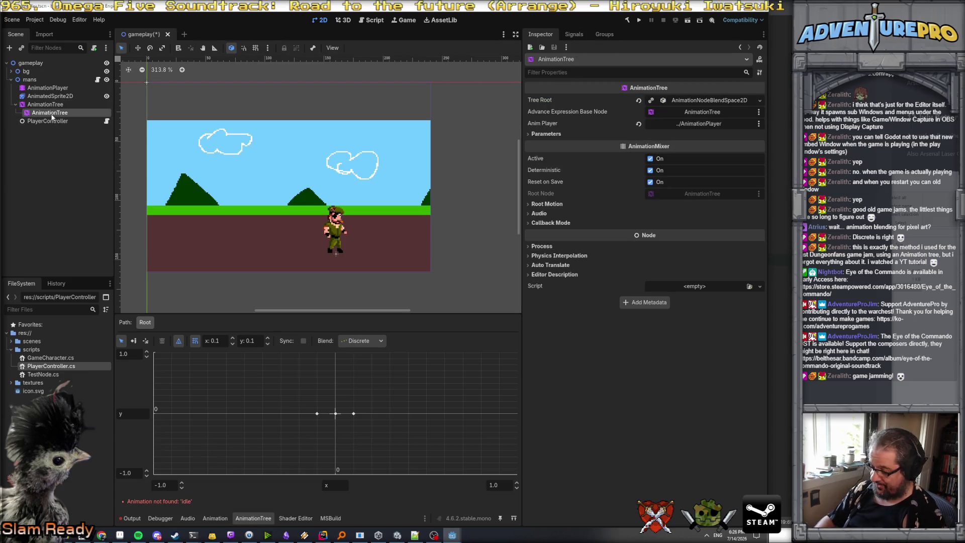
key(Delete)
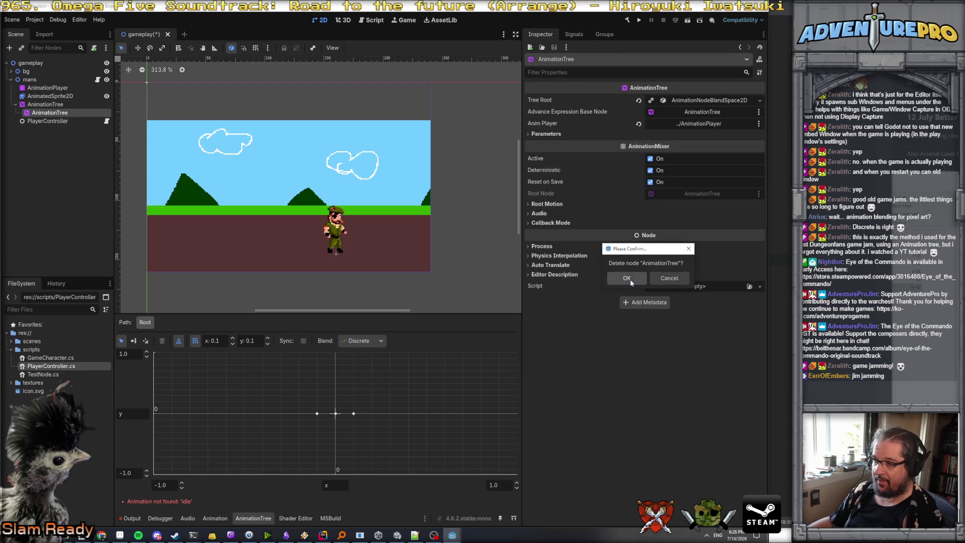
key(Return)
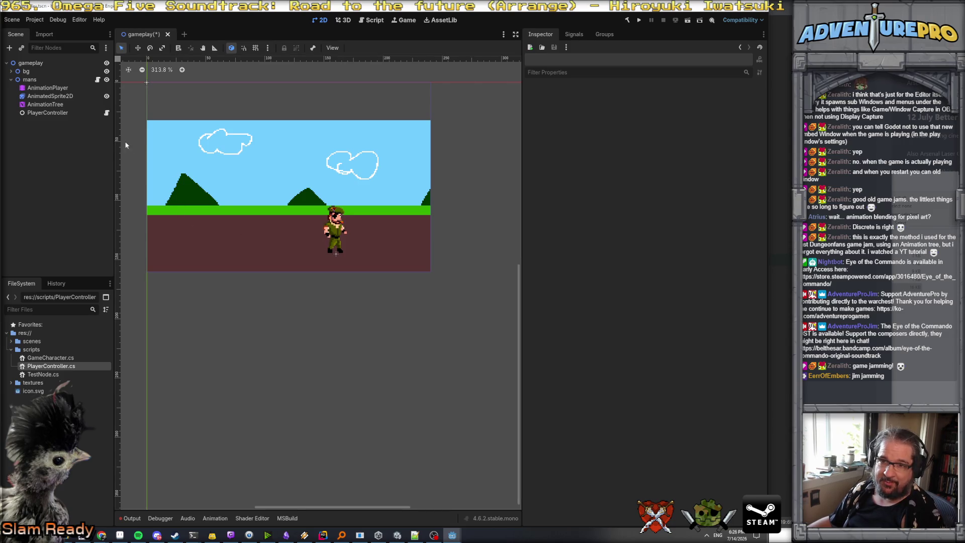
click(52, 106)
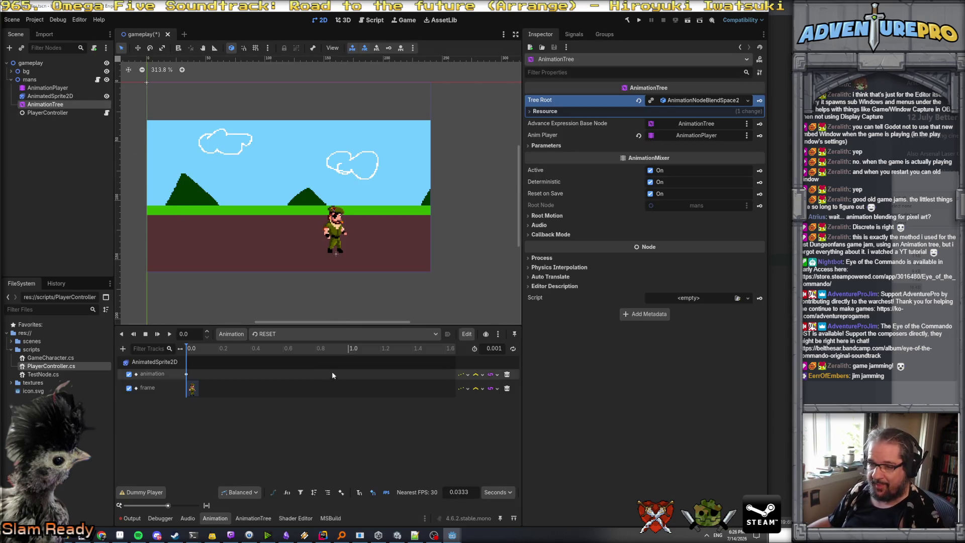
click(253, 519)
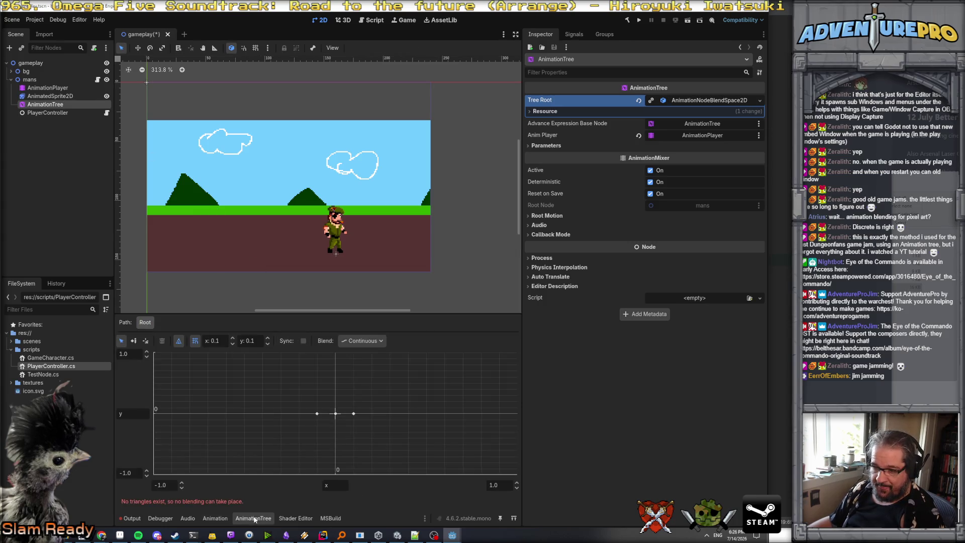
- Add the punch animation and a fourth animation as blend points below the centre
right_click(335, 410)
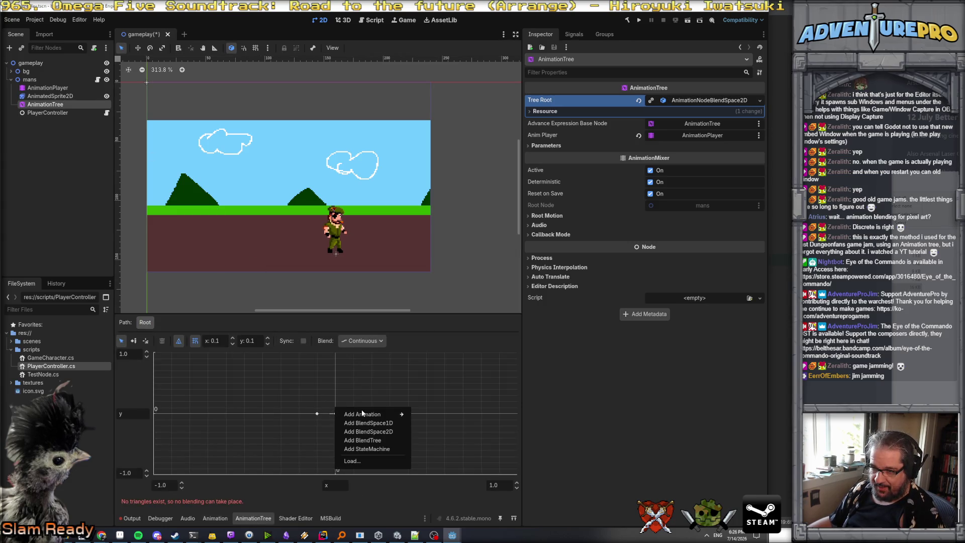
mouse_move(382, 414)
click(432, 435)
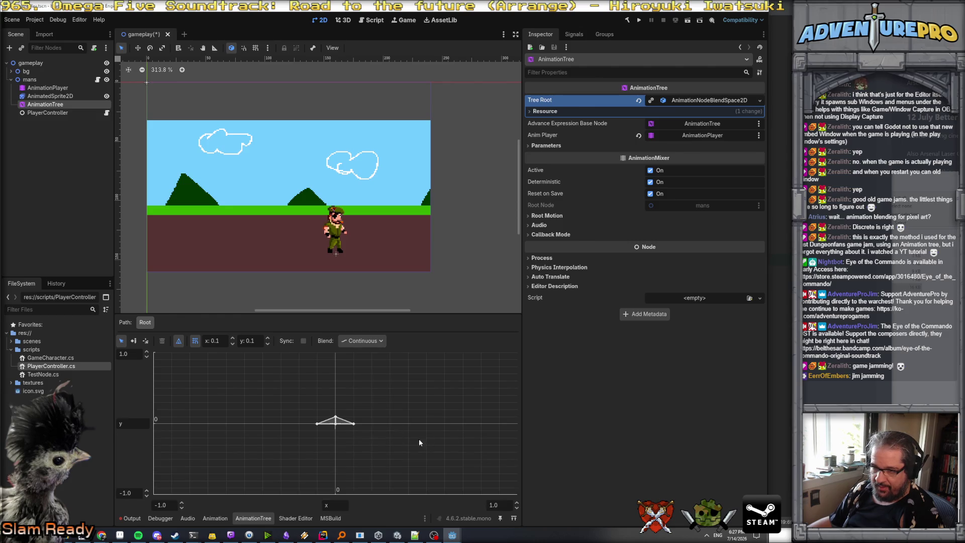
right_click(335, 430)
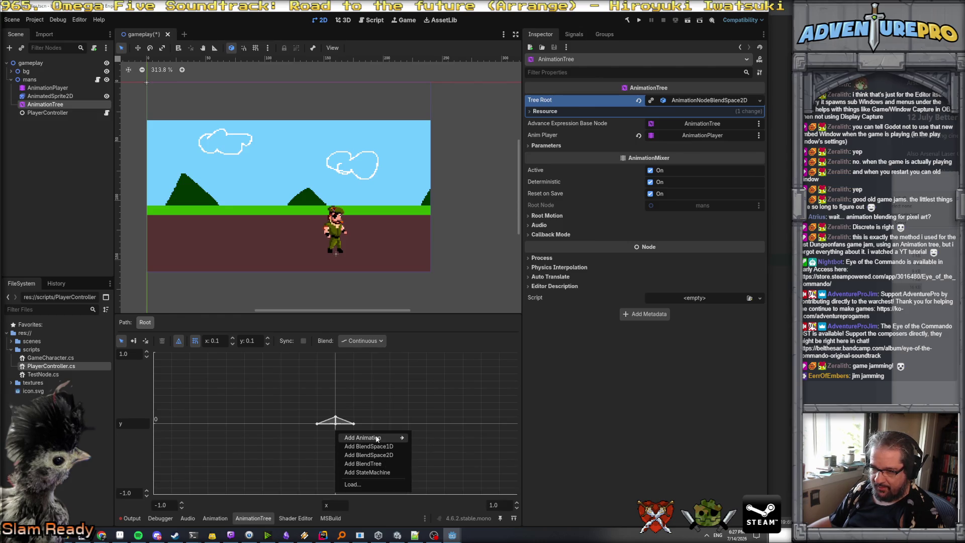
mouse_move(347, 438)
click(438, 463)
- Save the gameplay scene and select the mans character node
key(ctrl+s)
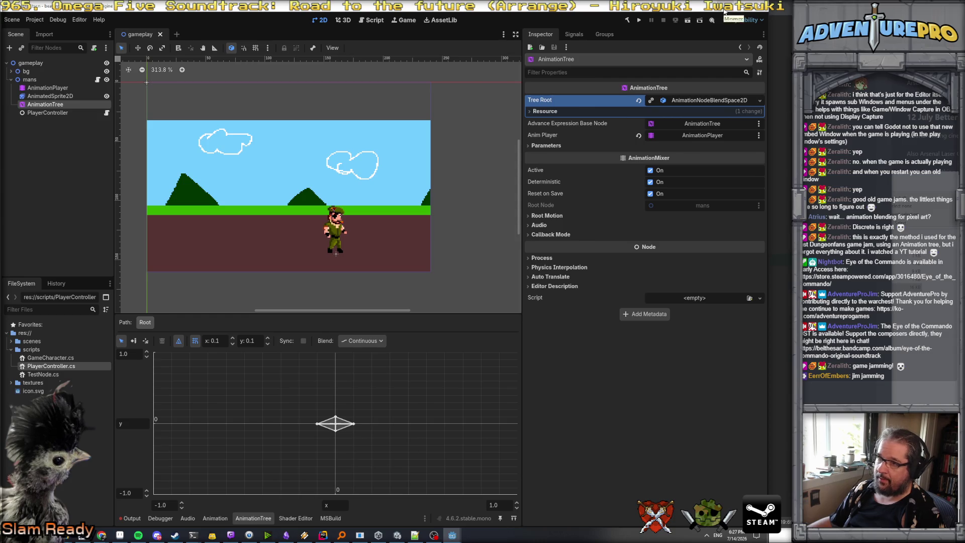
click(66, 80)
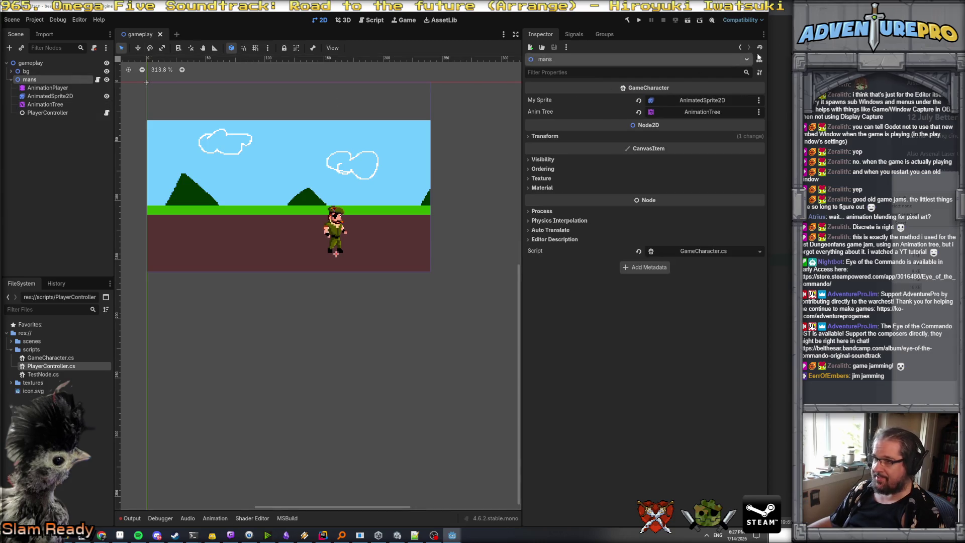
key(alt+Tab)
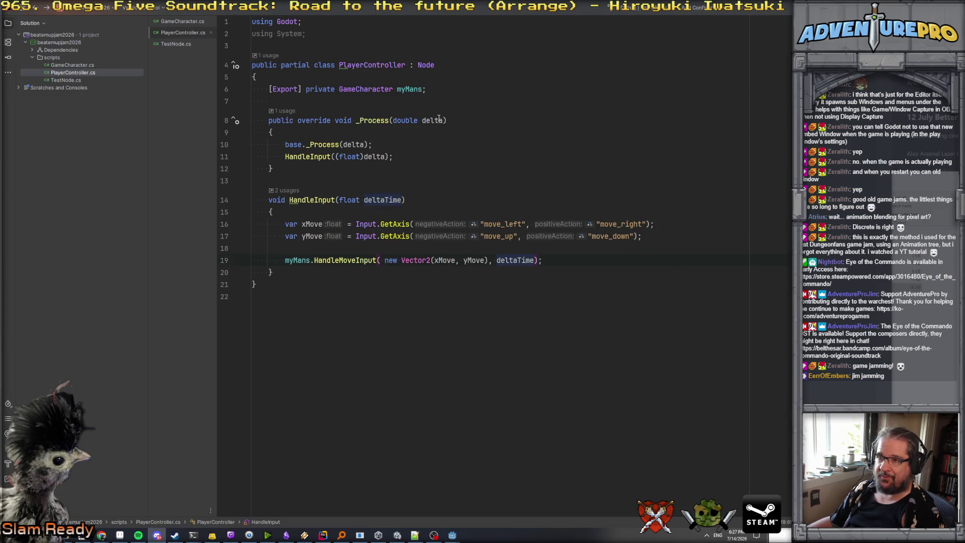
- In GameCharacter.cs, add an ExportGroup "Gameplay" with an exported float moveSpeedPxSecond field
click(183, 21)
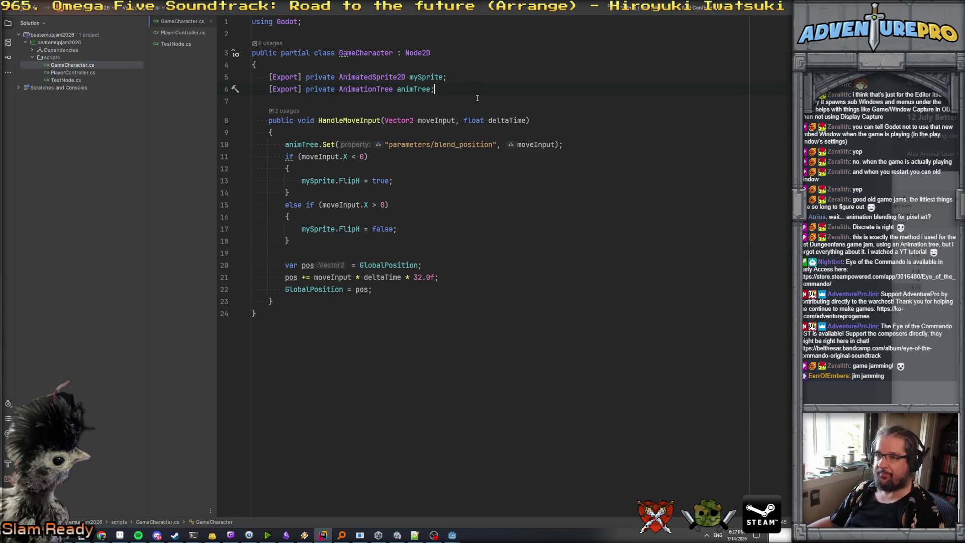
key(Return)
key(Return)
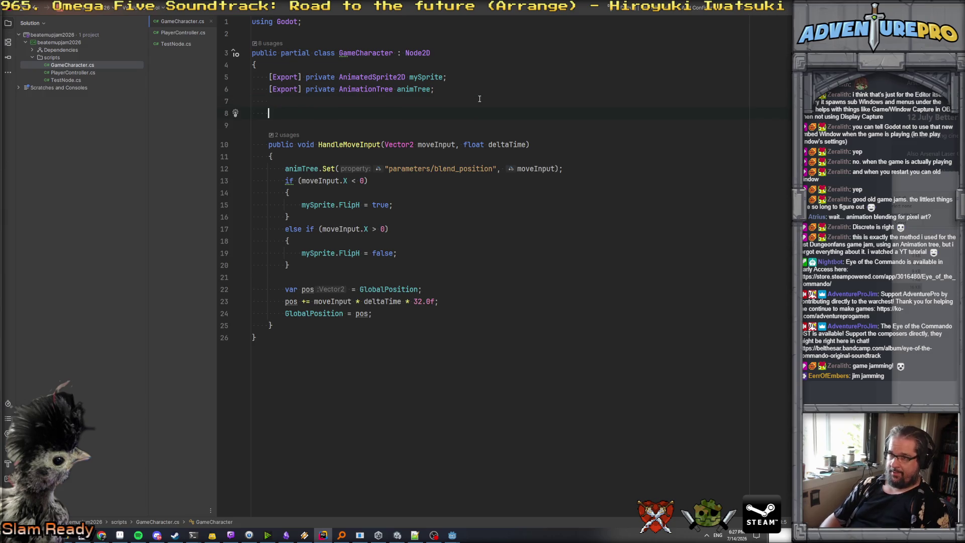
key(Up)
key(Up)
key(Up)
key(Down)
key(Down)
key(Down)
text([Expo)
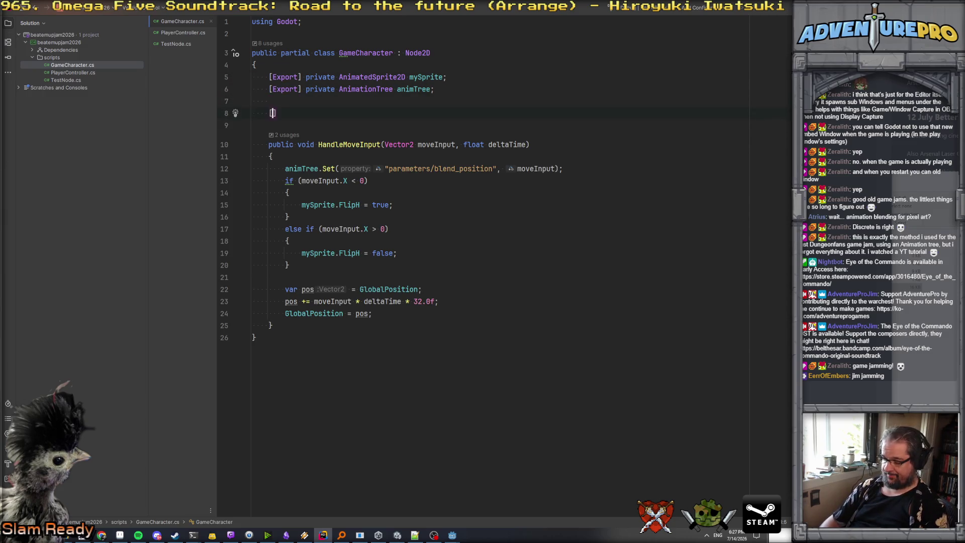
key(Down)
key(Down)
key(Return)
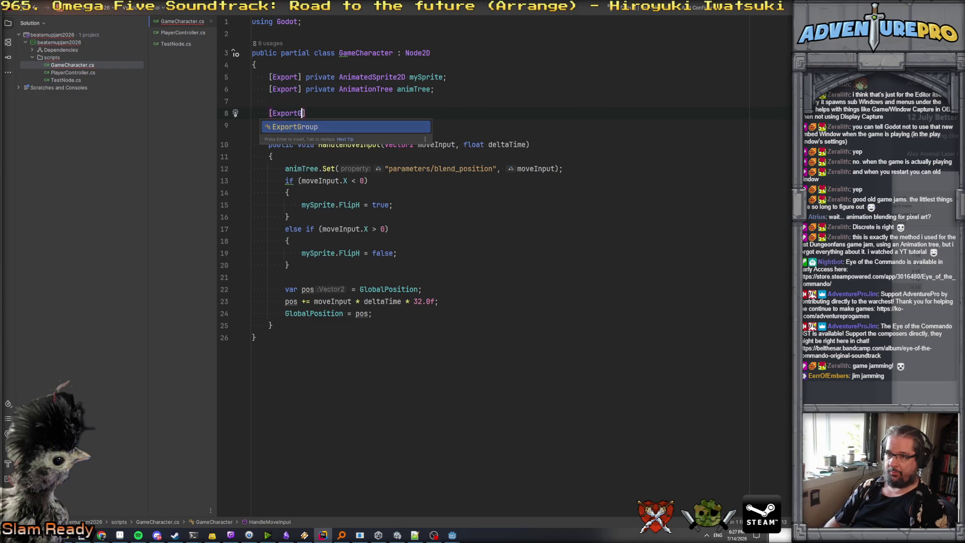
text("Gamepl)
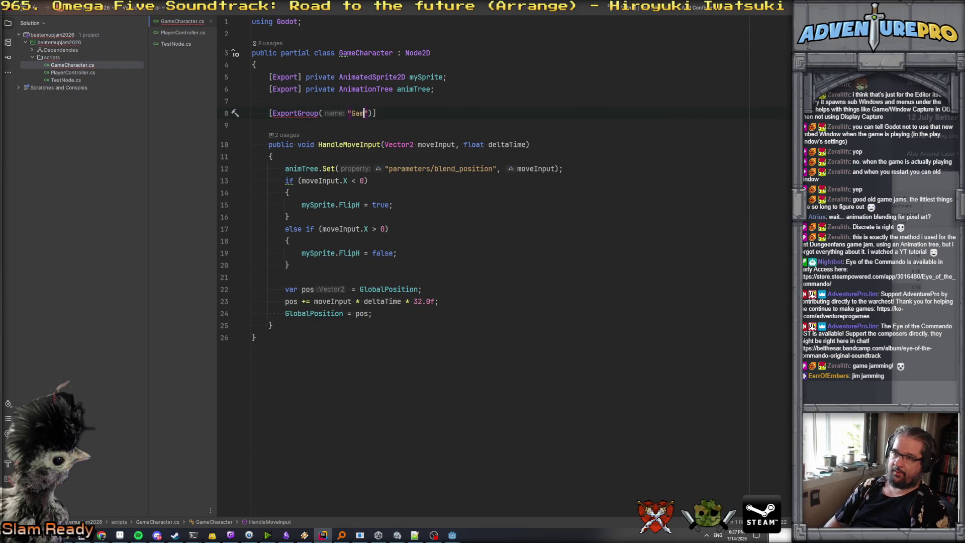
text(ay)
key(End)
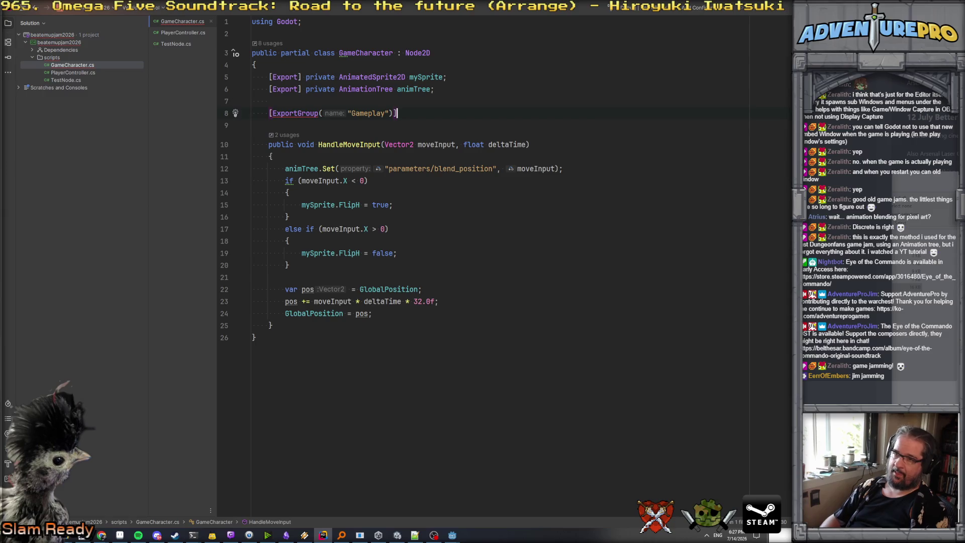
key(Return)
text([Exp)
key(Return)
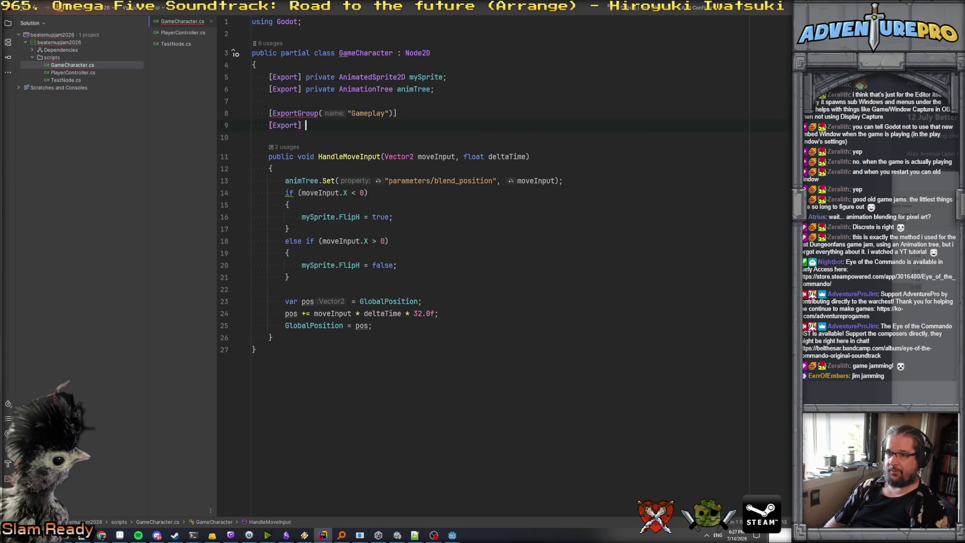
text(private float )
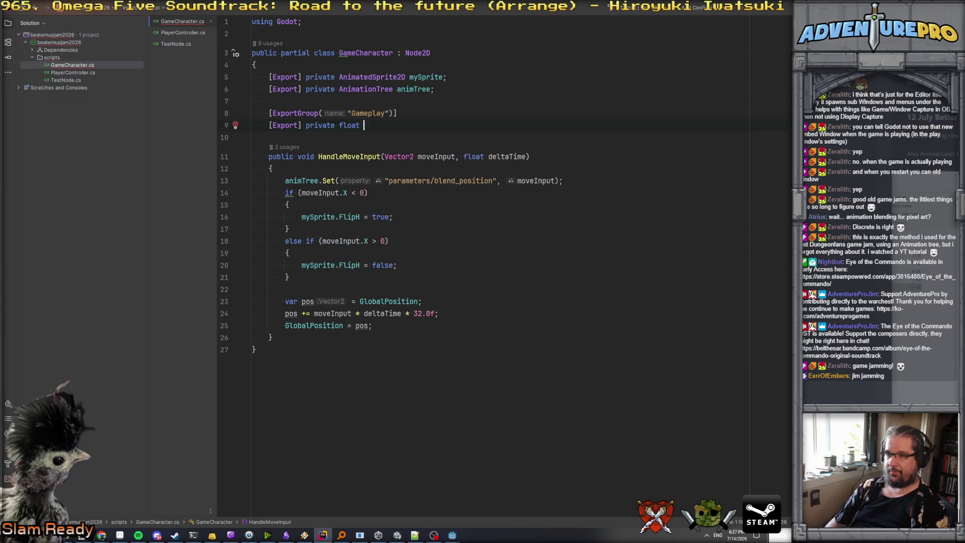
text(moveSpeed)
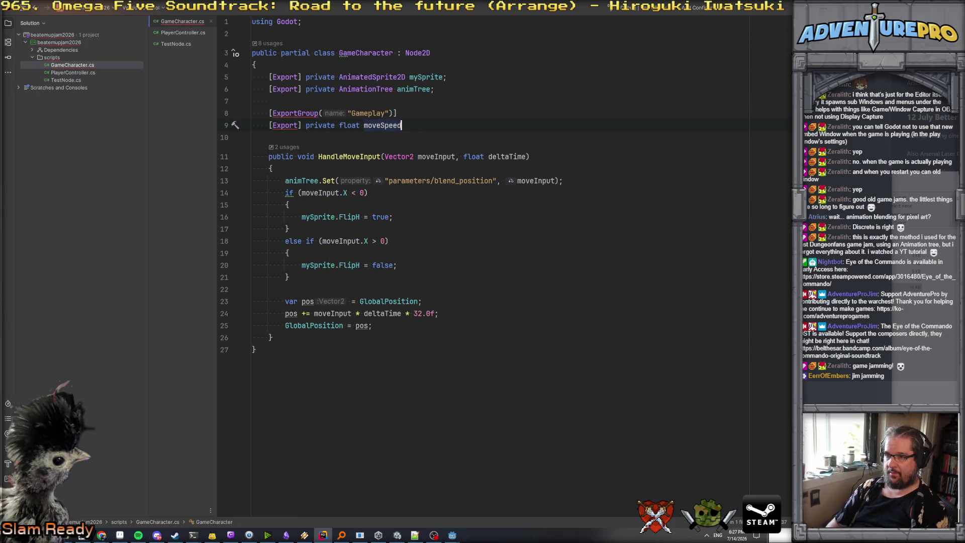
text(PxSecond;)
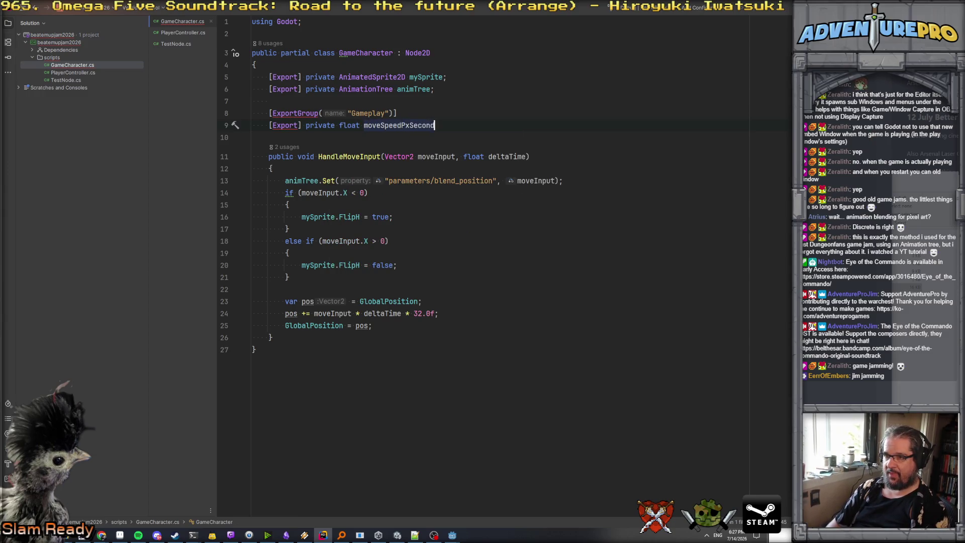
- Put moveSpeedPxSecond on its own line and use it in place of the hard-coded 32.0f
click(401, 113)
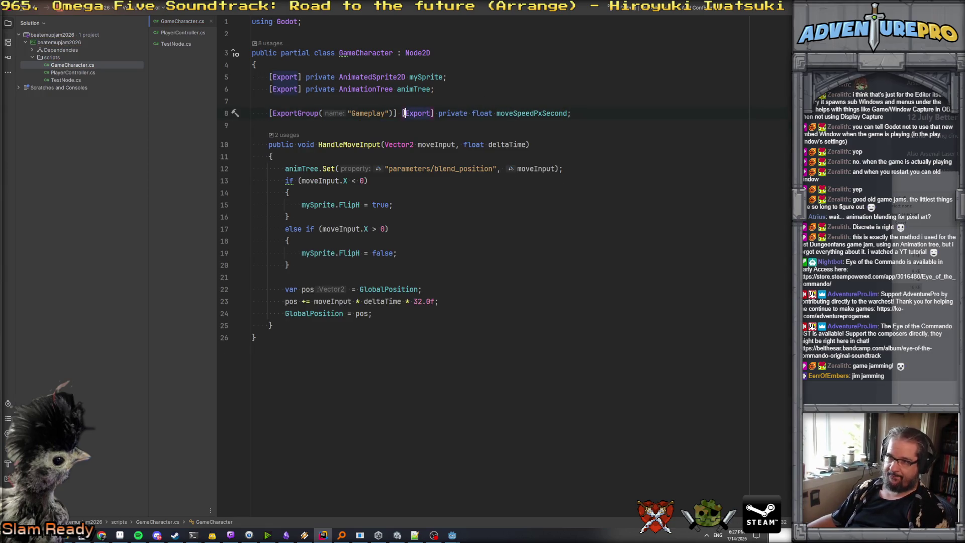
key(Return)
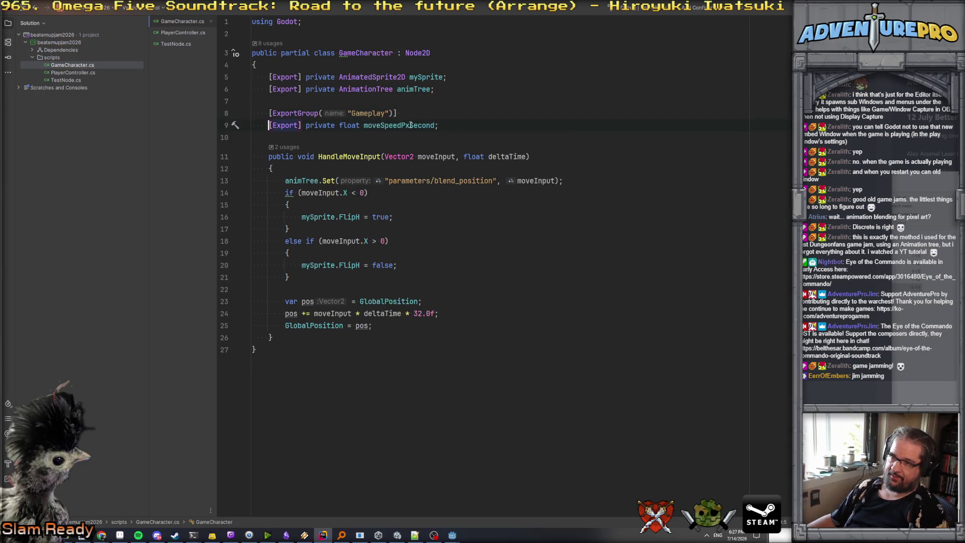
double_click(397, 126)
key(ctrl+c)
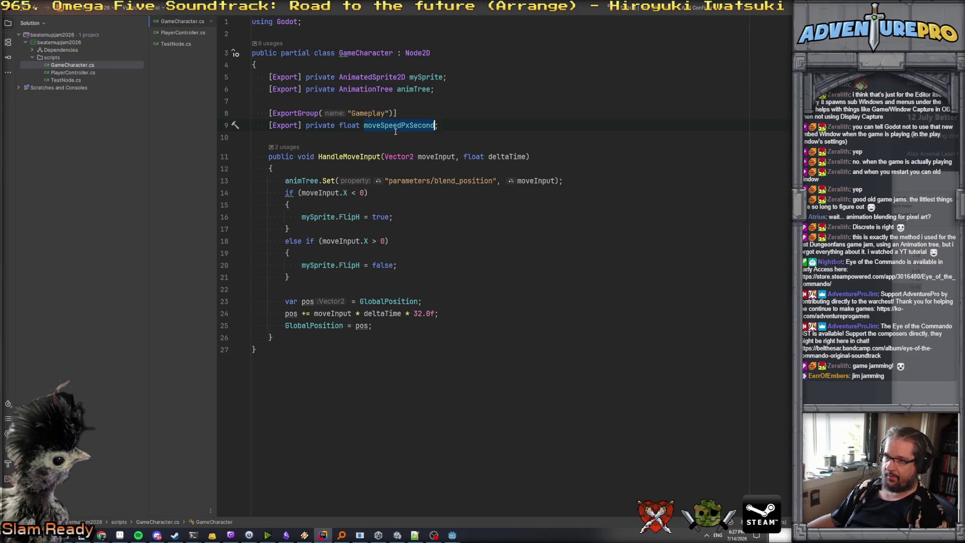
double_click(413, 314)
key(ctrl+v)
click(482, 281)
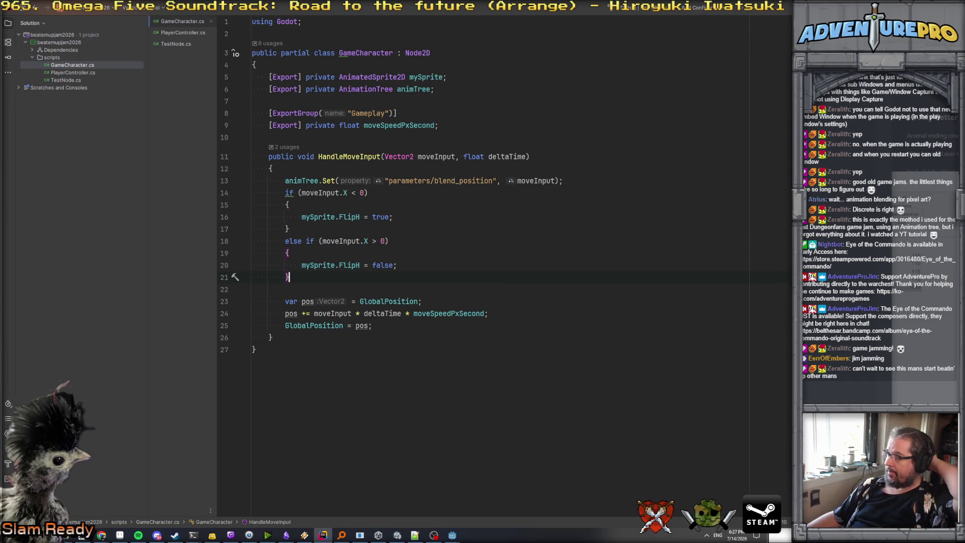
click(363, 157)
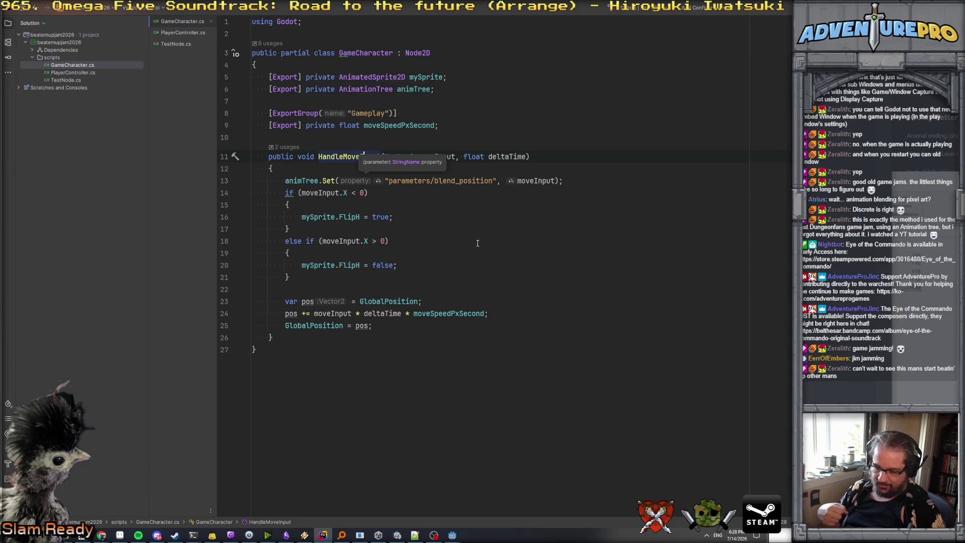
- Return to Godot and open the AnimationTree's blend space editor
mouse_move(453, 534)
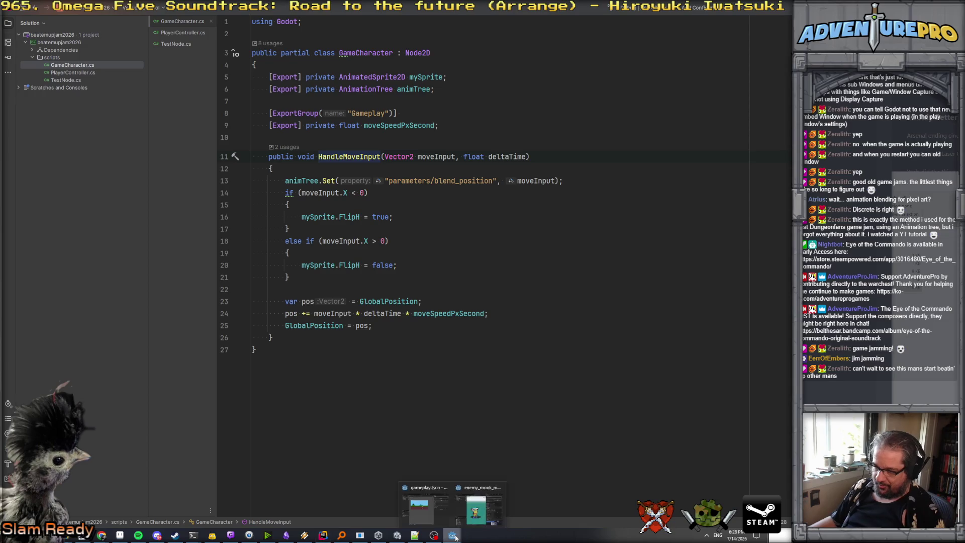
click(431, 516)
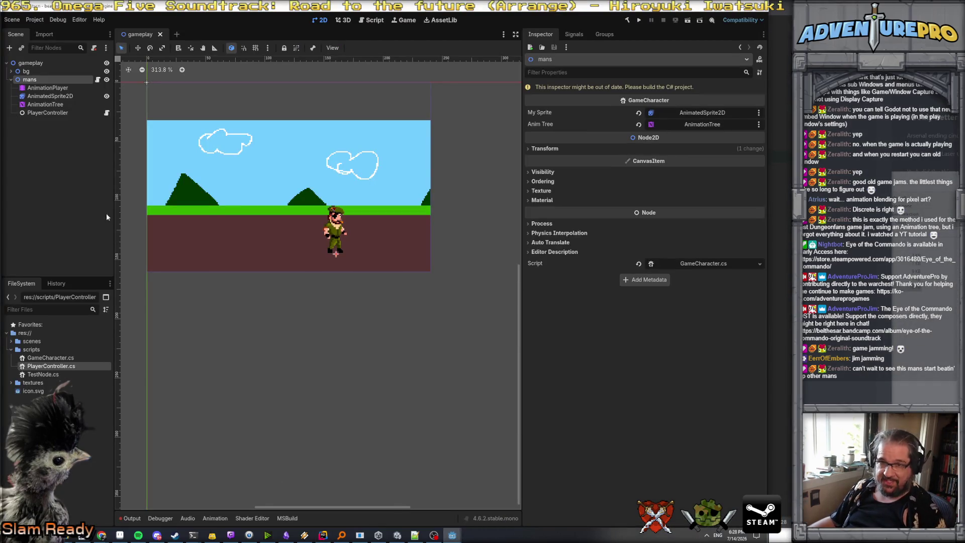
click(45, 104)
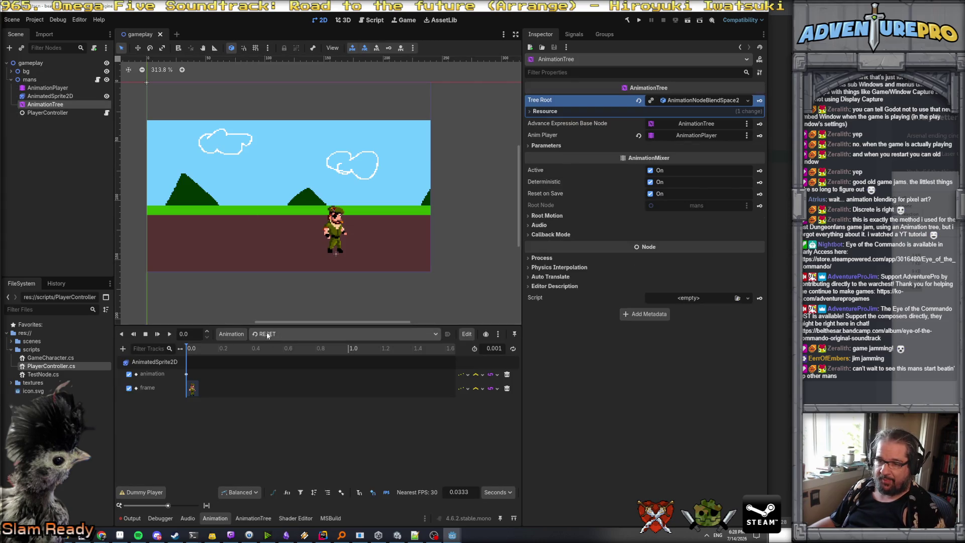
click(240, 518)
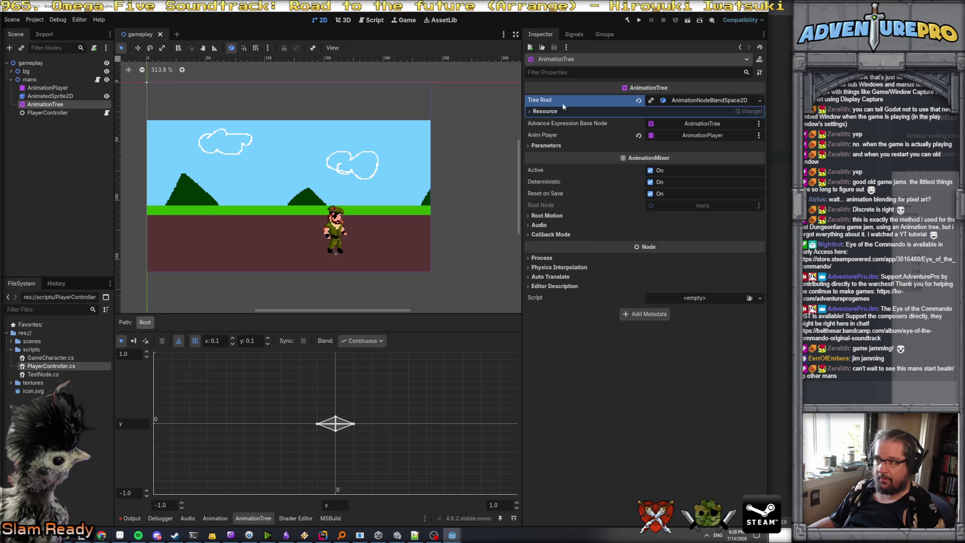
- Check the AnimationPlayer's animations, then review the AnimationTree's Tree Root resource
click(64, 96)
click(64, 89)
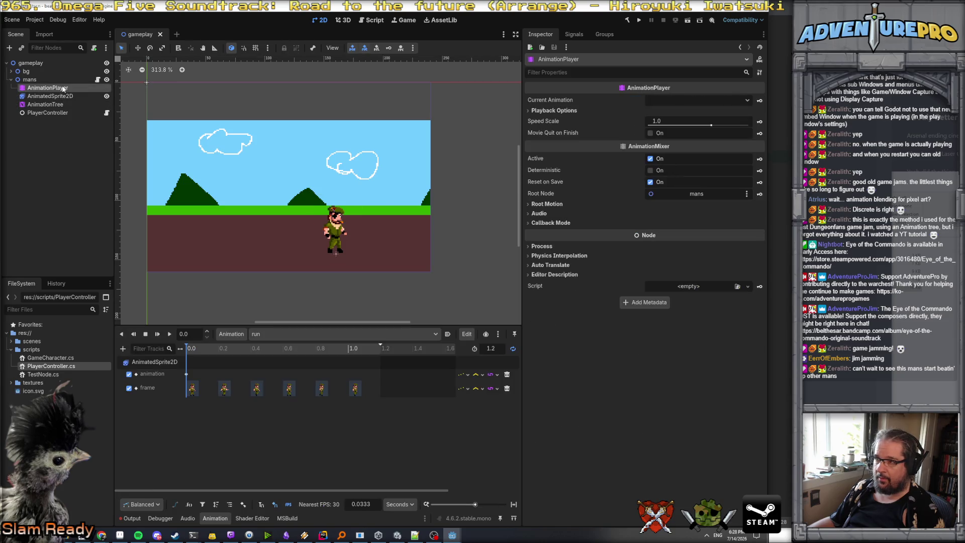
click(50, 104)
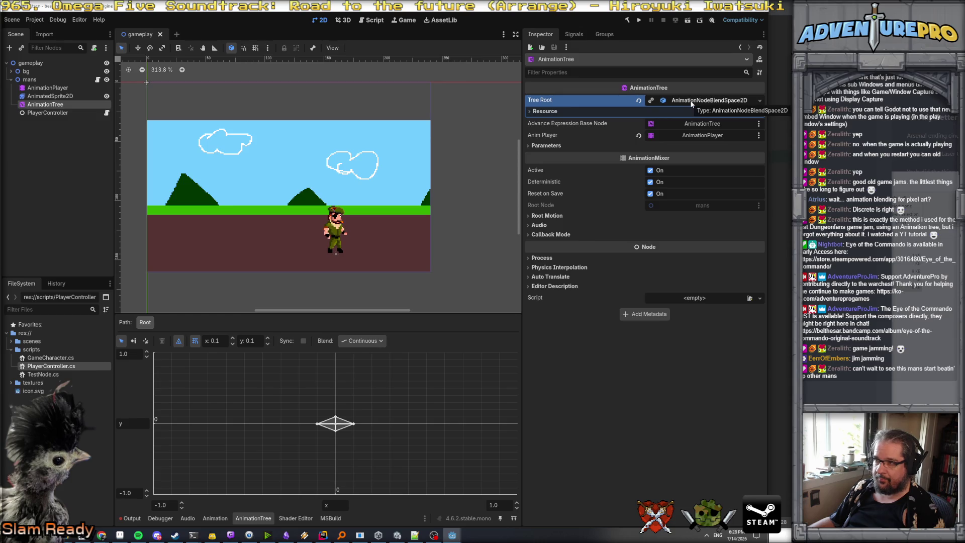
click(530, 111)
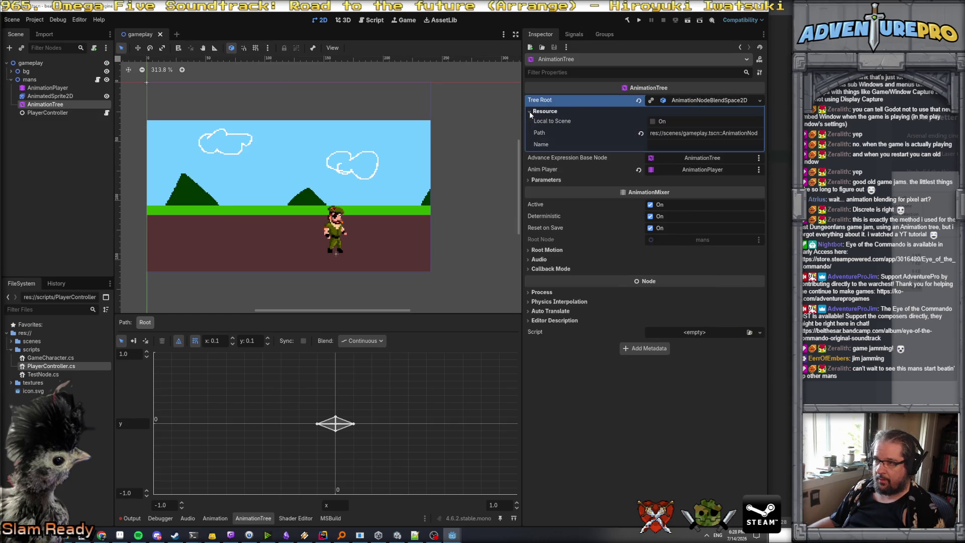
click(529, 111)
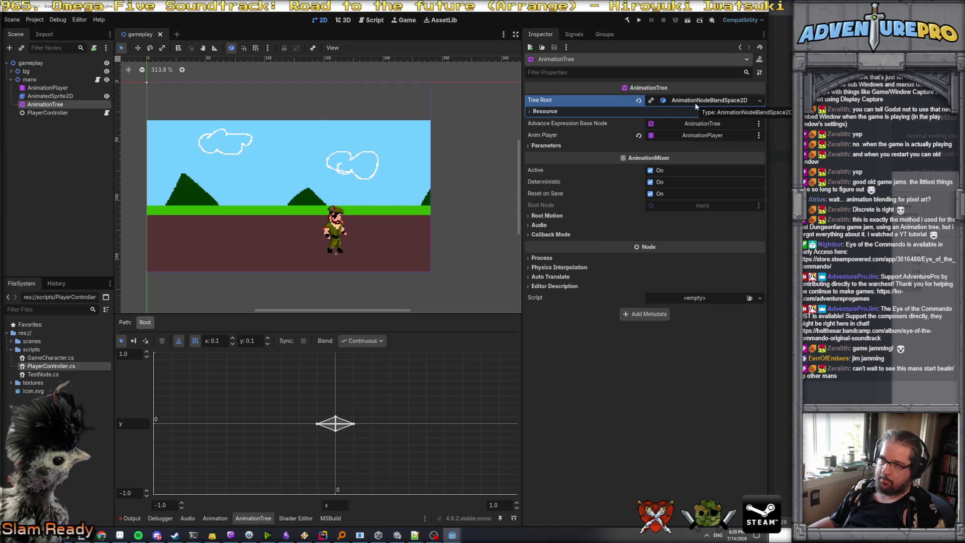
- Expand Parameters and enter 0 for both Blend Position x and y
click(547, 146)
click(690, 153)
text(0)
key(Tab)
text(0)
key(Return)
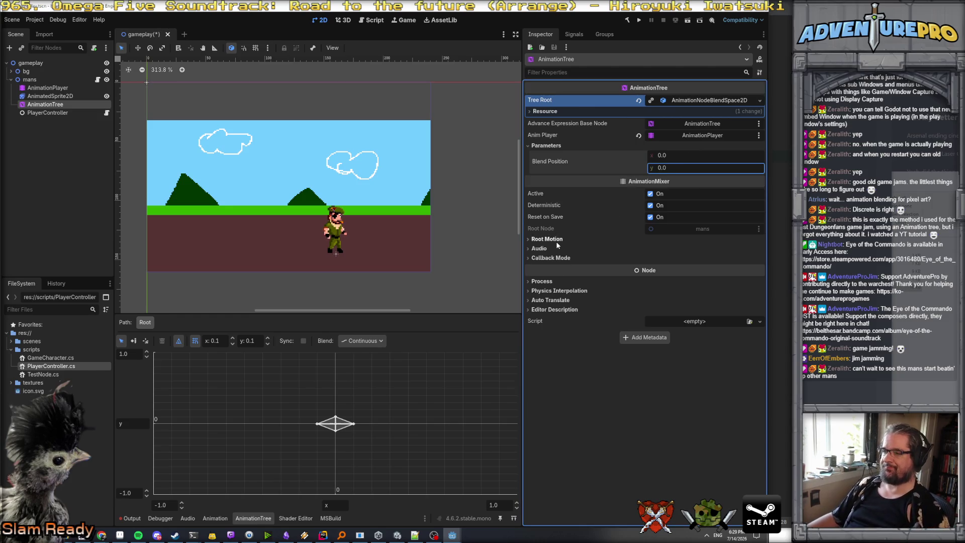
- Check the Root Motion settings and review the PlayerController and mans nodes, keeping the name mans
click(557, 241)
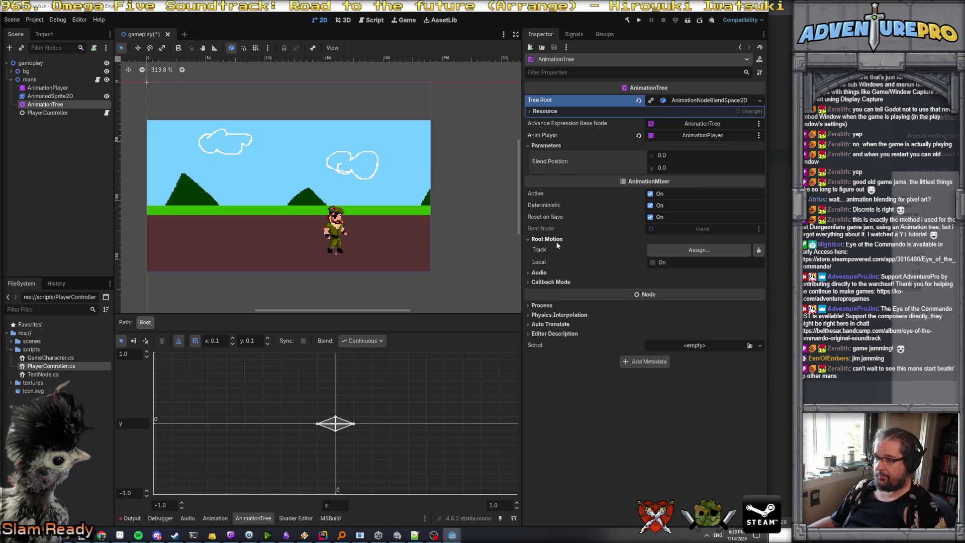
click(555, 243)
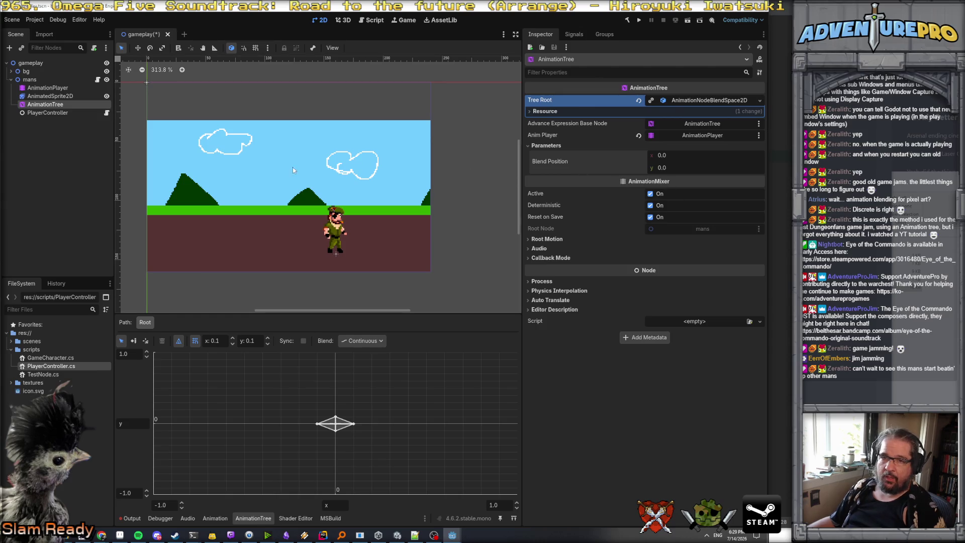
click(34, 113)
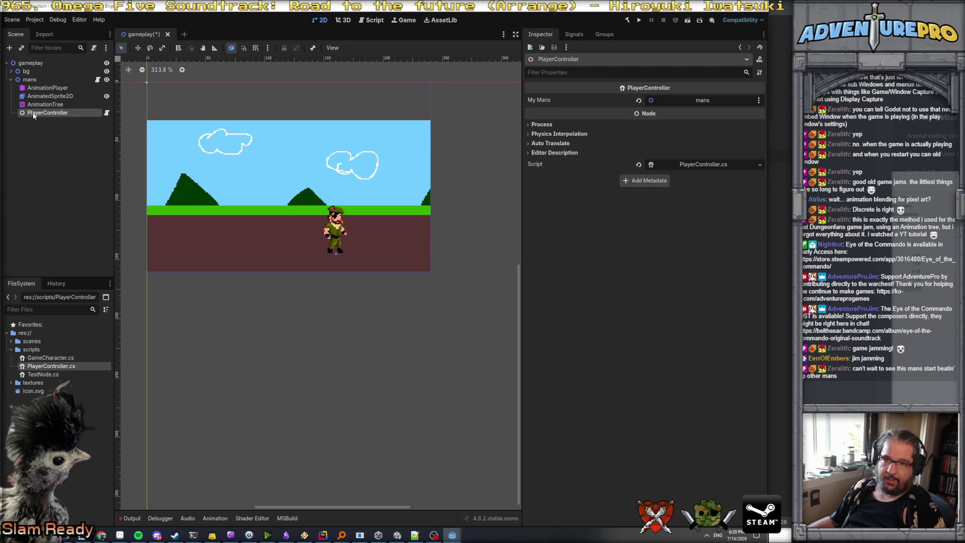
click(35, 80)
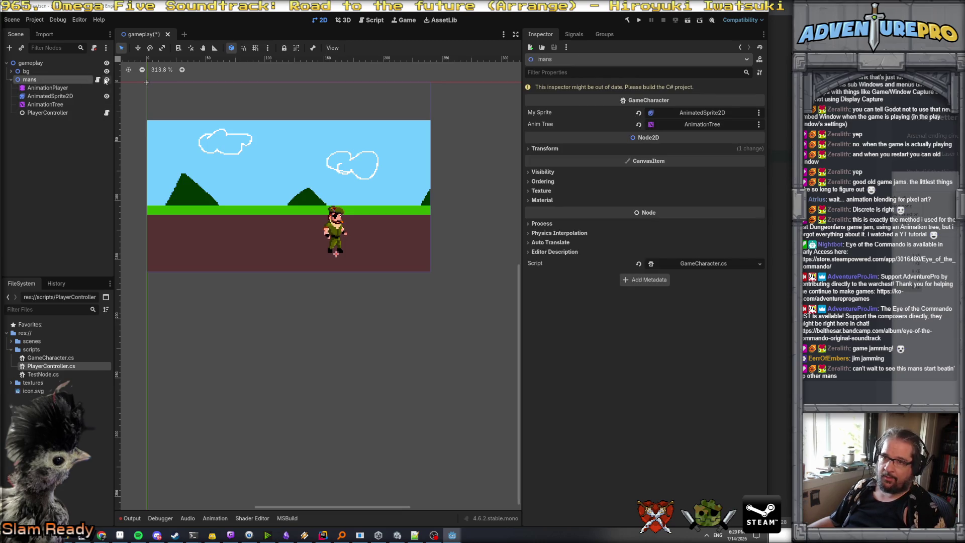
click(35, 81)
key(Escape)
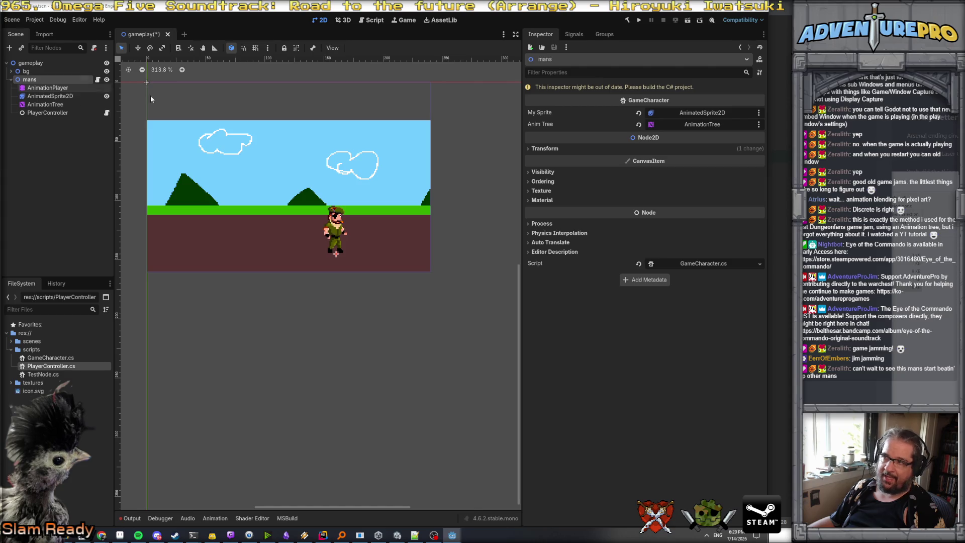
click(50, 104)
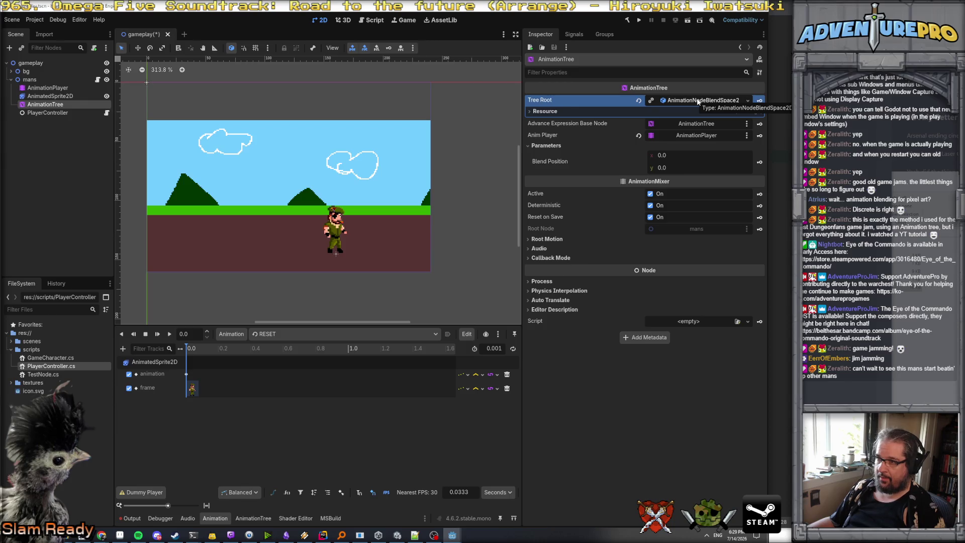
click(41, 80)
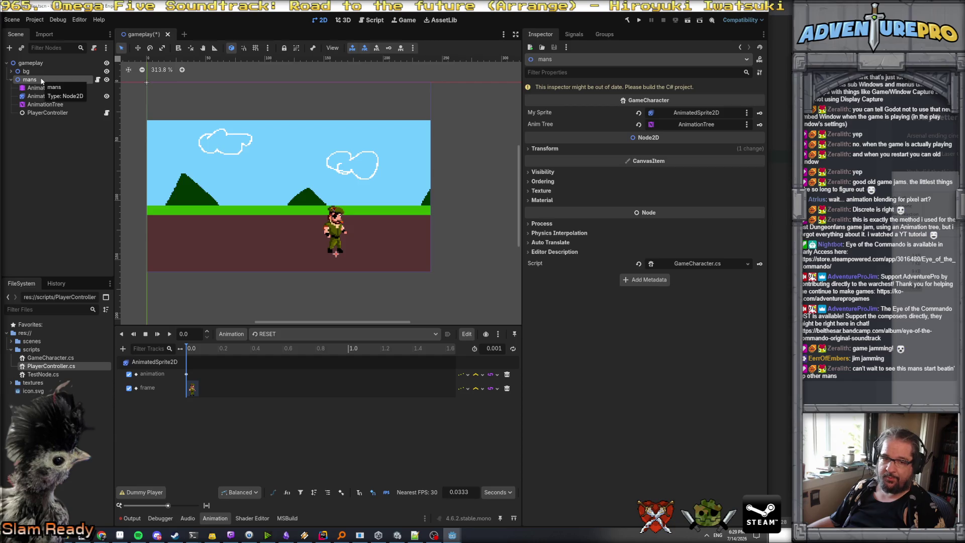
- Add a plain Node as a child of mans
right_click(41, 80)
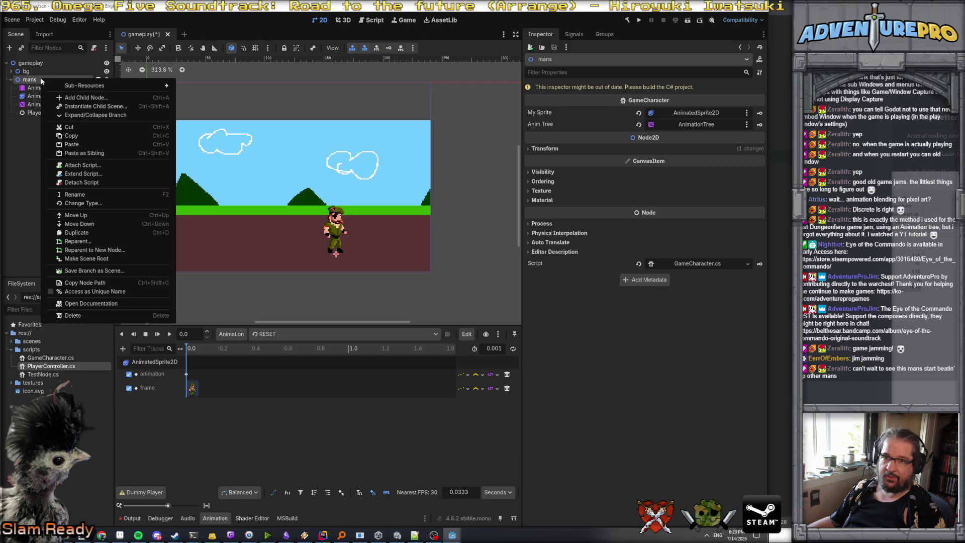
click(80, 98)
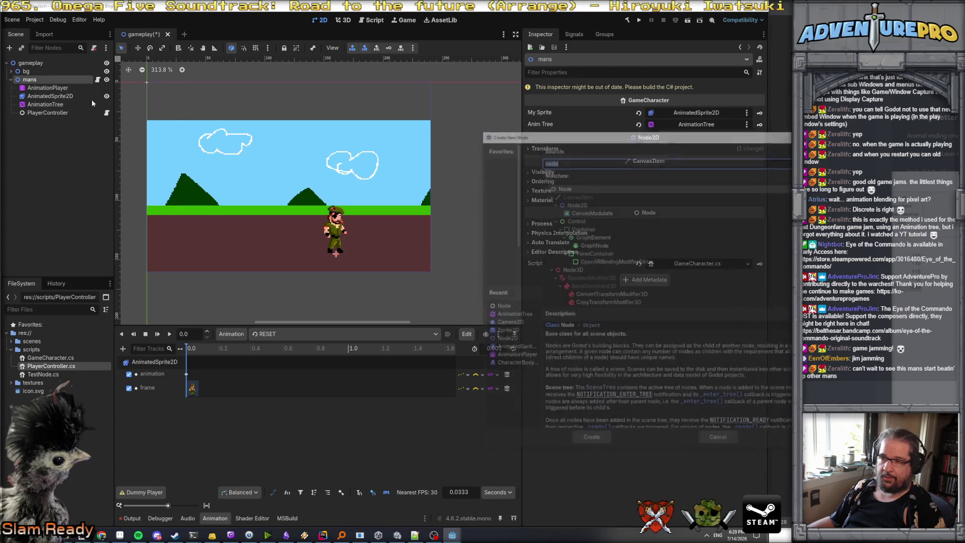
click(591, 442)
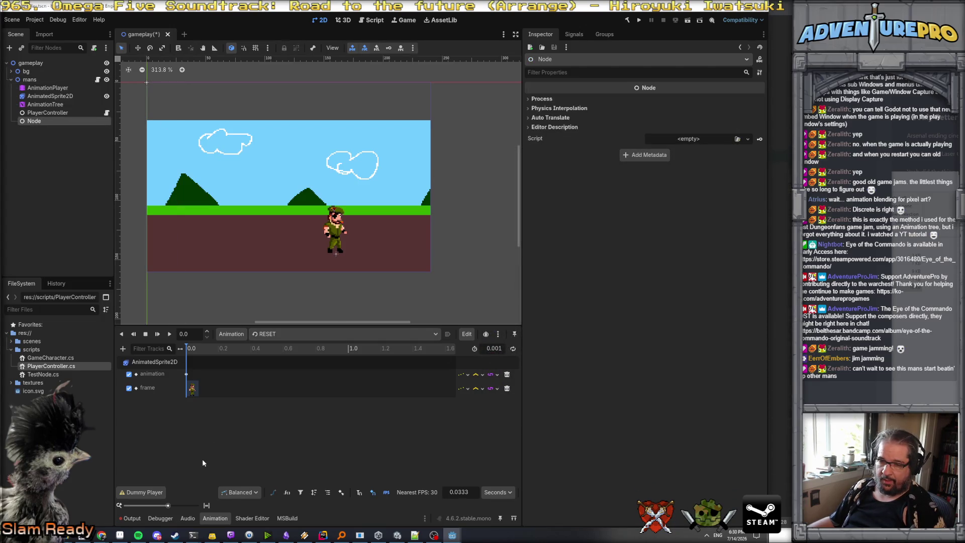
- Create a new script named CharacterStateMachine in the scripts folder
right_click(32, 350)
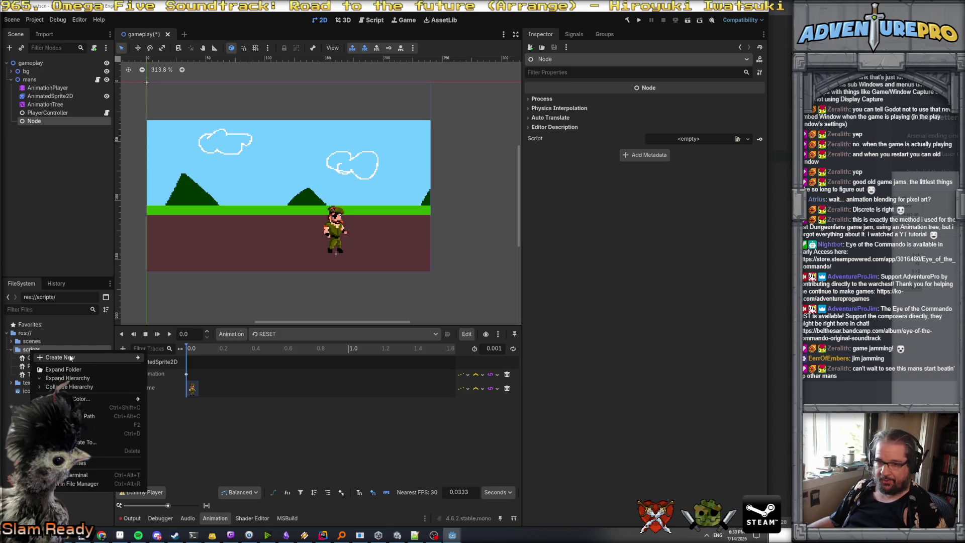
mouse_move(70, 358)
click(166, 375)
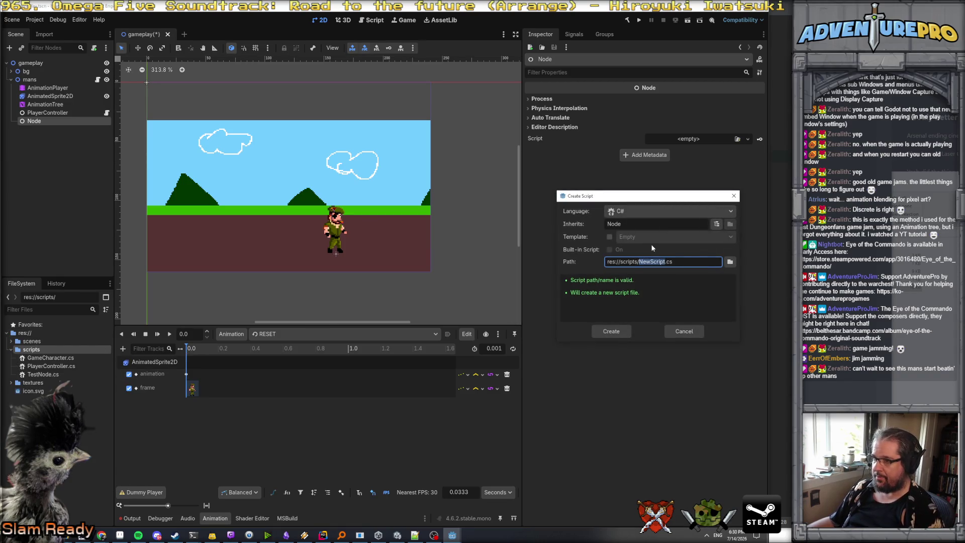
text(CharacterSt)
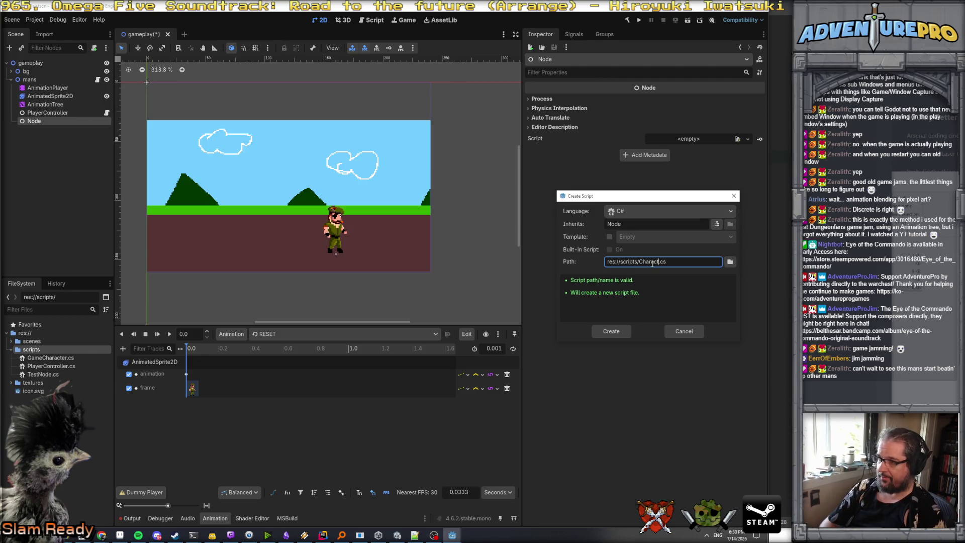
text(ateMachine)
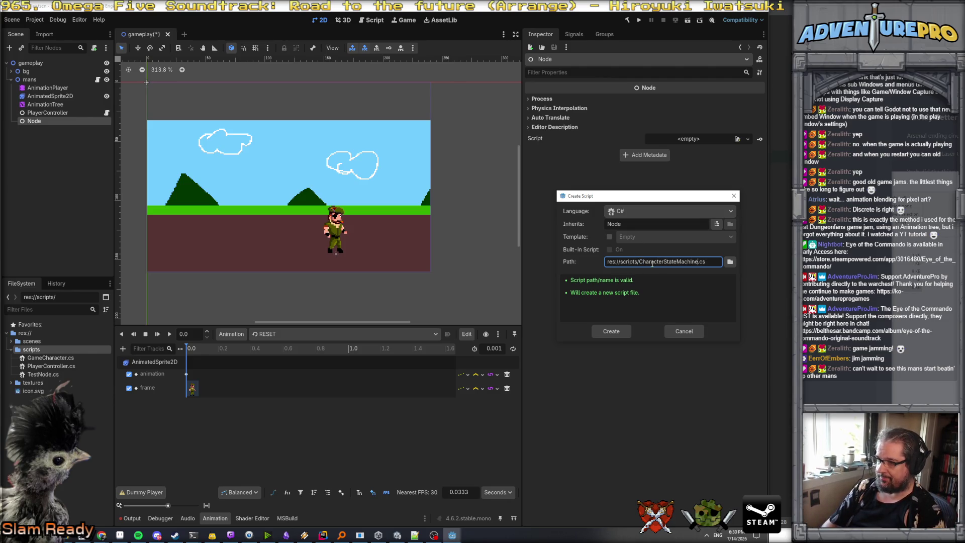
key(Return)
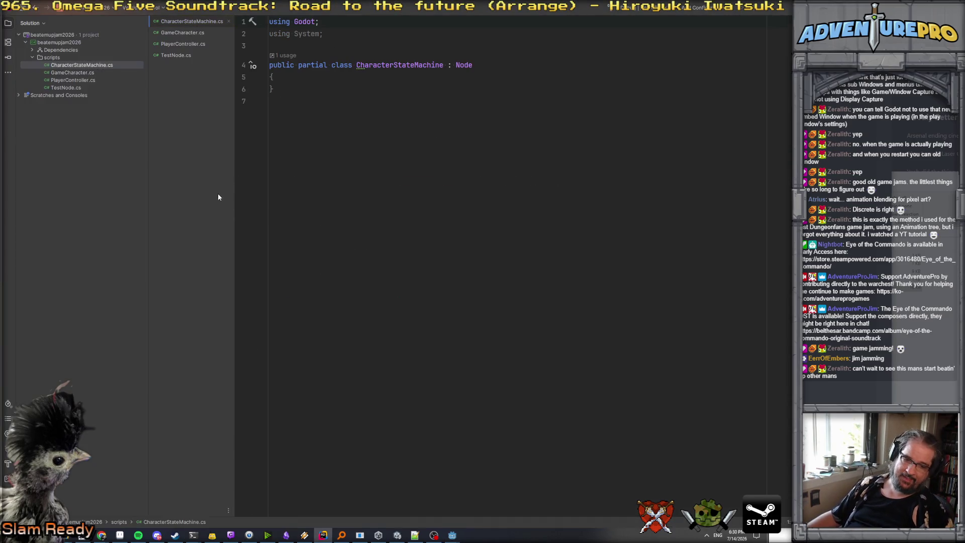
- Place the cursor inside the empty CharacterStateMachine class body
click(309, 78)
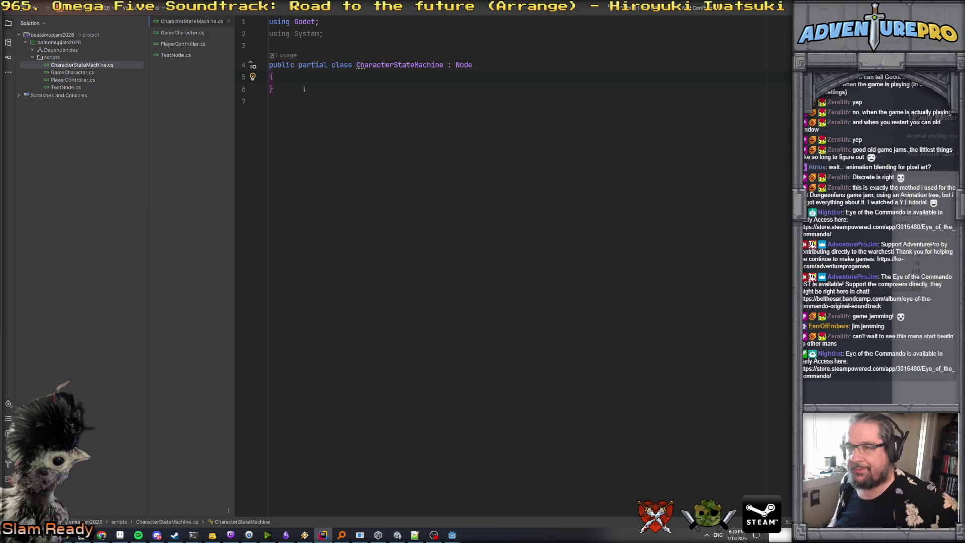
- Add a new C# class named CharacterState to the scripts folder
right_click(51, 58)
mouse_move(84, 64)
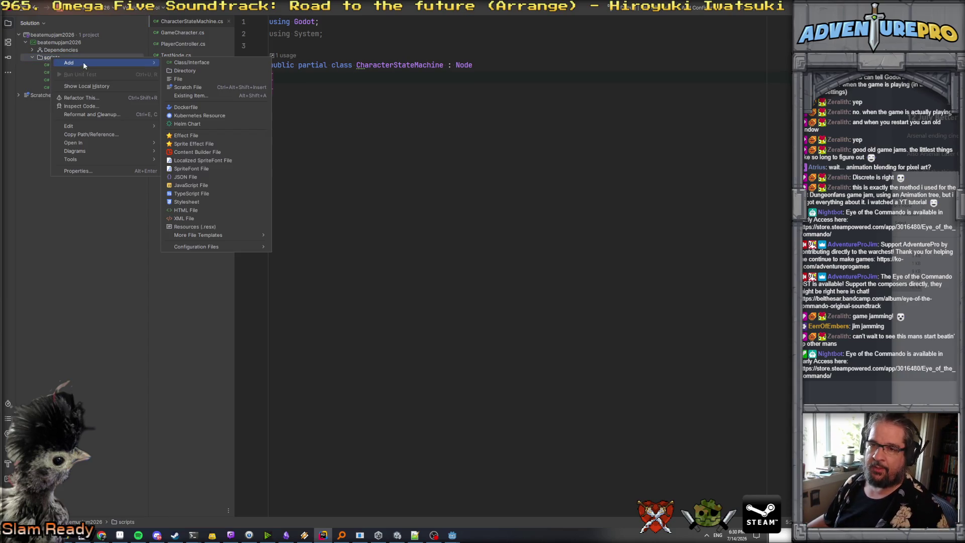
click(195, 63)
text(CharacterS)
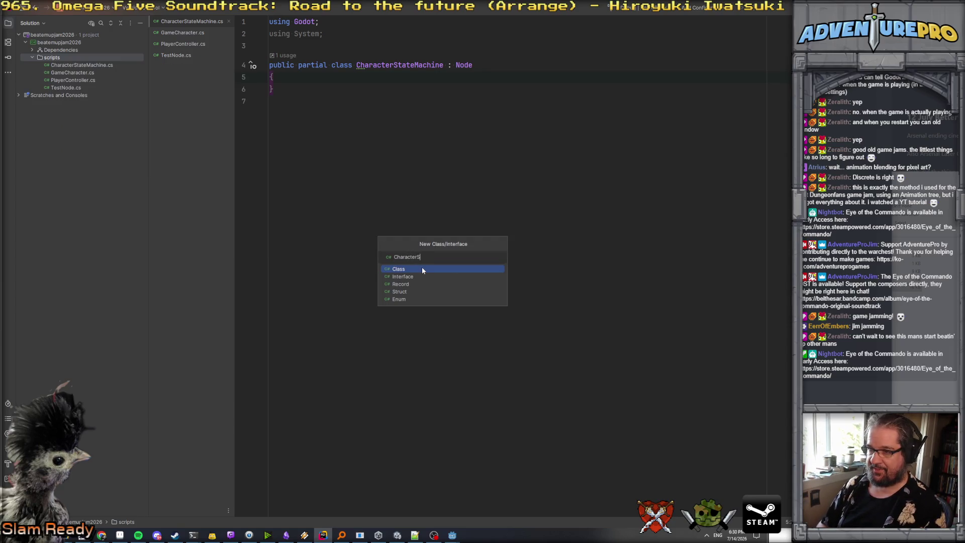
text(tate)
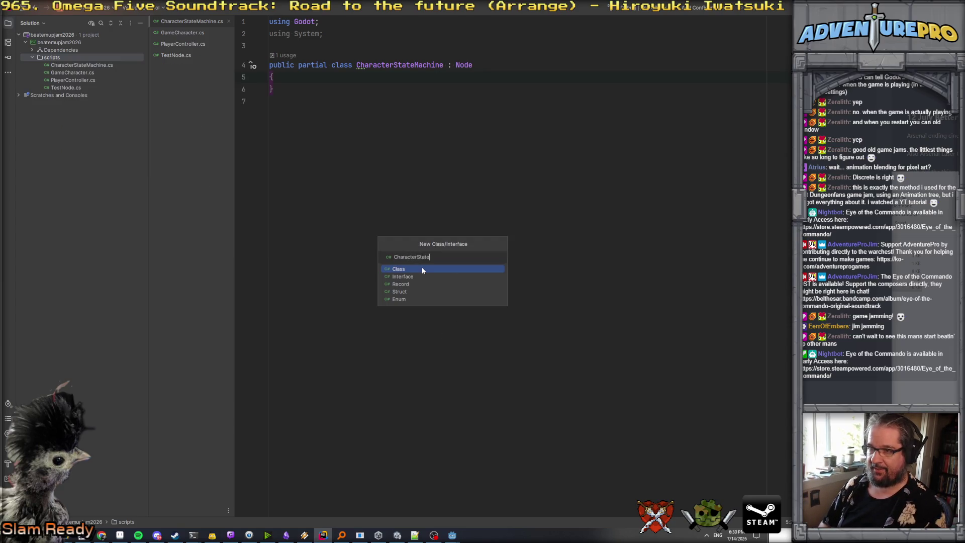
key(Return)
- Add the partial keyword after public in the class declaration
click(106, 73)
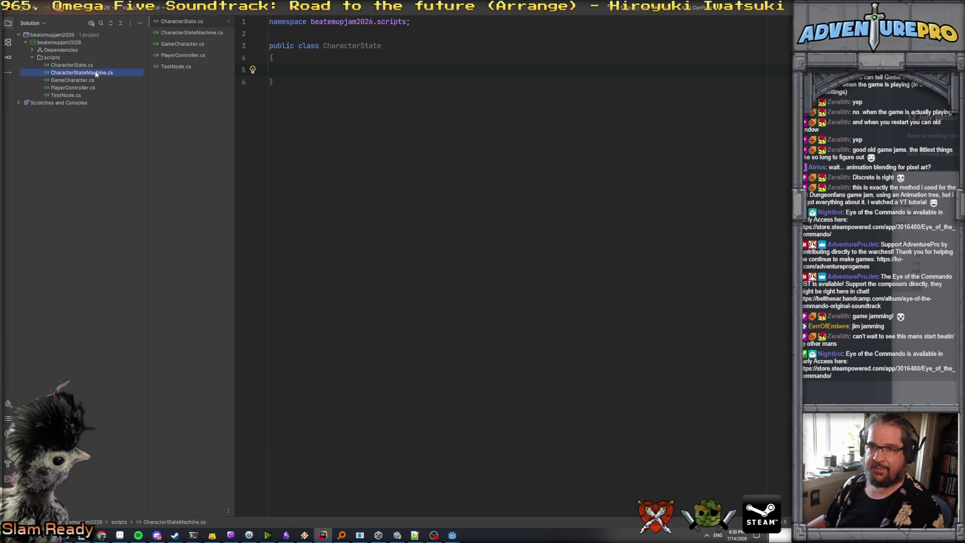
click(294, 46)
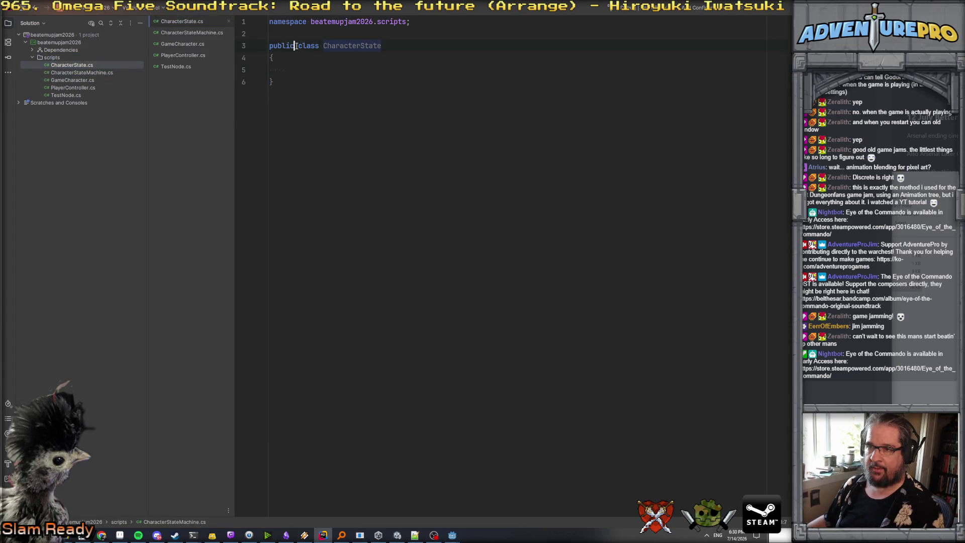
text(partial)
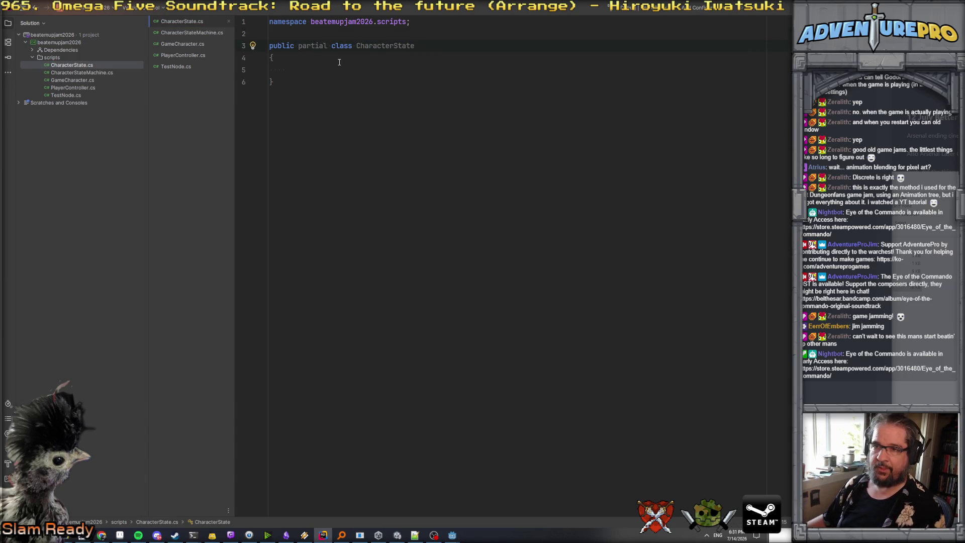
key(ctrl+Tab)
click(315, 46)
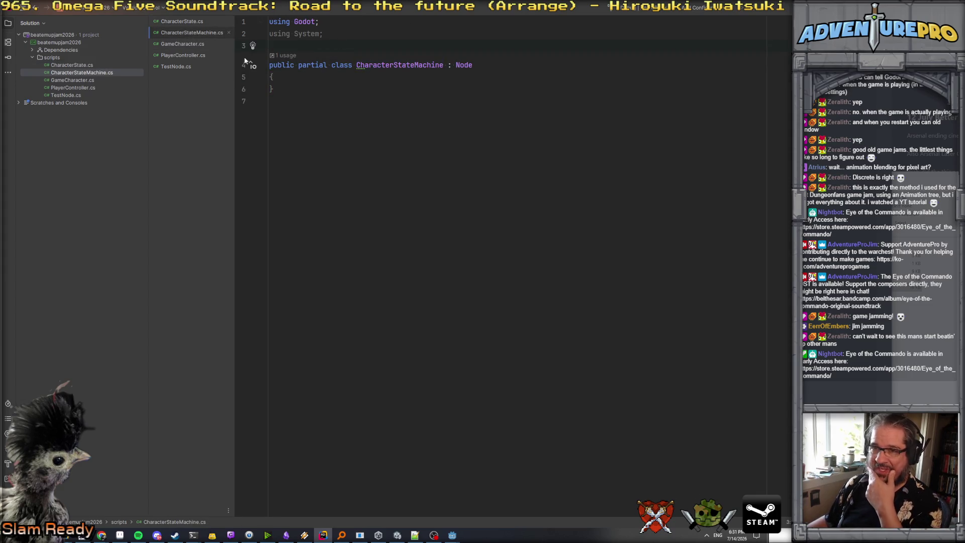
- Add an empty line inside the class body and remove the extra space before class in CharacterState
click(87, 66)
click(82, 73)
click(313, 80)
key(Return)
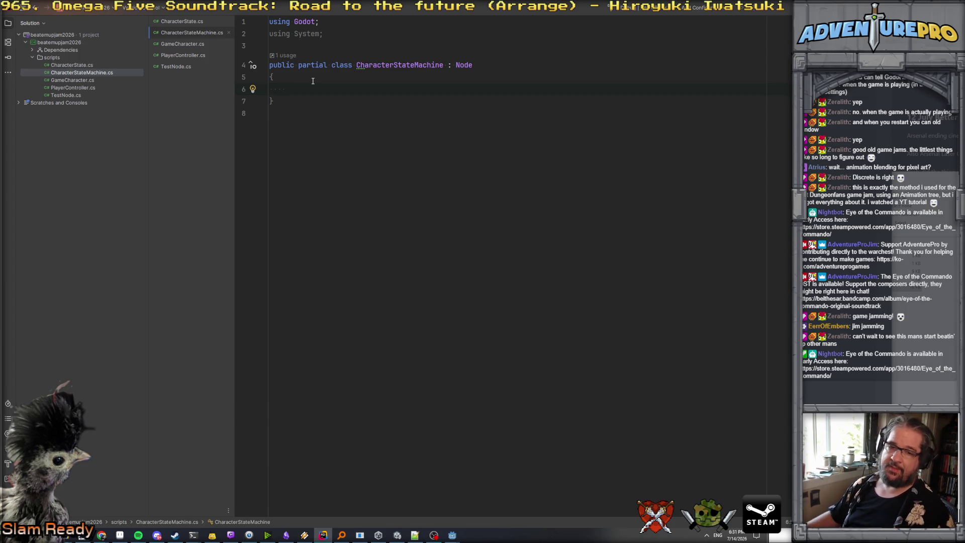
click(176, 21)
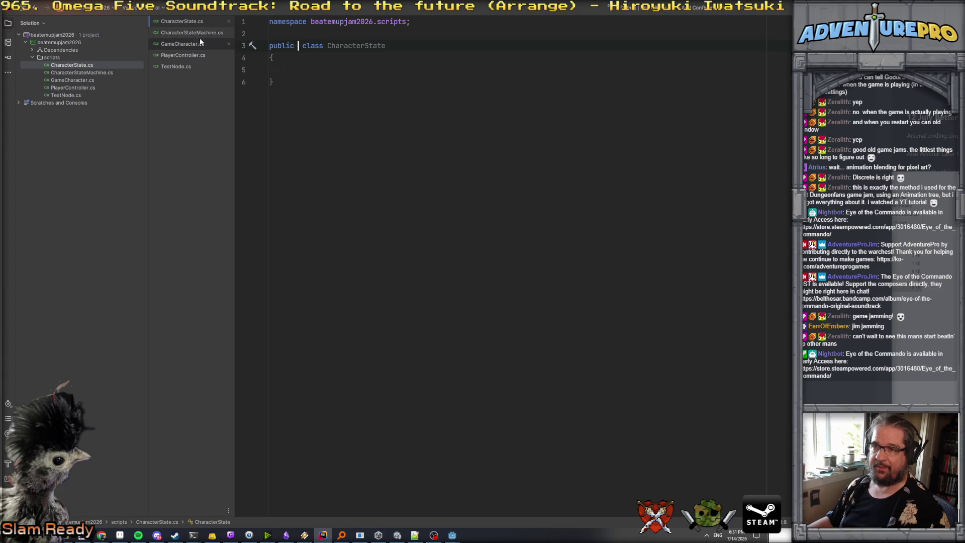
key(Delete)
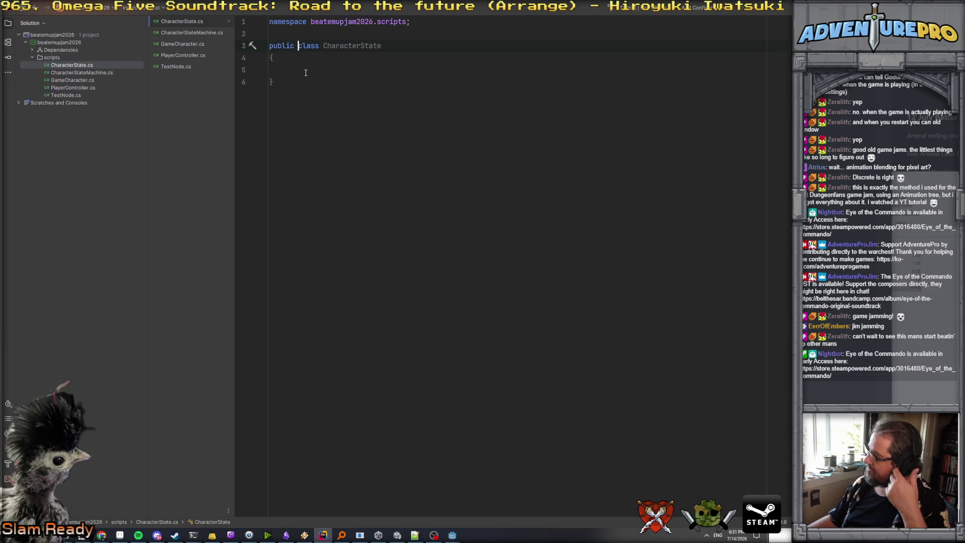
click(423, 48)
- Make CharacterState a partial Resource with [Tool] and [GlobalClass], removing the namespace line
text(: Resou)
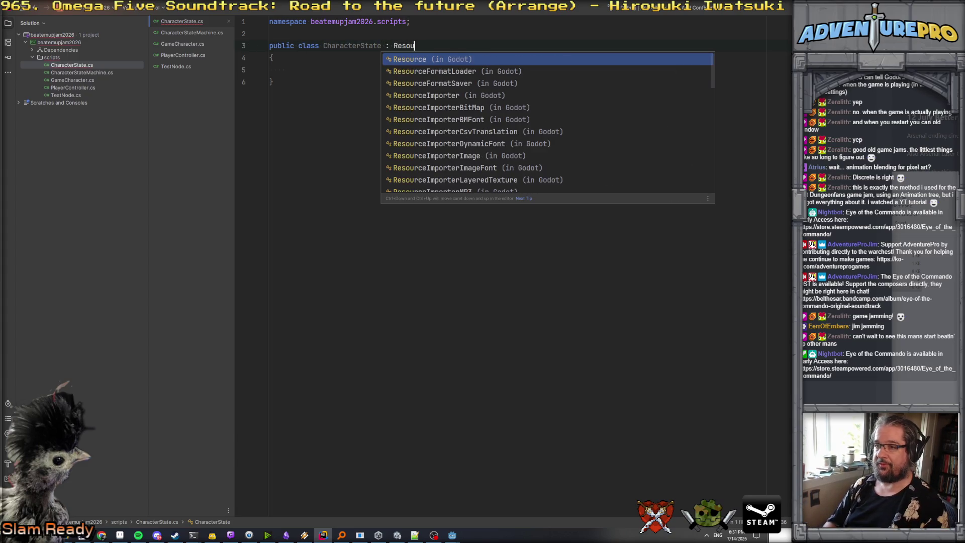
key(Return)
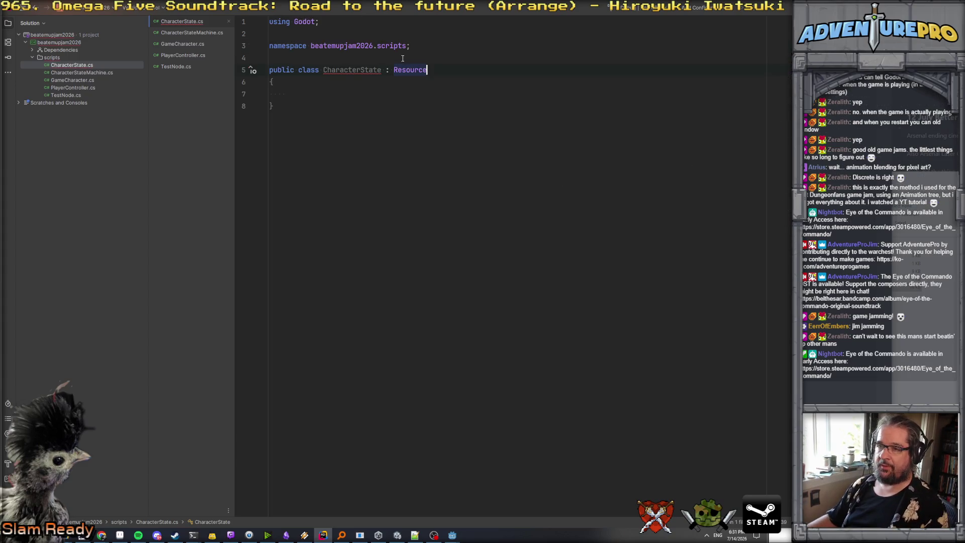
click(296, 71)
text(partial)
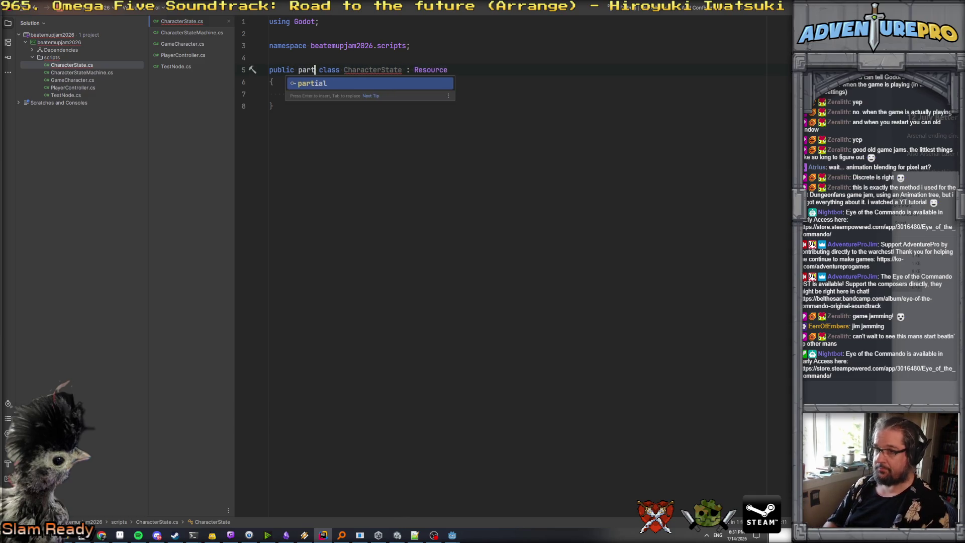
key(Up)
key(shift+Up)
key(shift+Up)
key(BackSpace)
key(Return)
text([Too)
key(Return)
key(Return)
text([)
key(Escape)
text(GH)
key(BackSpace)
text(l)
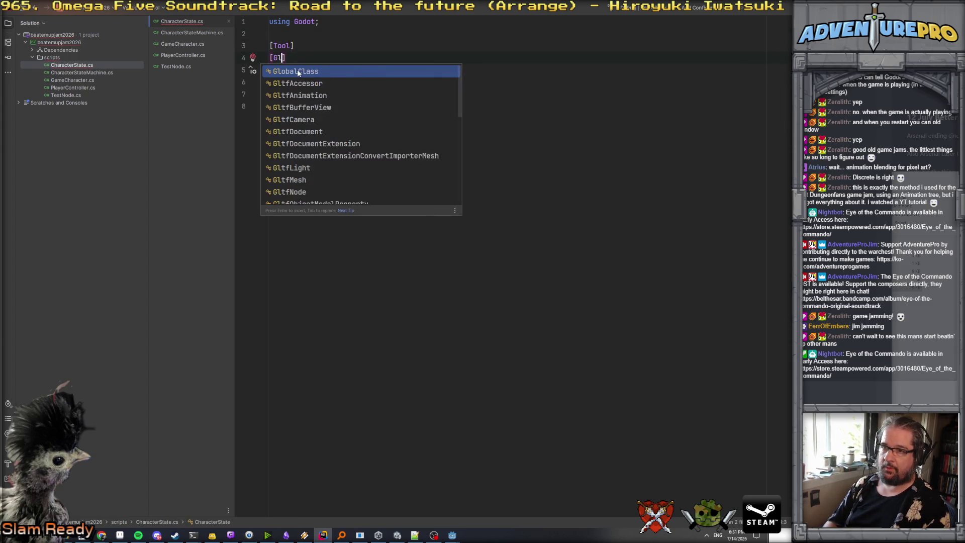
key(Return)
key(Down)
key(Down)
key(Down)
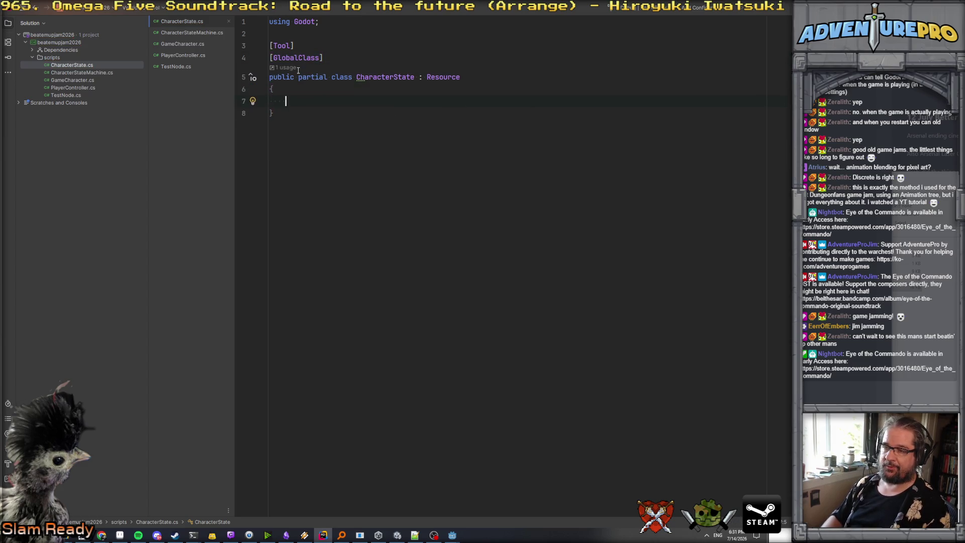
- Add the field '[Export] public AnimationNodeBlendSpace2D myBlendSpace;' to the class body
text([Ex)
key(Return)
text([Export] pu)
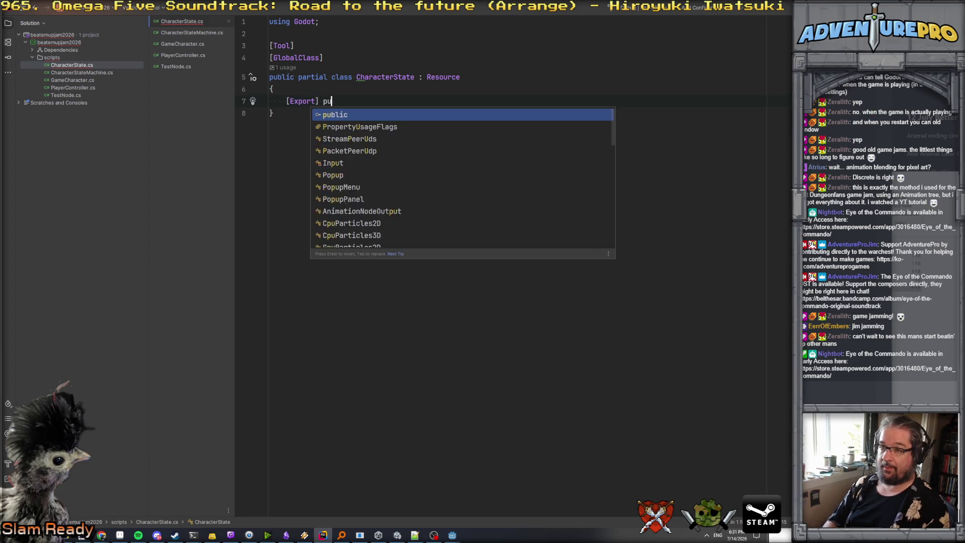
text(blic Ani)
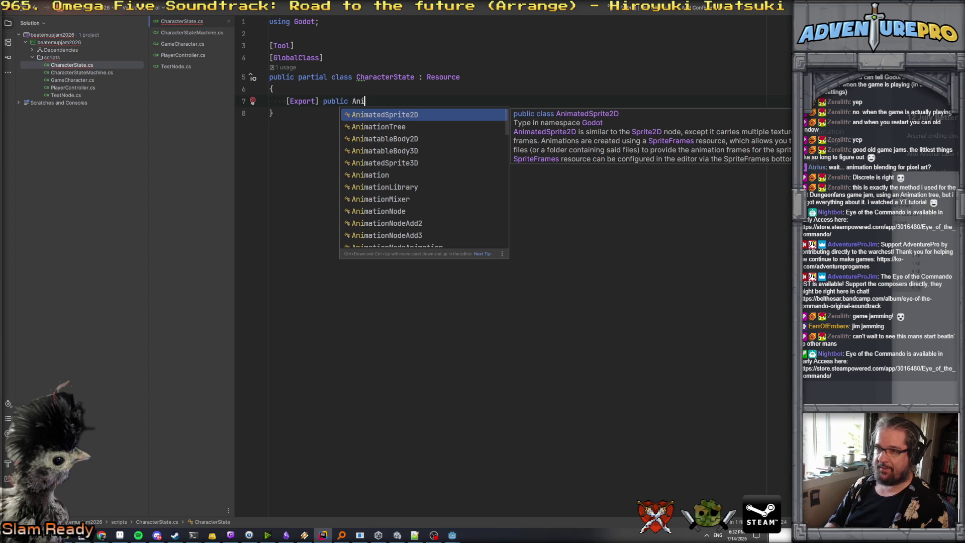
key(BackSpace)
key(BackSpace)
key(BackSpace)
text(BlendS)
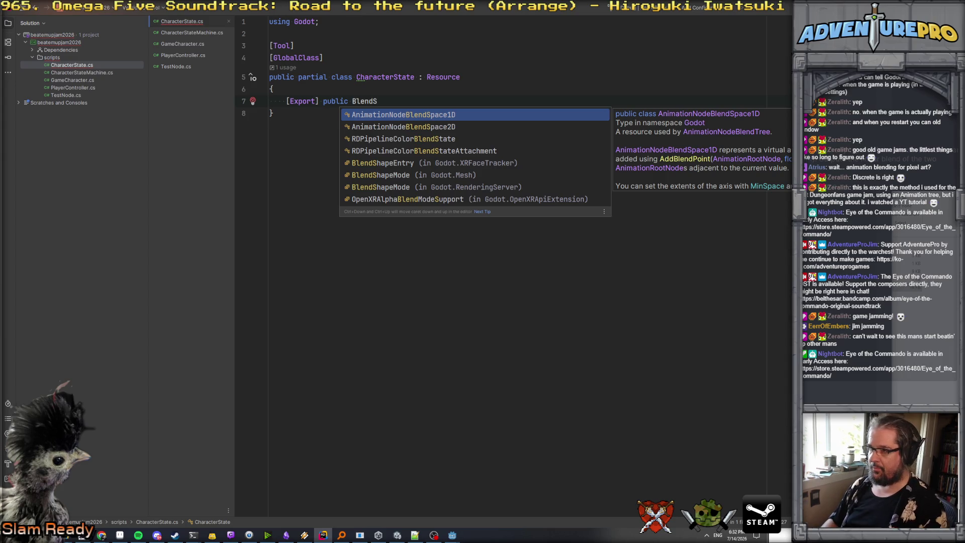
key(Down)
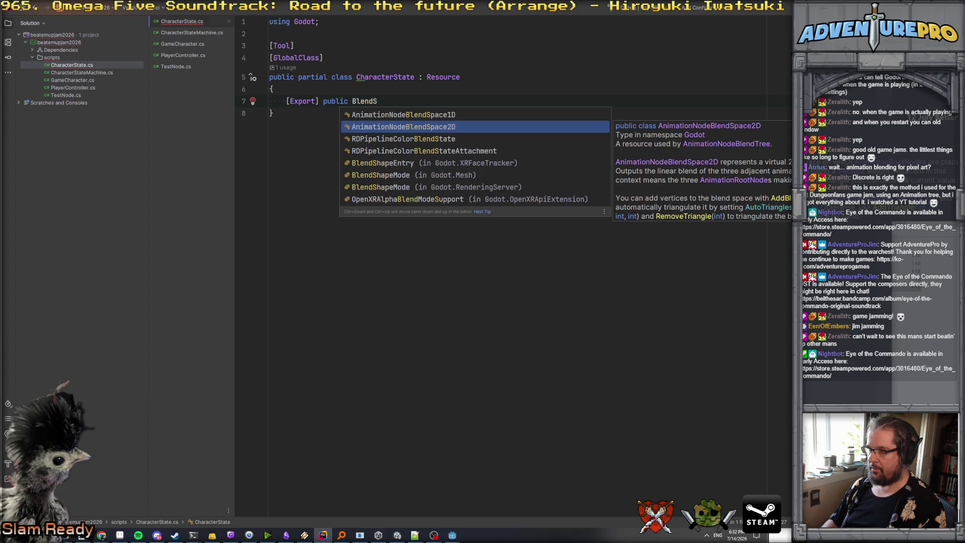
key(Return)
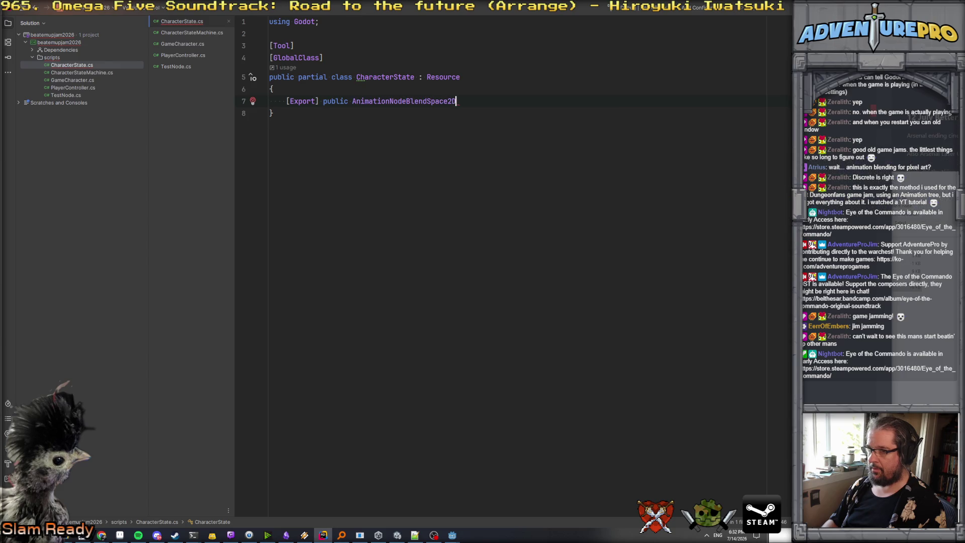
text( myBlendSpace;)
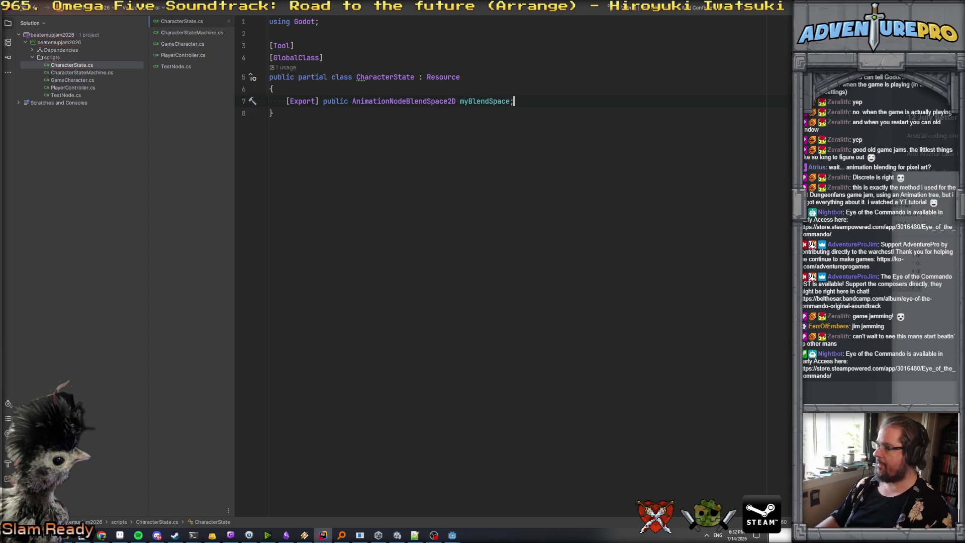
key(alt+Tab)
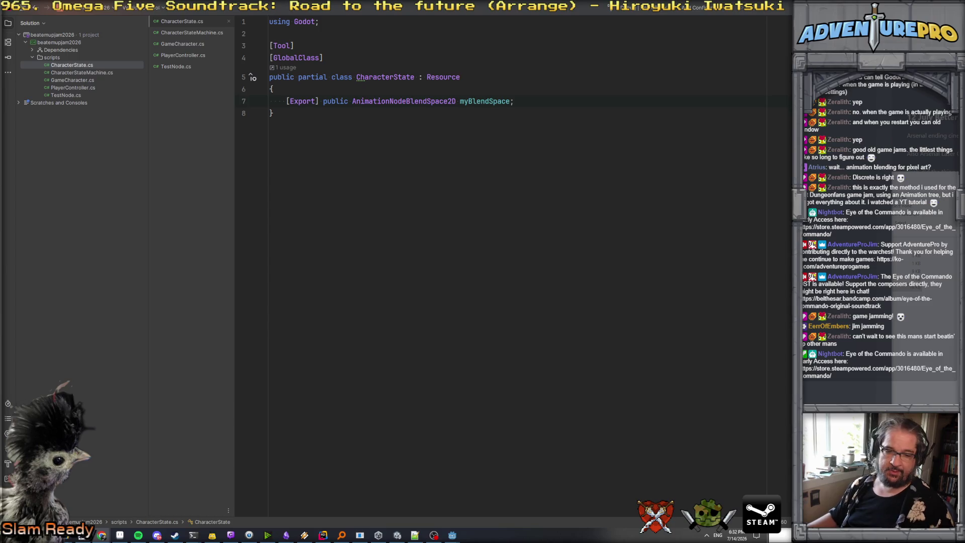
key(alt+Tab)
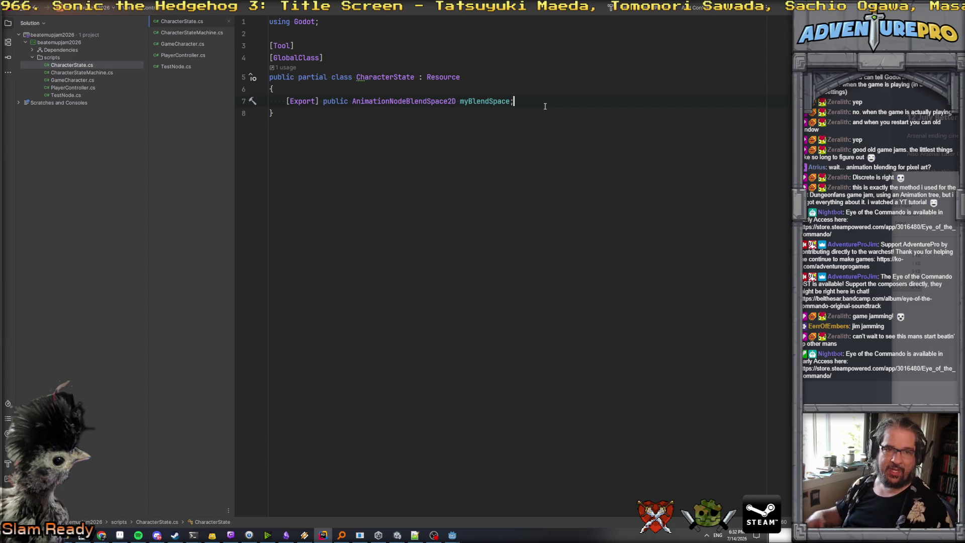
key(alt+Tab)
click(559, 104)
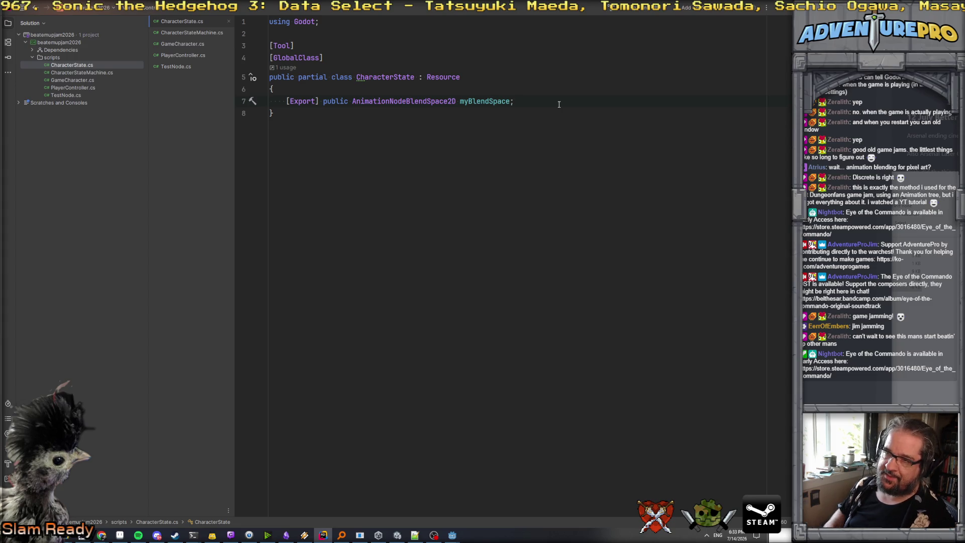
key(Return)
key(Return)
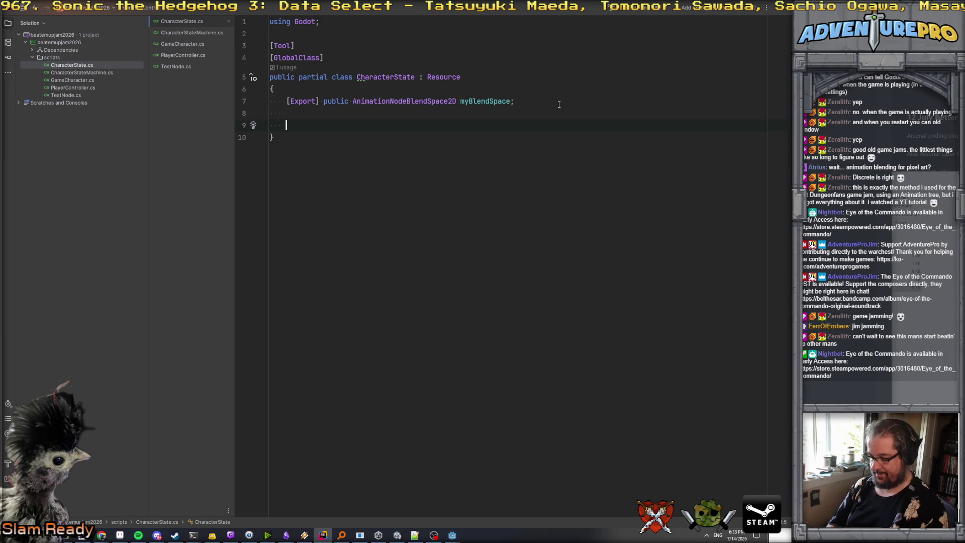
- Declare 'public virtual void HandleMoveInput(Vector2 moveInput, float deltaTime)' with an empty body
text(public )
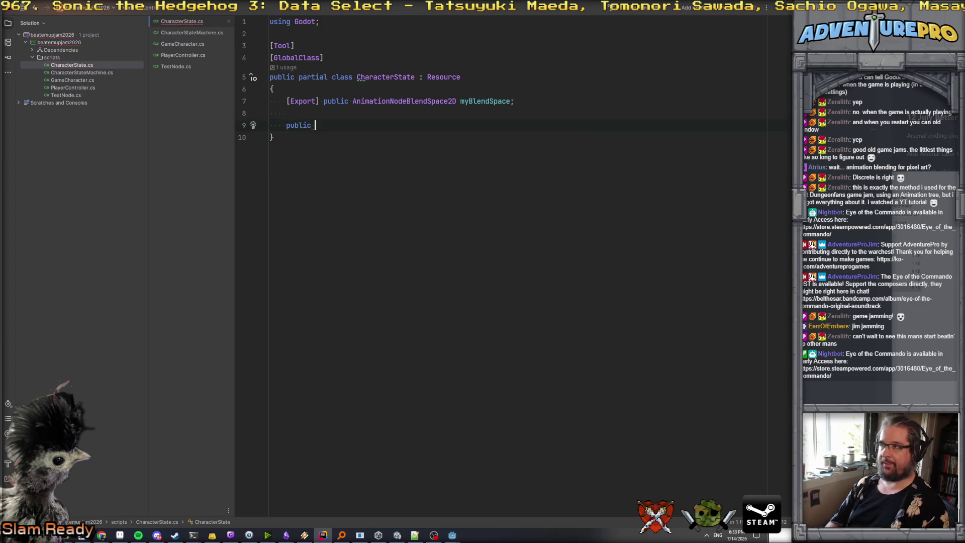
text(o)
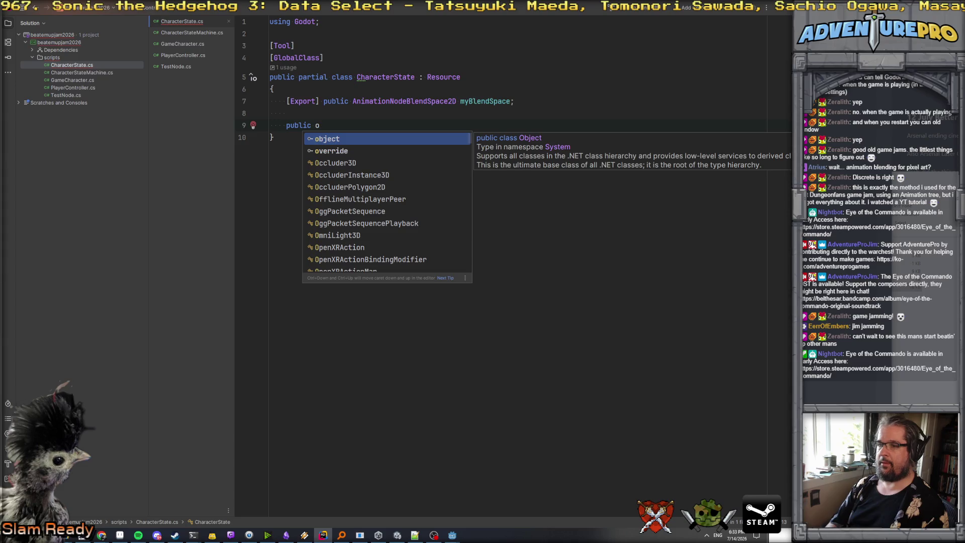
text(verr)
key(Escape)
key(BackSpace)
key(BackSpace)
key(BackSpace)
text(virtual )
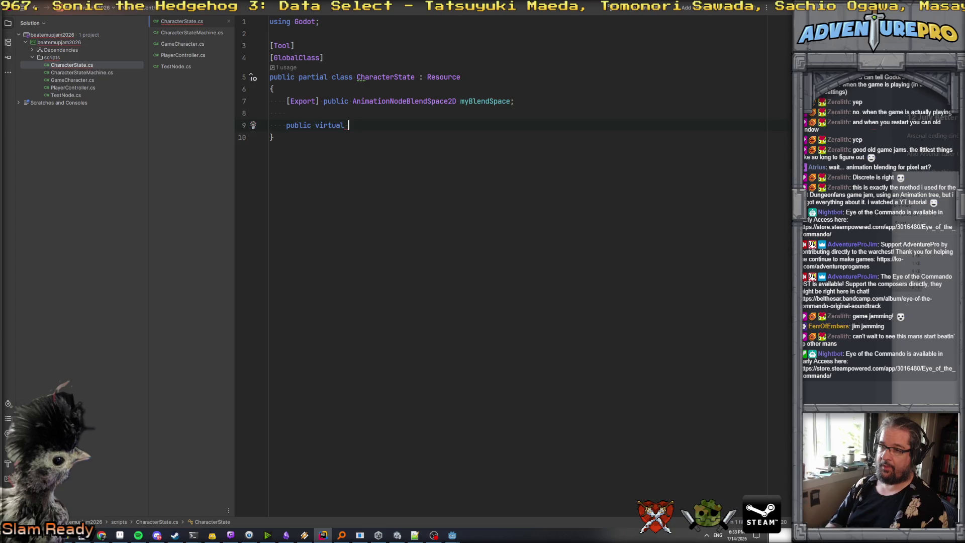
text(void HandleInput()
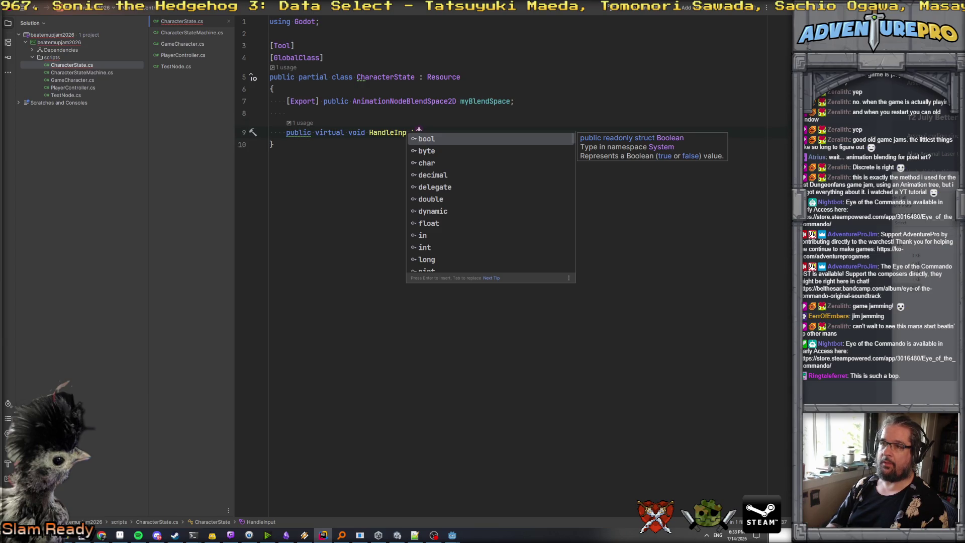
key(BackSpace)
key(BackSpace)
key(BackSpace)
text(MoveInput(Vector2 moveInput, float )
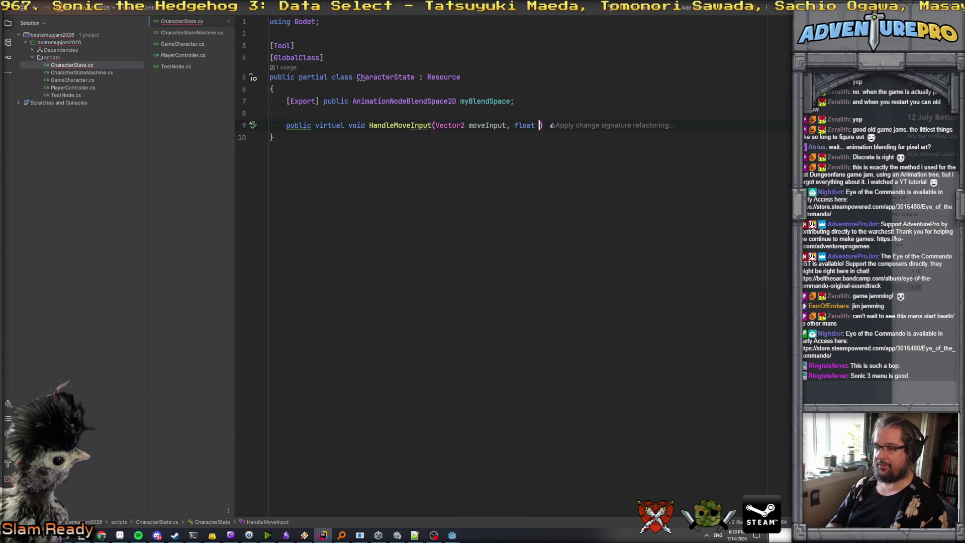
text(deltaTime)
key(End)
key(Return)
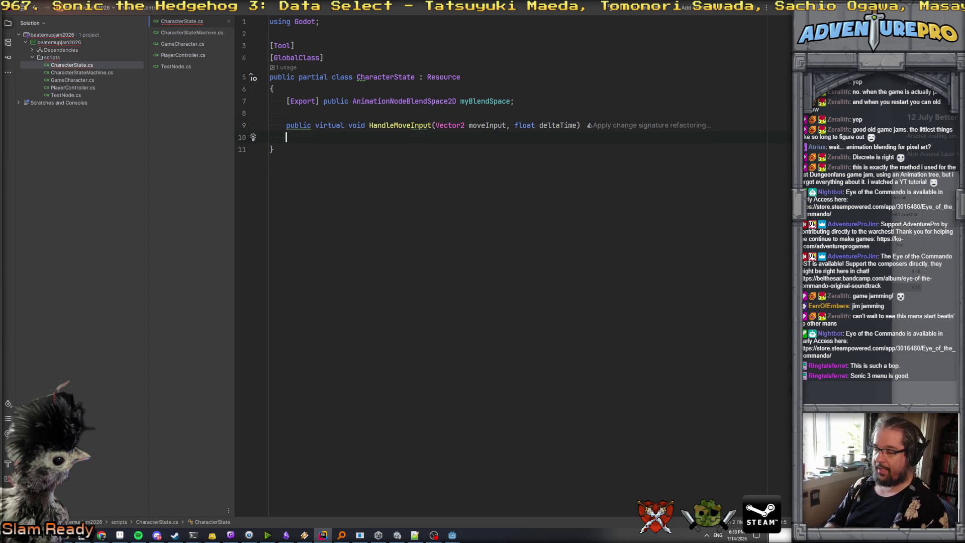
text({)
key(Return)
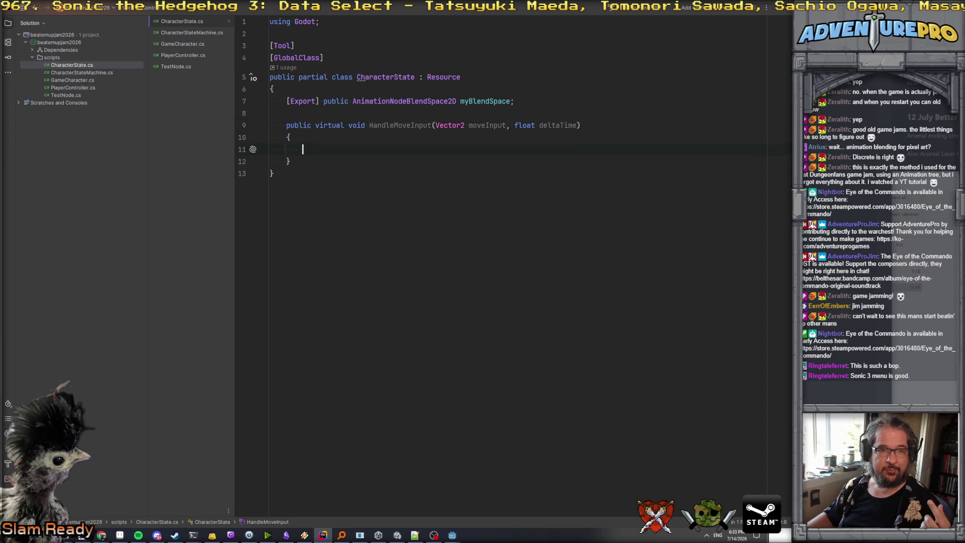
- Return to the CharacterState code and select the scripts folder
key(alt+Tab)
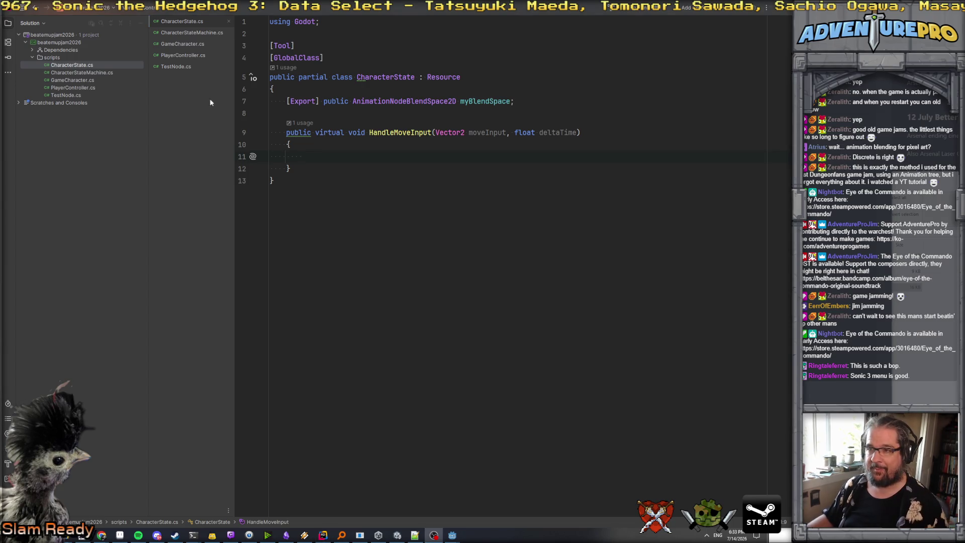
click(342, 114)
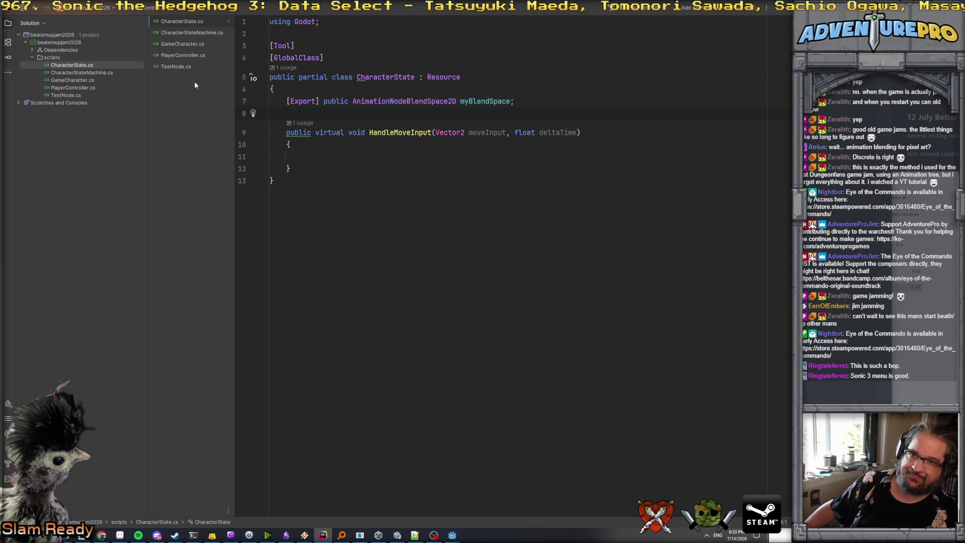
click(50, 57)
- Create a CharacterStates folder inside the scripts folder
right_click(51, 58)
mouse_move(81, 65)
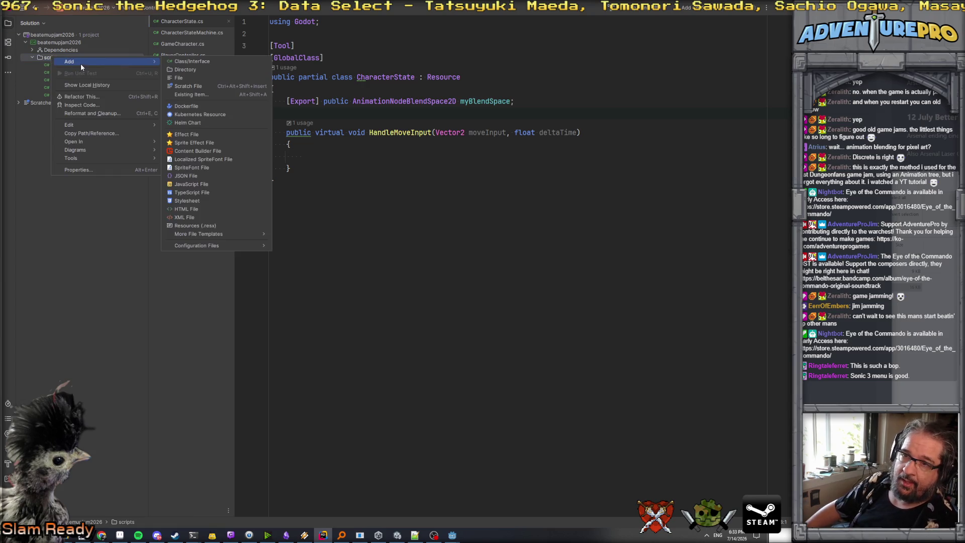
click(225, 69)
text(CharacterStates)
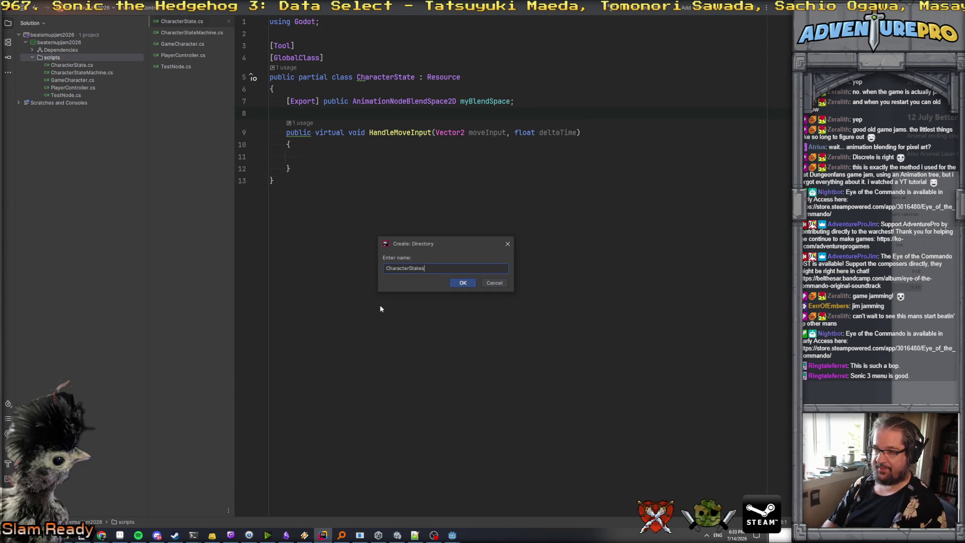
key(Return)
- Add a new State_MoveNormal class in the CharacterStates folder
right_click(75, 65)
mouse_move(125, 68)
click(225, 70)
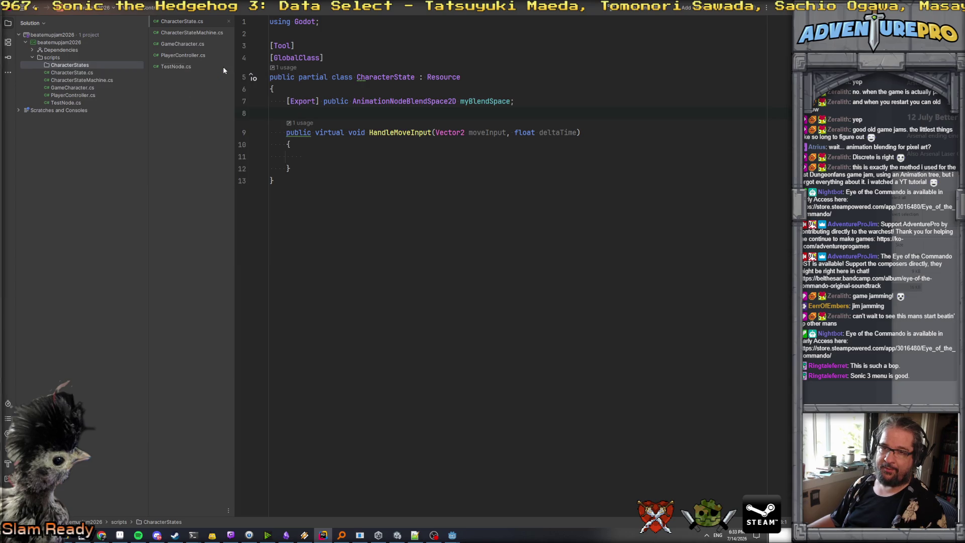
text(C)
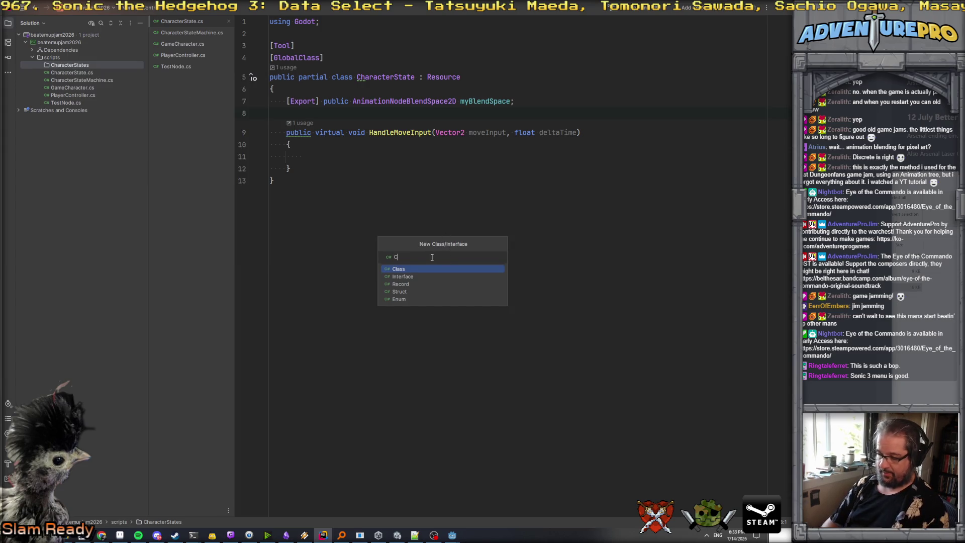
key(BackSpace)
text(State_Move)
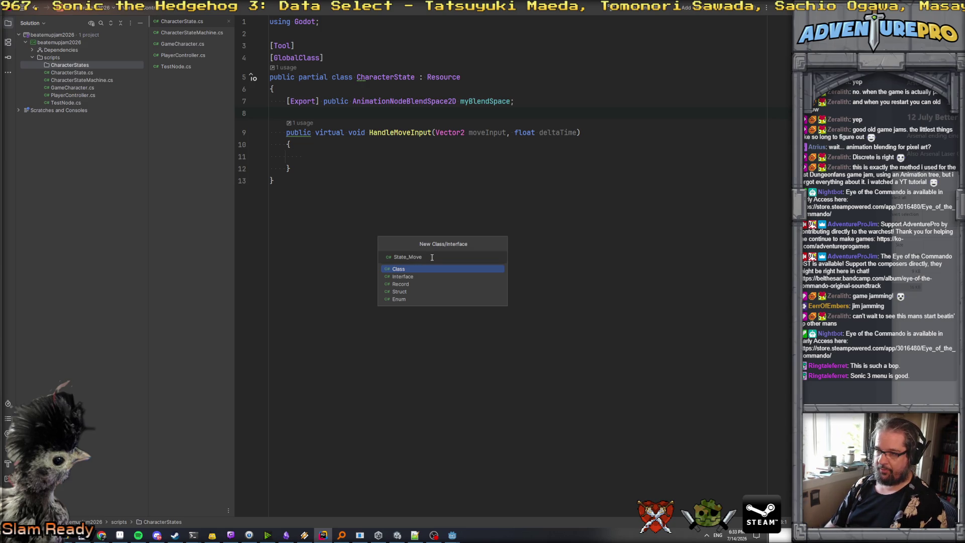
text(ormal)
key(Return)
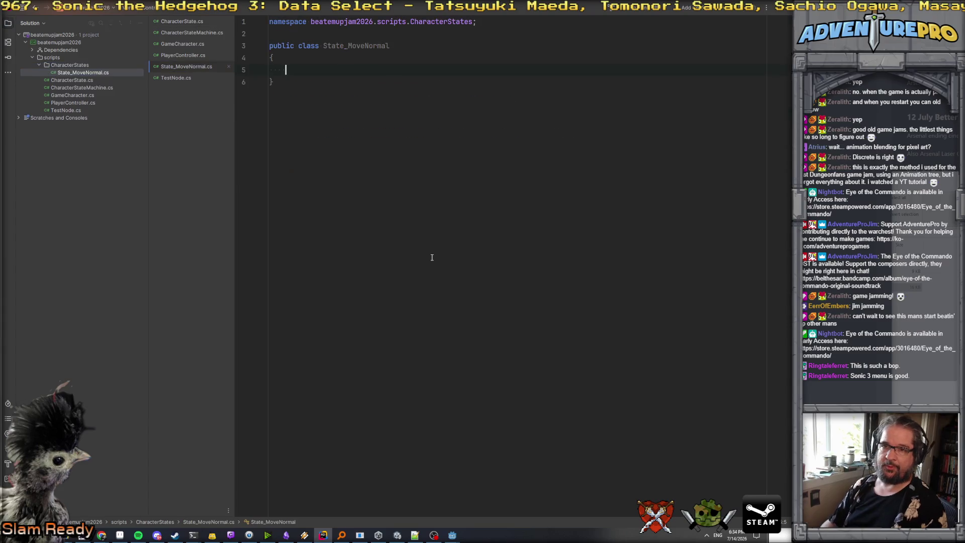
- Make State_MoveNormal a partial [Tool] [GlobalClass] class deriving from CharacterState, without namespace
click(298, 45)
text(partial)
key(End)
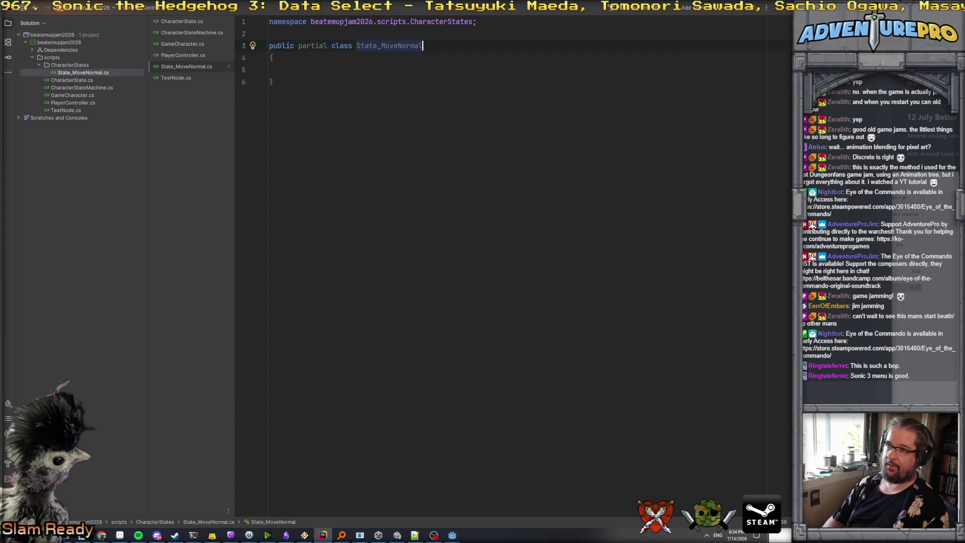
text(:)
key(Return)
key(Up)
key(Return)
text([too)
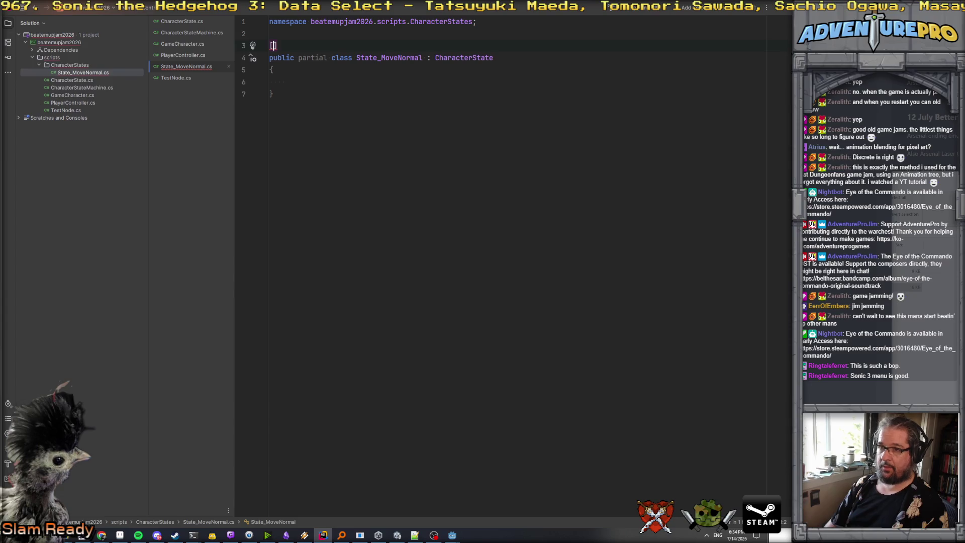
key(Return)
key(End)
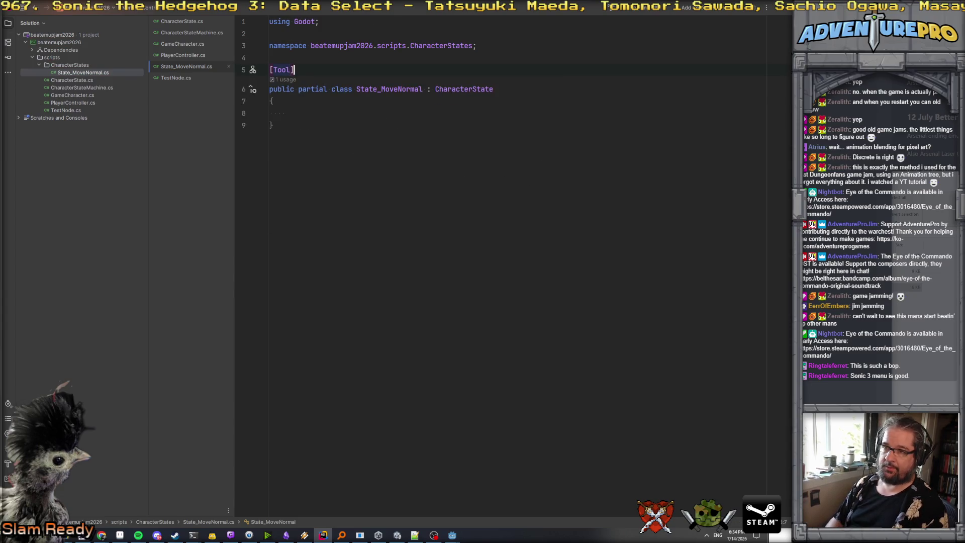
key(Return)
text([G)
key(Return)
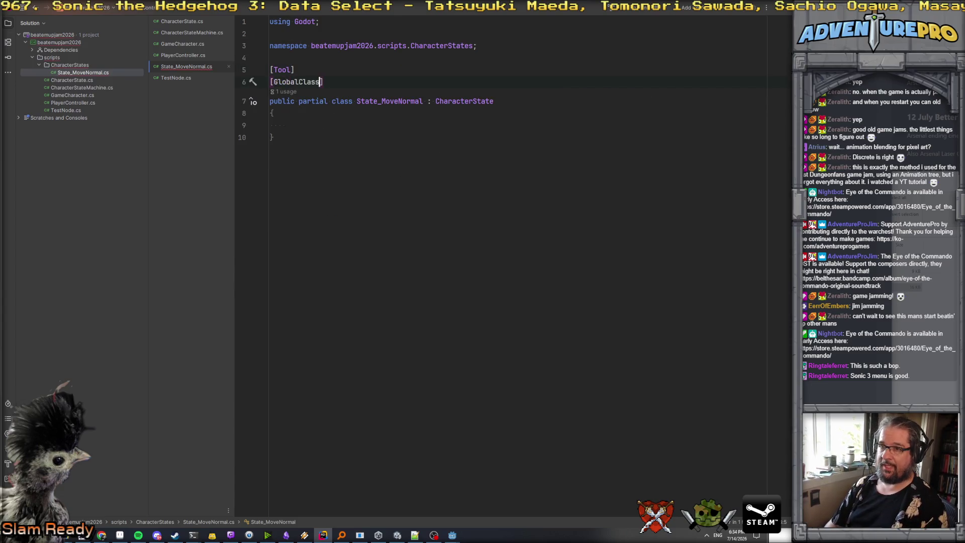
click(320, 46)
key(BackSpace)
key(BackSpace)
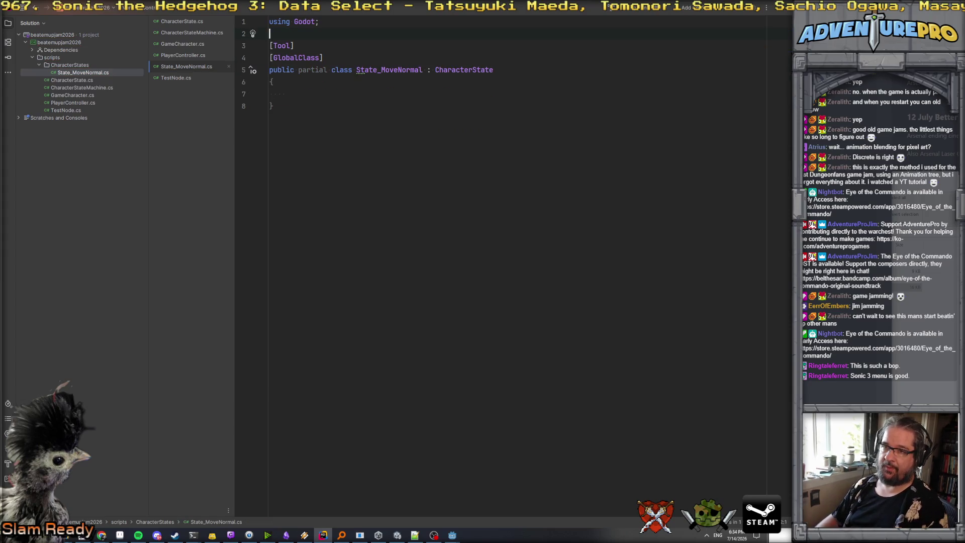
- Bring up the Add menu for the CharacterStates folder
click(84, 66)
right_click(84, 67)
mouse_move(106, 69)
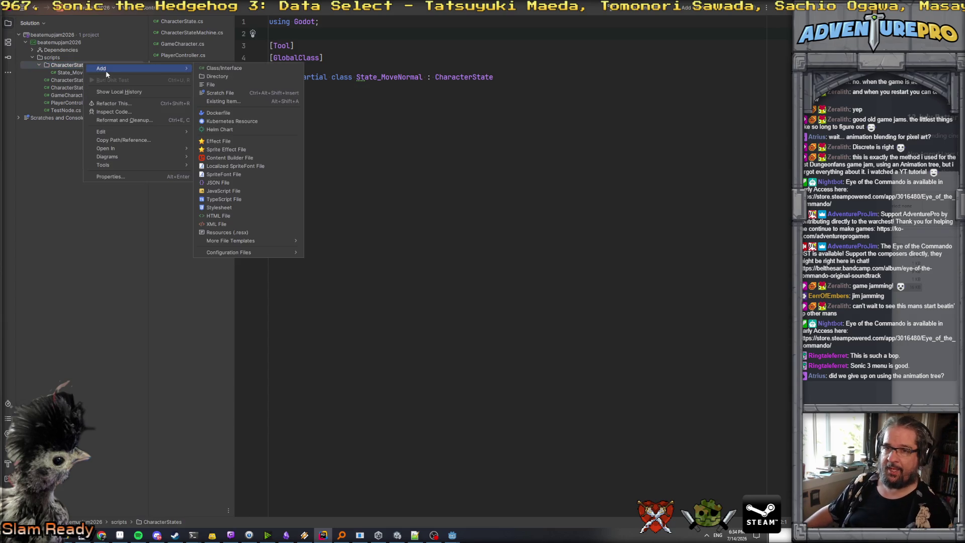
- Create the State_Attack class and paste in the using line and class attributes
click(236, 70)
text(State_)
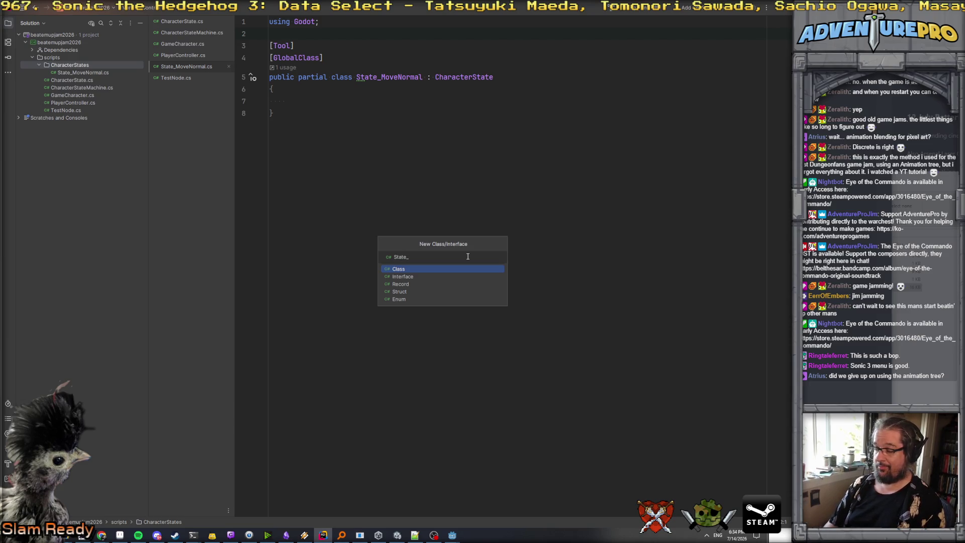
text(tack)
key(Return)
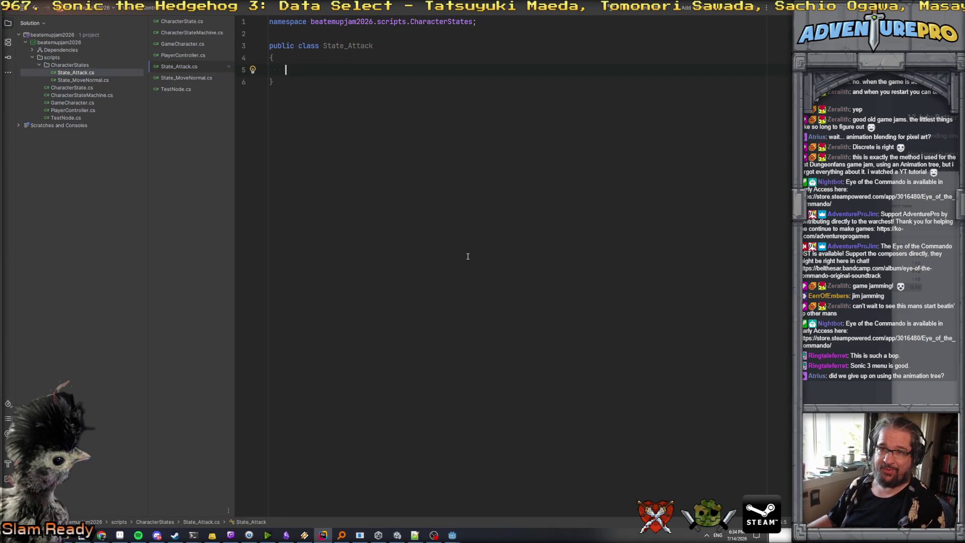
click(191, 78)
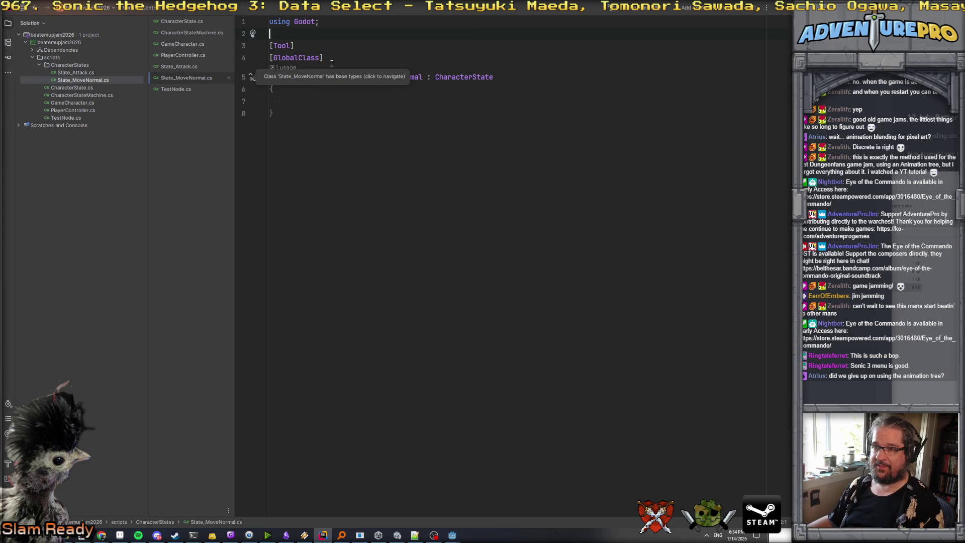
click(203, 66)
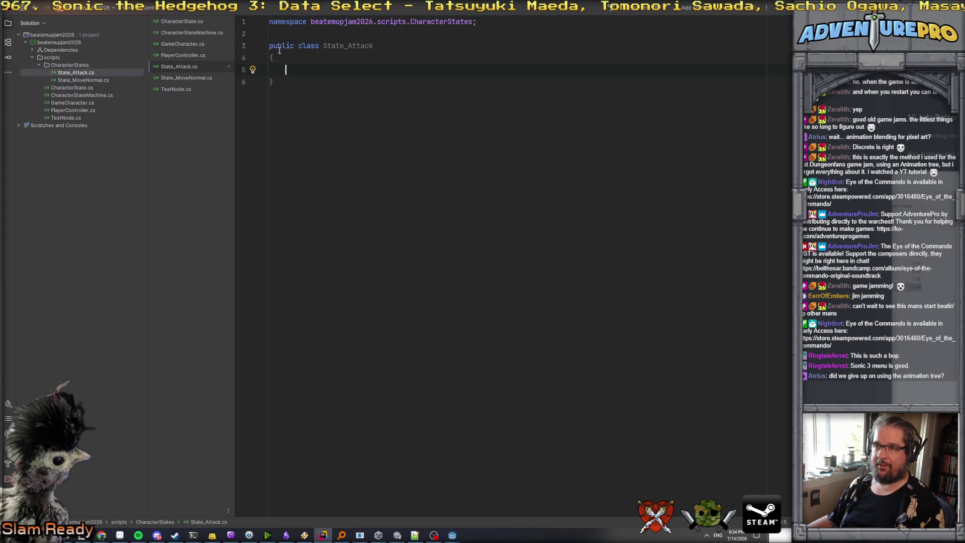
text(using Godot;  [Tool] [GlobalClass])
- Make State_Attack partial, derive it from CharacterState, and delete the namespace line
click(298, 82)
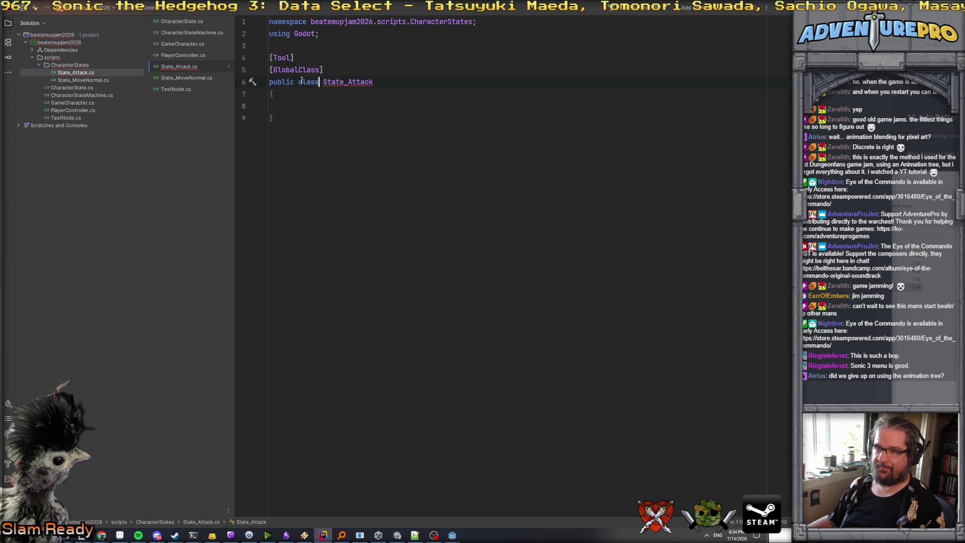
text(partial)
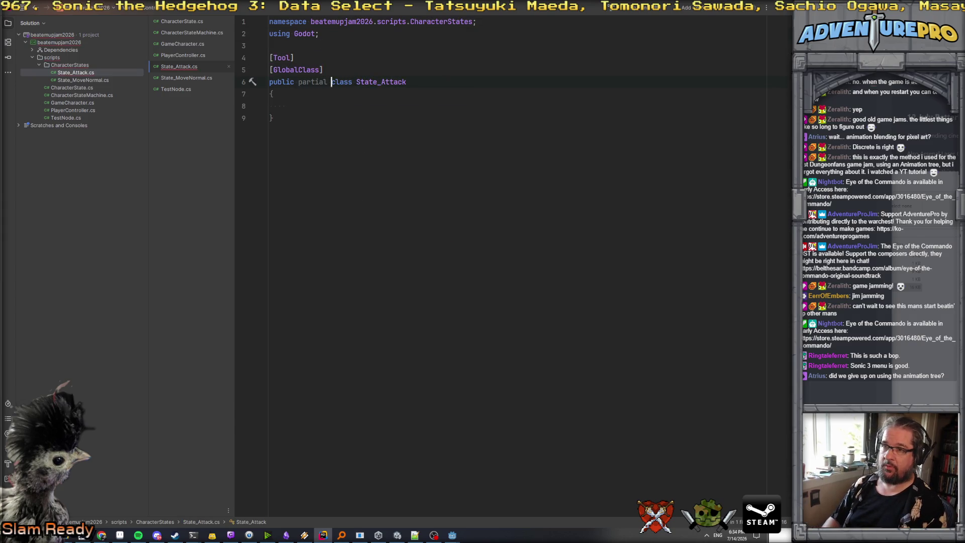
key(Down)
key(Up)
key(End)
text(: )
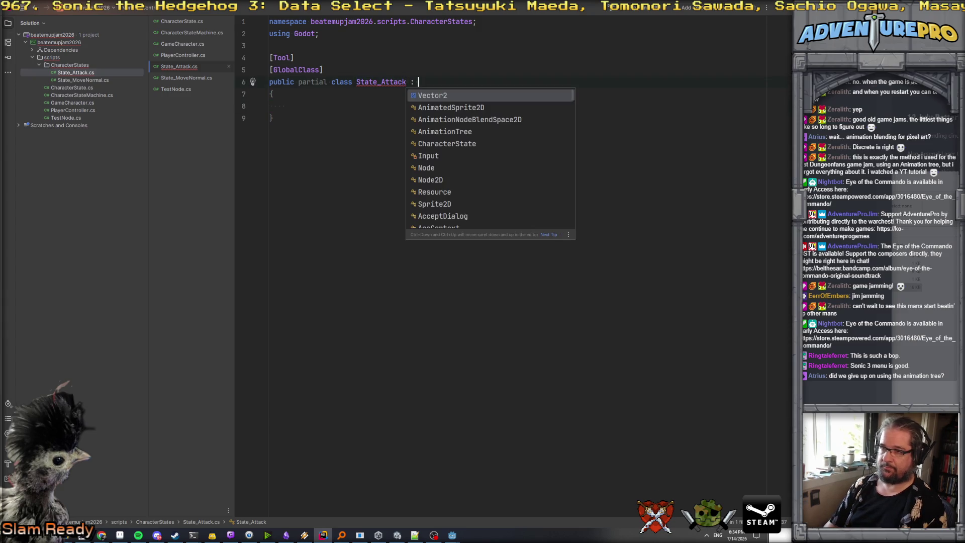
text(Char)
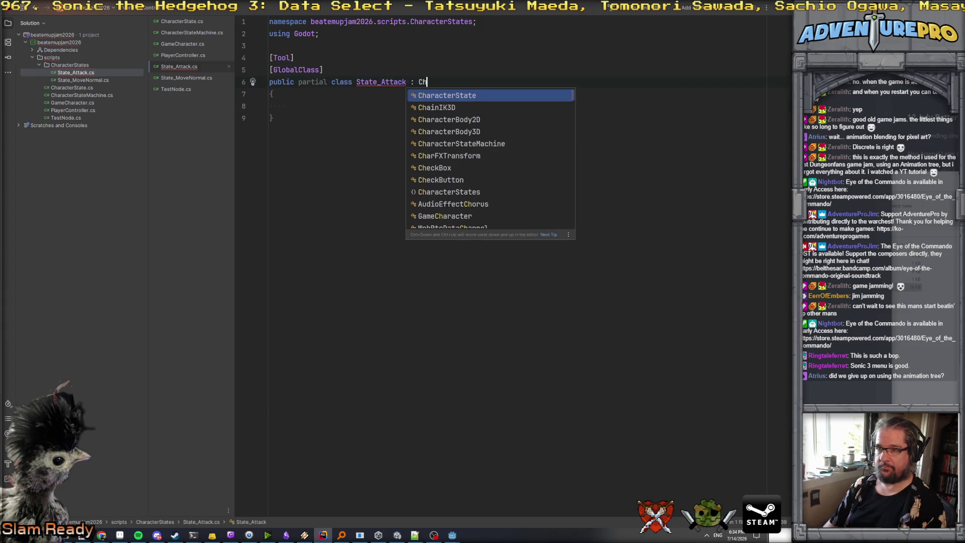
key(Return)
click(294, 58)
key(Up)
key(Up)
key(Up)
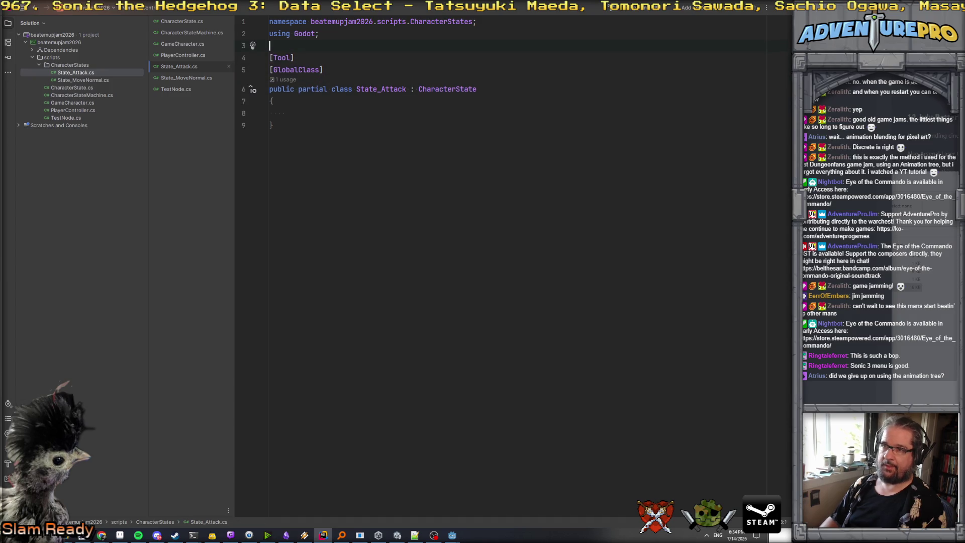
key(Right)
key(Up)
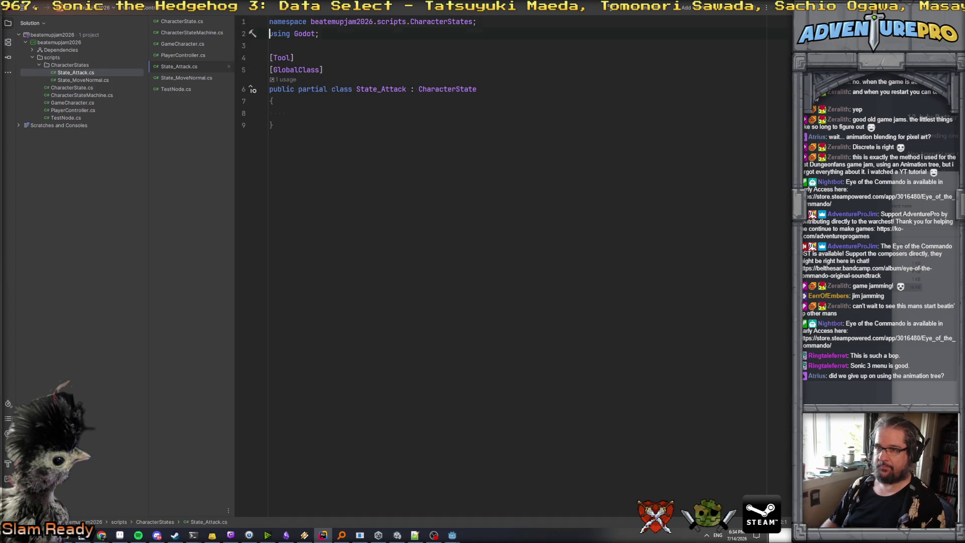
key(ctrl+y)
key(Down)
key(Down)
key(Down)
click(270, 89)
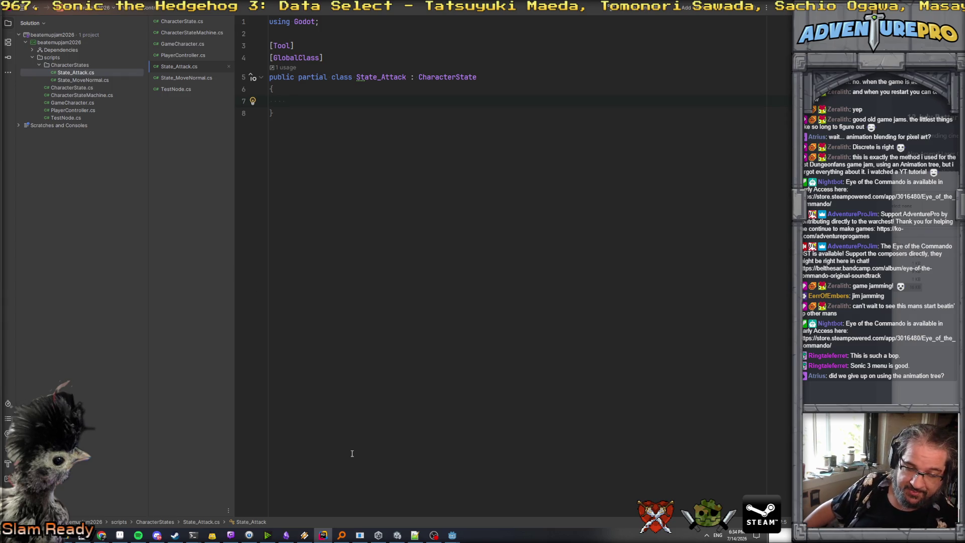
- In Godot, select the AnimationTree node and view its blend space editor
mouse_move(452, 535)
click(438, 516)
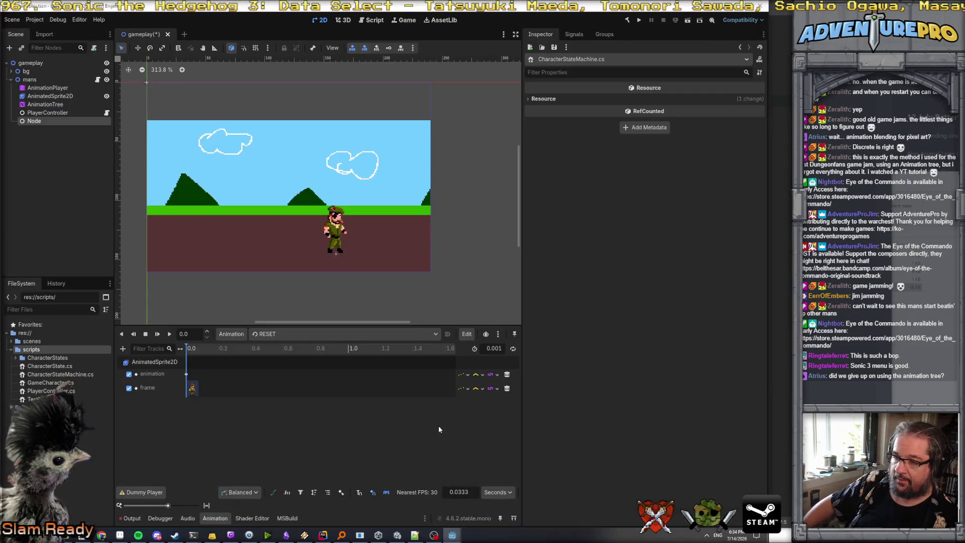
click(53, 105)
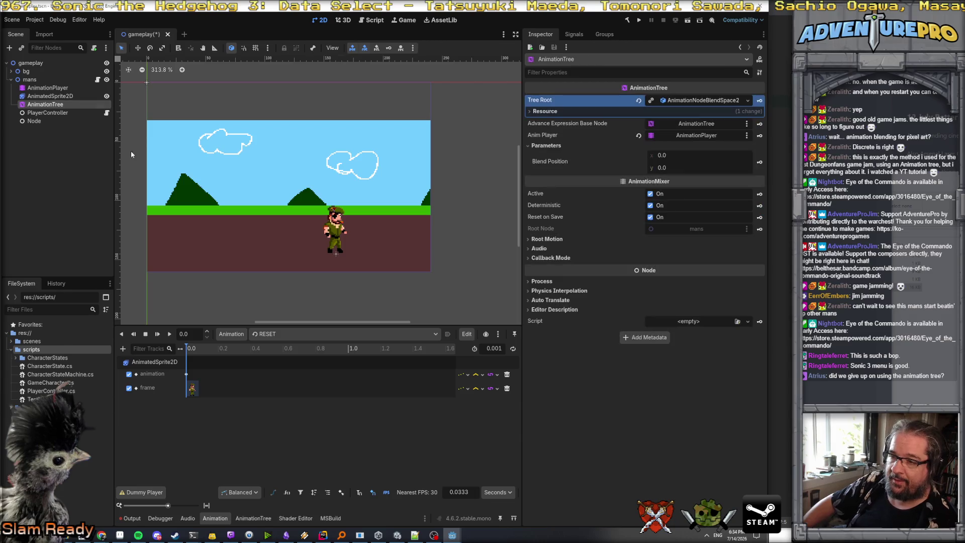
click(253, 519)
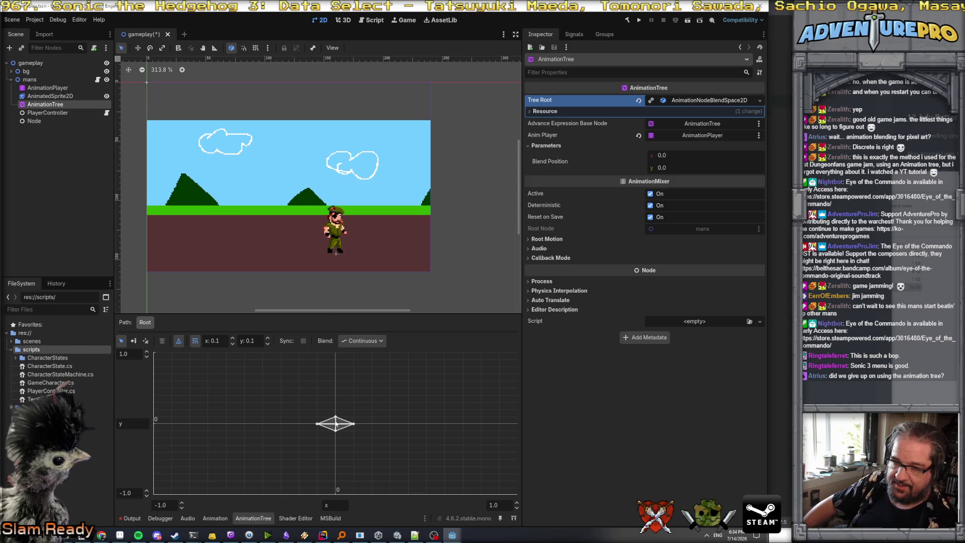
- Run the game to test it, stop it, and select the mans node
click(639, 20)
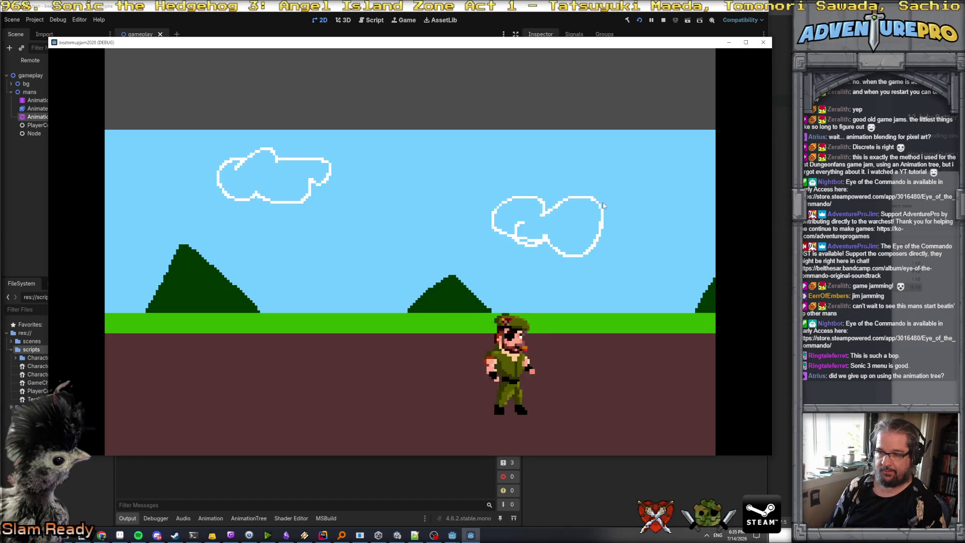
click(664, 19)
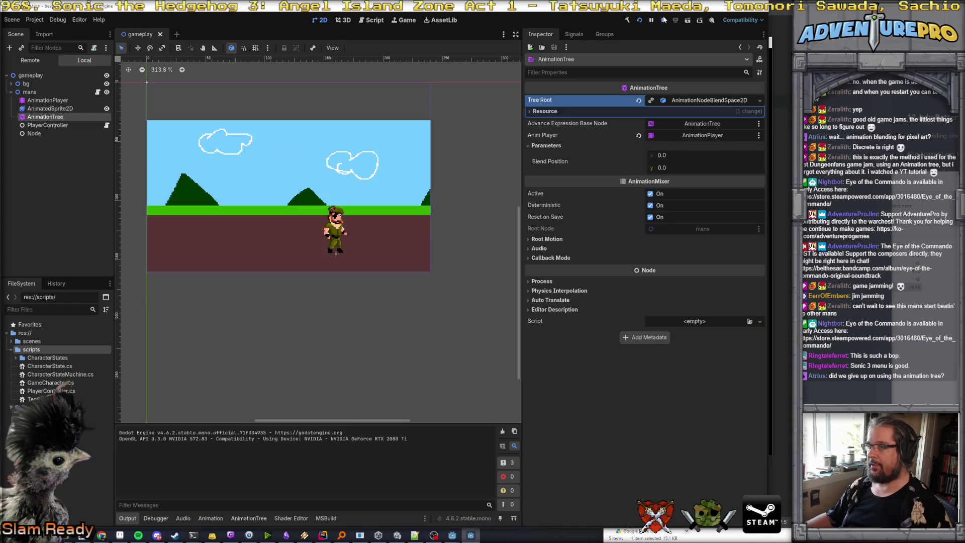
click(29, 79)
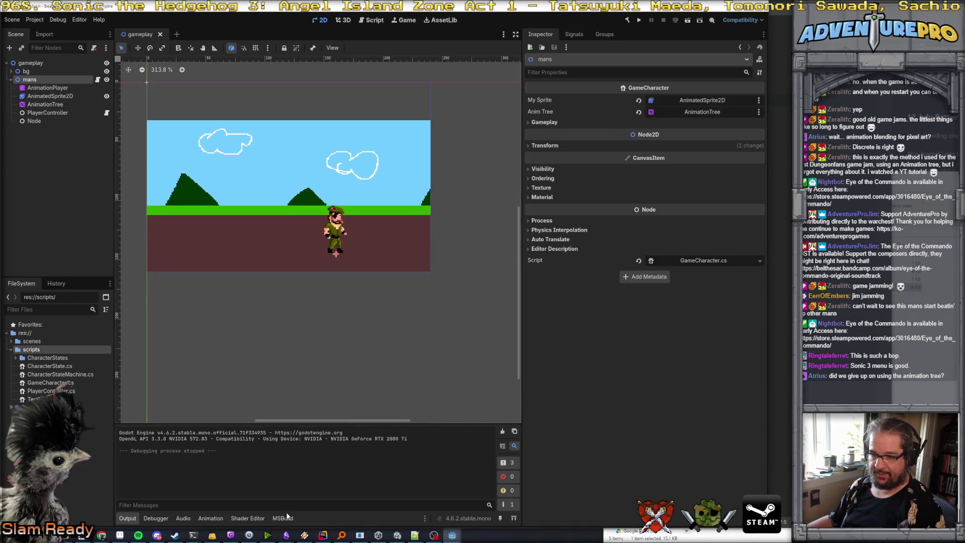
- Back in Rider, open the CharacterStateMachine and CharacterState scripts
click(323, 535)
click(176, 33)
click(181, 21)
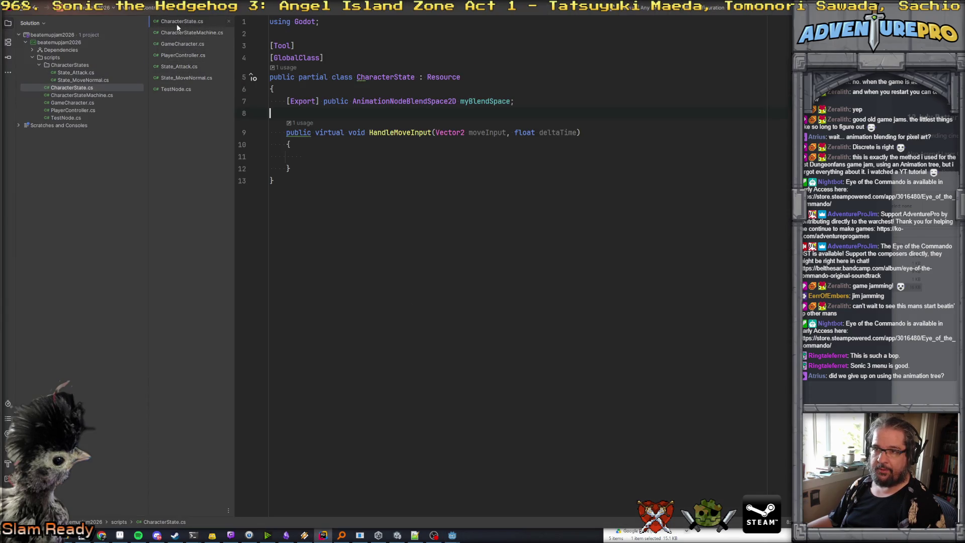
- Check PlayerController.cs and GameCharacter.cs's position update line, then return to Godot
click(182, 55)
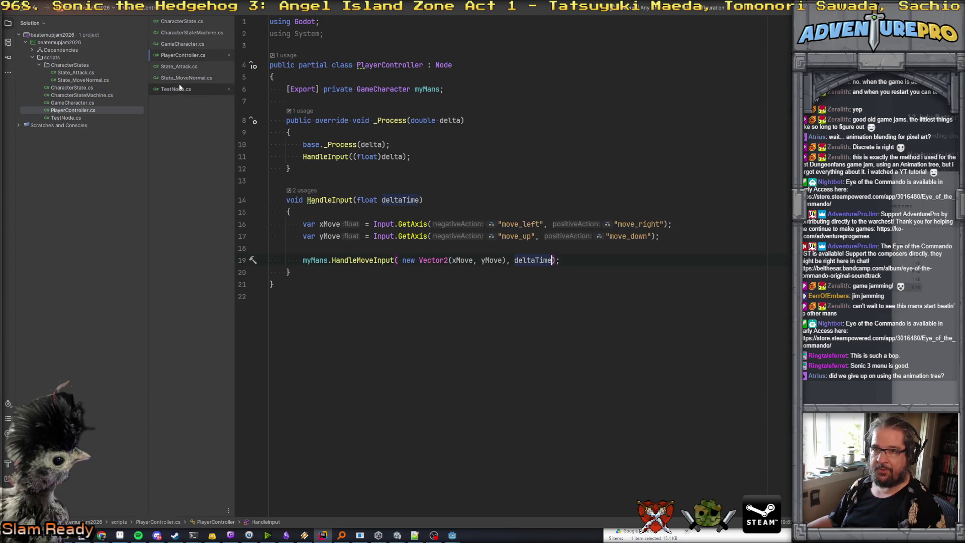
click(186, 44)
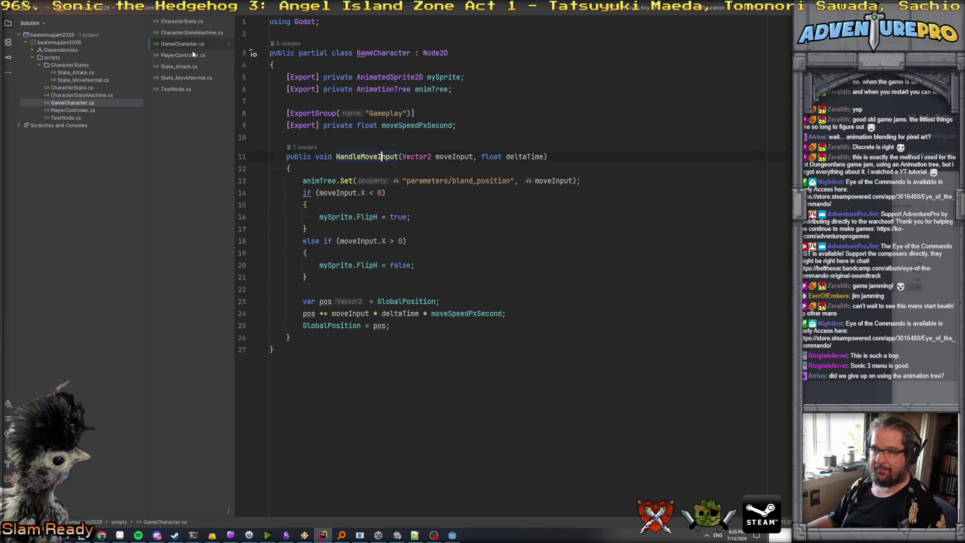
click(407, 327)
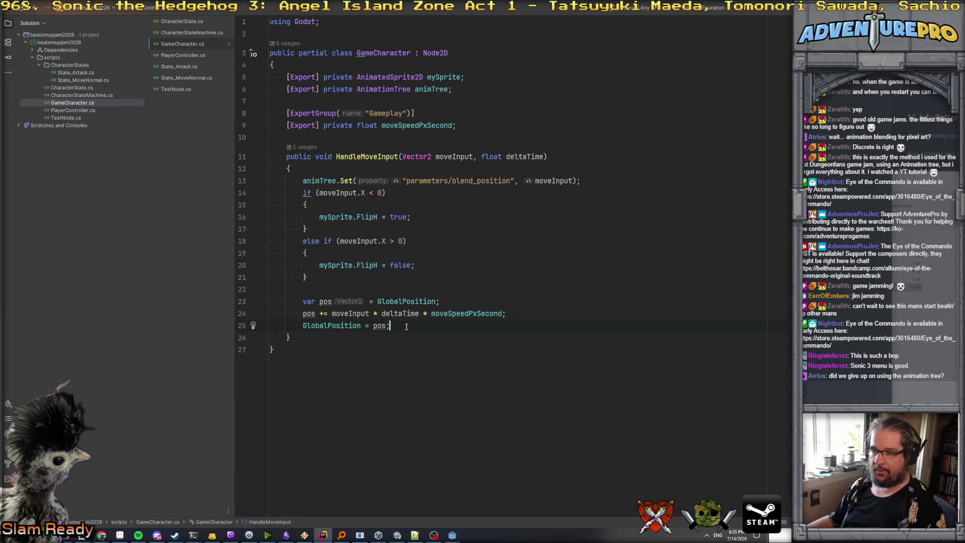
mouse_move(453, 535)
click(417, 509)
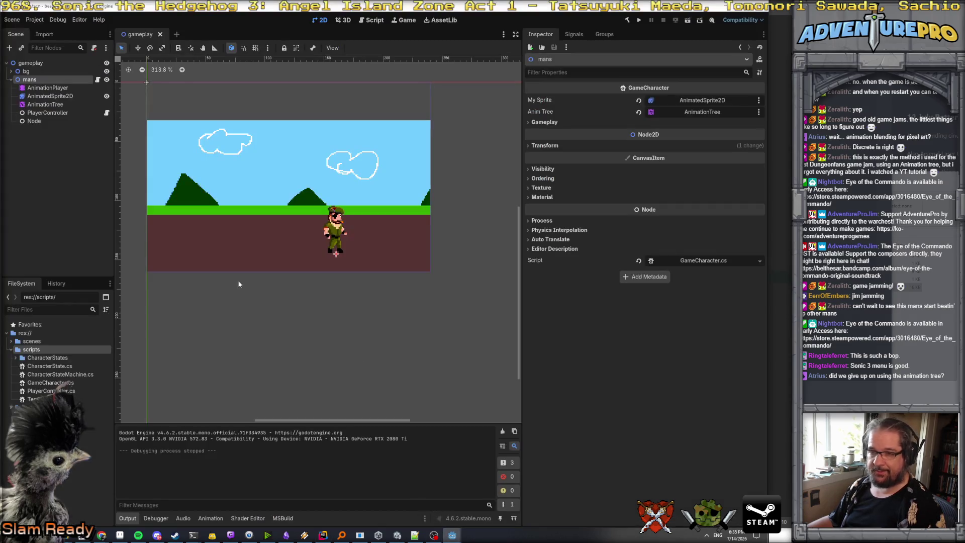
- Inspect the Node and PlayerController children of mans, then save the scene
click(38, 124)
click(31, 81)
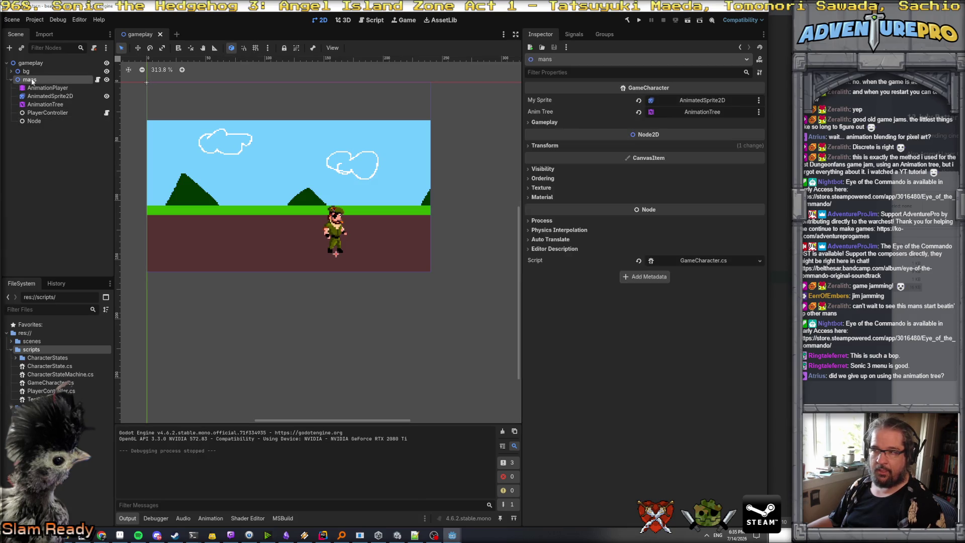
click(43, 113)
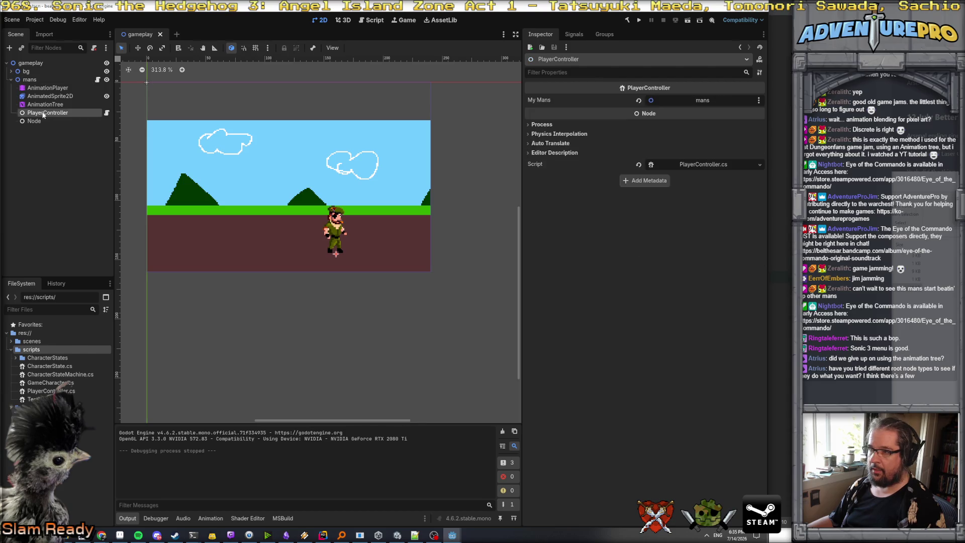
click(37, 80)
key(ctrl+s)
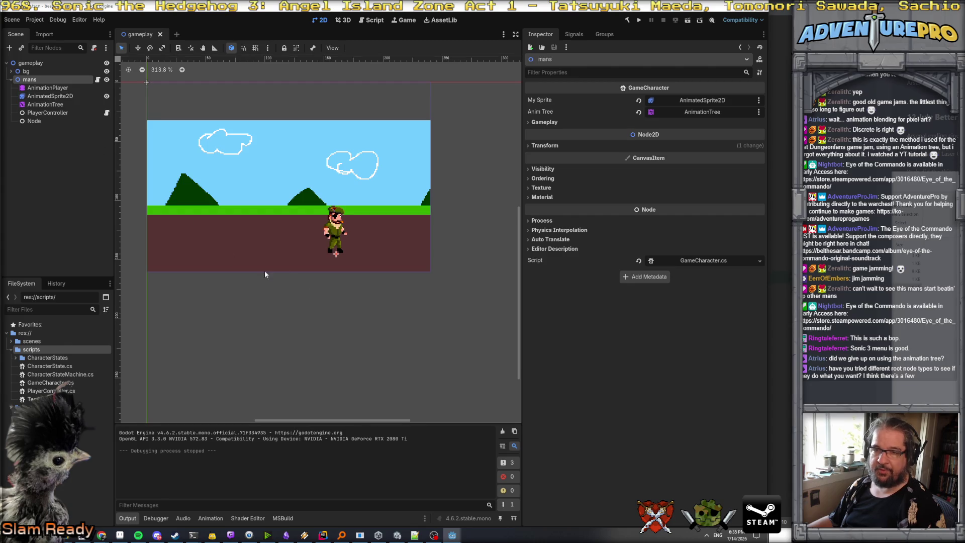
- Show the AnimationTree editor and list the available Tree Root types
click(52, 97)
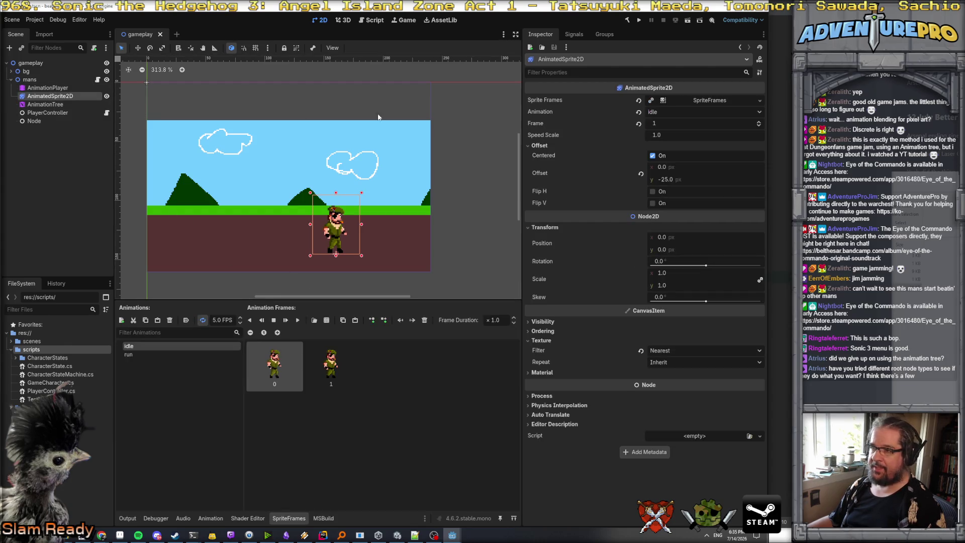
click(46, 105)
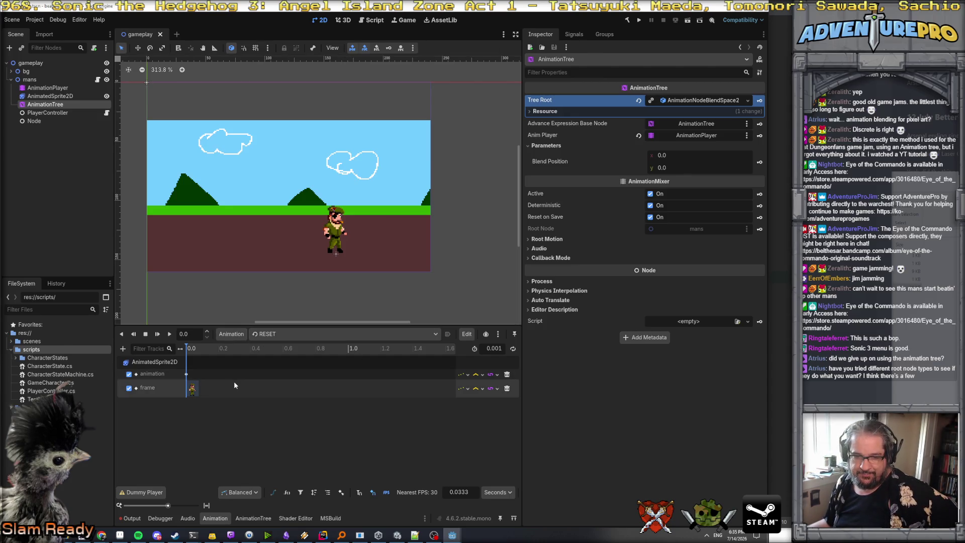
click(241, 519)
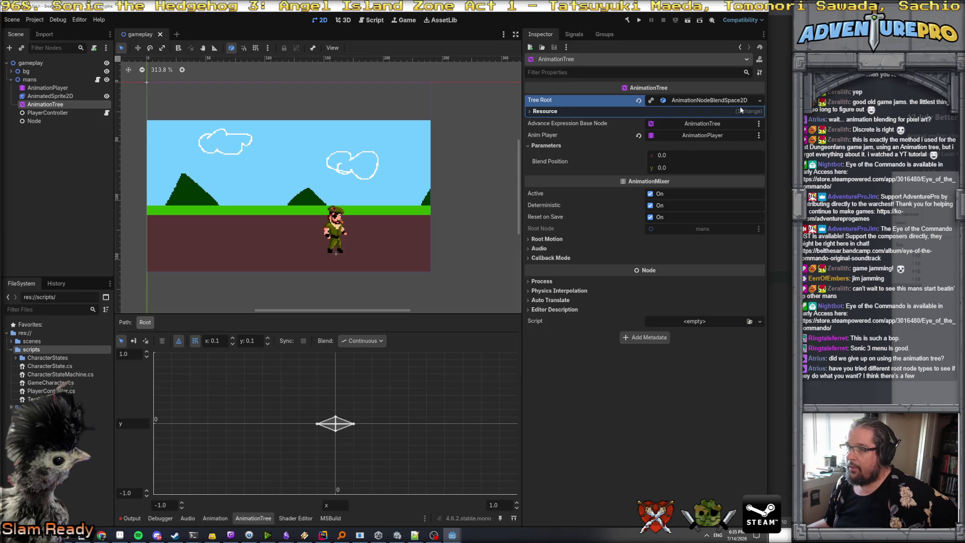
click(760, 101)
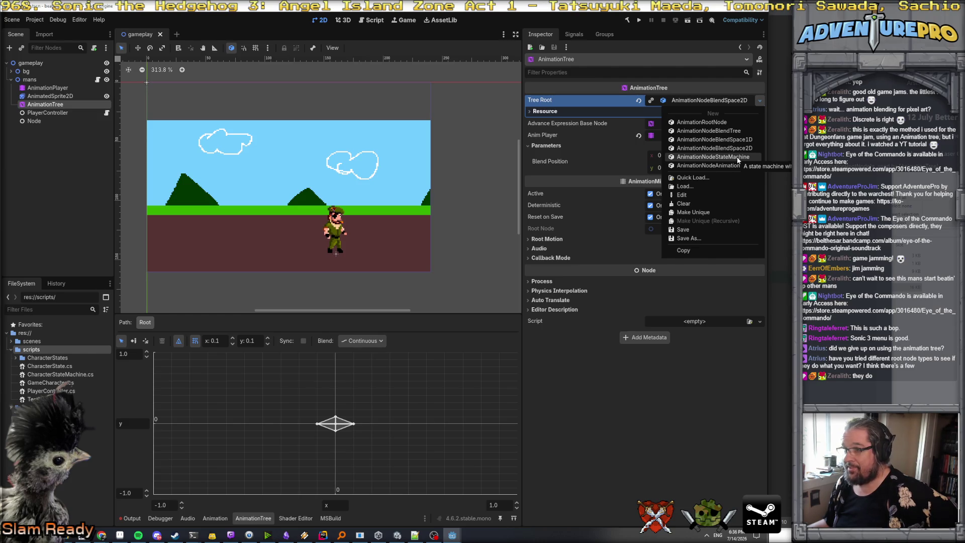
- Add a BlendSpace2D state to the root state machine and name it Movement
key(Escape)
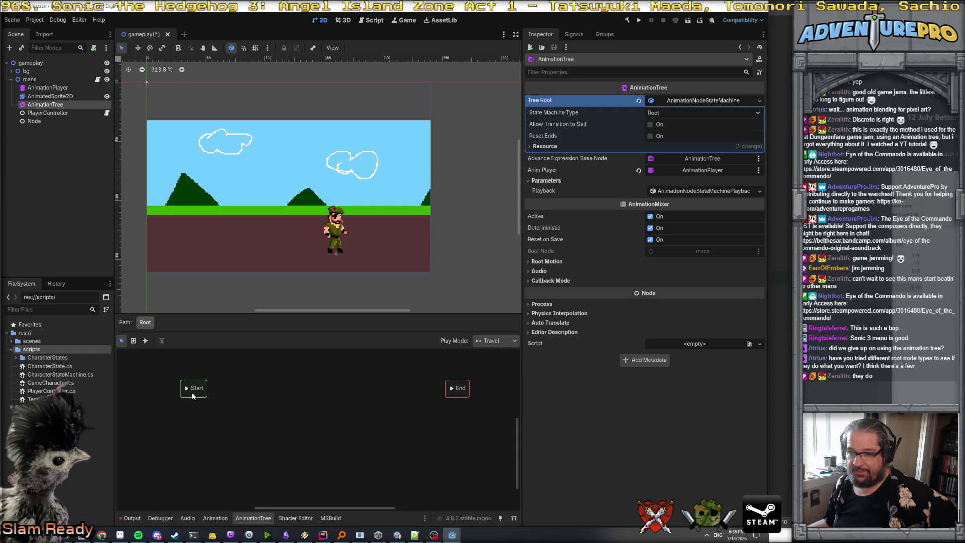
click(221, 519)
click(260, 519)
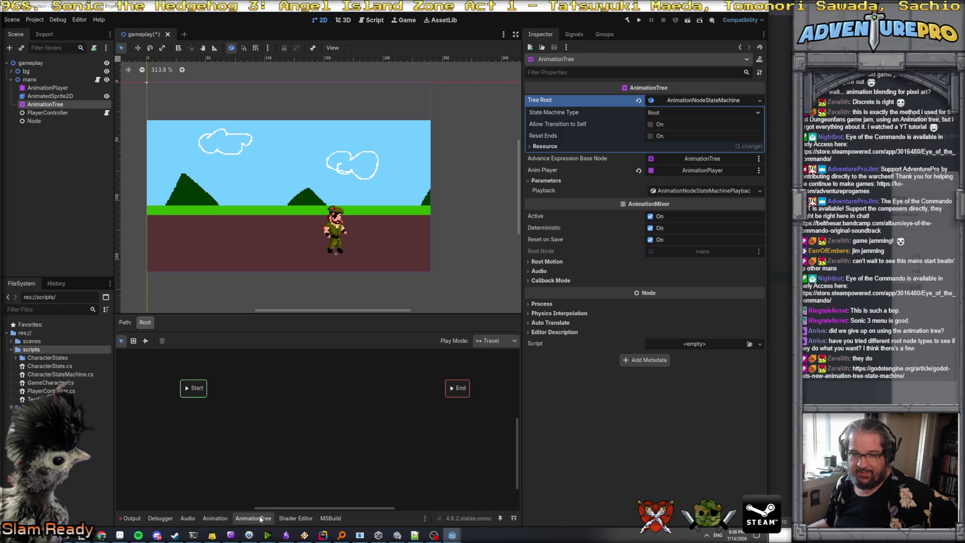
right_click(255, 392)
mouse_move(266, 398)
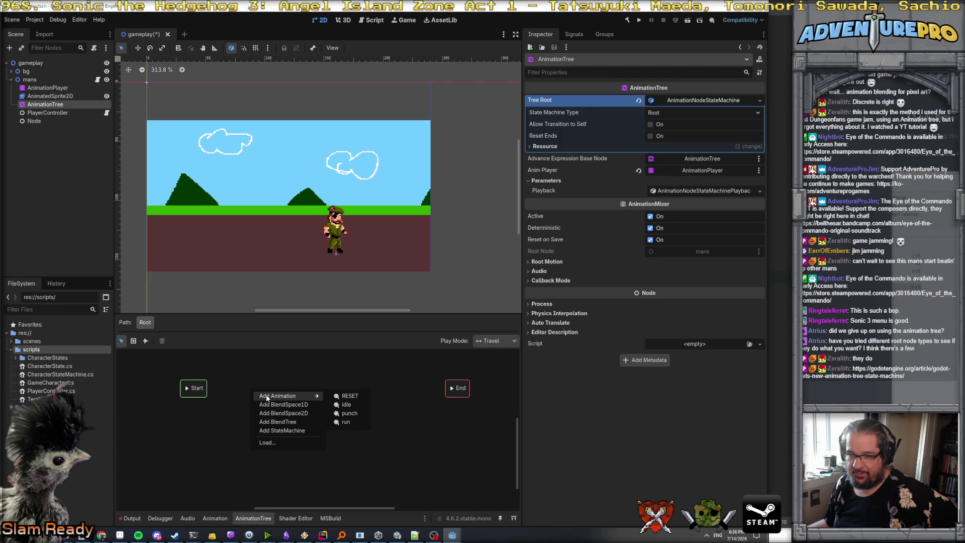
click(290, 412)
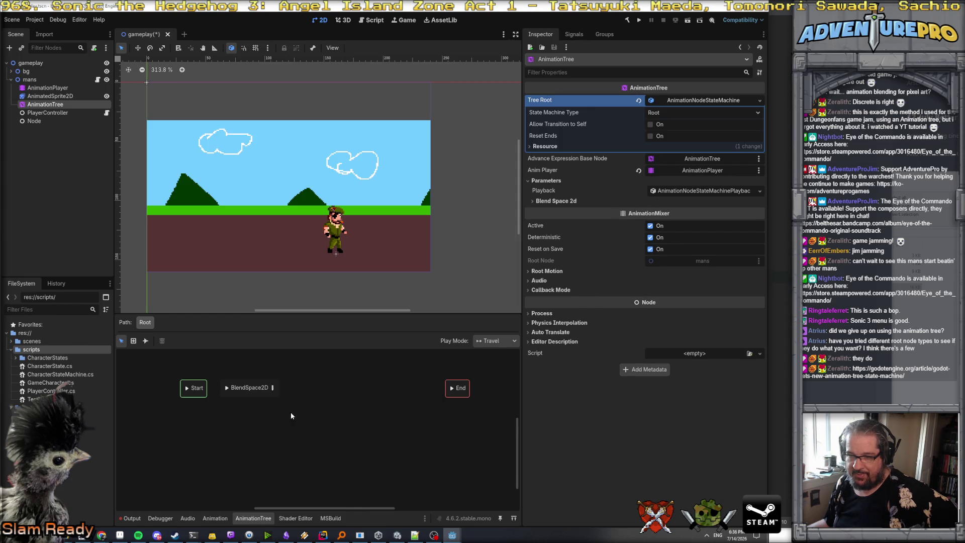
double_click(257, 389)
text(Movement)
key(Return)
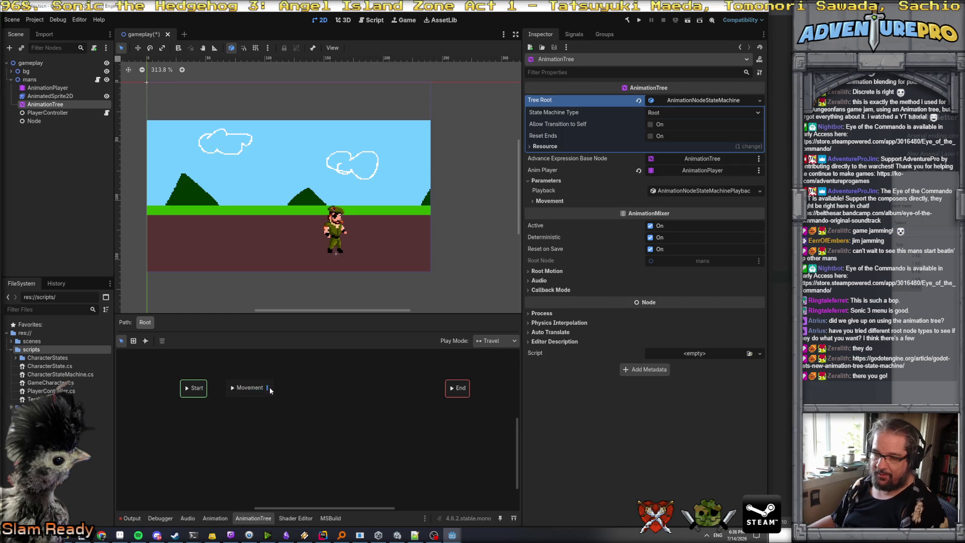
- Inside the Movement blend space, add the run animation and a second animation as blend points
click(268, 388)
click(136, 341)
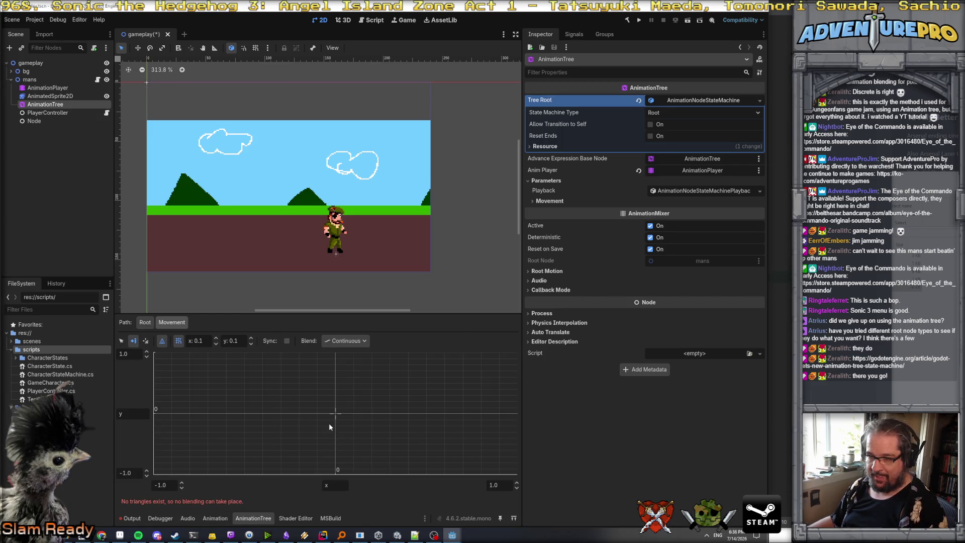
click(318, 412)
mouse_move(348, 419)
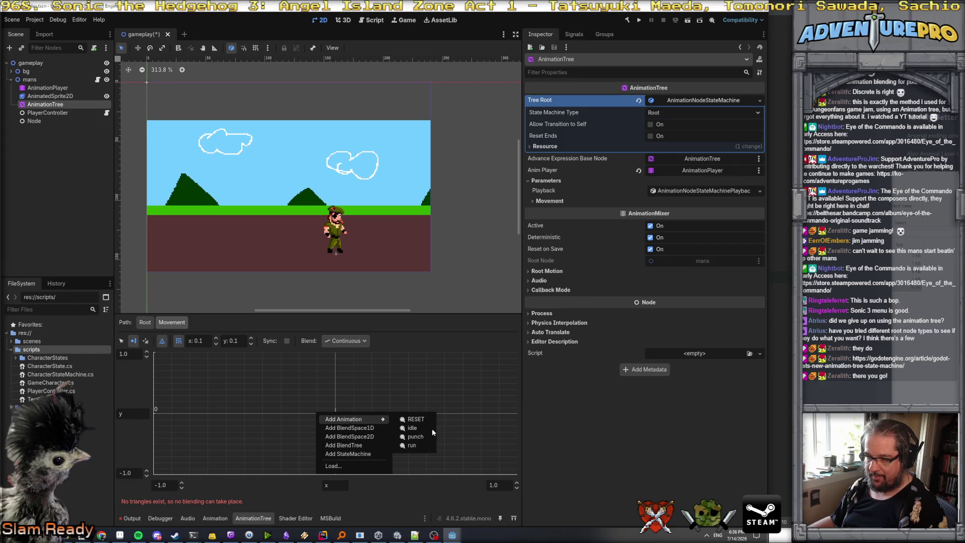
click(421, 445)
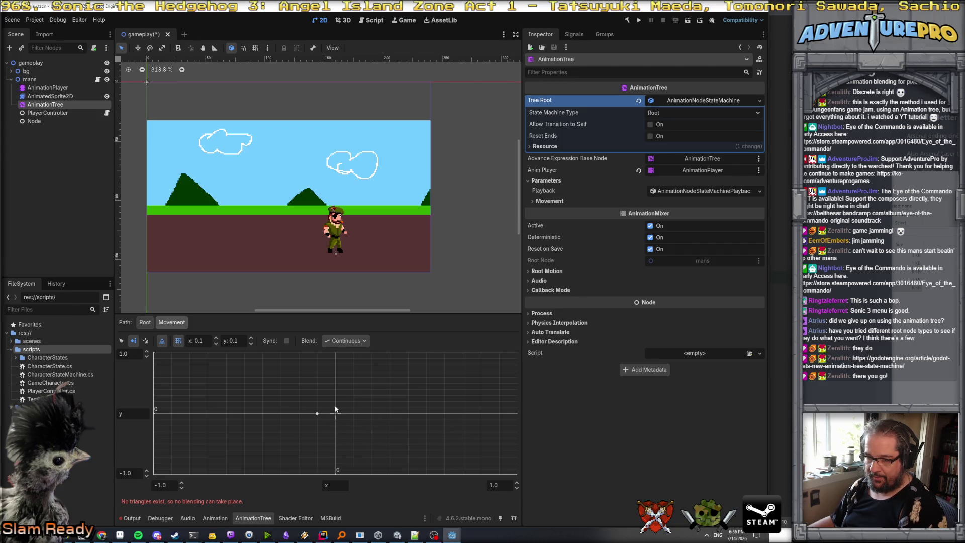
click(334, 405)
mouse_move(394, 412)
click(427, 433)
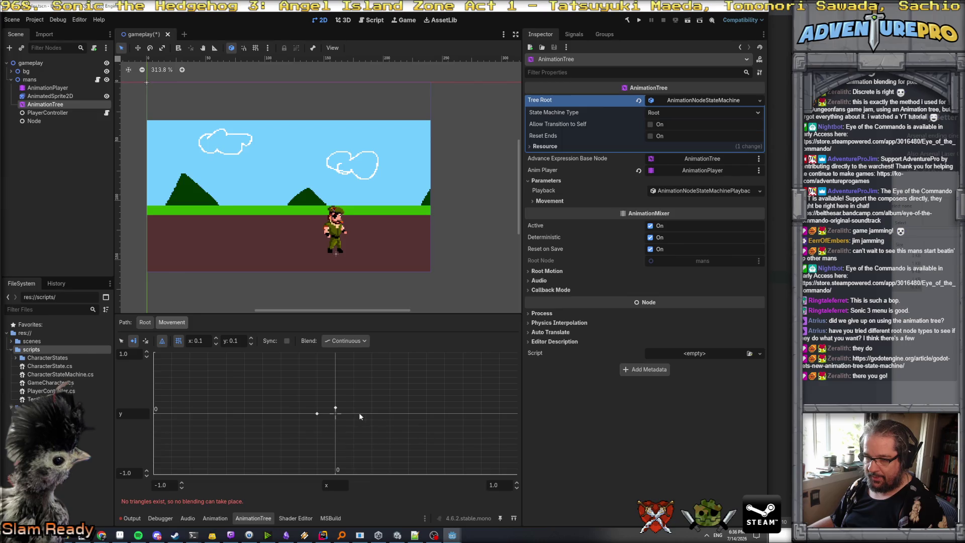
- Add three more blend points to complete the diamond, with the last at its centre
click(353, 412)
click(446, 452)
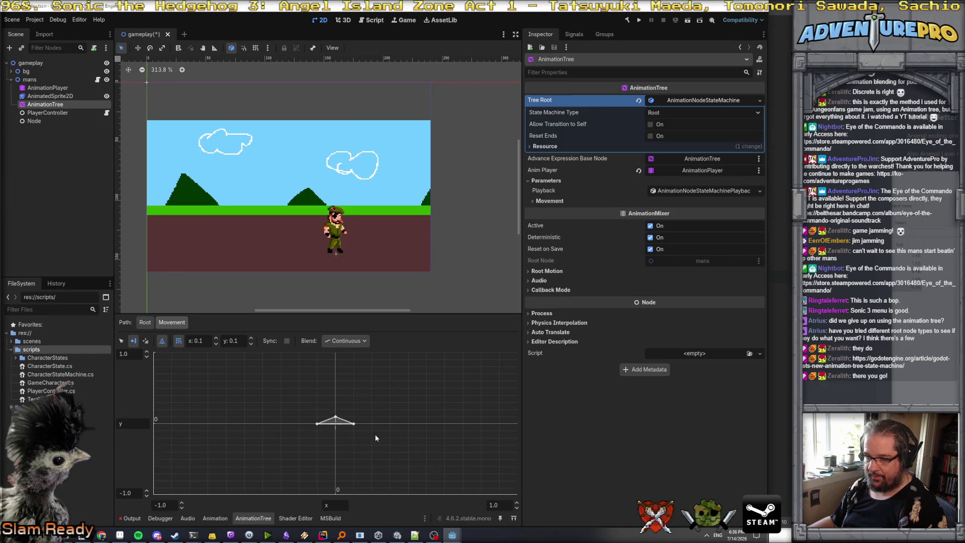
click(334, 429)
mouse_move(363, 438)
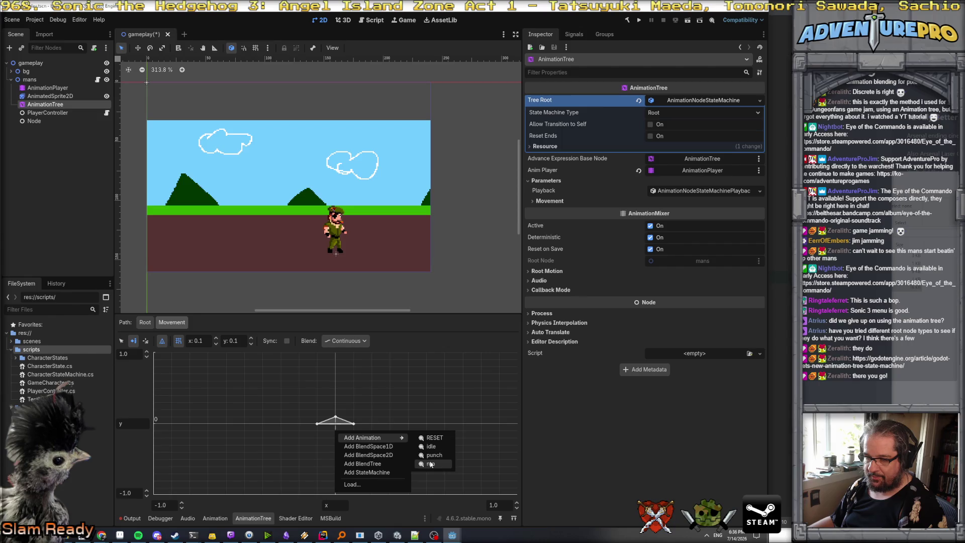
click(428, 445)
right_click(336, 426)
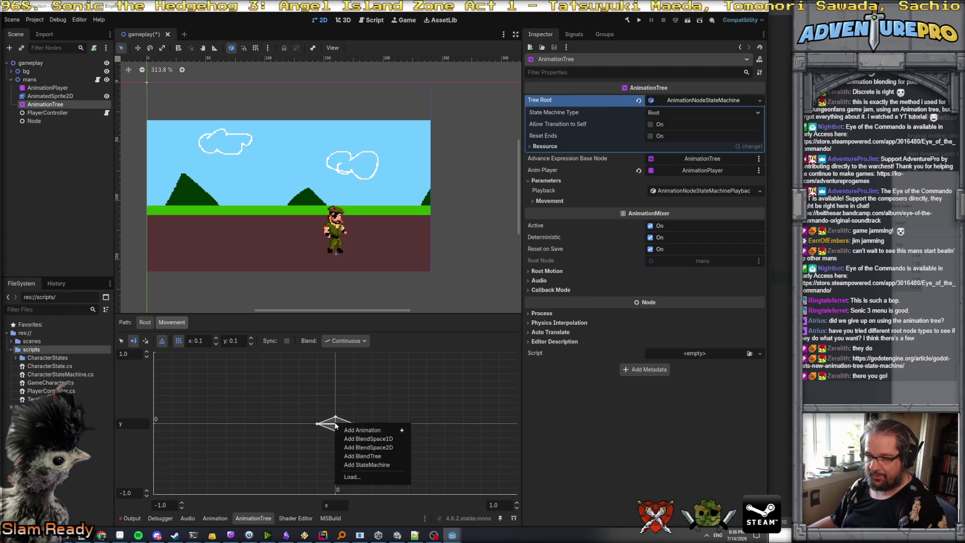
click(430, 442)
- Save the scene and return to the root state machine with the Start state selected
key(ctrl+s)
click(145, 323)
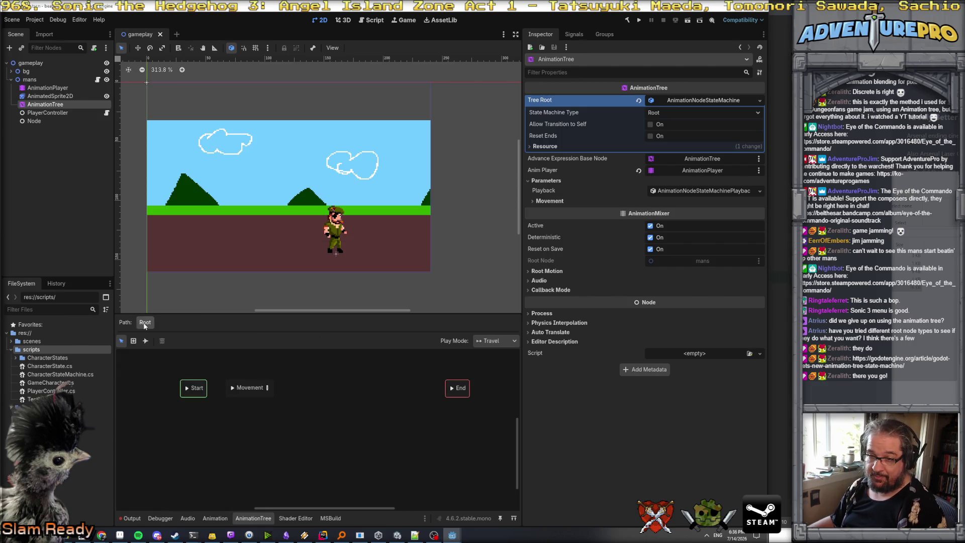
click(204, 389)
right_click(208, 390)
key(Escape)
right_click(209, 387)
click(193, 424)
right_click(208, 425)
key(Escape)
click(238, 388)
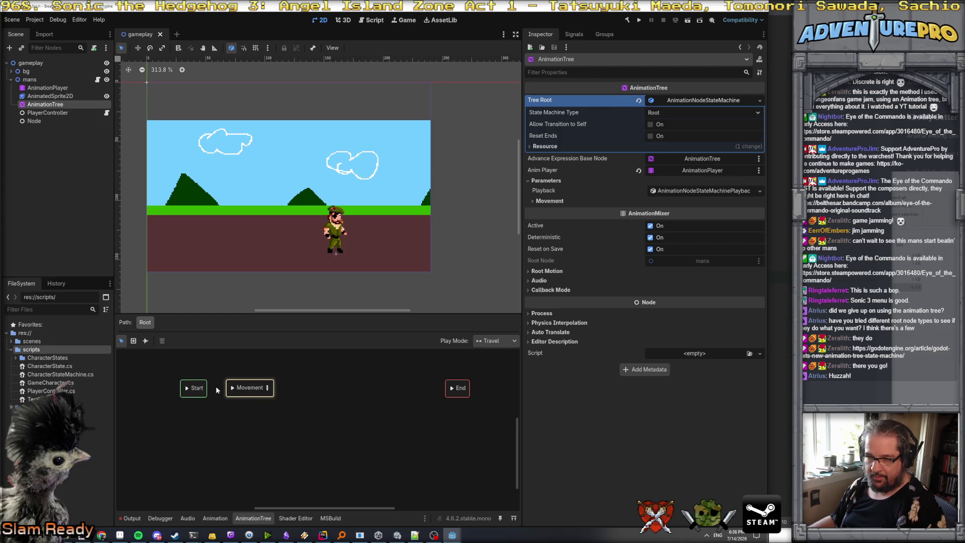
click(190, 390)
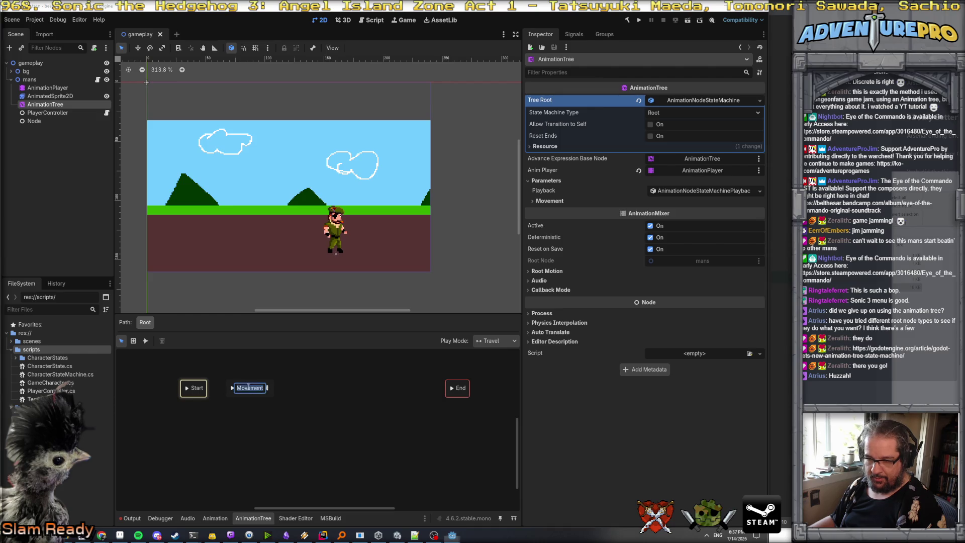
click(246, 387)
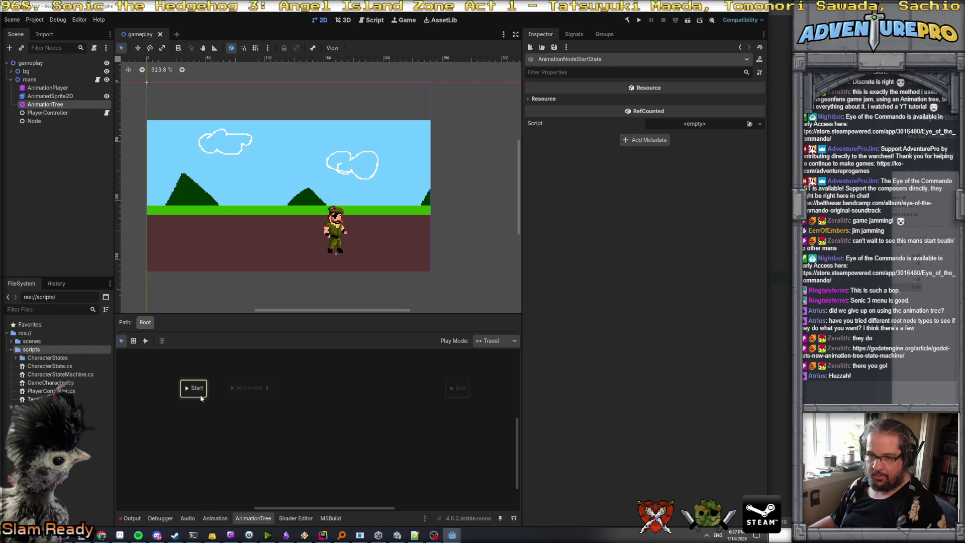
click(430, 397)
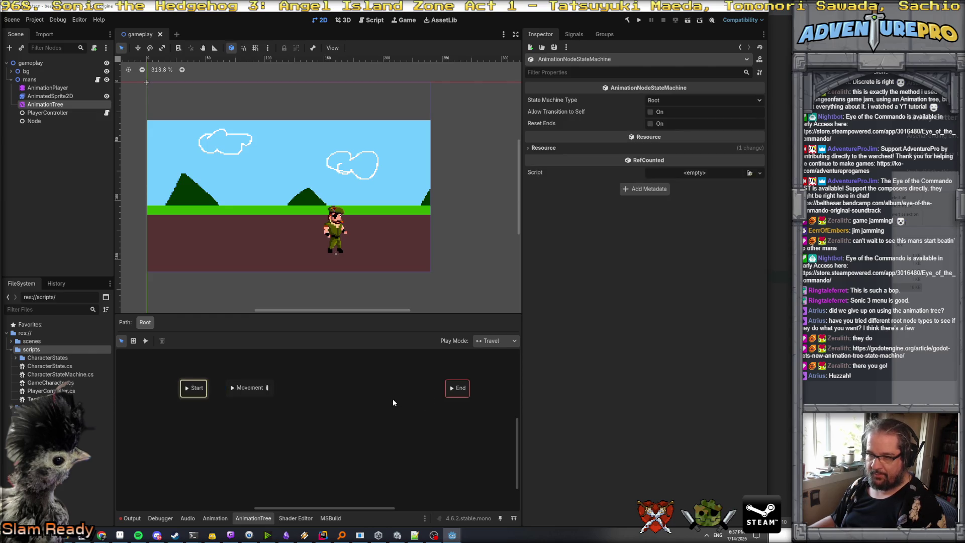
right_click(204, 397)
mouse_move(247, 403)
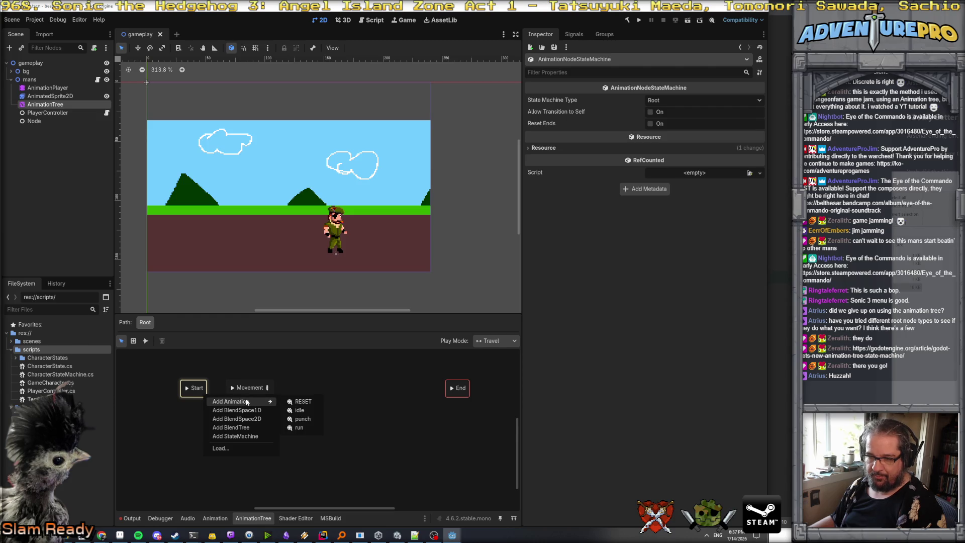
click(258, 388)
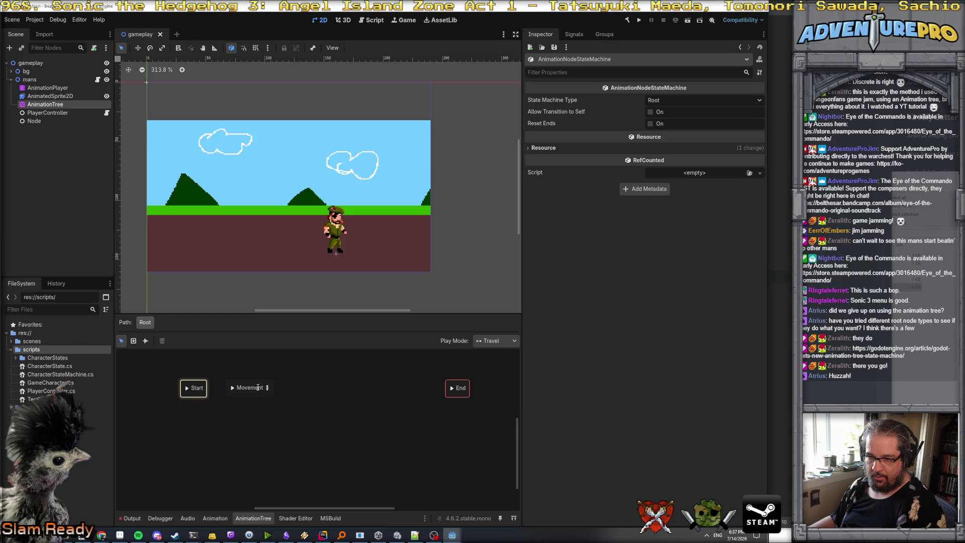
click(253, 394)
click(198, 393)
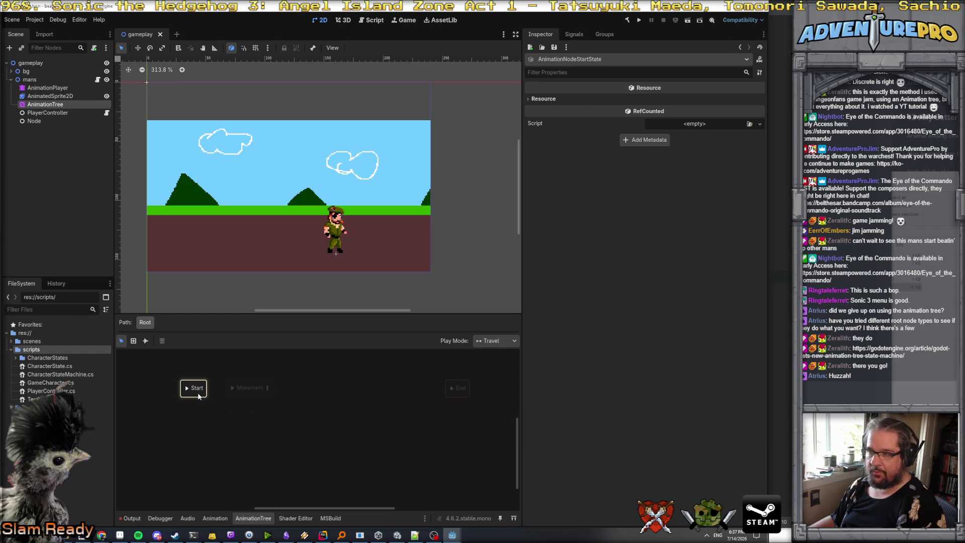
click(145, 341)
- Link Start to Movement with an Immediate transition and expand its Switch and Advance settings
drag(191, 389, 247, 390)
click(228, 343)
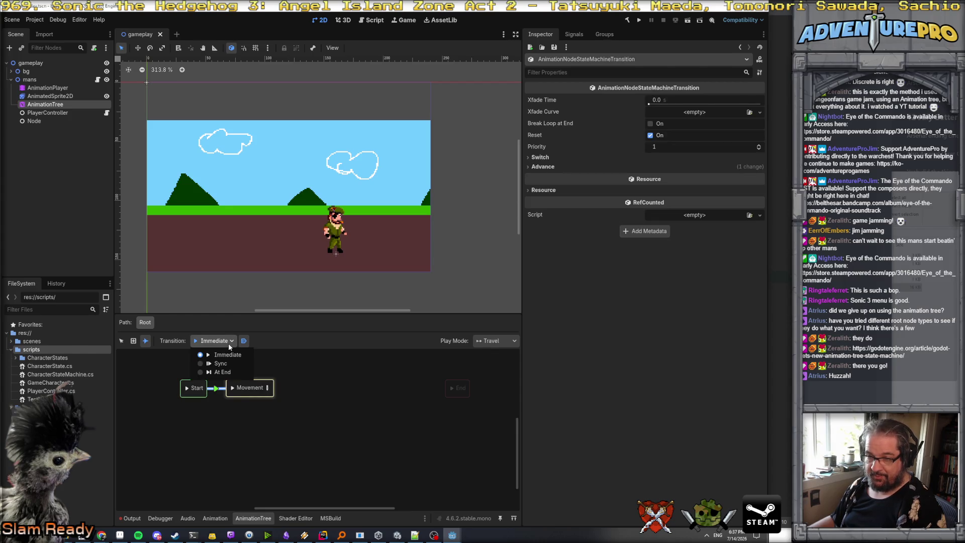
click(219, 356)
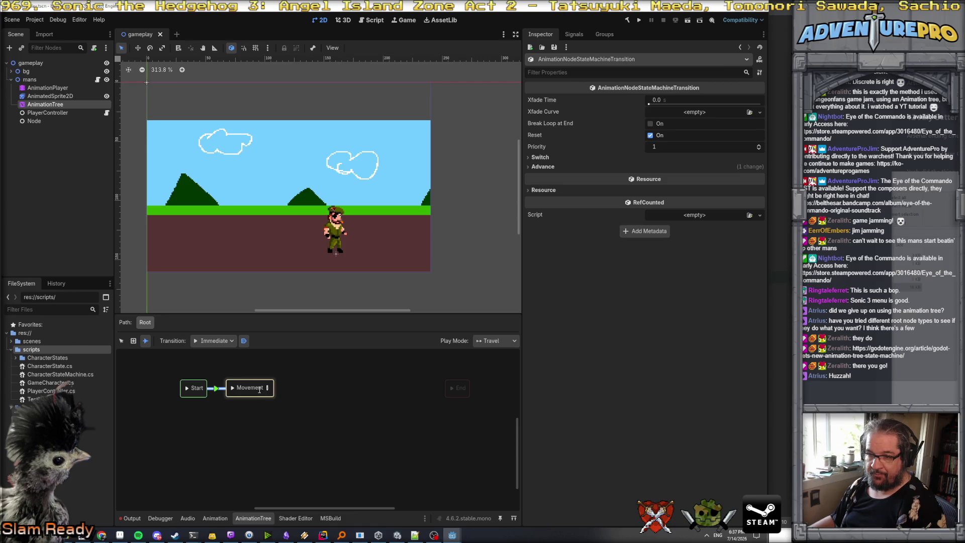
drag(258, 386, 303, 383)
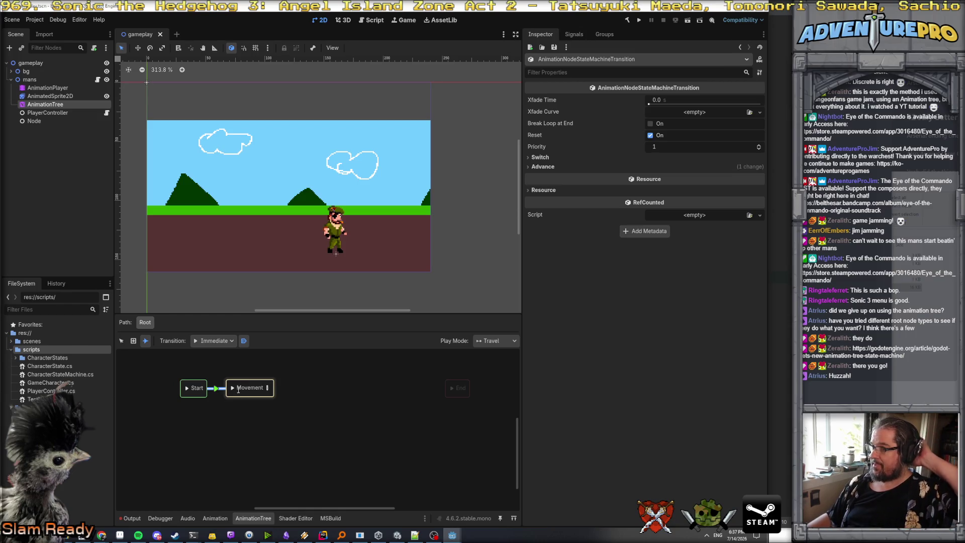
click(540, 157)
click(540, 178)
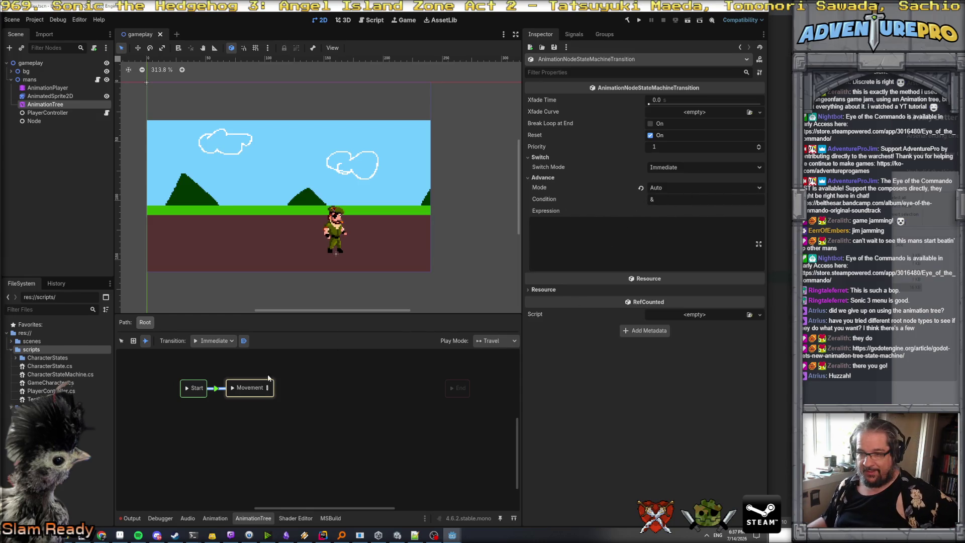
mouse_move(246, 385)
mouse_down()
mouse_move(300, 386)
mouse_move(267, 409)
mouse_up()
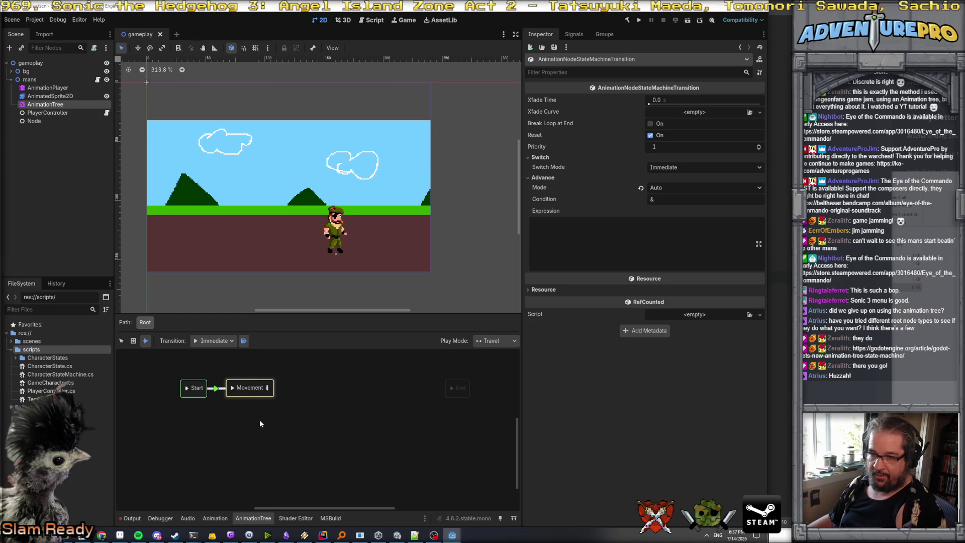
click(134, 341)
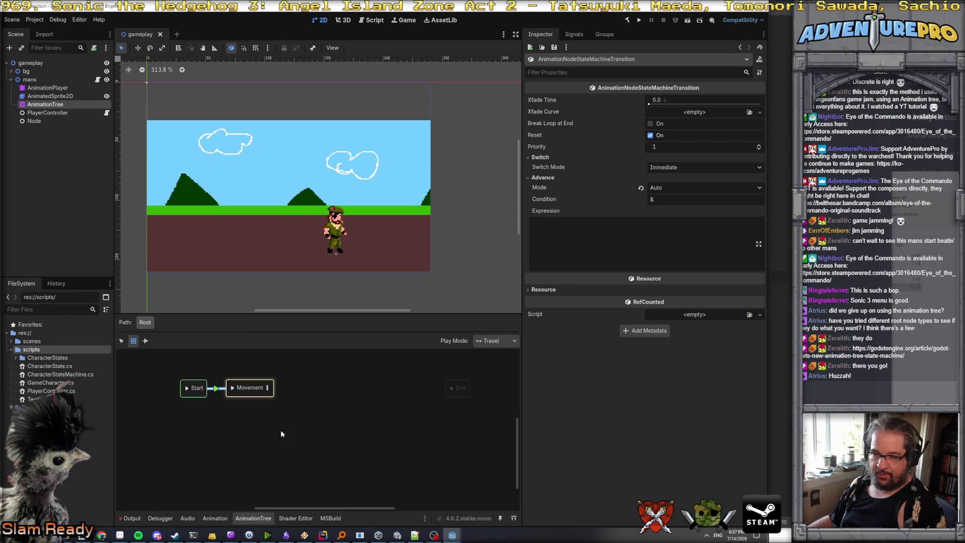
- Add a punch animation state to the state machine graph
click(279, 425)
mouse_move(309, 432)
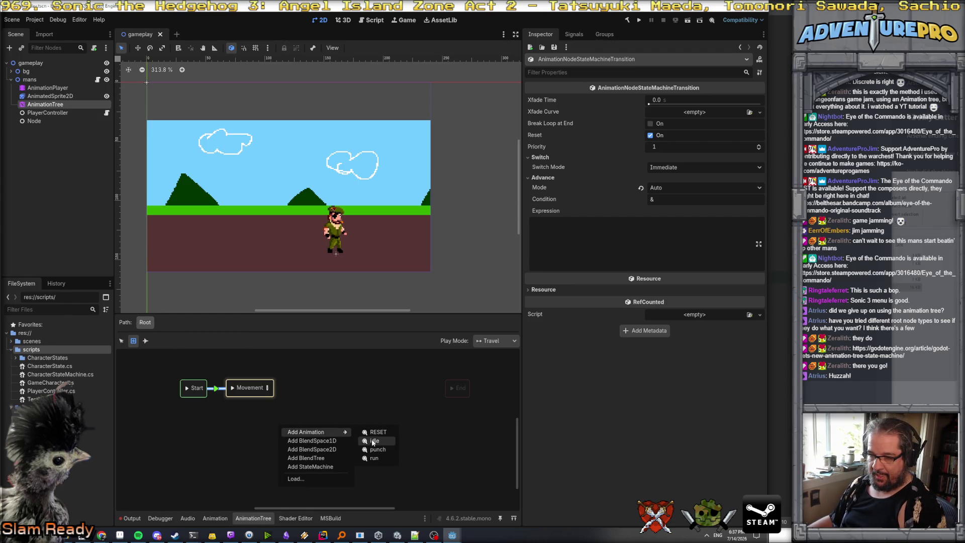
click(376, 449)
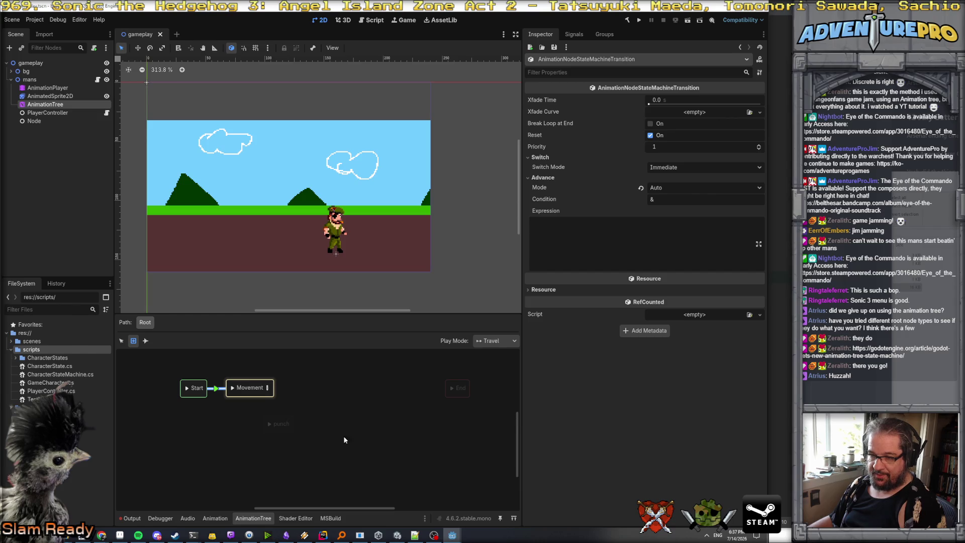
click(274, 424)
mouse_move(285, 427)
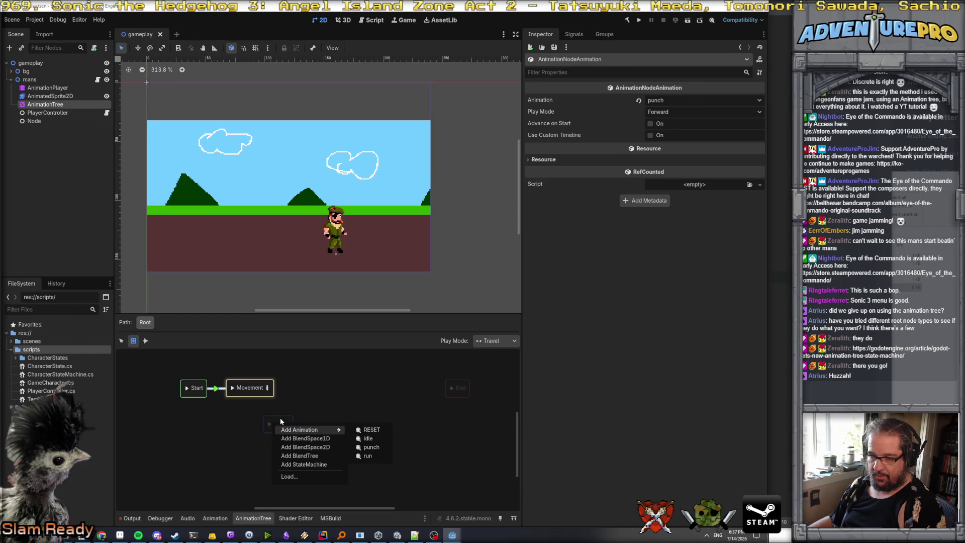
drag(280, 422, 284, 423)
- Add a second punch animation state, punch 2, and move it around the graph
right_click(269, 423)
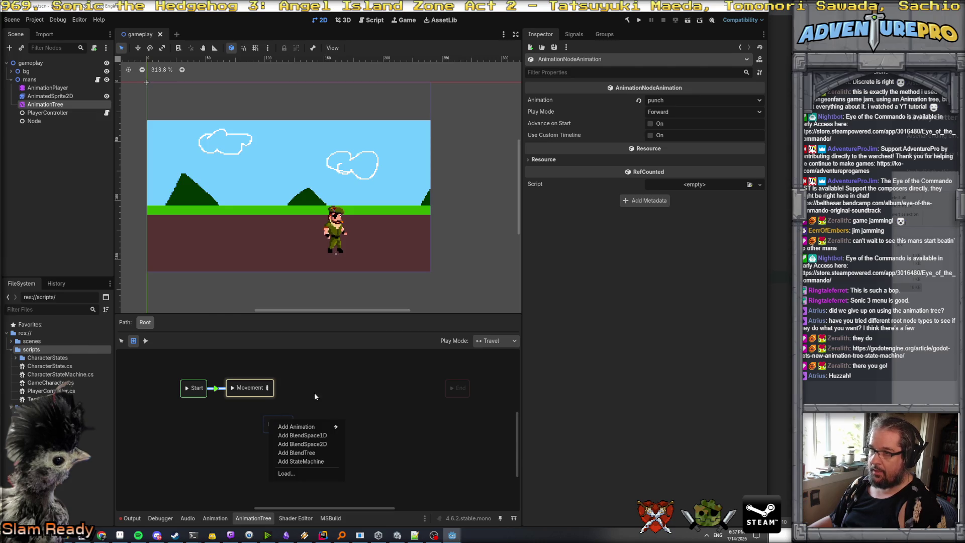
click(254, 387)
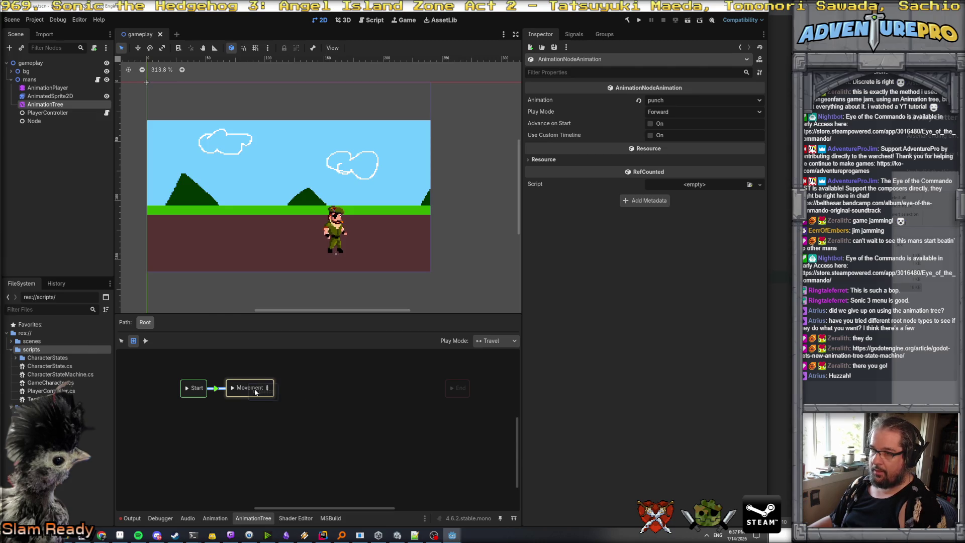
right_click(253, 422)
mouse_move(309, 427)
click(336, 409)
right_click(320, 416)
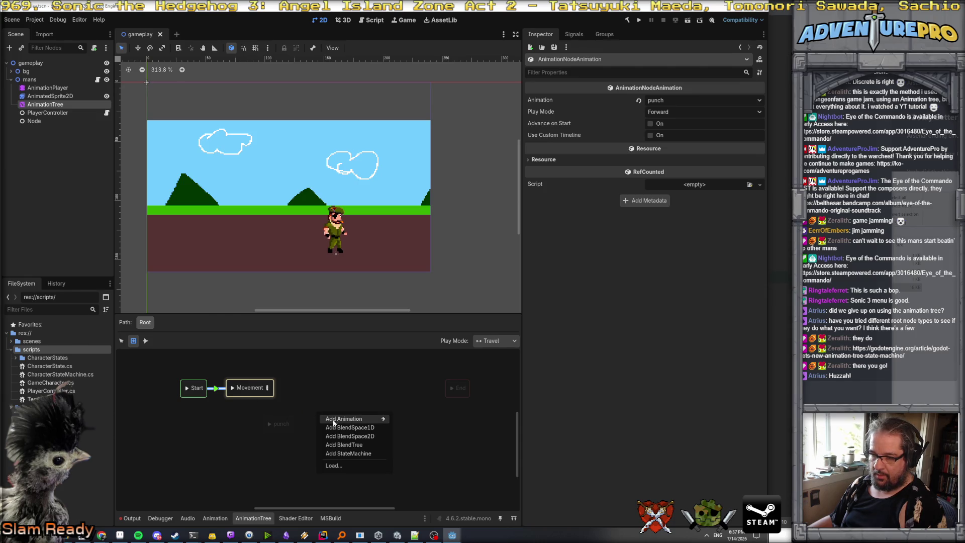
click(415, 436)
right_click(319, 416)
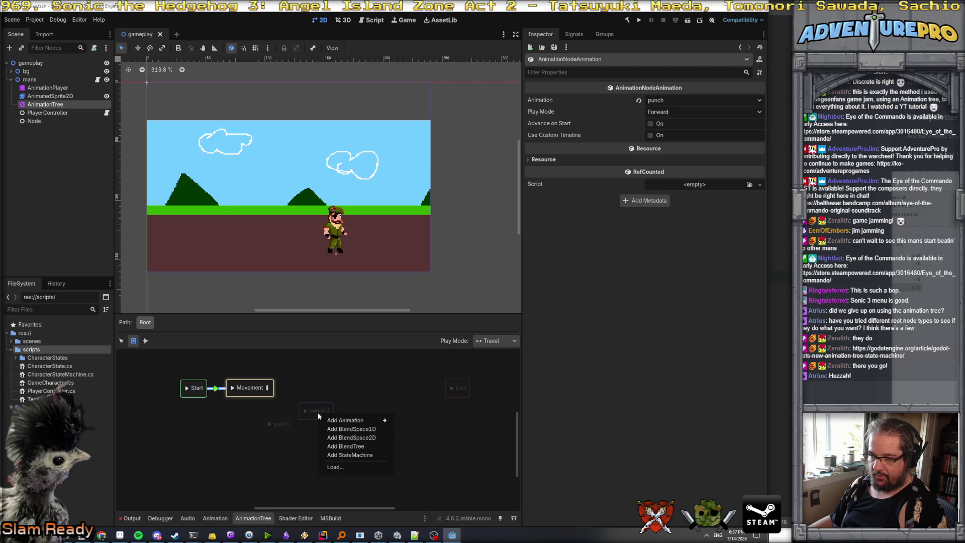
click(314, 410)
mouse_move(314, 410)
mouse_down()
mouse_move(322, 383)
mouse_move(361, 410)
mouse_up()
right_click(322, 384)
click(314, 384)
right_click(328, 395)
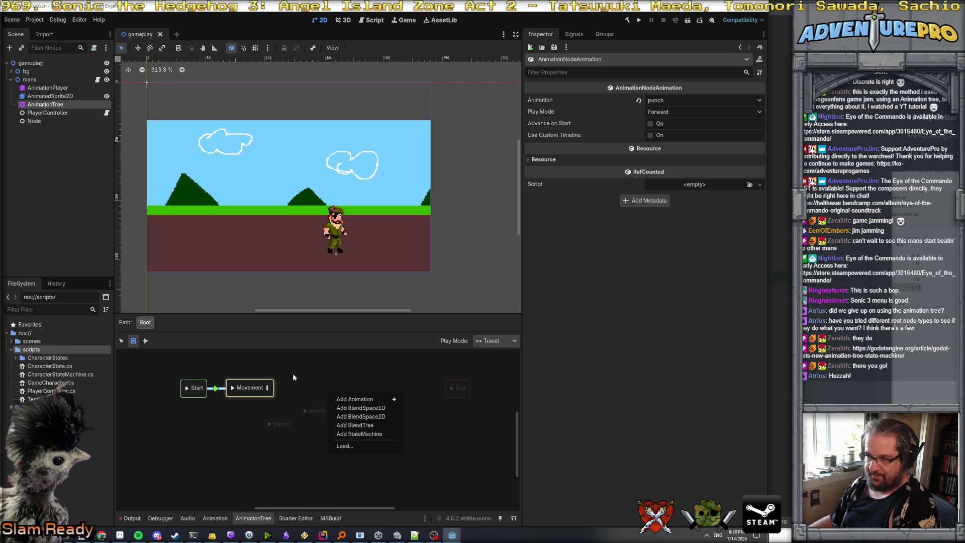
click(125, 340)
- Delete the extra punch 2 state, rename punch to Attack, and place it beneath Movement
click(122, 341)
click(318, 410)
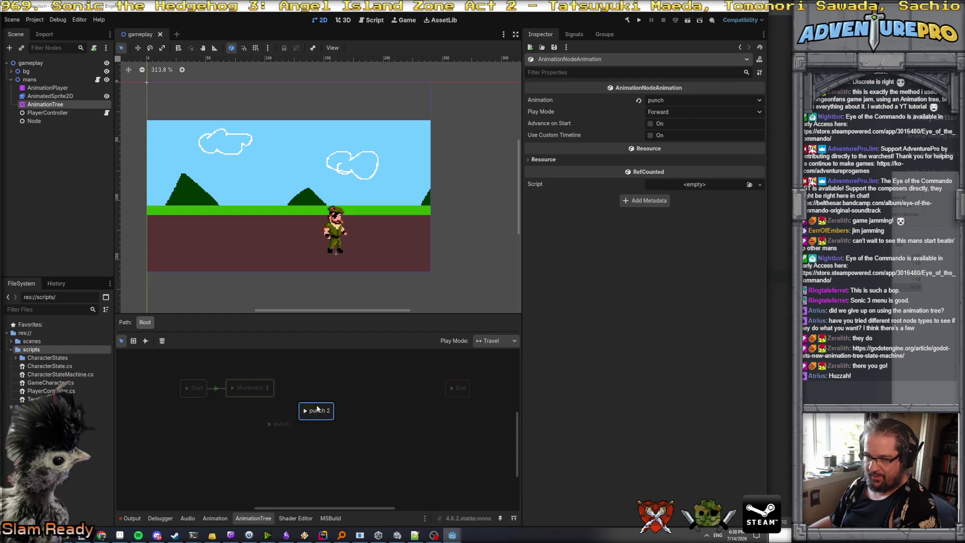
key(Delete)
click(276, 422)
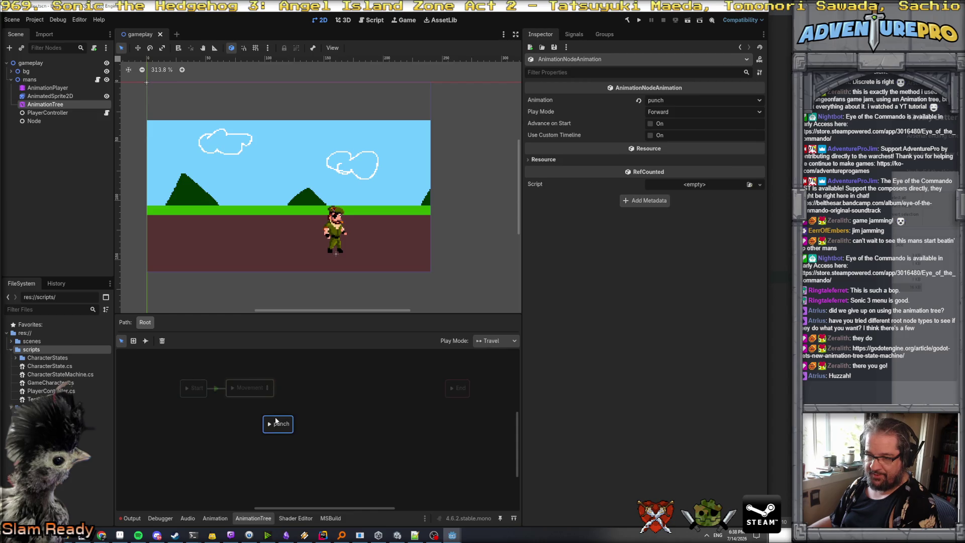
double_click(276, 425)
text(ttack)
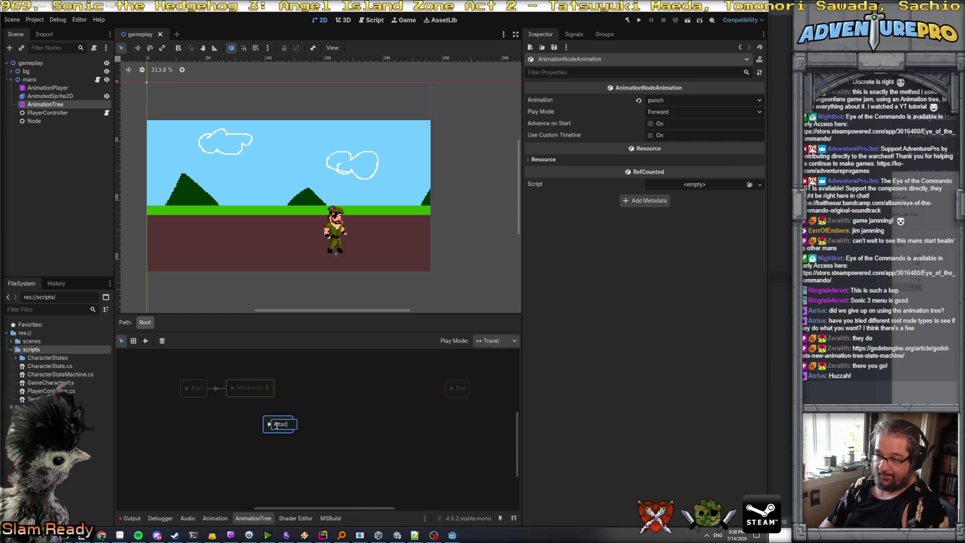
key(Return)
drag(285, 422, 256, 420)
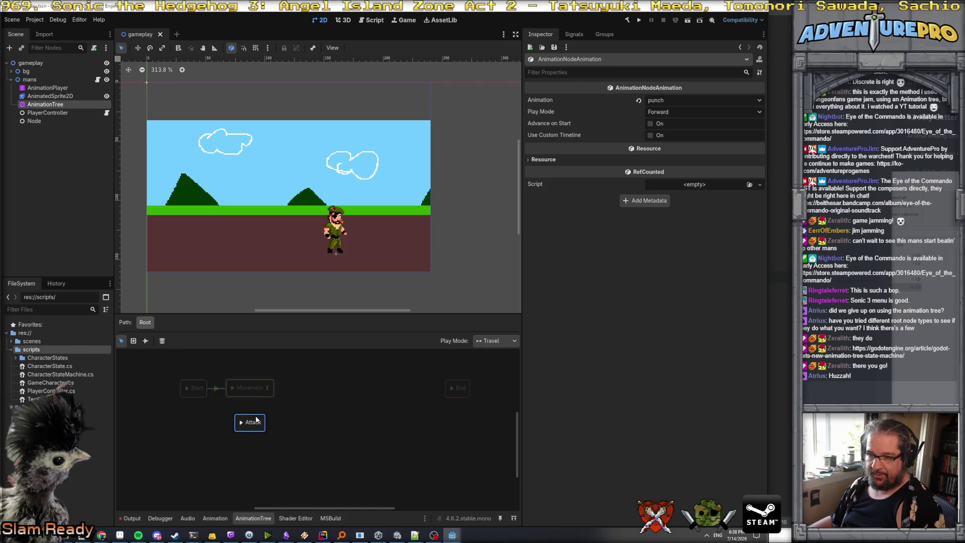
- Draw a transition from the Movement state to the Attack state
click(245, 382)
click(145, 341)
drag(250, 390, 255, 424)
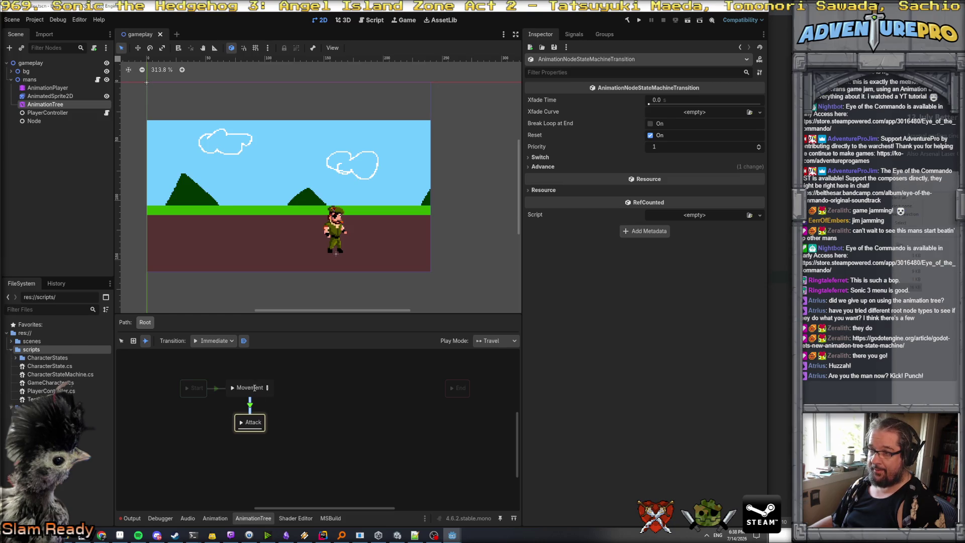
right_click(251, 387)
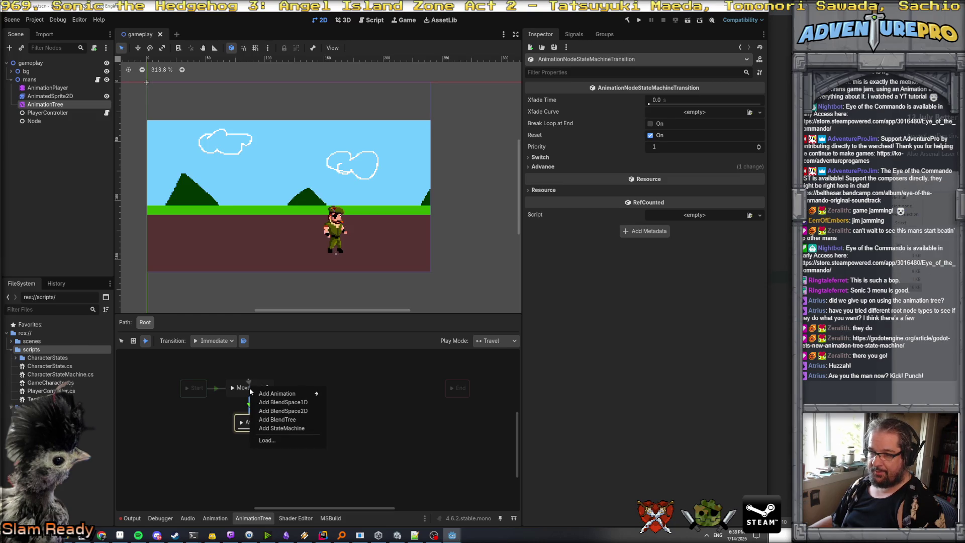
click(239, 401)
click(121, 341)
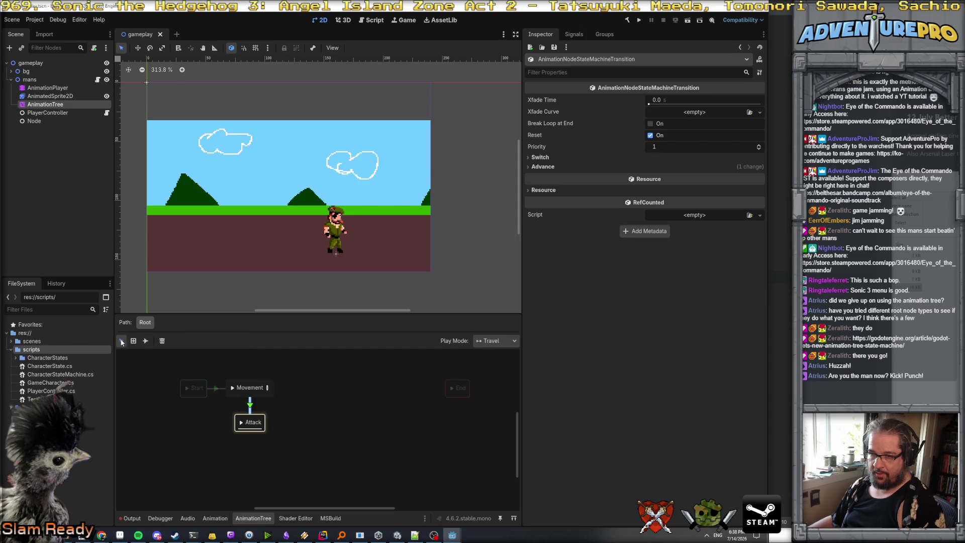
double_click(258, 388)
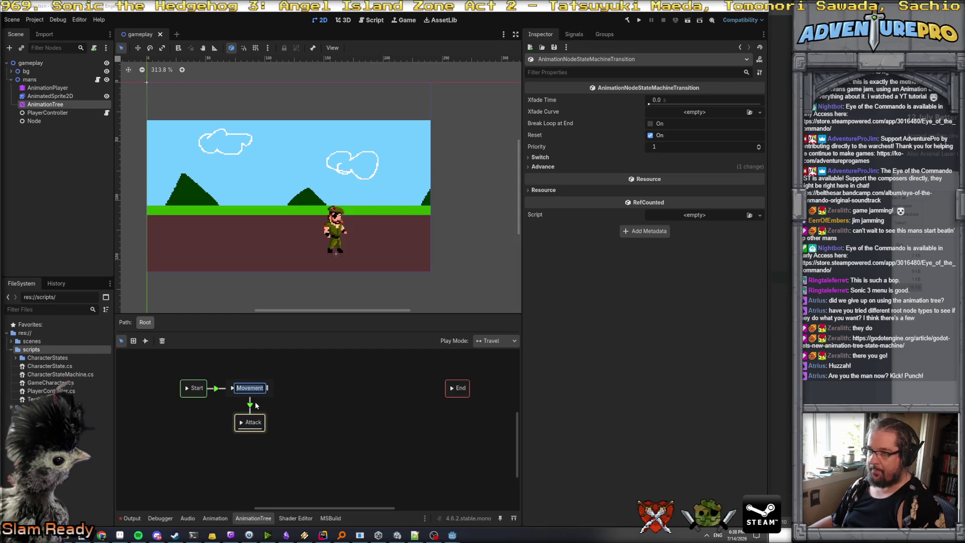
- Set the Movement-to-Attack transition's Advance Mode to Enabled
click(250, 405)
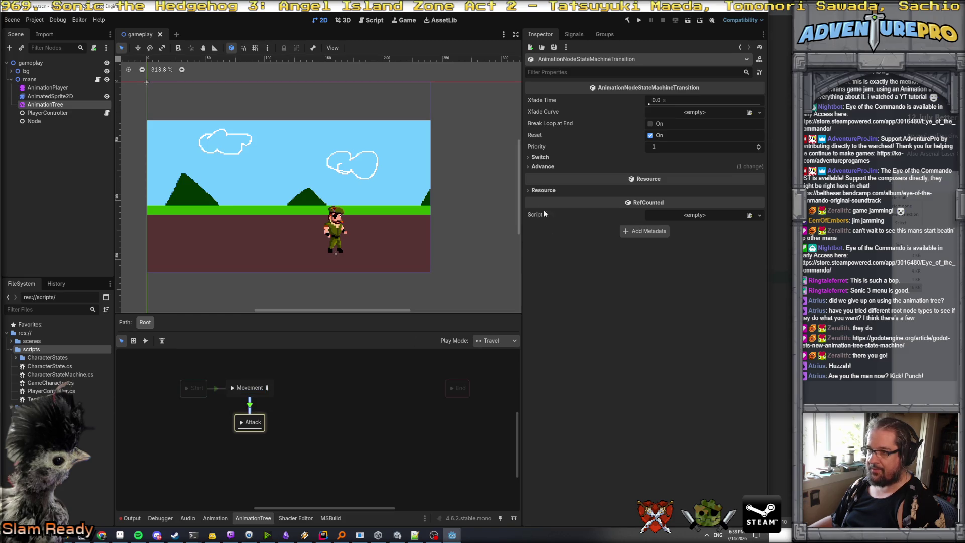
click(544, 166)
click(664, 176)
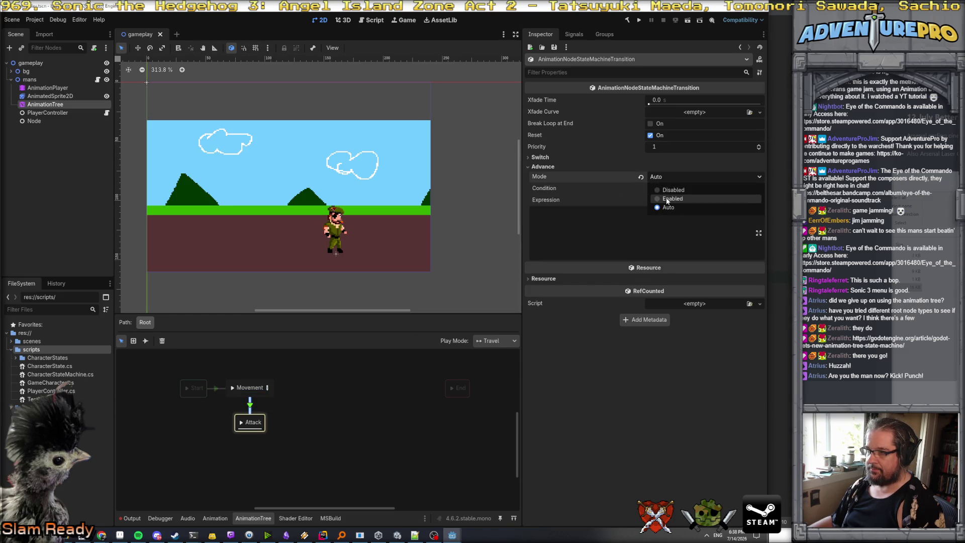
click(666, 199)
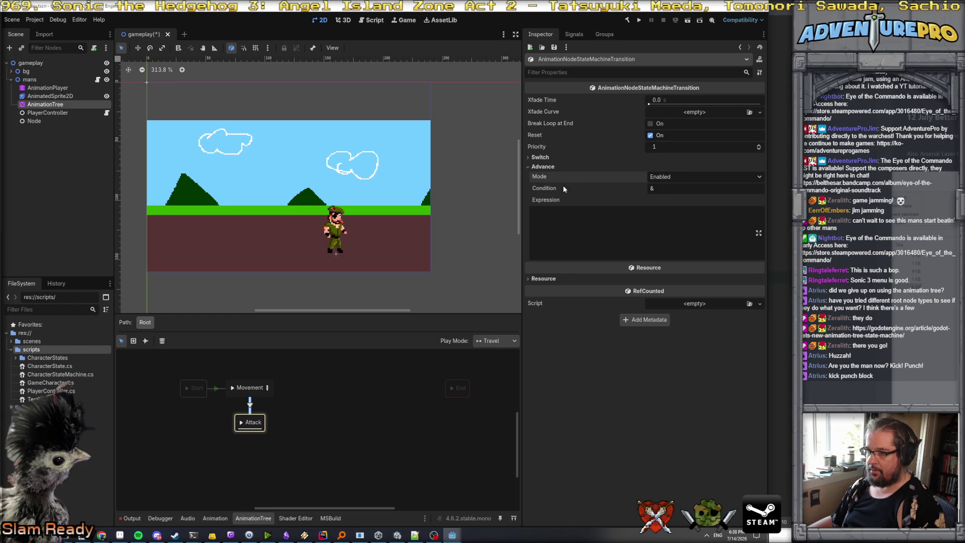
mouse_move(545, 187)
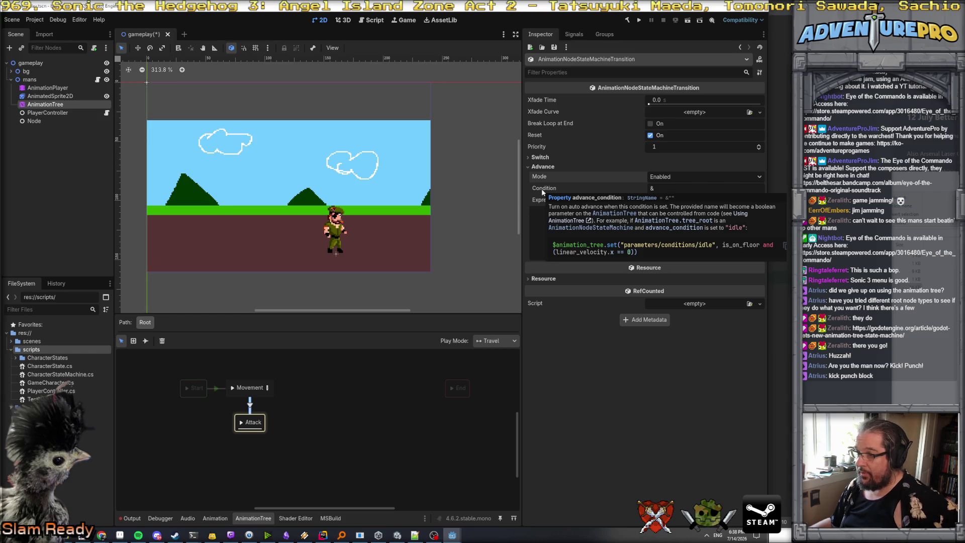
- Give the transition advance condition is_attacking and expression 'is_attacking == true;'
click(672, 187)
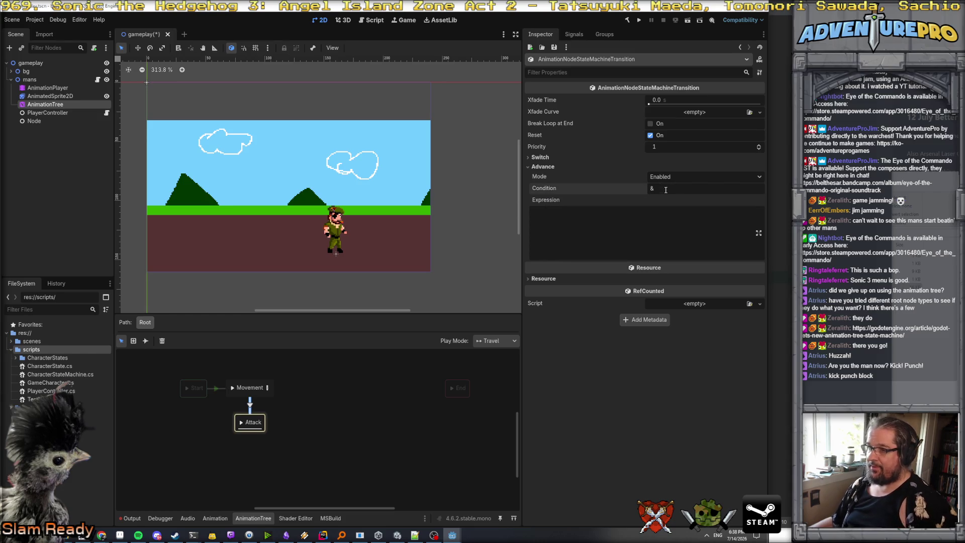
text(attacking)
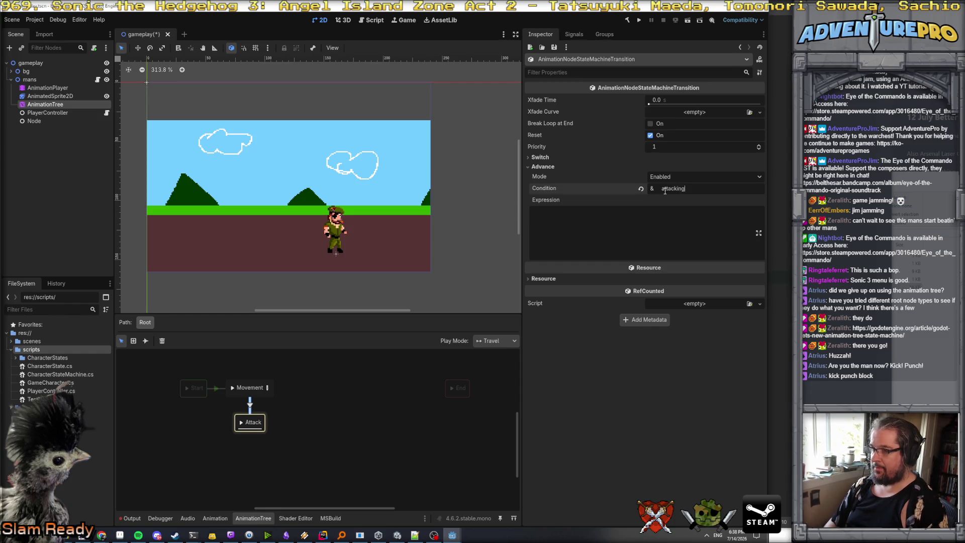
key(BackSpace)
key(BackSpace)
key(BackSpace)
text(_a)
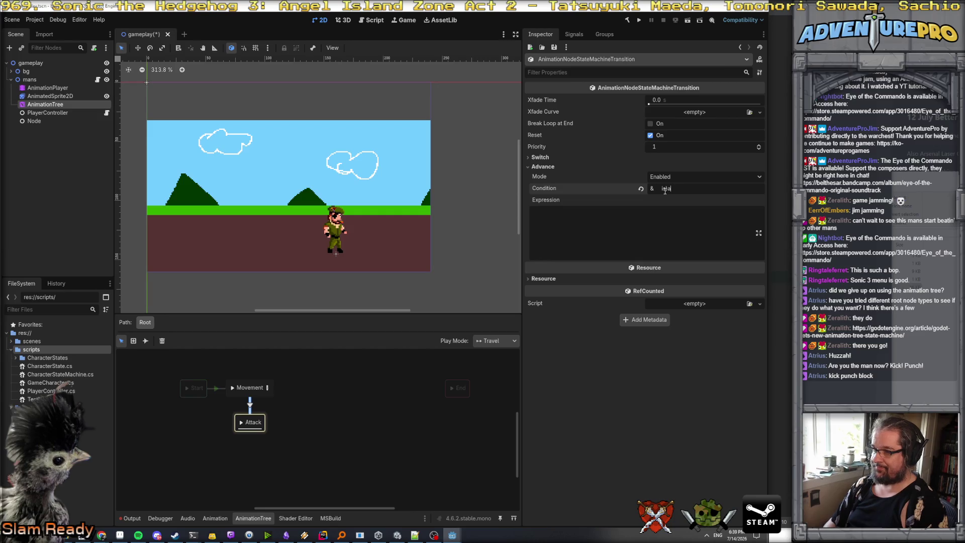
text(ttacking)
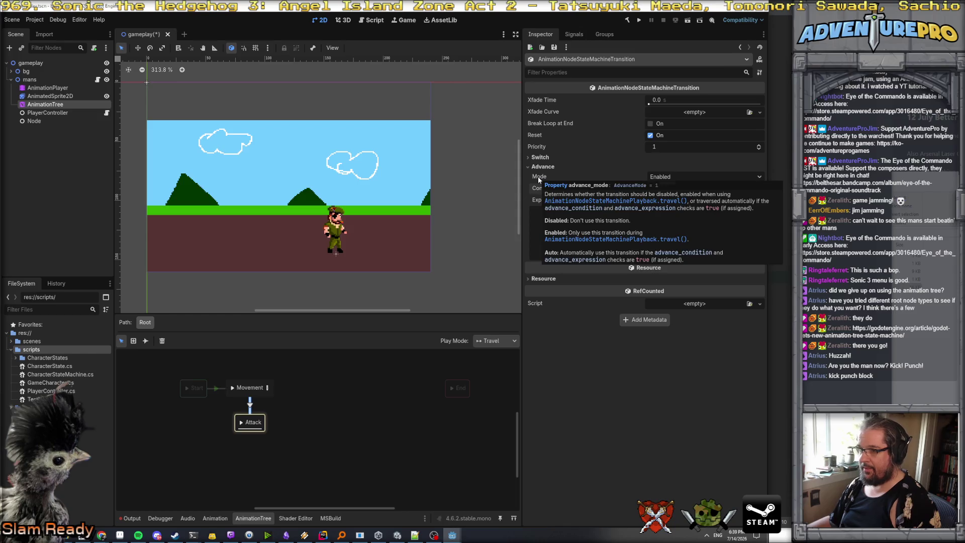
mouse_move(537, 189)
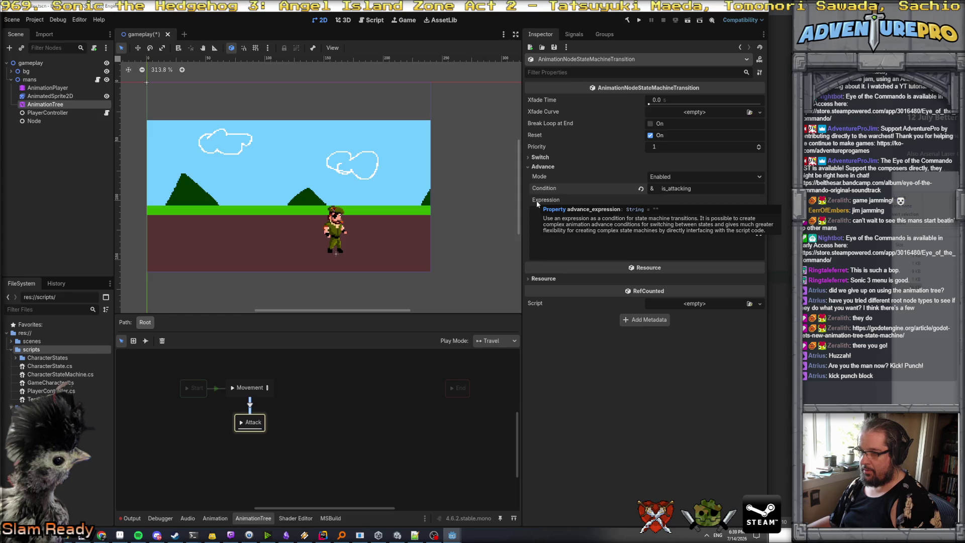
click(534, 215)
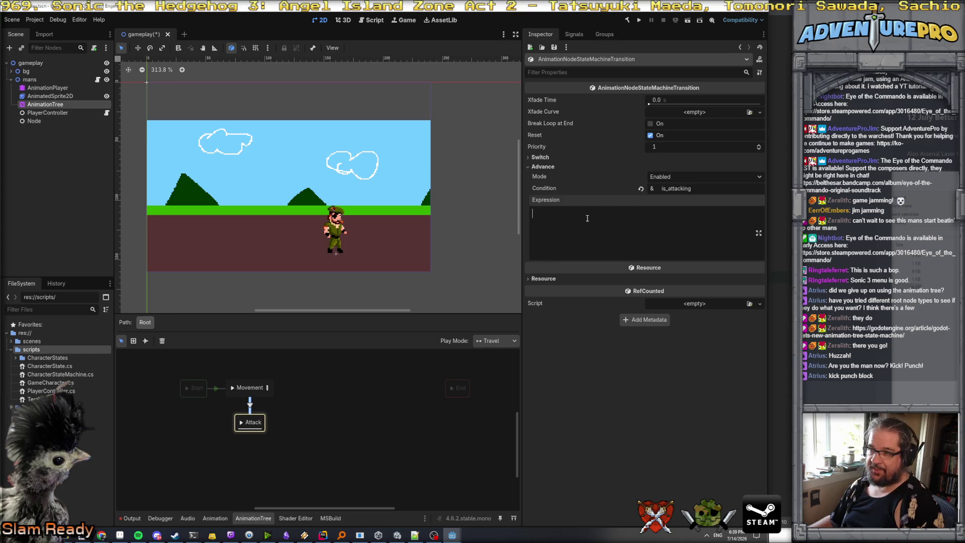
text(is_attacking =)
key(BackSpace)
text(= true;)
key(Return)
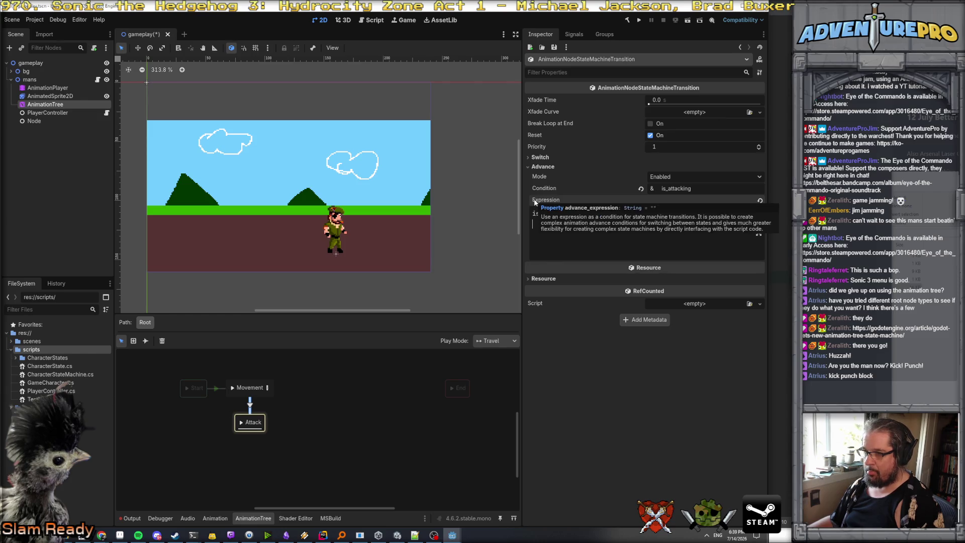
- Select the Attack state and drag it lower in the graph
click(293, 435)
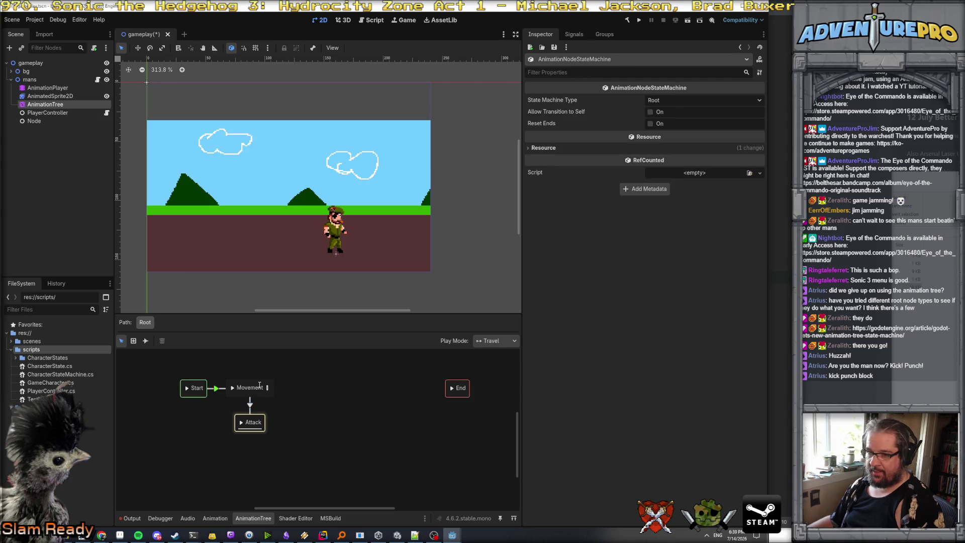
click(250, 410)
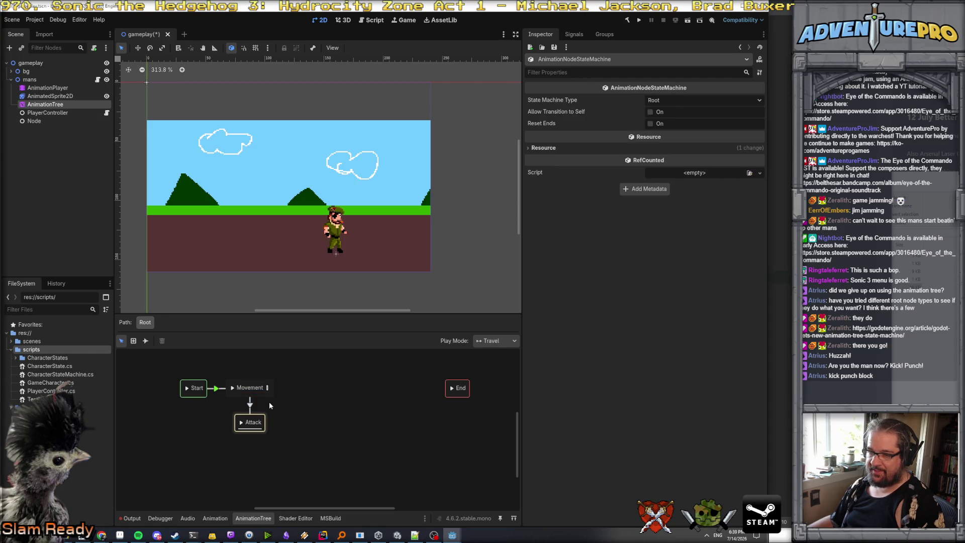
click(252, 407)
double_click(248, 421)
click(296, 414)
click(246, 427)
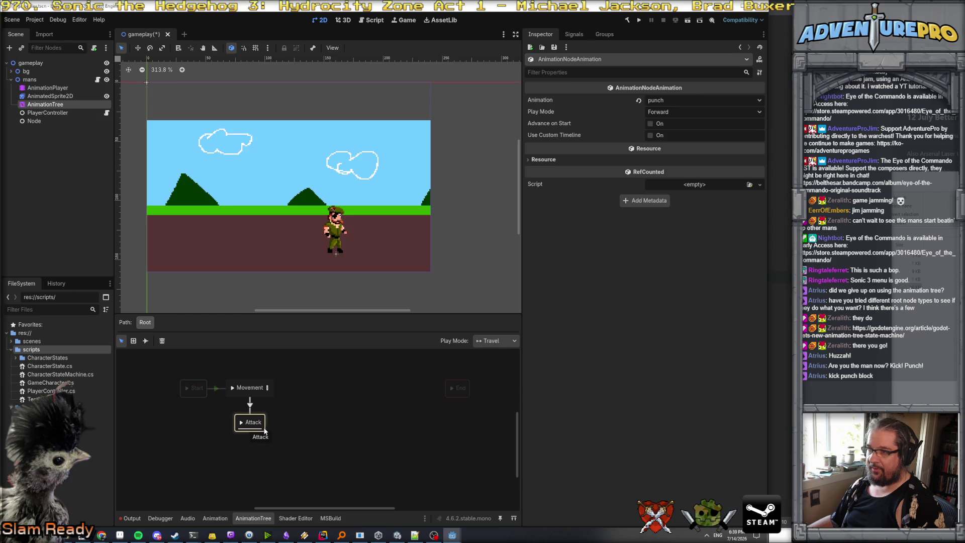
mouse_move(261, 432)
mouse_down()
mouse_move(270, 452)
mouse_move(261, 459)
mouse_up()
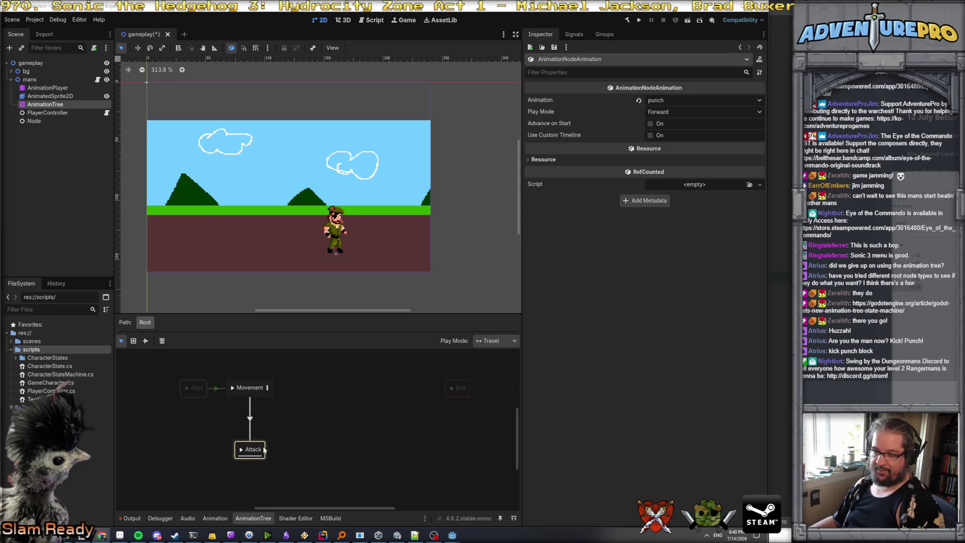
click(146, 340)
- Draw a transition from Attack back to Movement and expand its Advance settings
drag(256, 444, 257, 391)
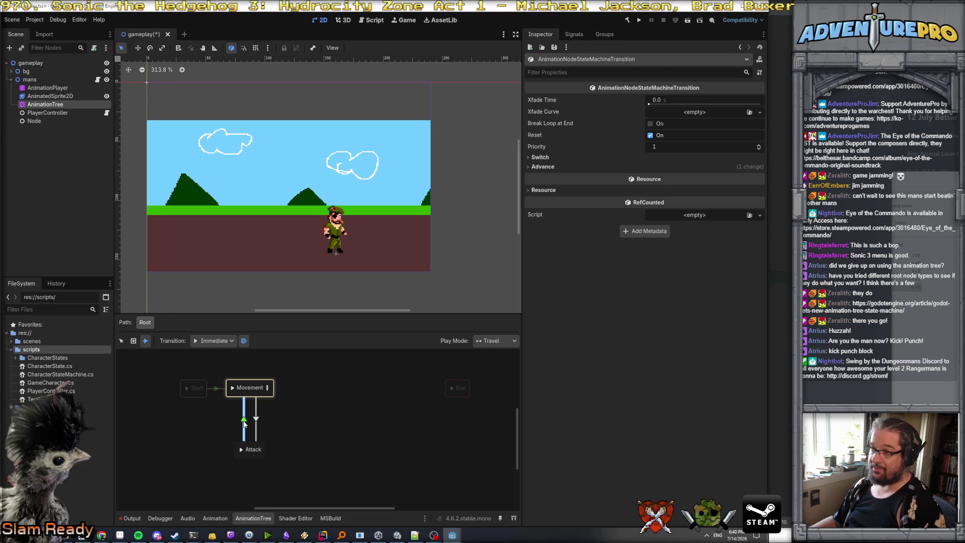
mouse_move(538, 136)
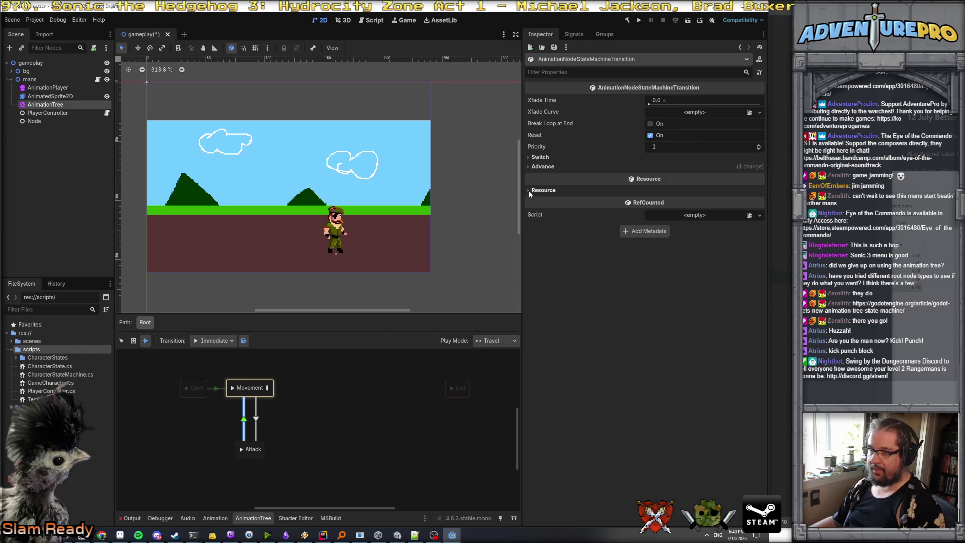
click(542, 167)
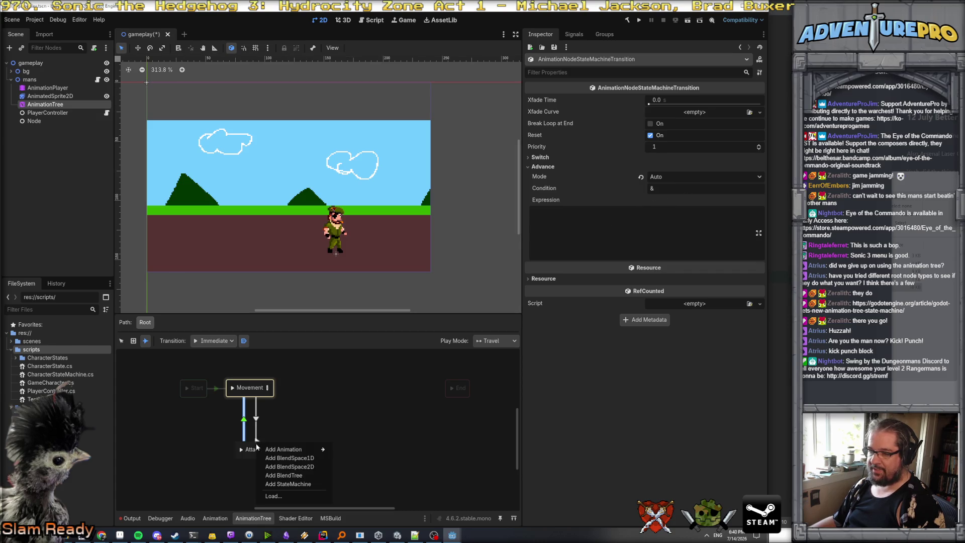
click(121, 341)
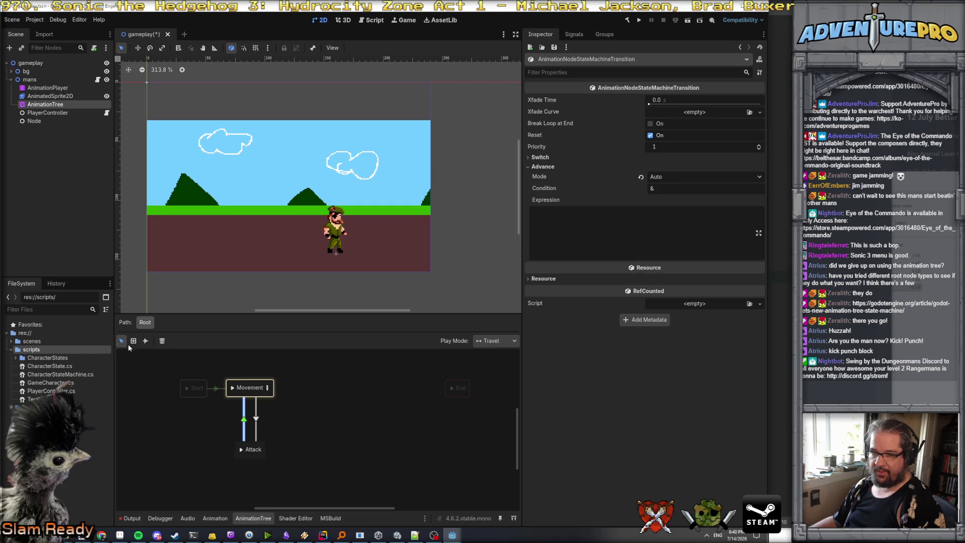
click(253, 449)
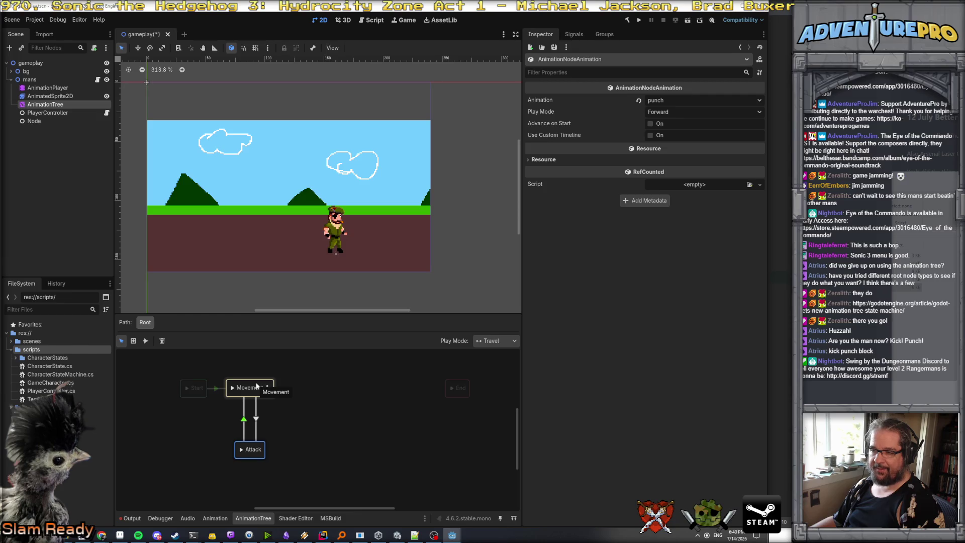
click(348, 381)
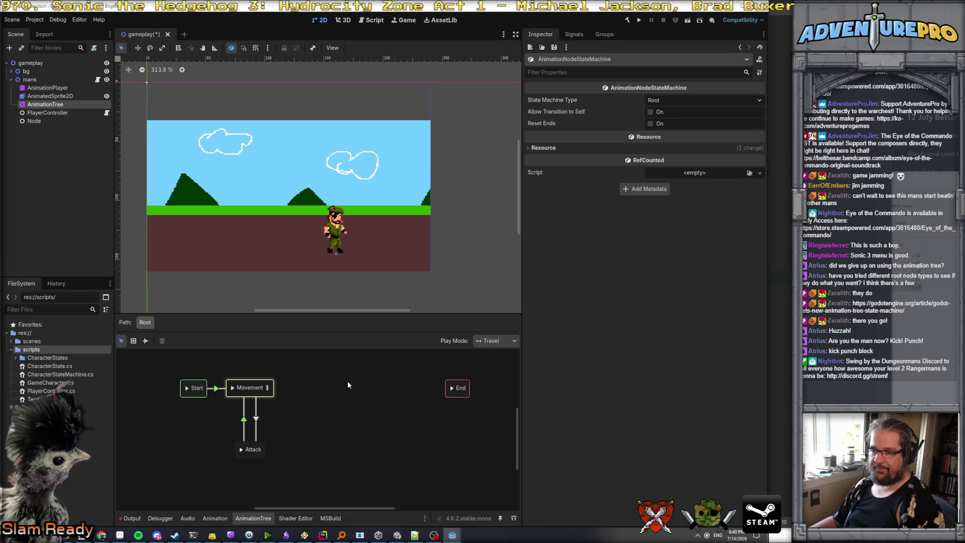
click(248, 385)
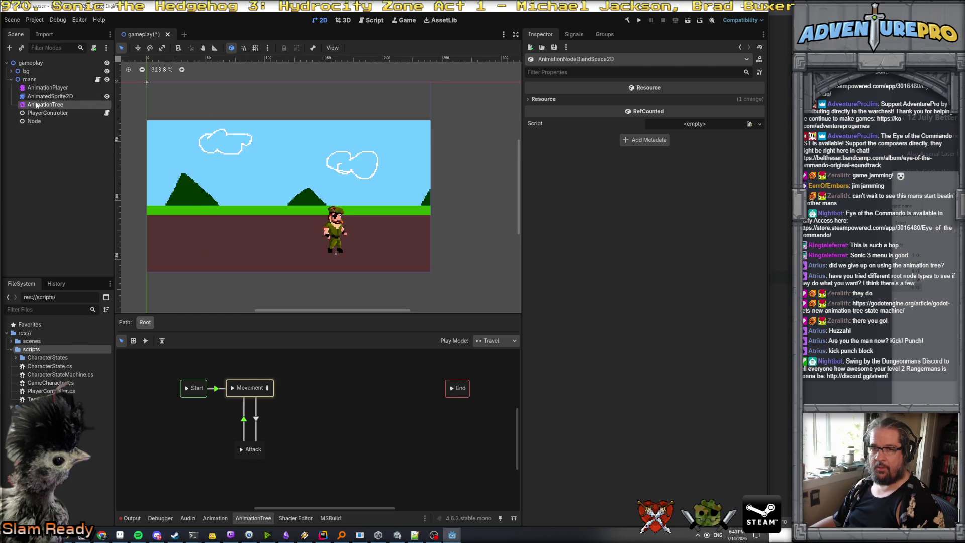
- Select the PlayerController node in the Scene dock to show its properties
click(44, 80)
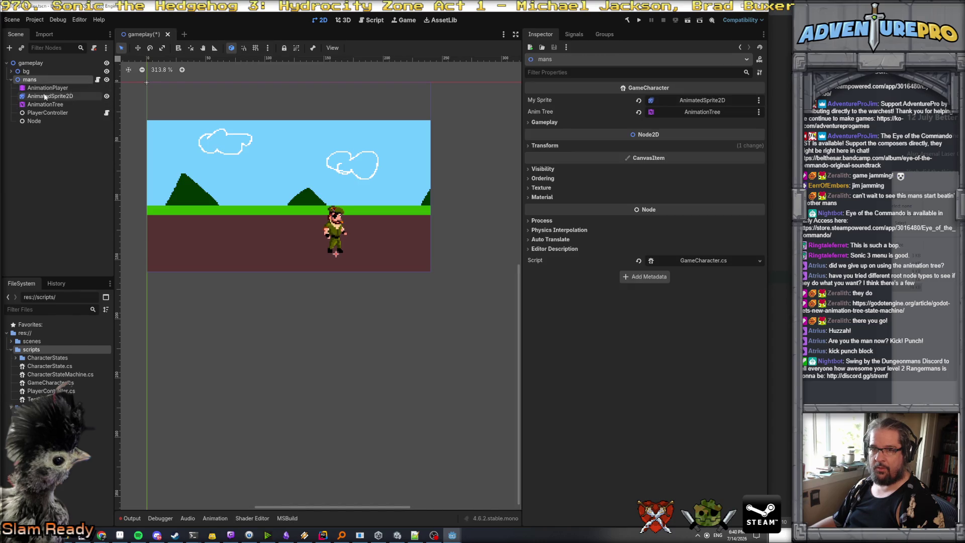
click(47, 112)
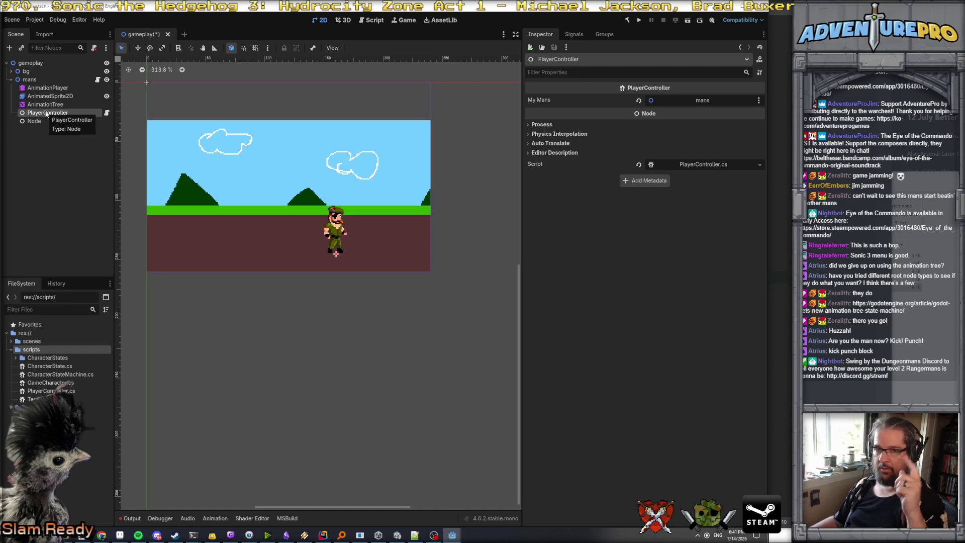
click(34, 122)
click(42, 114)
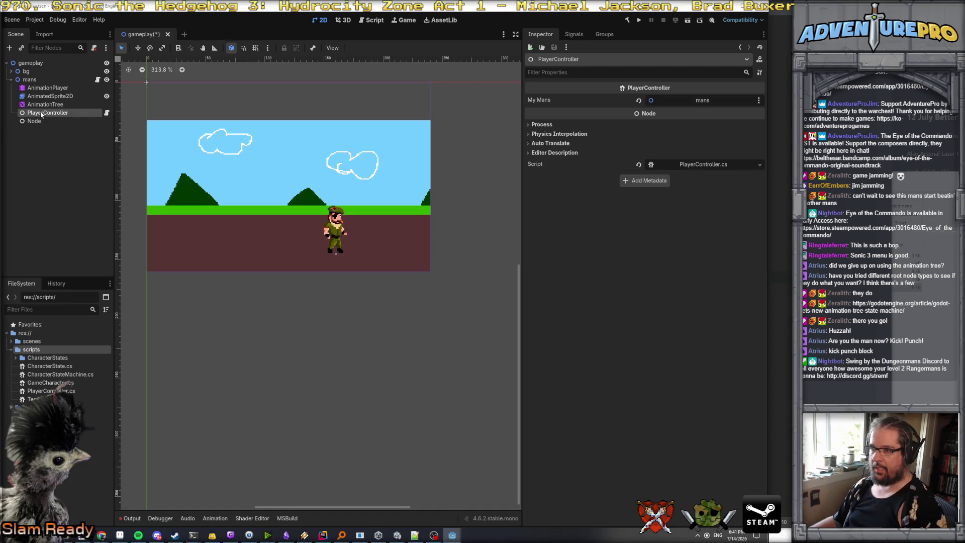
click(323, 537)
- Review HandleMoveInput in GameCharacter.cs and glance at PlayerController.cs, then return to Godot
click(378, 302)
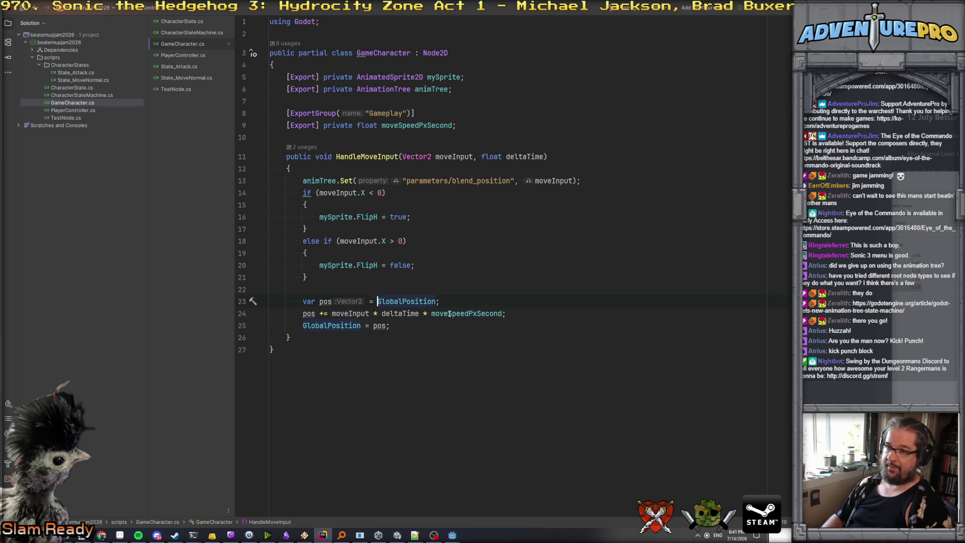
double_click(374, 159)
click(186, 56)
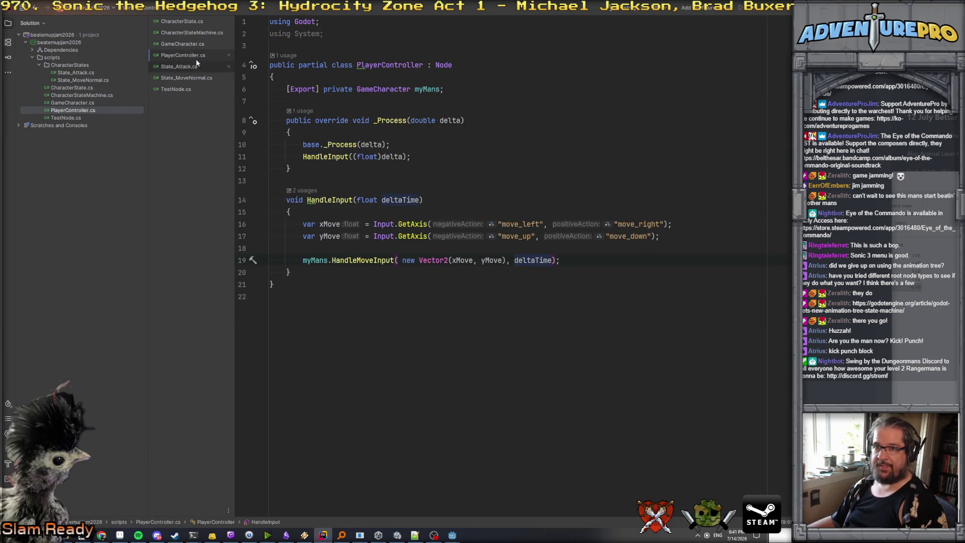
click(183, 44)
click(462, 271)
click(456, 286)
click(452, 535)
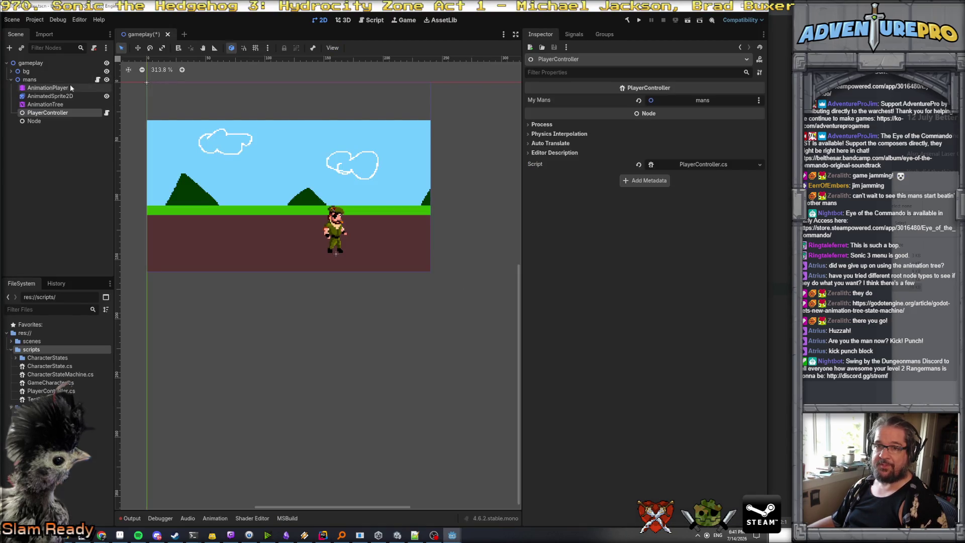
- Set the mans node's Gameplay Move Speed Px Second to 64
click(31, 79)
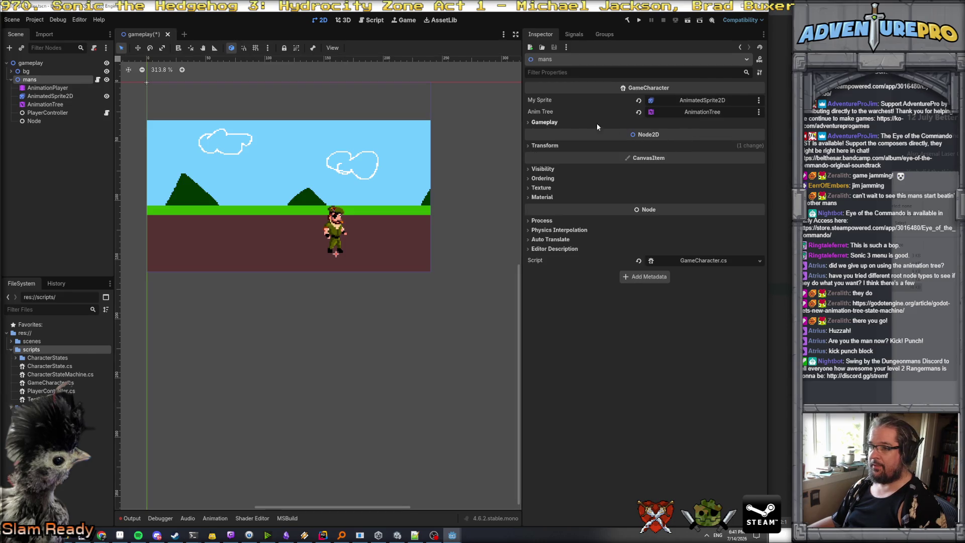
click(596, 122)
click(698, 132)
text(64)
key(Return)
- Run the project, walk the character around with the arrow keys, then close the game
click(638, 21)
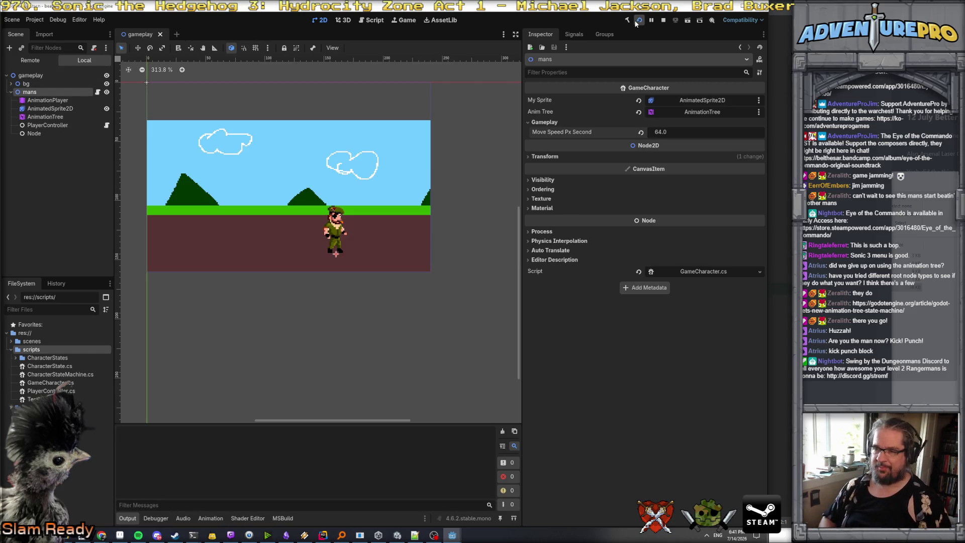
key(Left)
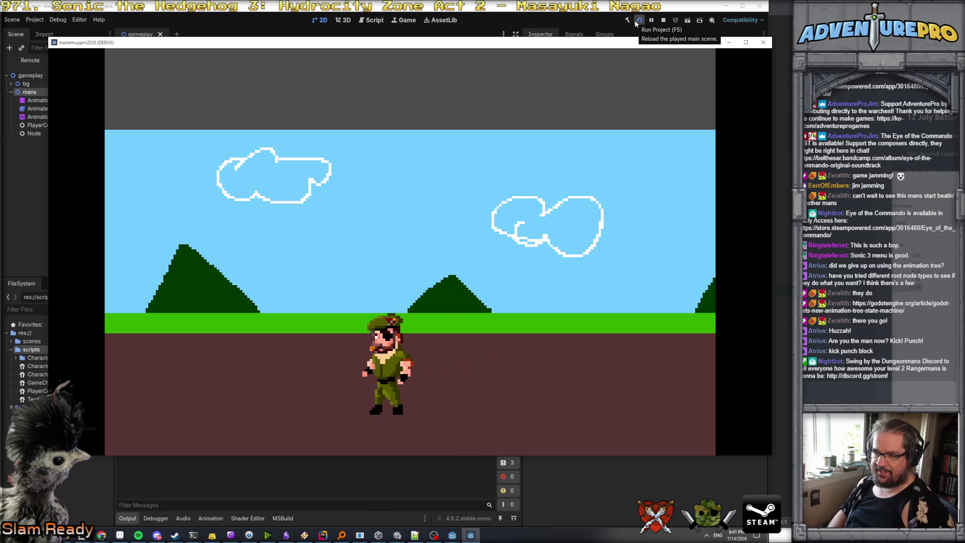
key(Up)
key(Right)
key(Down)
key(Left)
key(Up)
key(Right)
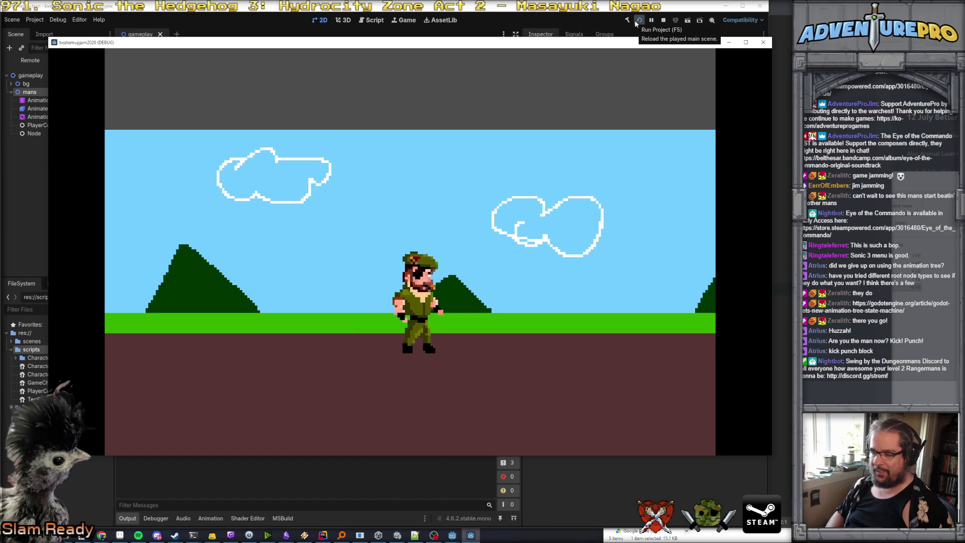
key(Down)
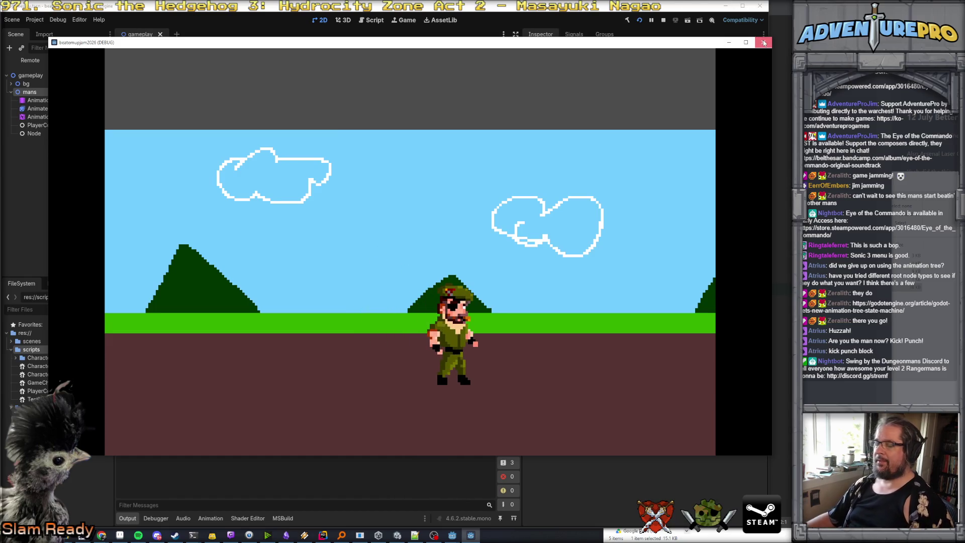
click(764, 42)
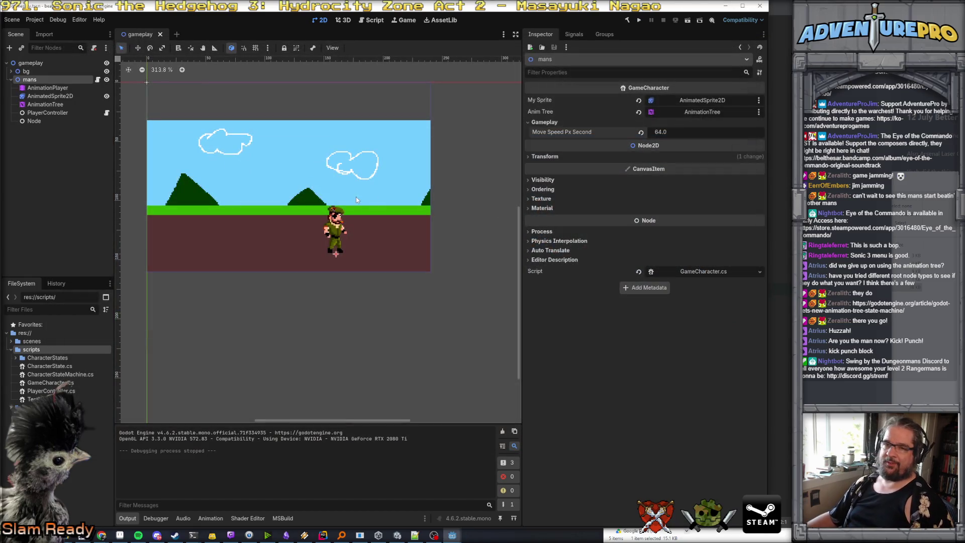
- Open the AnimationTree state machine graph and enter the Movement blend space
click(46, 97)
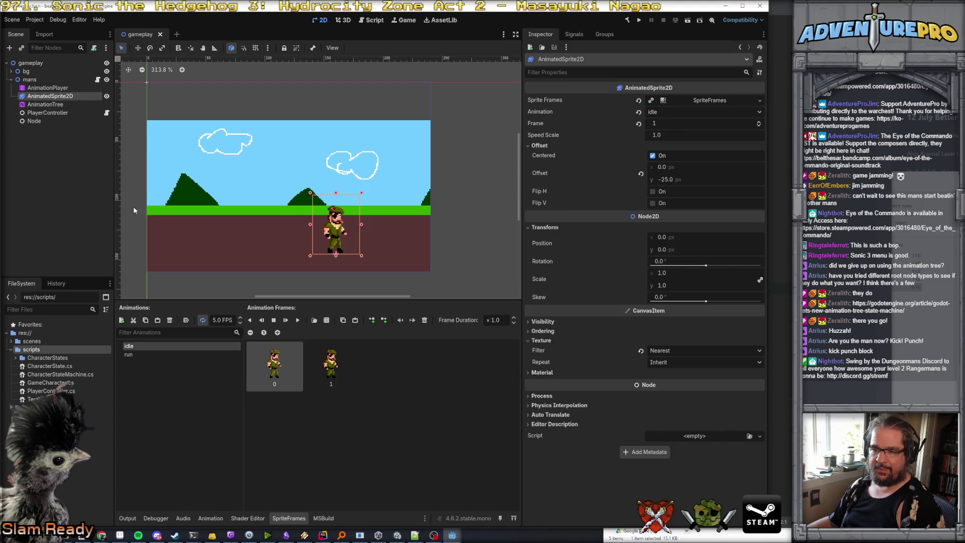
click(52, 106)
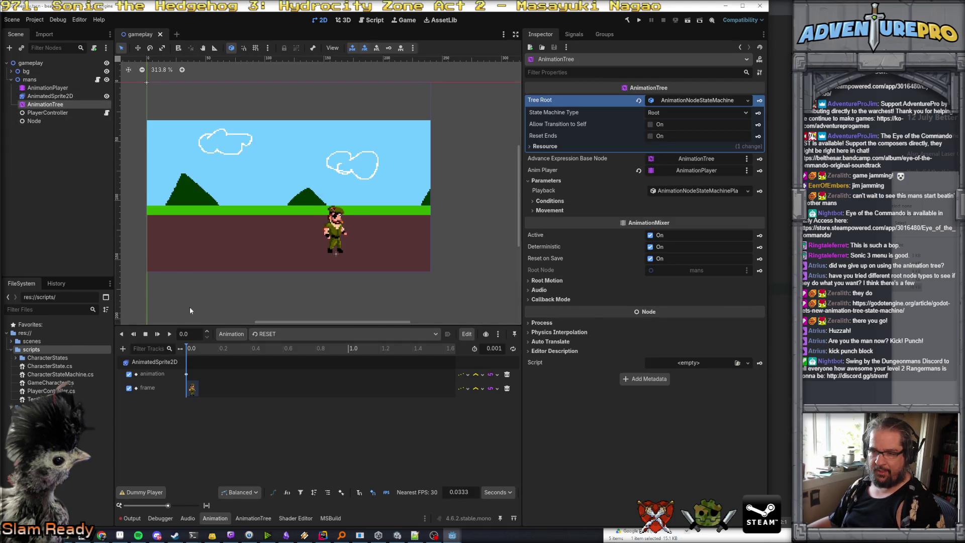
click(253, 518)
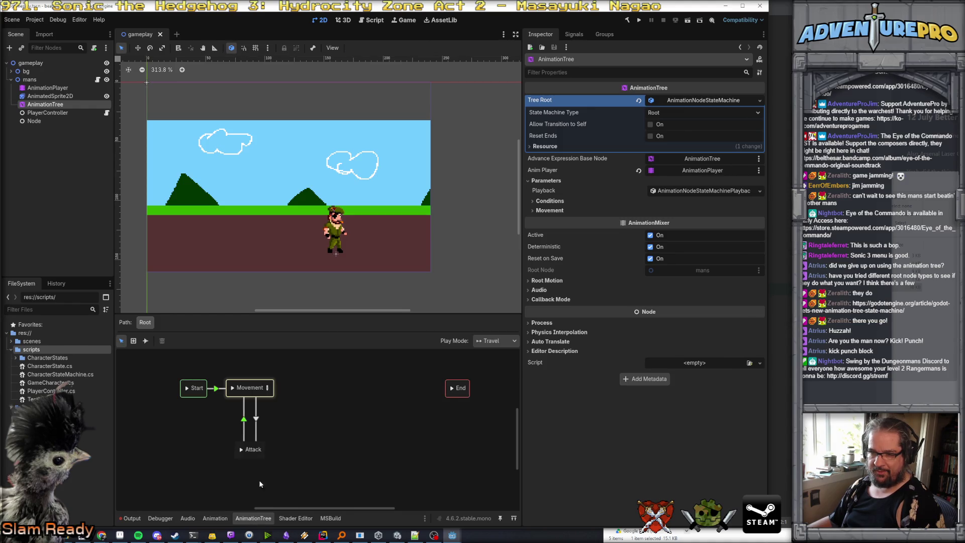
click(248, 397)
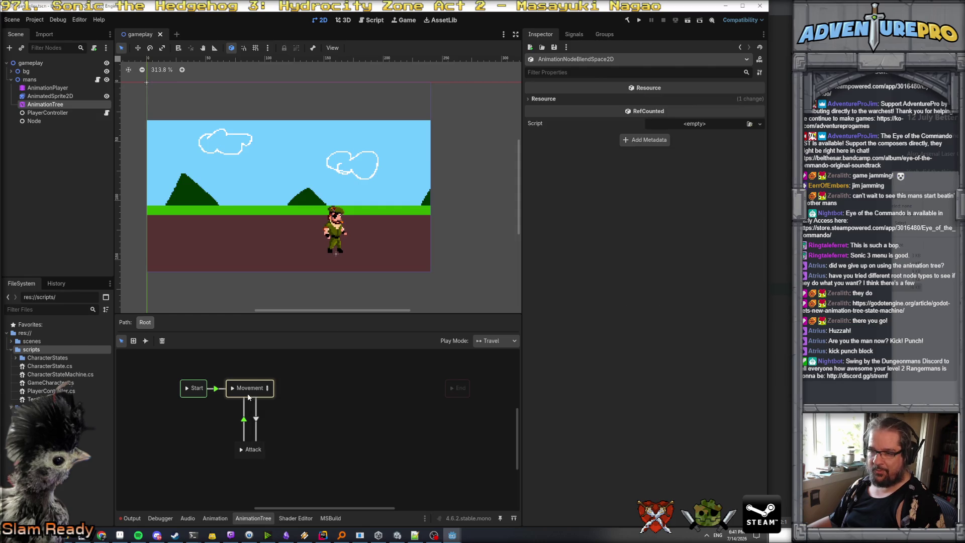
click(267, 389)
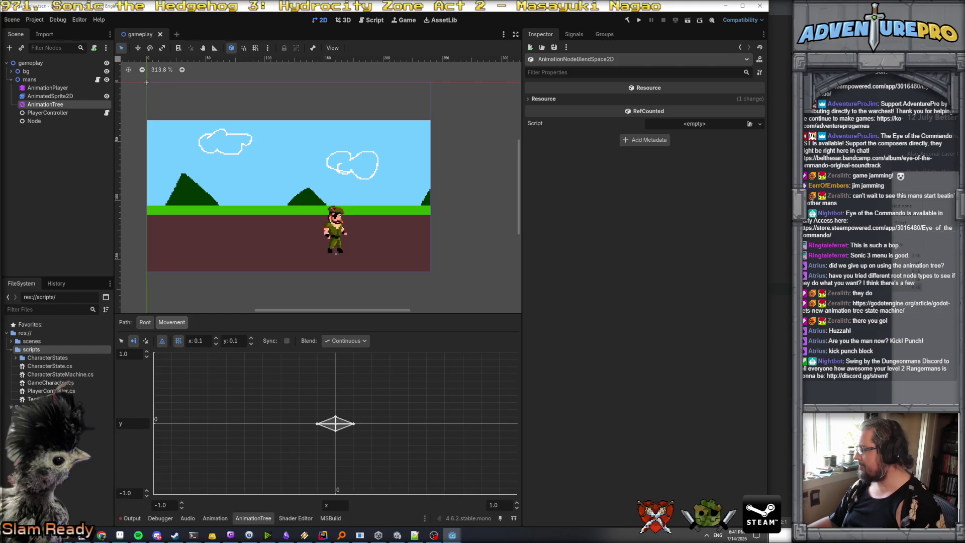
- Glance at the GameCharacter code, then reselect the AnimationTree node in Godot
click(323, 535)
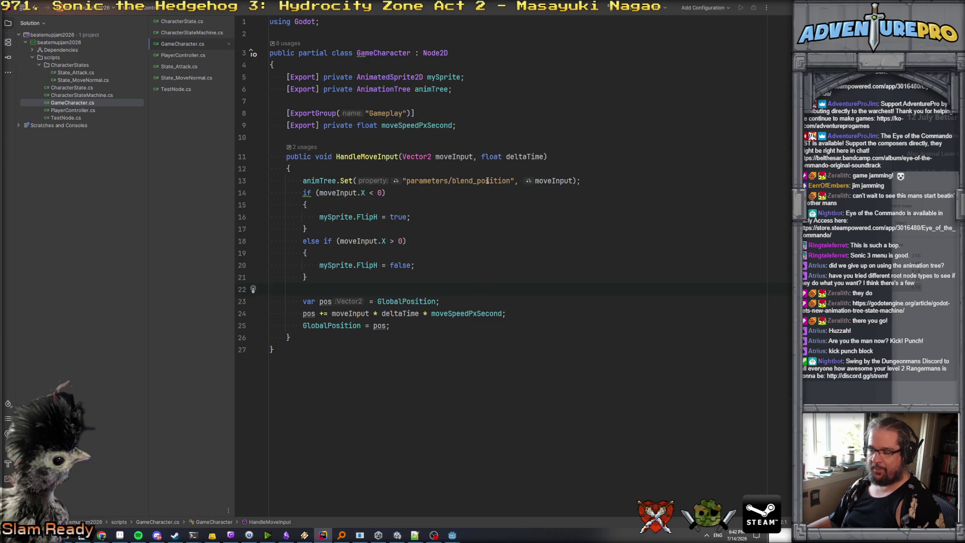
key(alt+Tab)
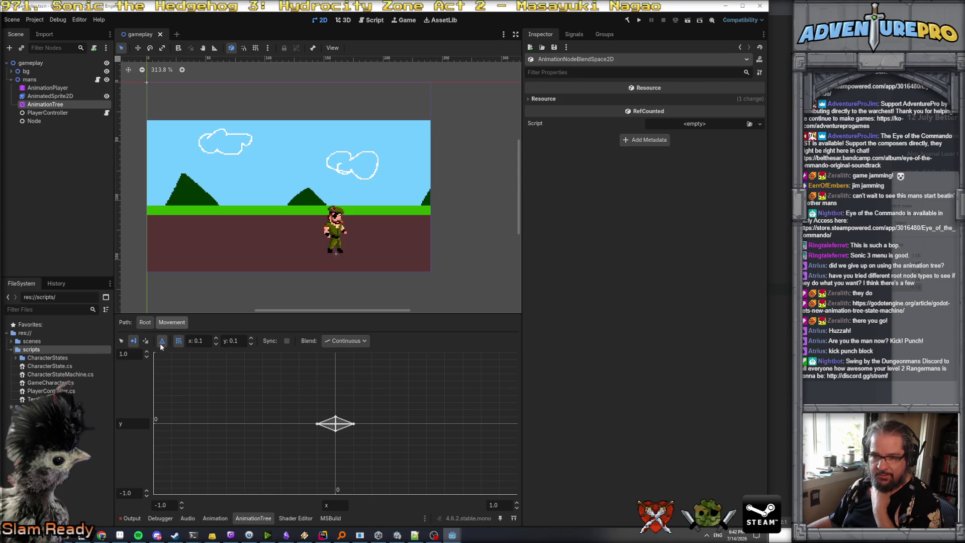
click(122, 341)
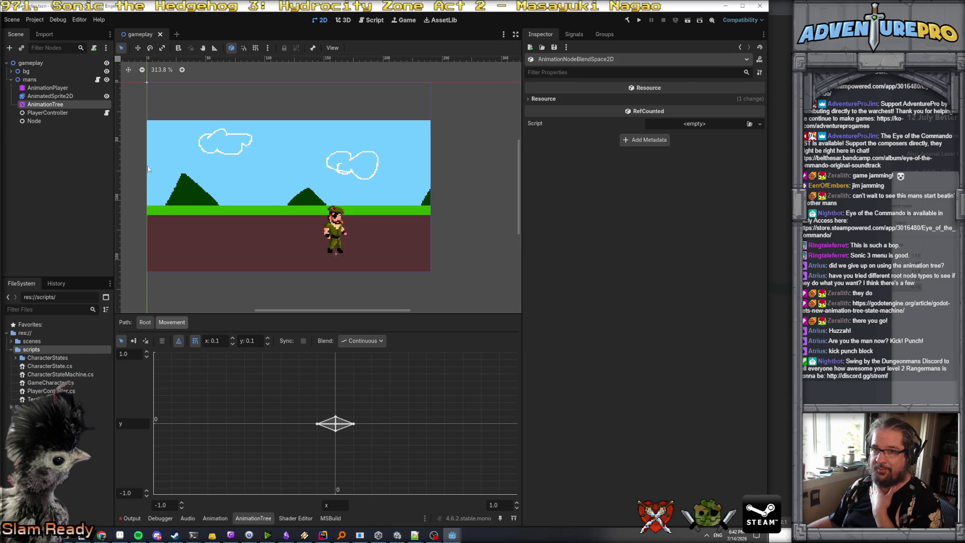
click(556, 104)
click(556, 104)
click(60, 96)
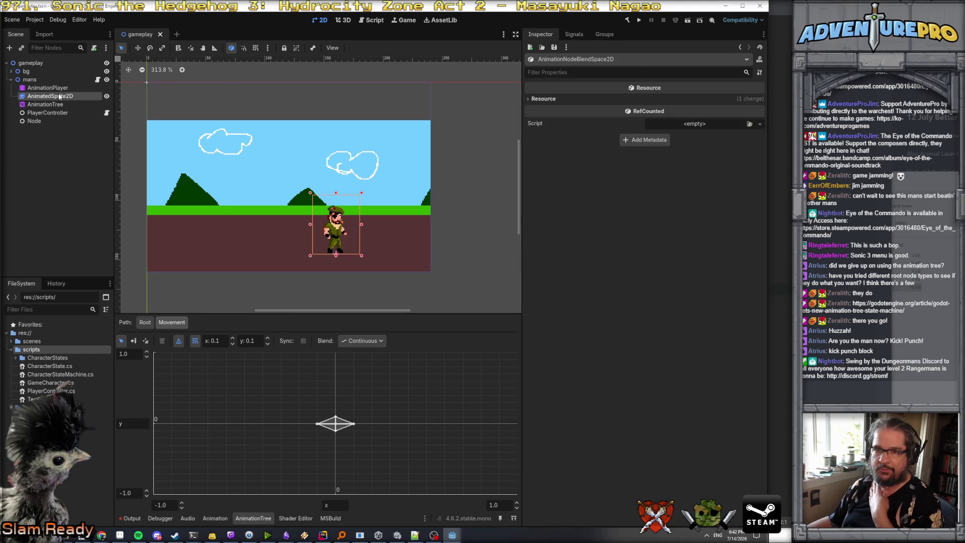
click(56, 105)
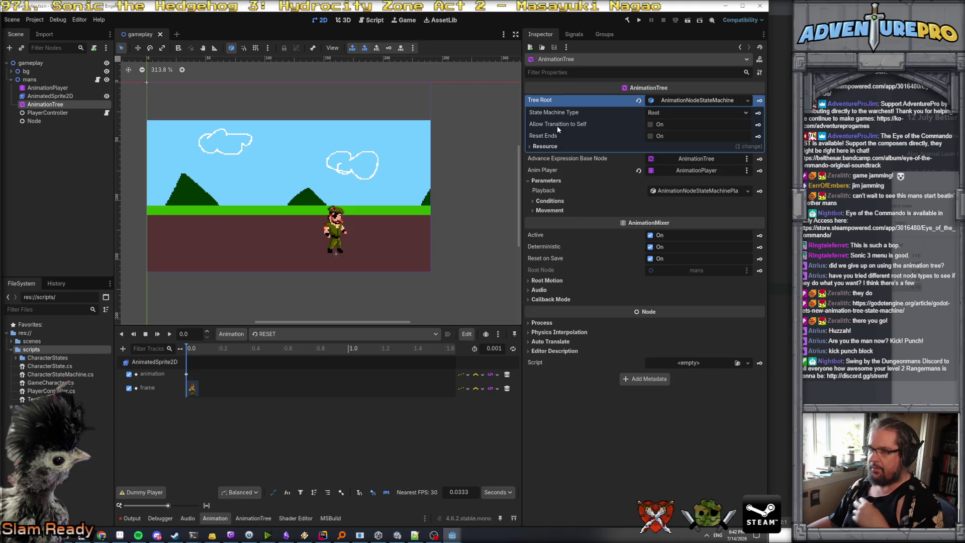
- Expand the Inspector's Conditions and Movement parameters to show Is Attacking and Blend Position
mouse_move(567, 112)
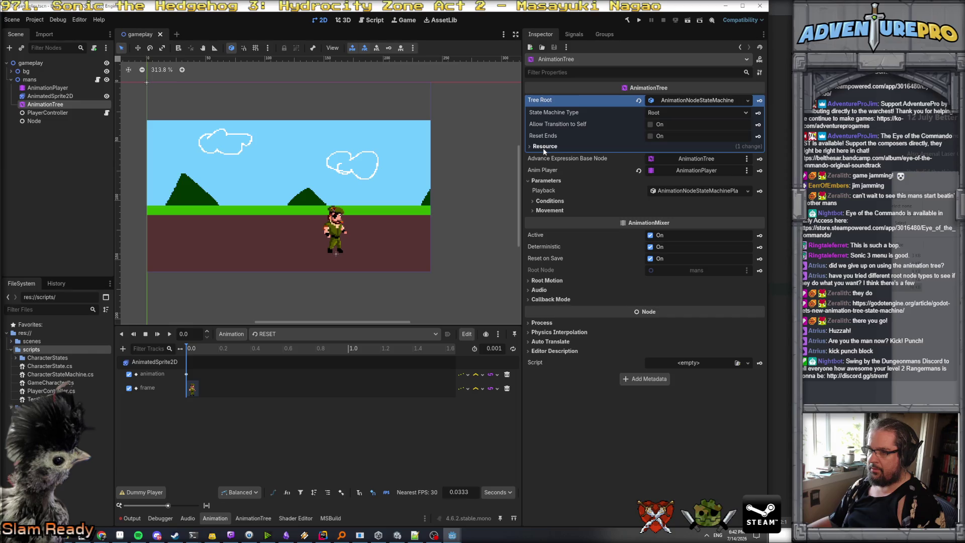
mouse_move(548, 174)
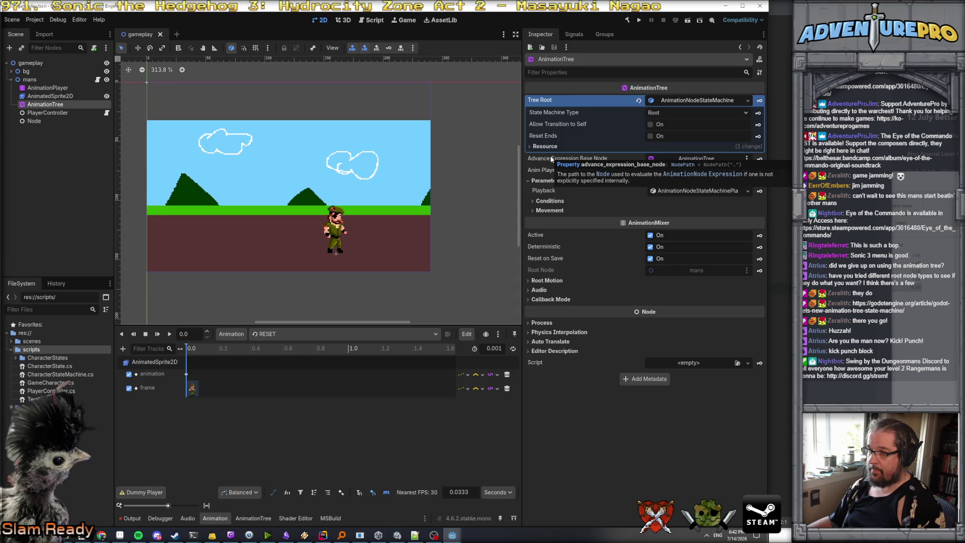
click(549, 200)
click(549, 222)
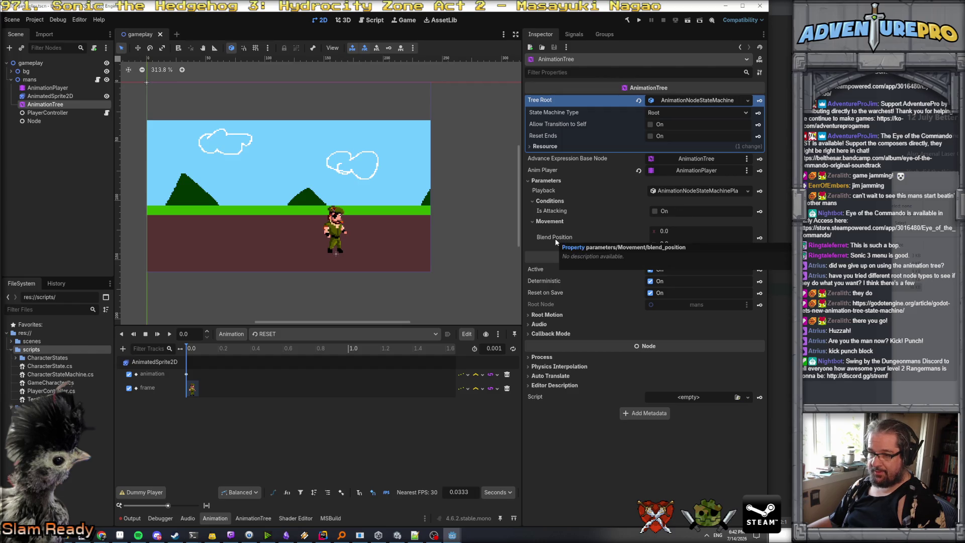
click(322, 535)
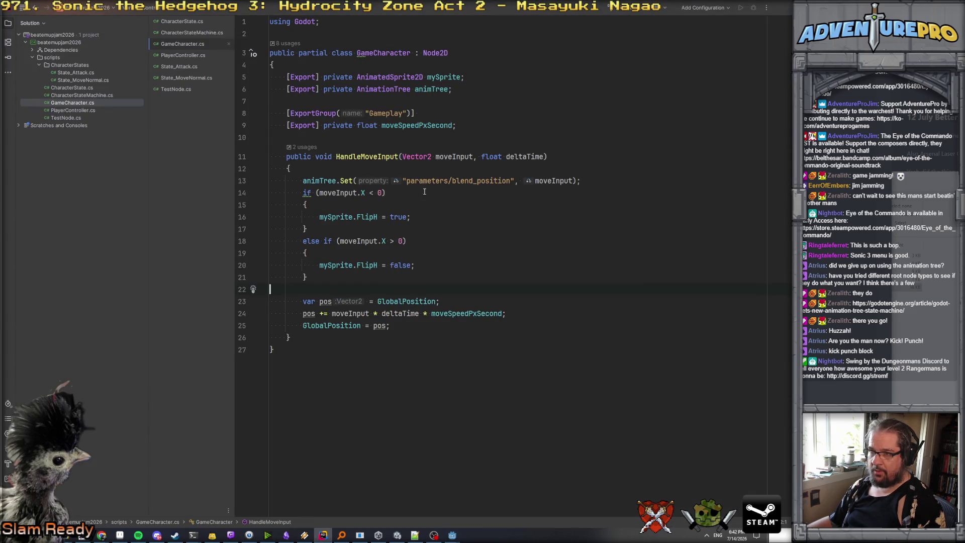
- Change the animTree.Set path to 'parameters/movement/blend_position'
key(alt+Tab)
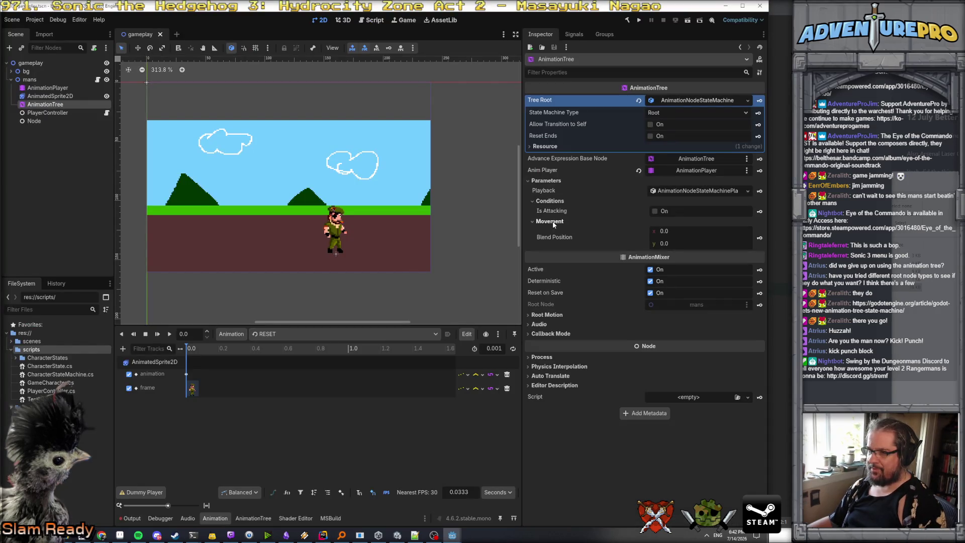
key(alt+Tab)
click(451, 181)
text(movement/blend_position", moveInput);)
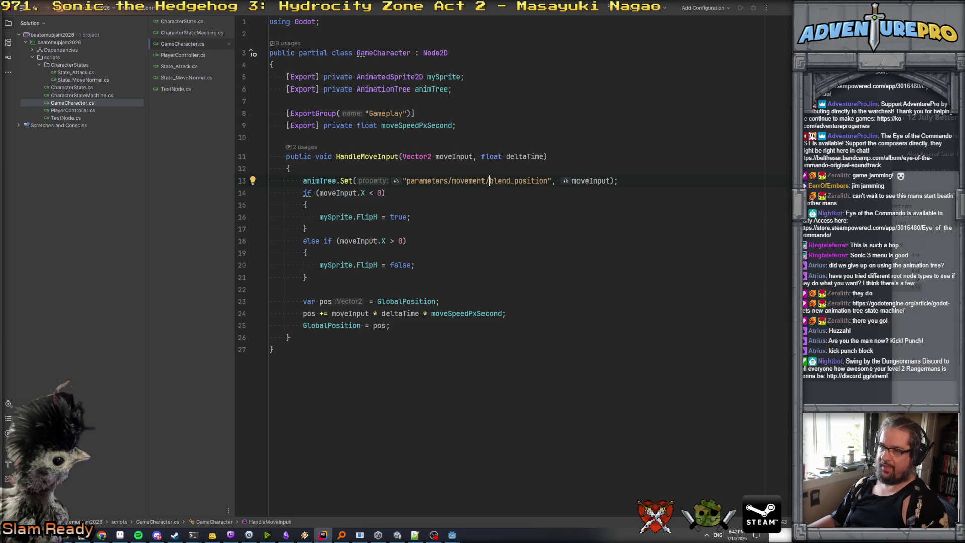
- Run the project and move the soldier left, up and down to test it
key(alt+Tab)
click(638, 21)
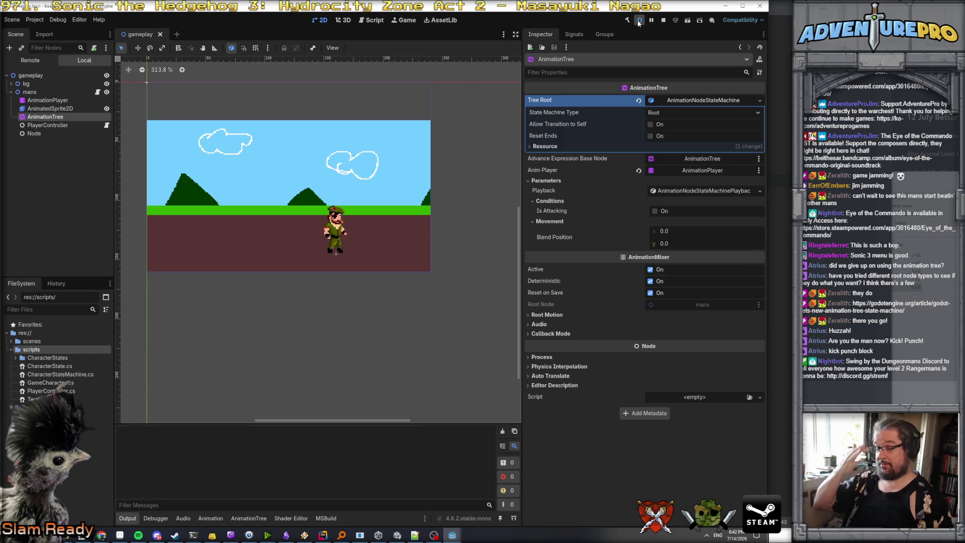
key(Left)
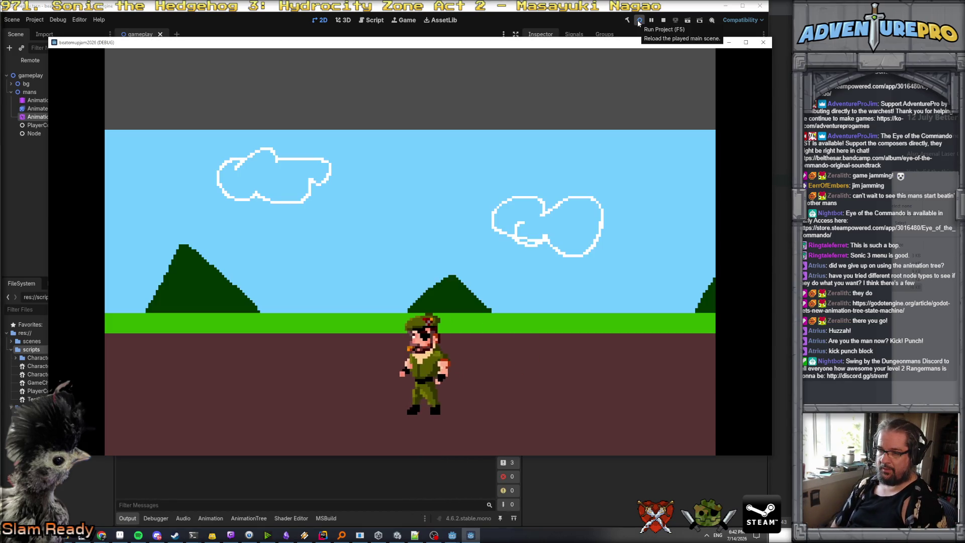
key(Down)
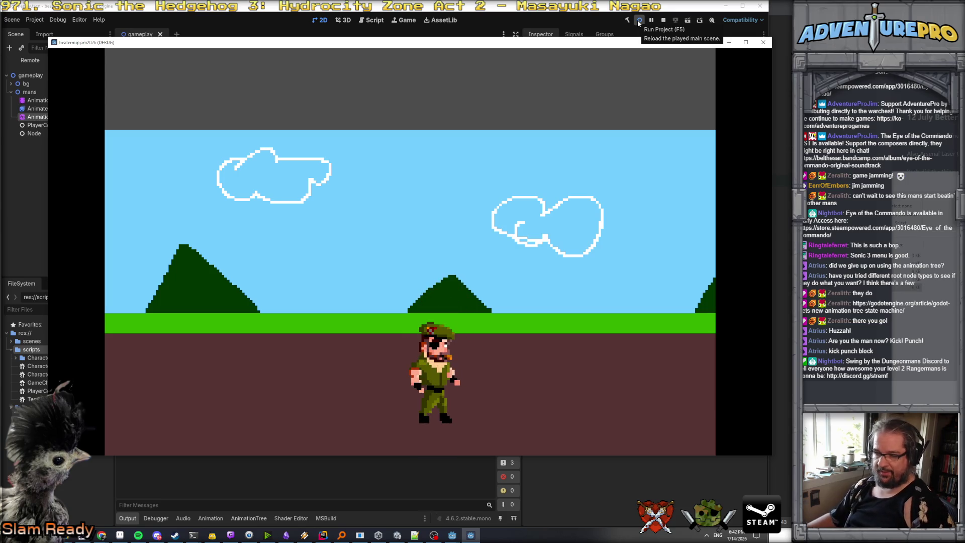
click(156, 518)
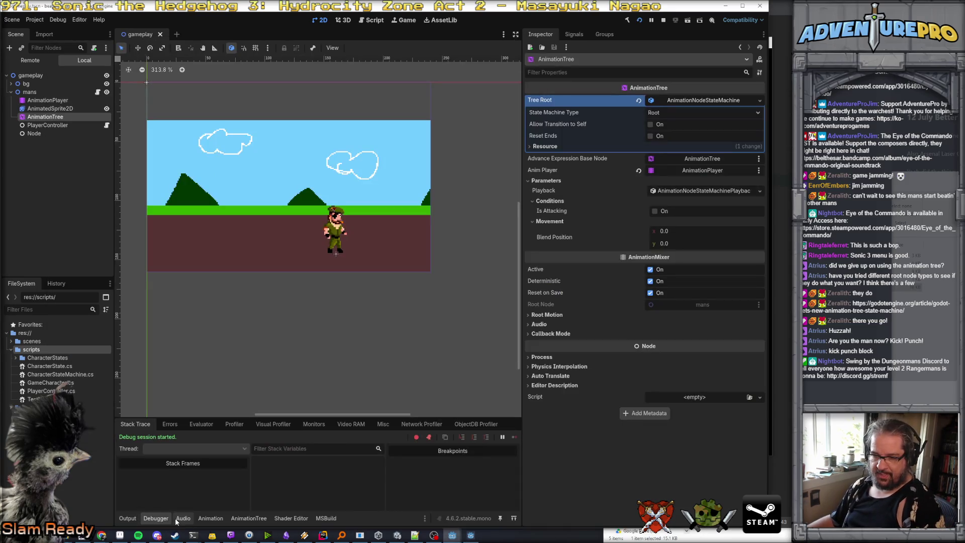
- In the AnimationTree graph, rename the Movement state to lowercase 'movement'
click(183, 518)
click(128, 518)
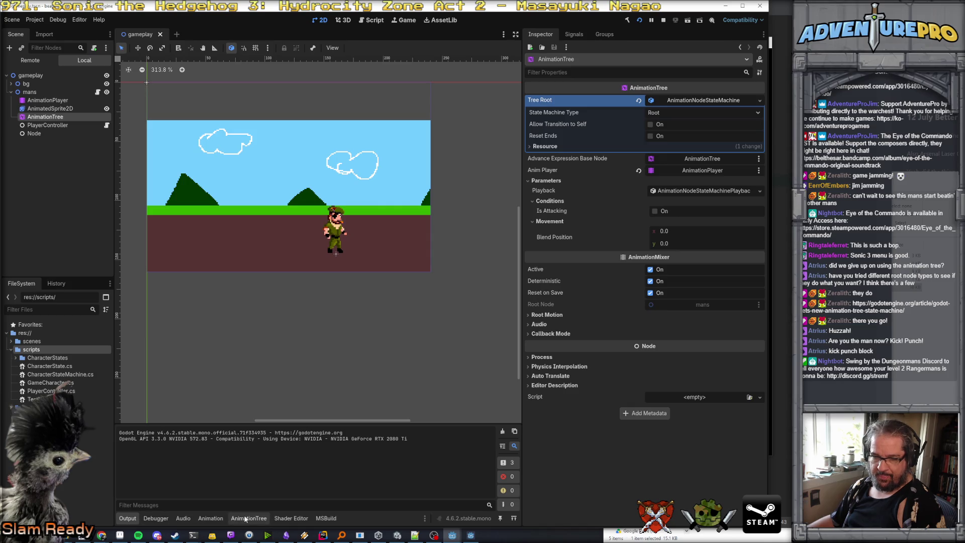
click(245, 519)
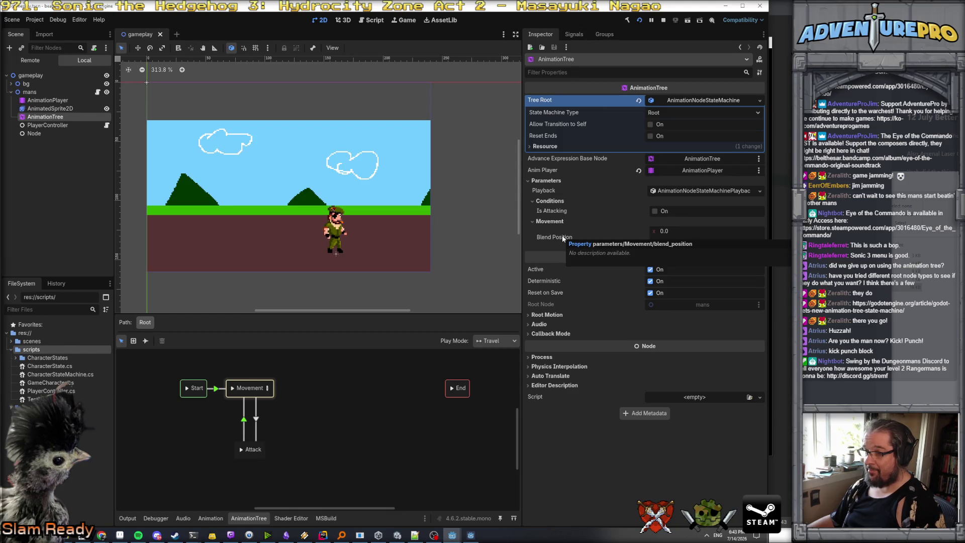
click(236, 392)
double_click(240, 389)
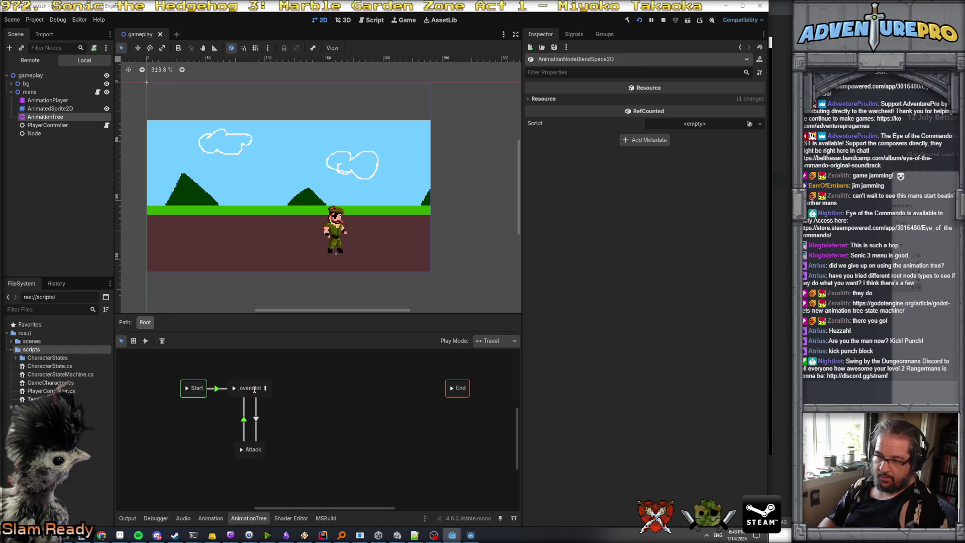
double_click(248, 388)
click(241, 387)
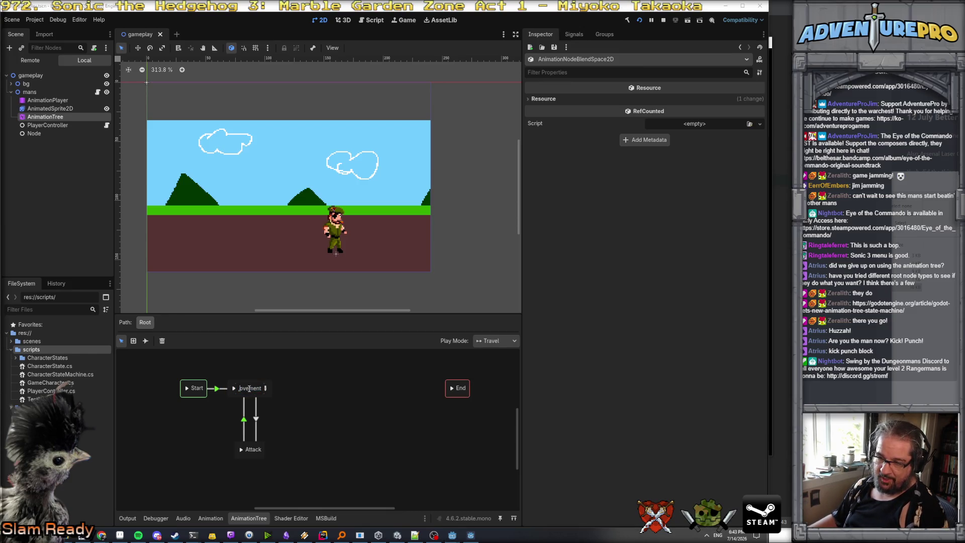
text(m)
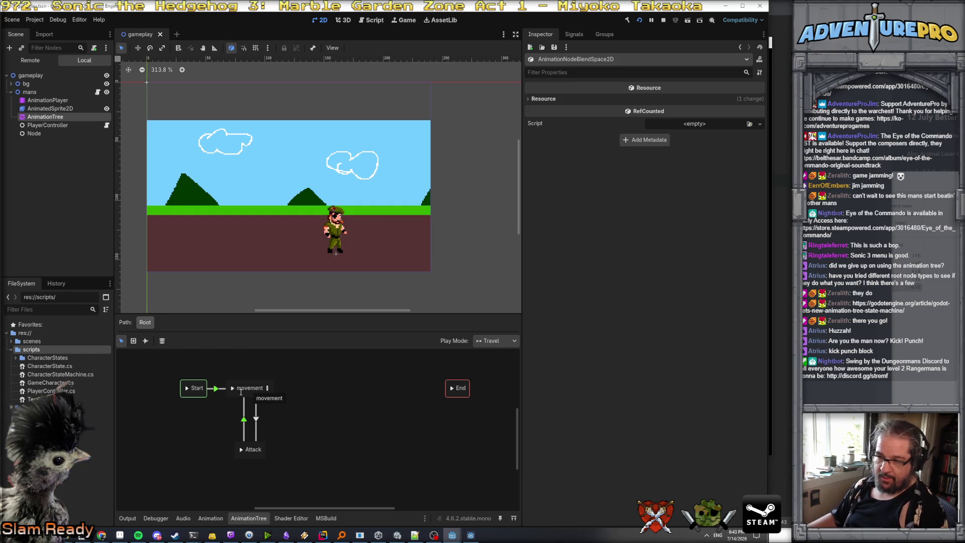
- Rename the Attack state to 'attack' and run the project again
double_click(248, 450)
text(attack)
key(Return)
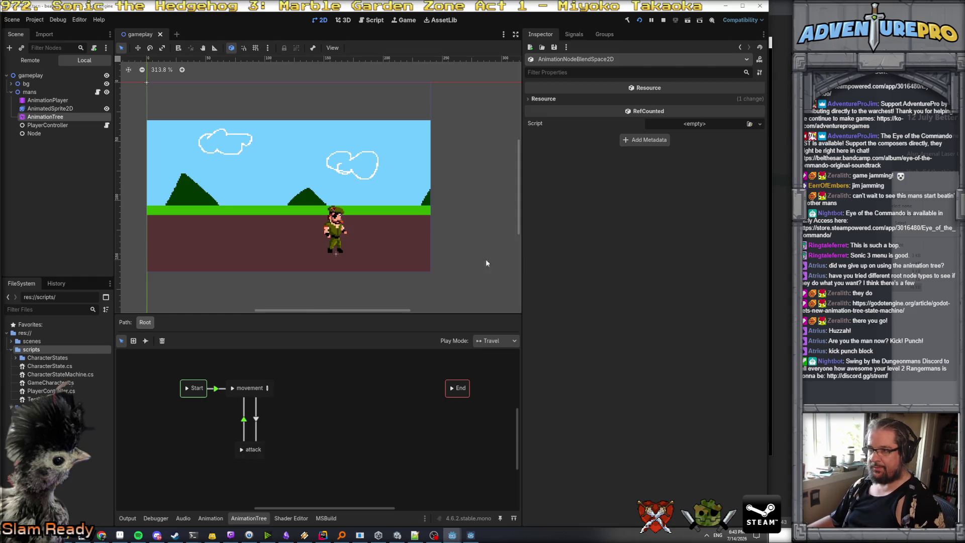
click(640, 20)
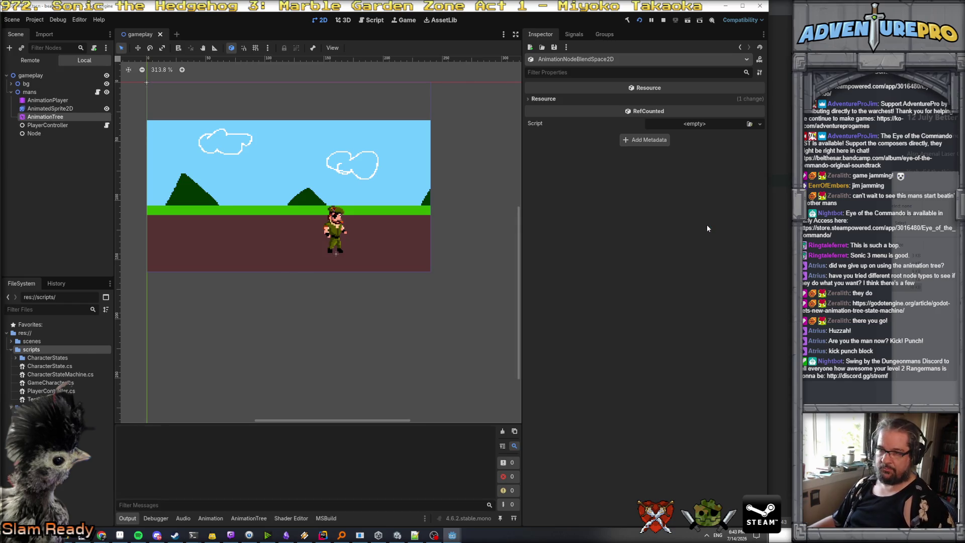
- Walk the soldier left, right, up and down in the debug game, then go back to Rider
key(Left)
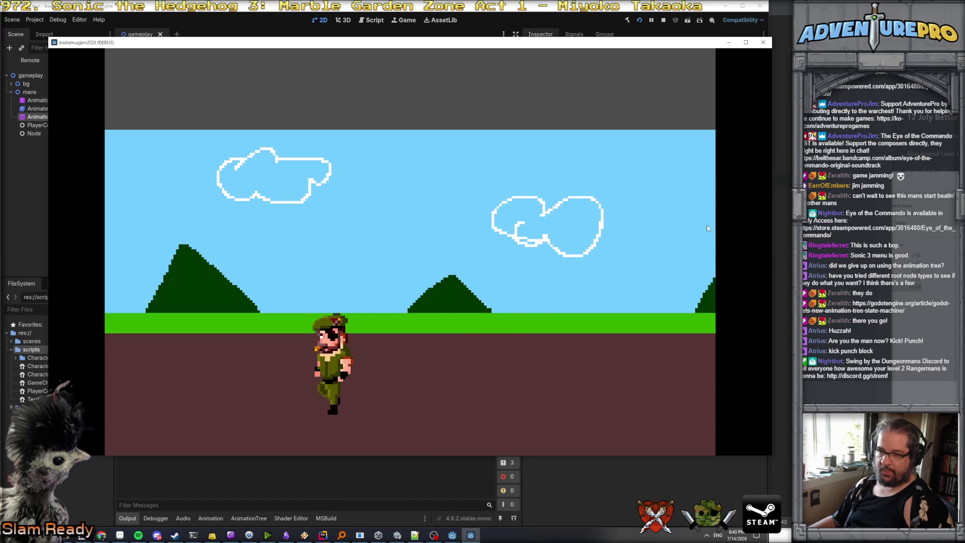
key(Right)
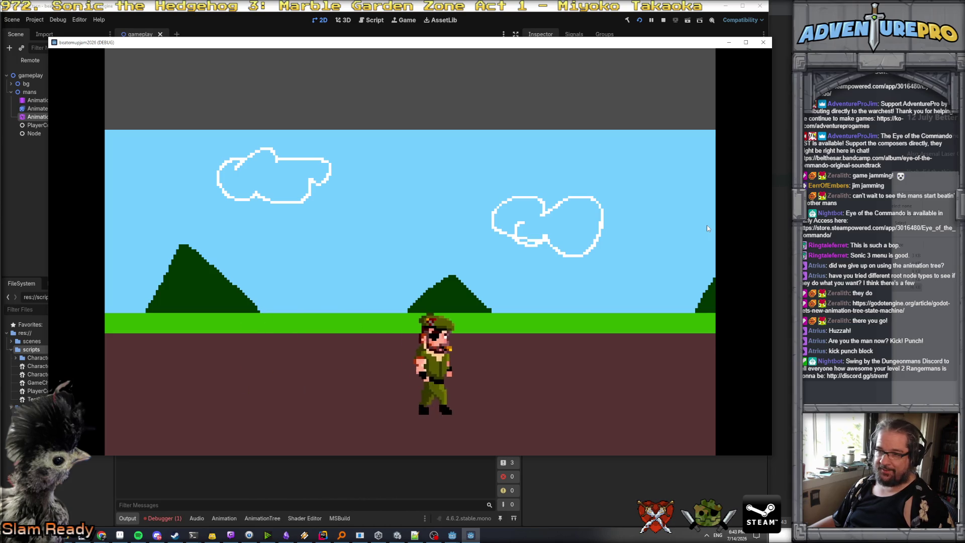
key(Left)
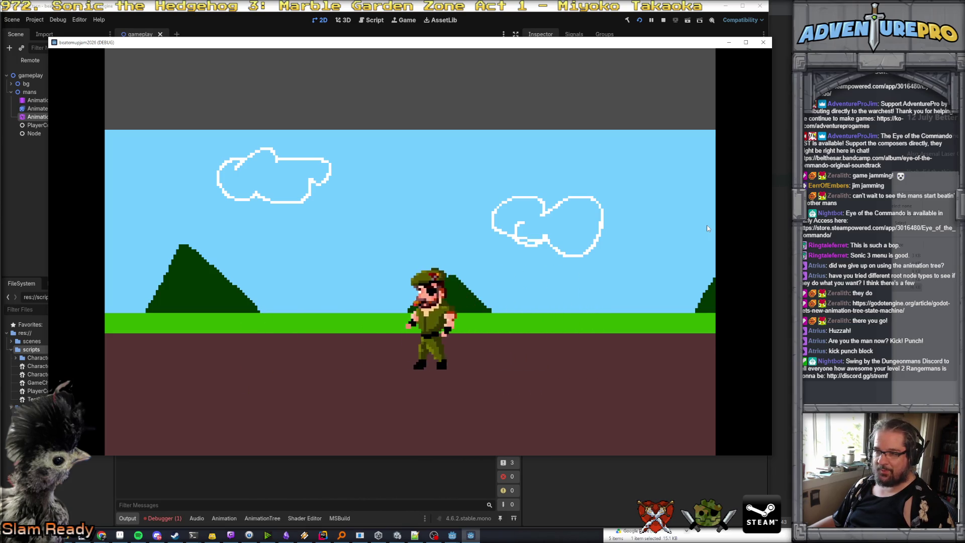
key(Down)
key(Right)
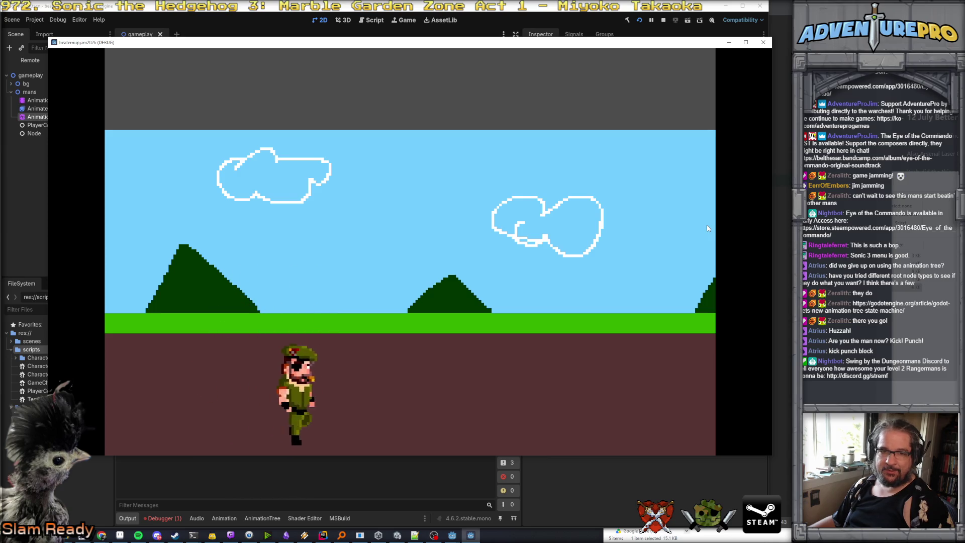
key(Up)
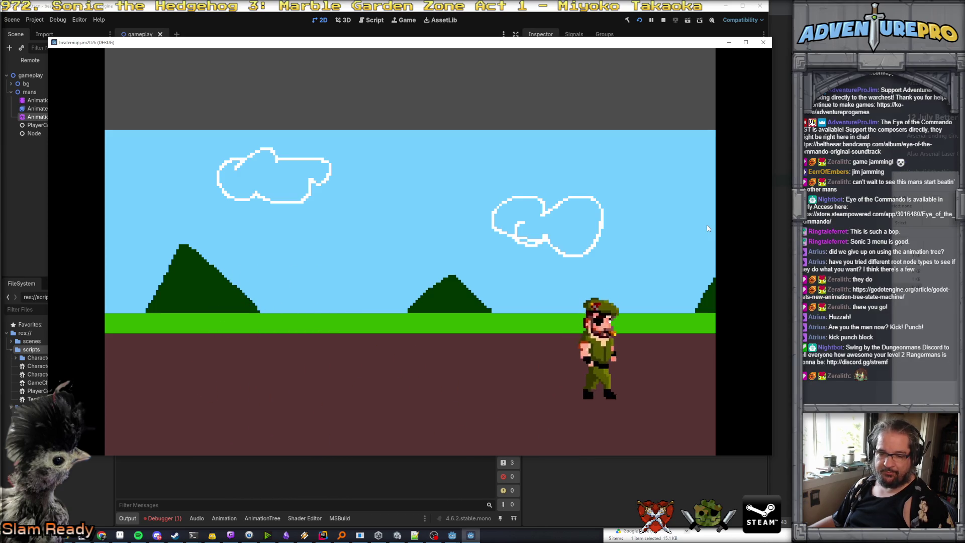
key(Left)
key(Down)
key(Left)
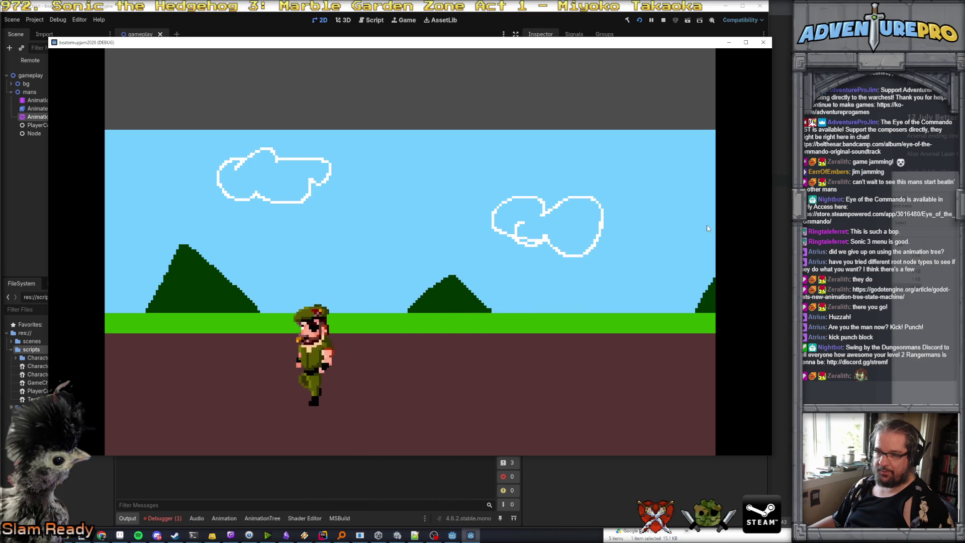
key(alt+Tab)
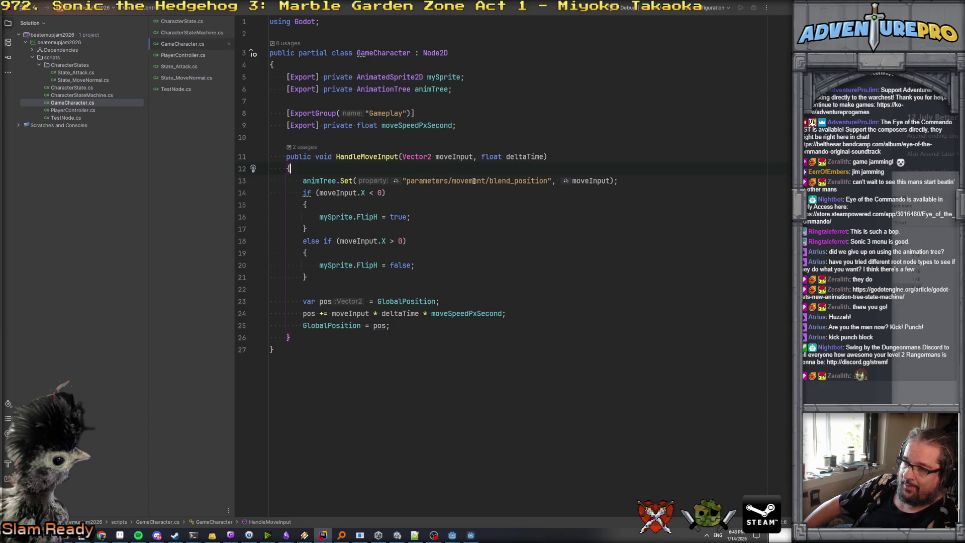
- Try an 'animTree.stat' line at the top of HandleMoveInput, then delete it
key(Return)
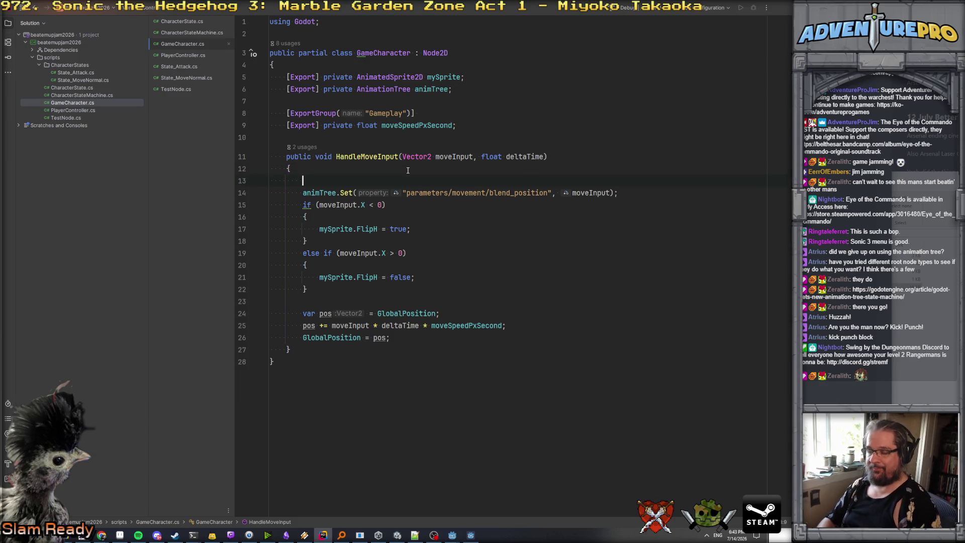
text(animTree.st)
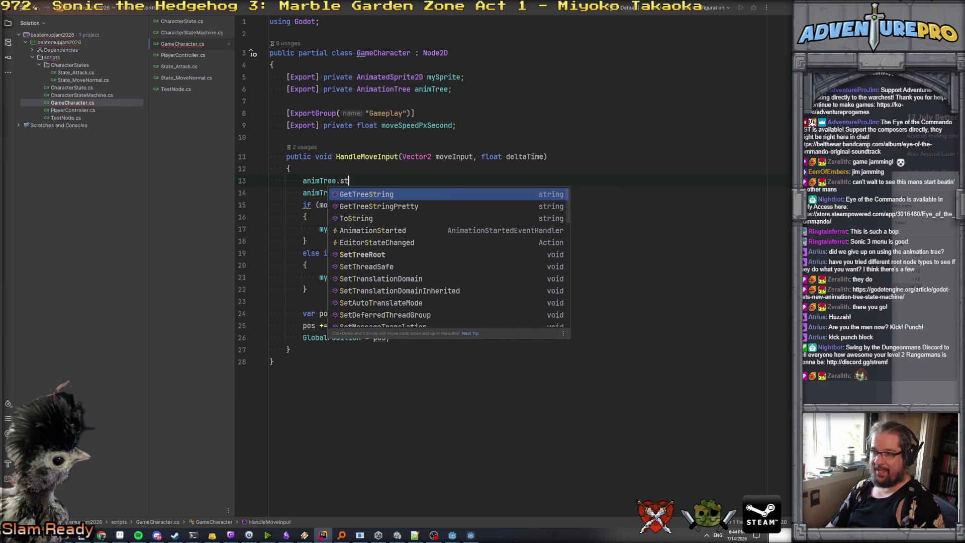
text(at)
key(BackSpace)
key(BackSpace)
key(BackSpace)
key(BackSpace)
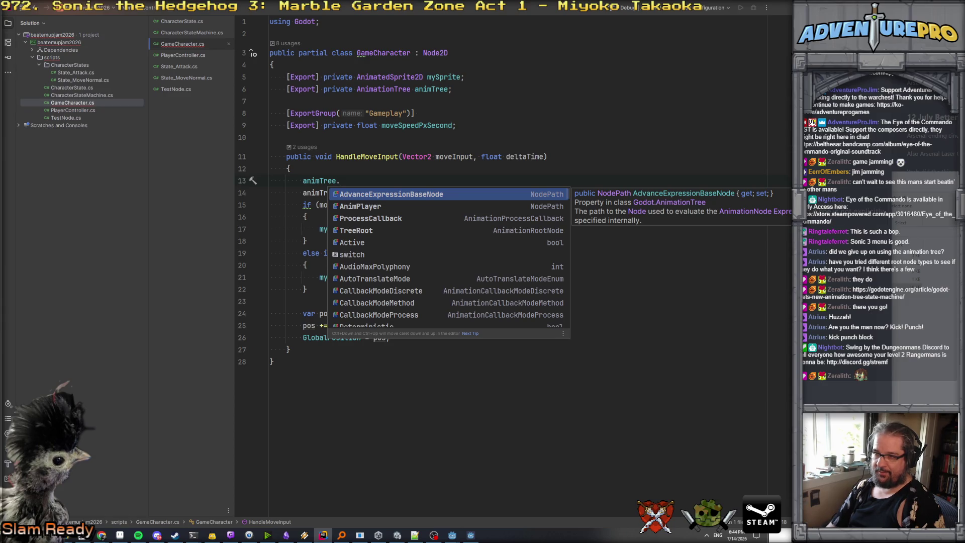
key(Escape)
key(BackSpace)
key(BackSpace)
key(BackSpace)
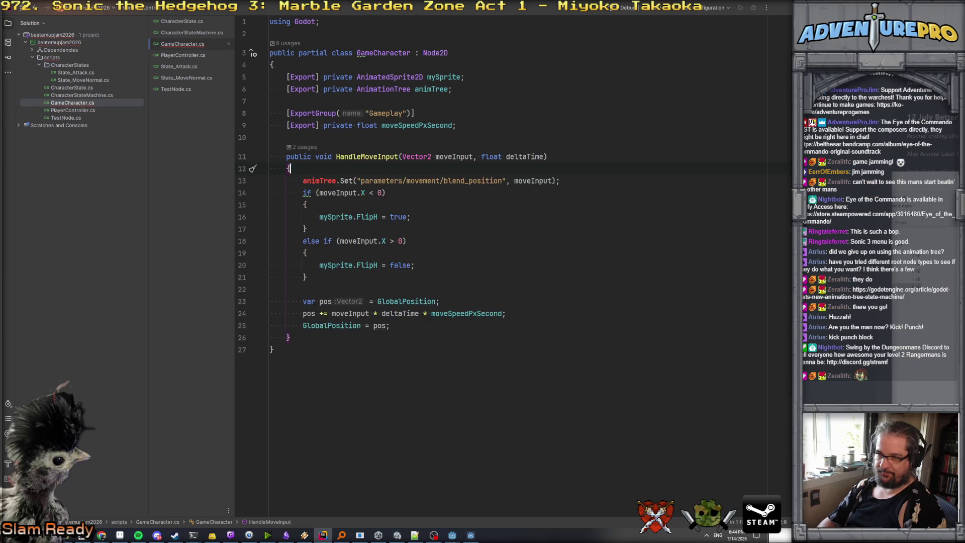
- Run the game, check the AnimationTree's Tree Root in Godot, then type 'animTree.root'
key(shift+F10)
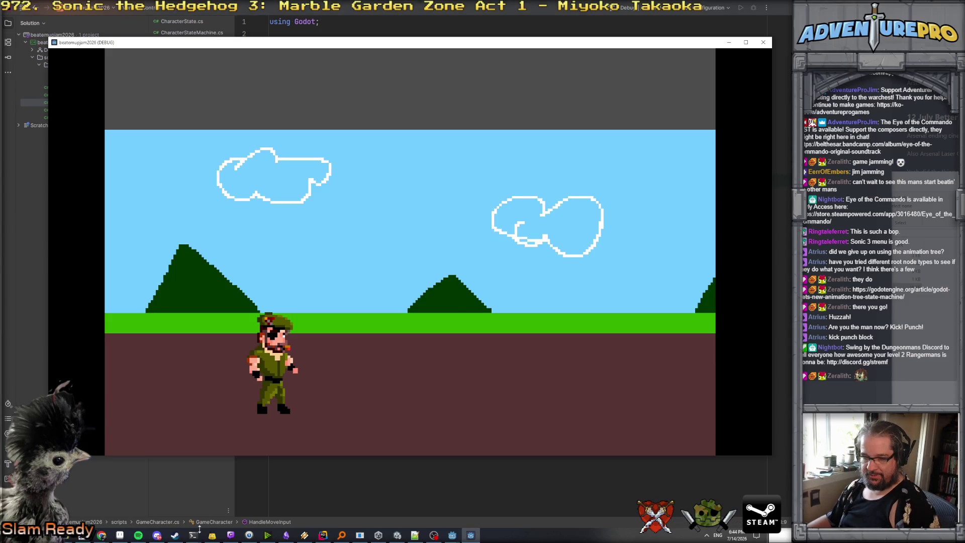
mouse_move(158, 536)
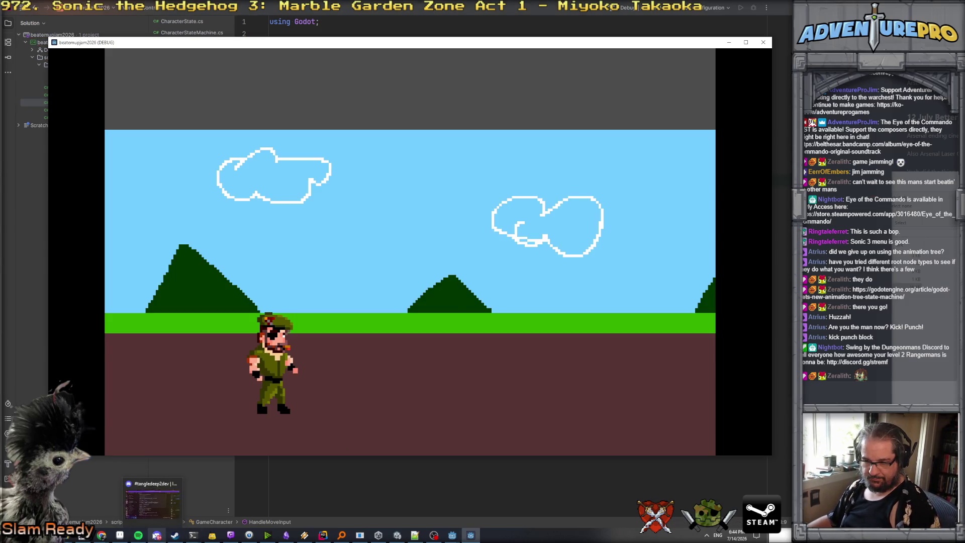
click(452, 535)
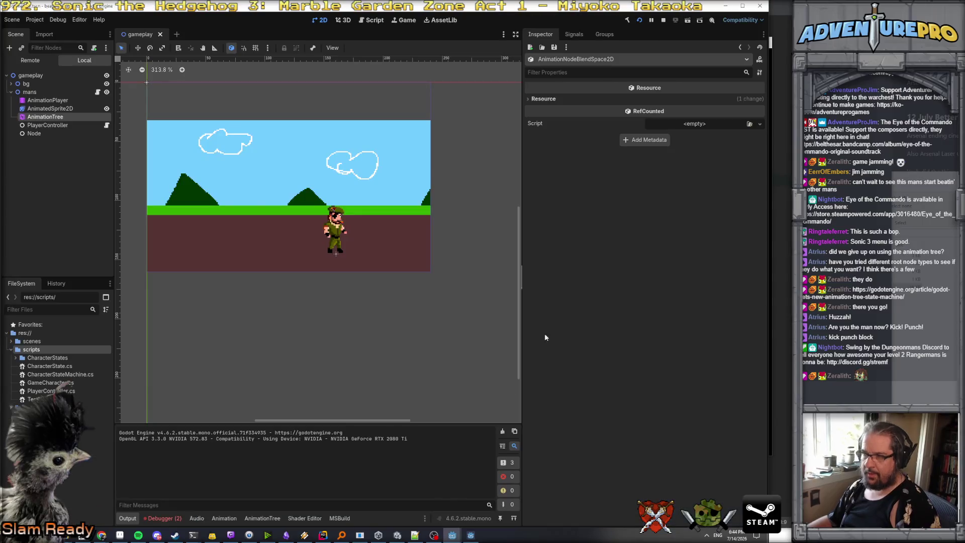
click(54, 117)
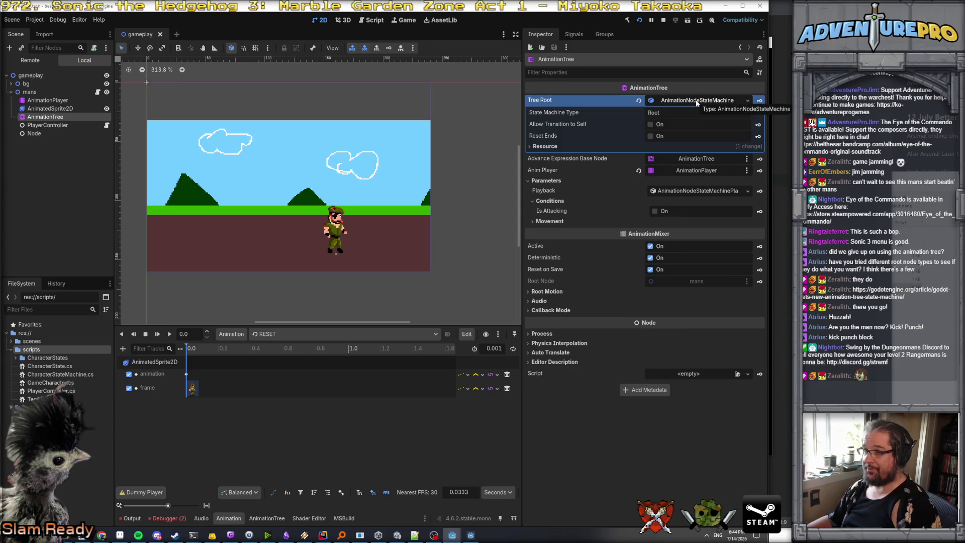
key(alt+Tab)
text(a)
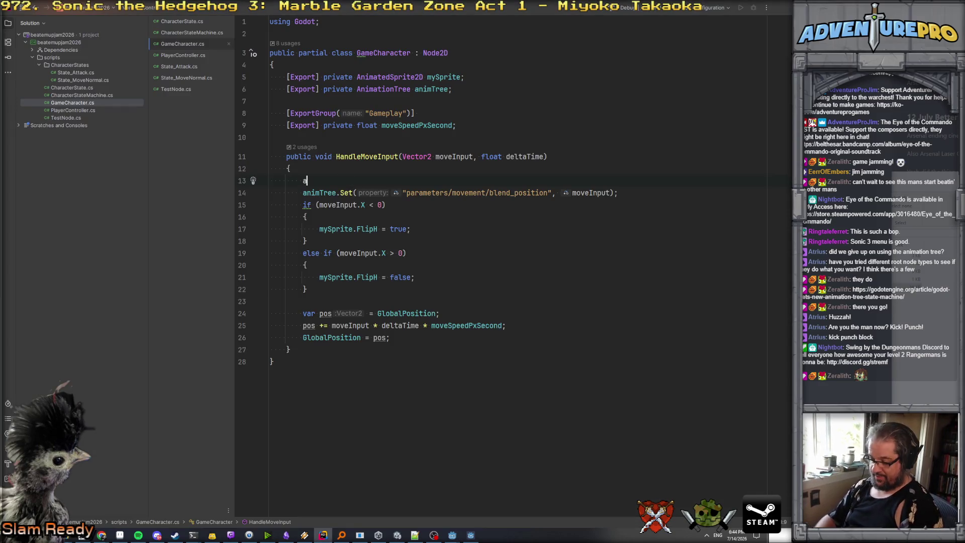
text(nimTree.root)
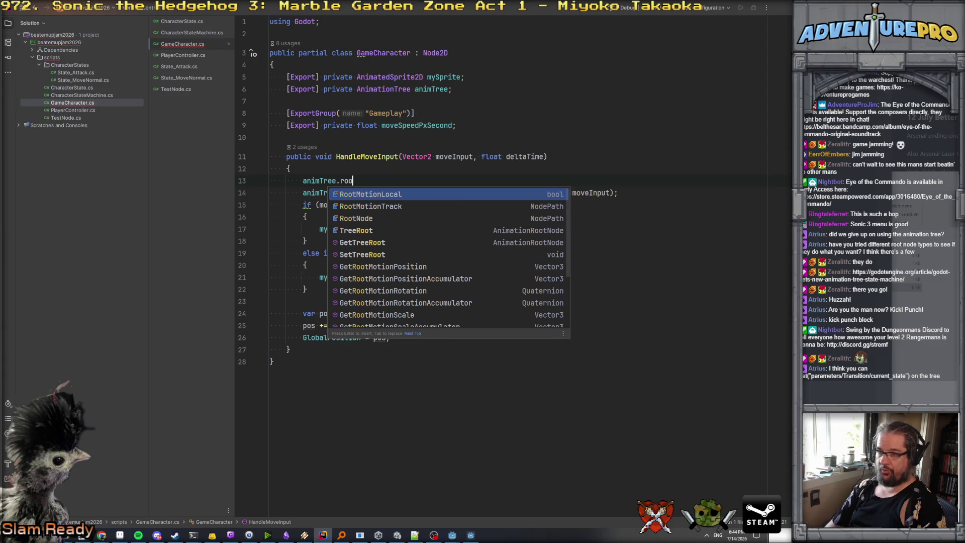
- Accept the TreeRoot completion so line 13 reads animTree.TreeRoot
key(Return)
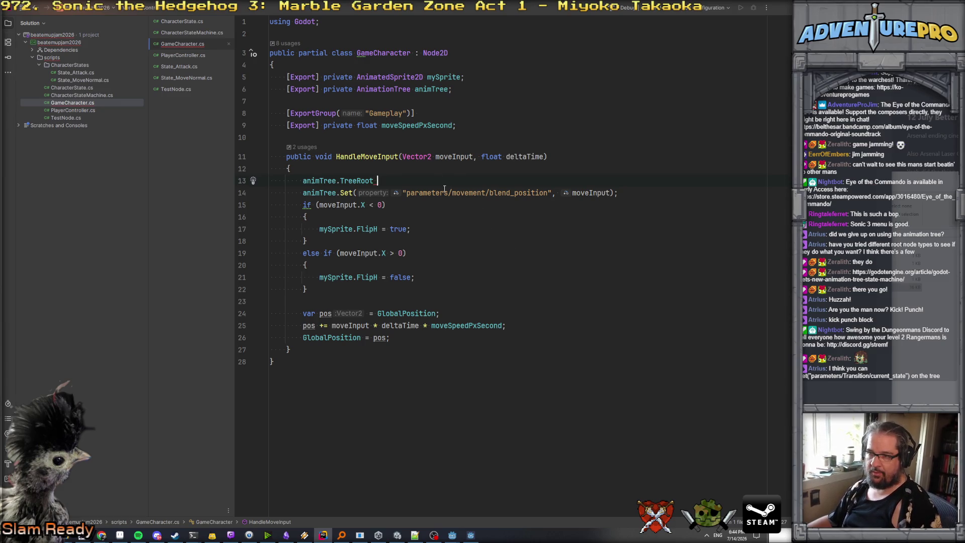
key(alt+Tab)
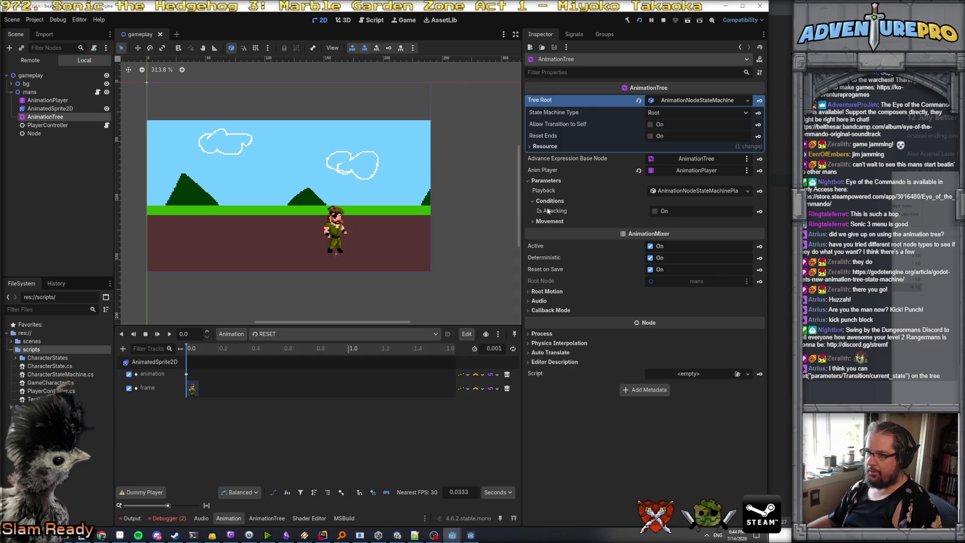
- Expand the Movement parameters to show Blend Position, then select TreeRoot on line 13
click(545, 223)
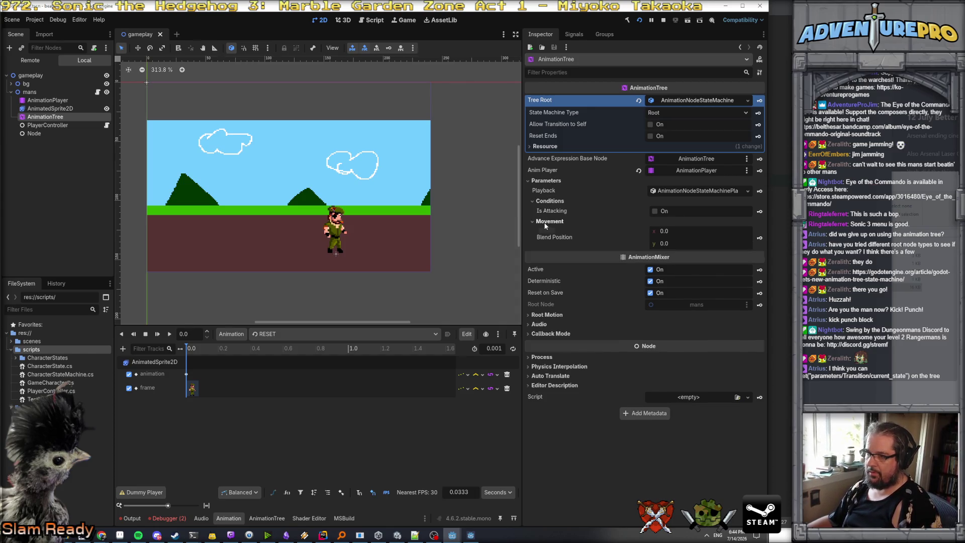
key(alt+Tab)
drag(381, 181, 341, 181)
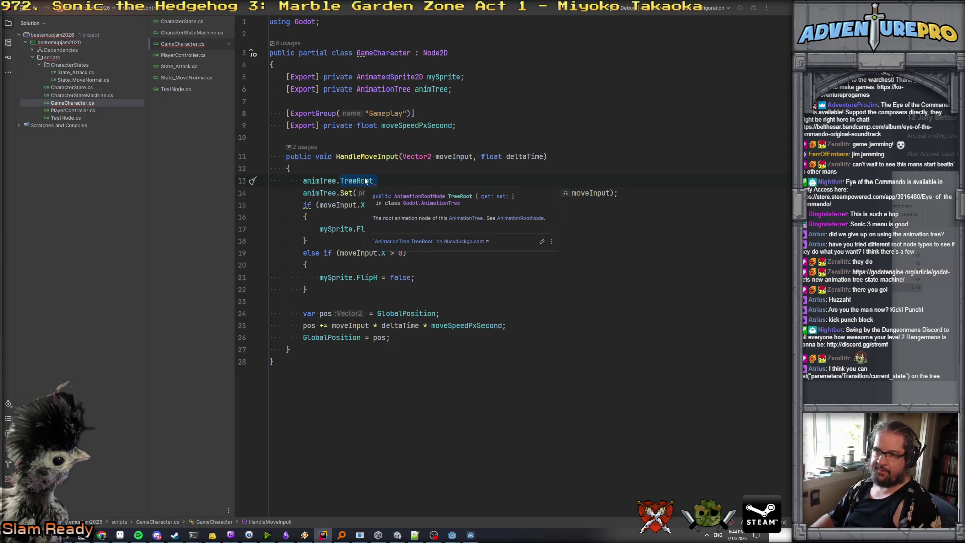
- Make line 13 read var stateo = animTree.Get('parameters/Transition/current_state'), followed by a blank line
text(Get)
text(("parame)
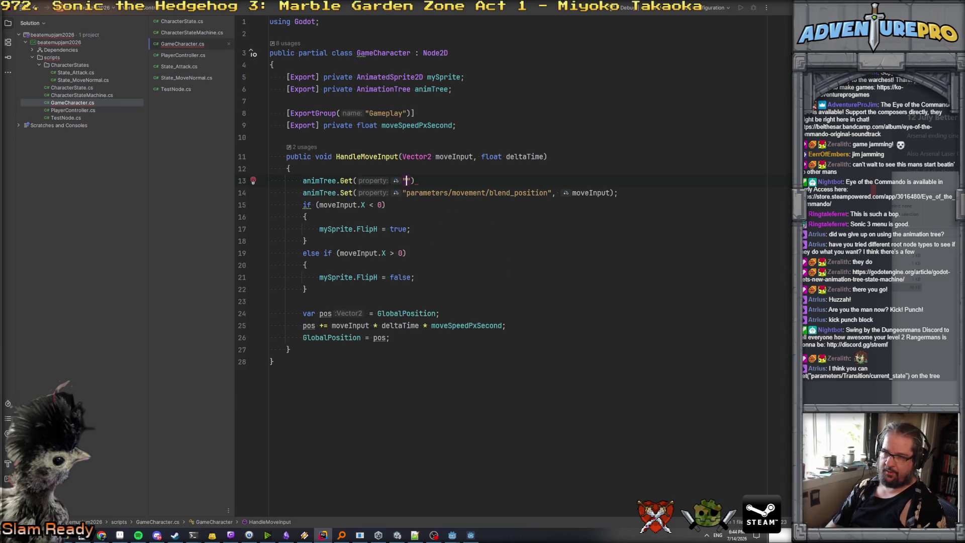
text(ters/Tran)
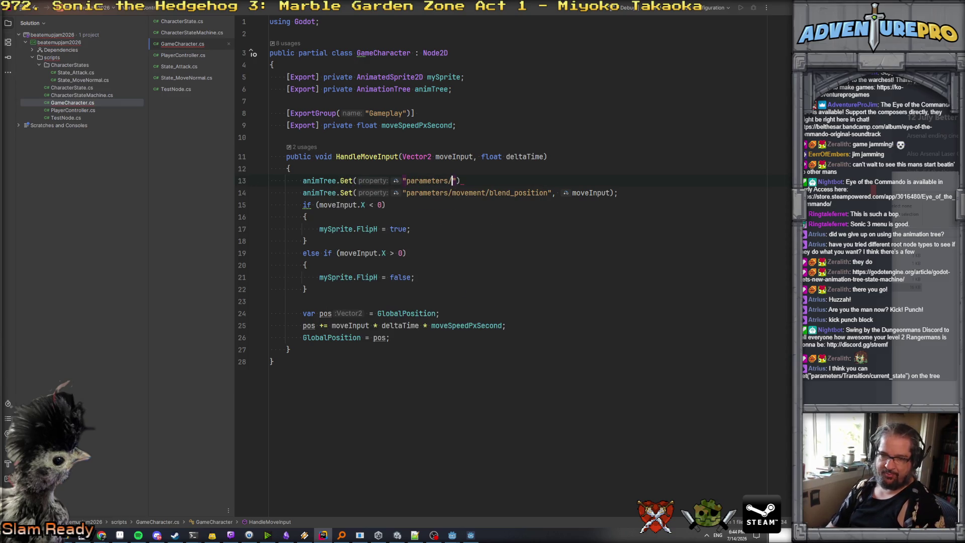
text(sition)
text(/current_st)
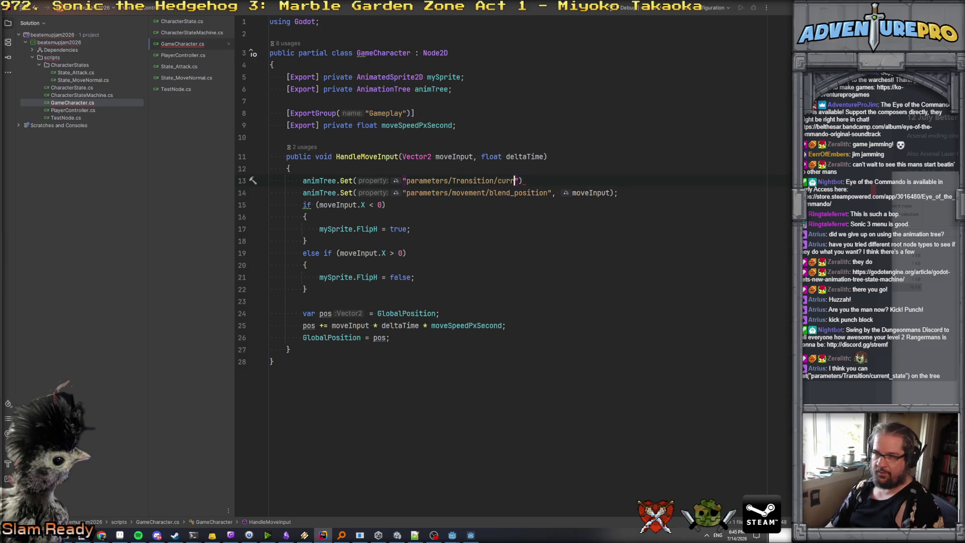
text(ate");)
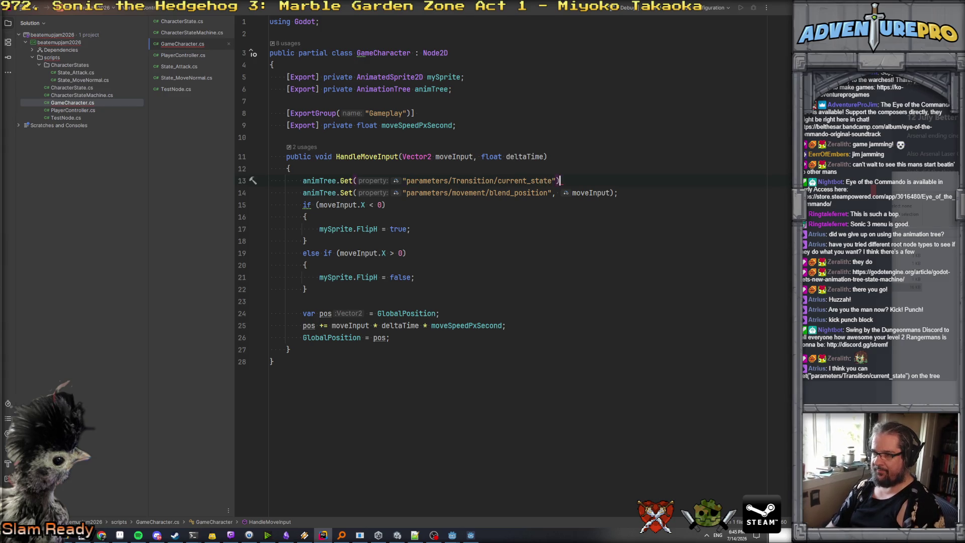
key(Home)
text(var stateo )
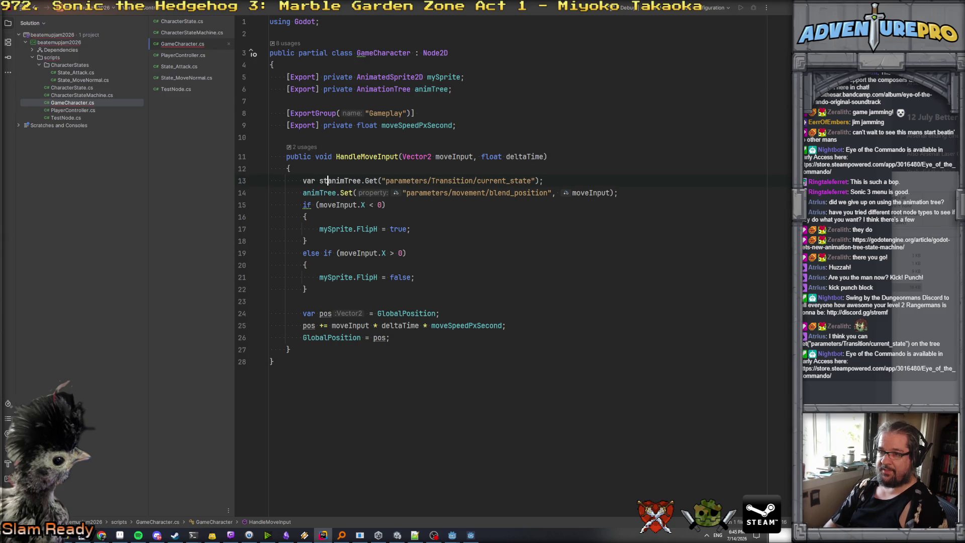
text(=)
key(End)
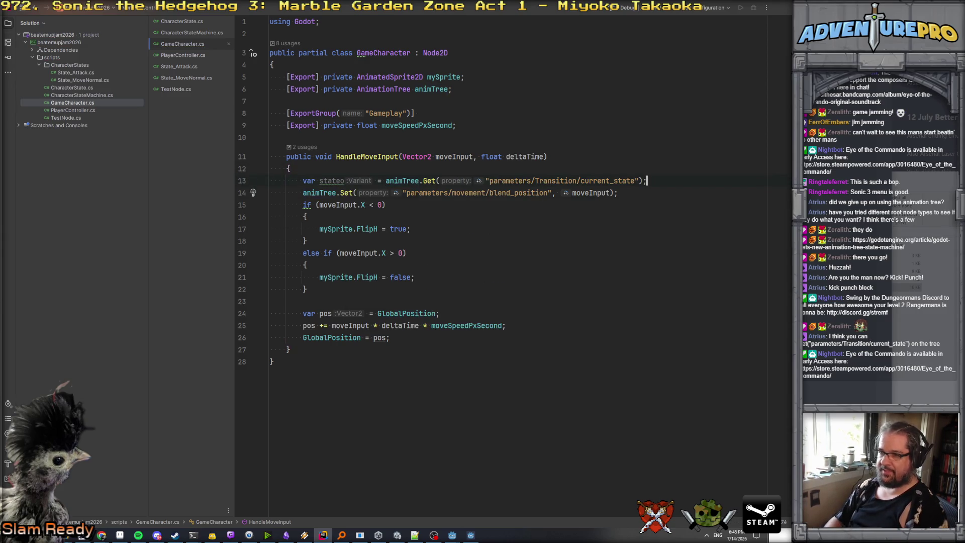
key(Return)
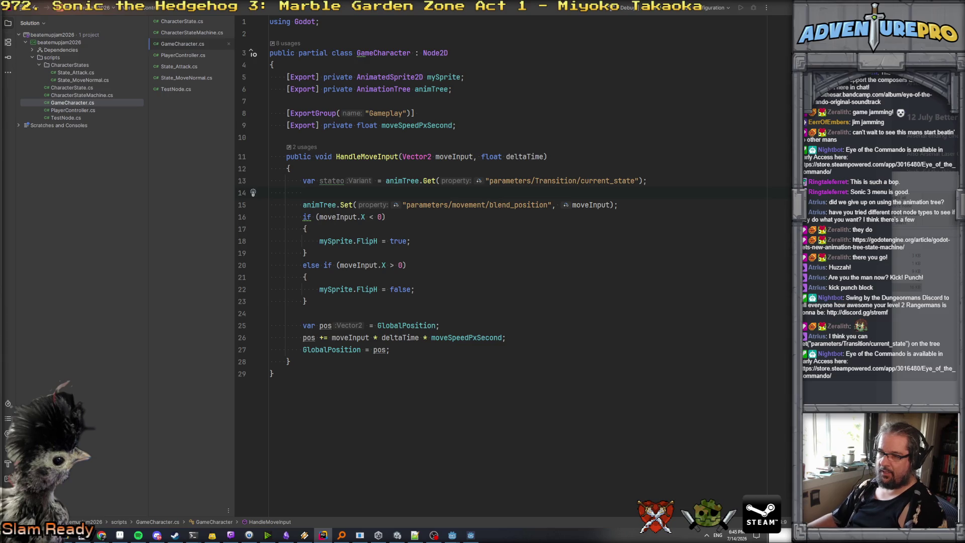
click(331, 180)
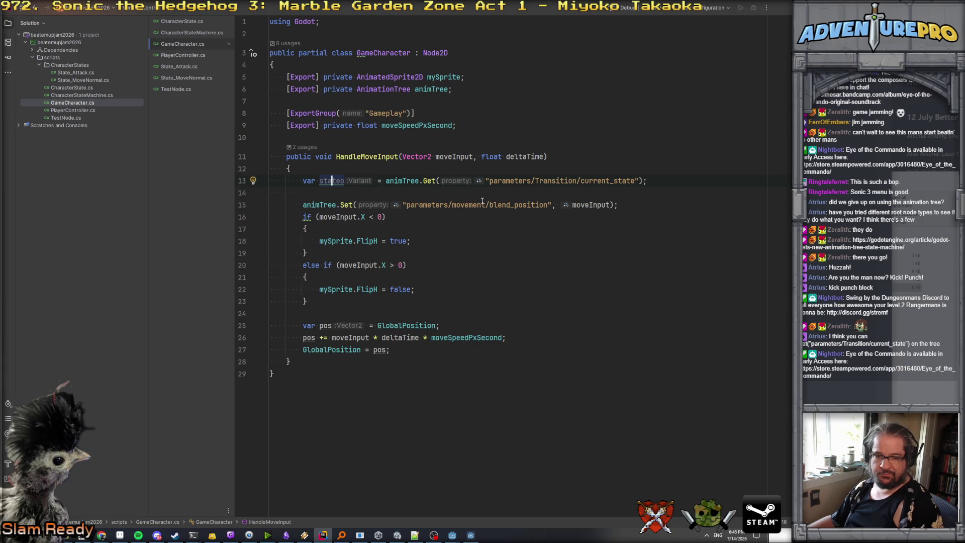
key(alt+Tab)
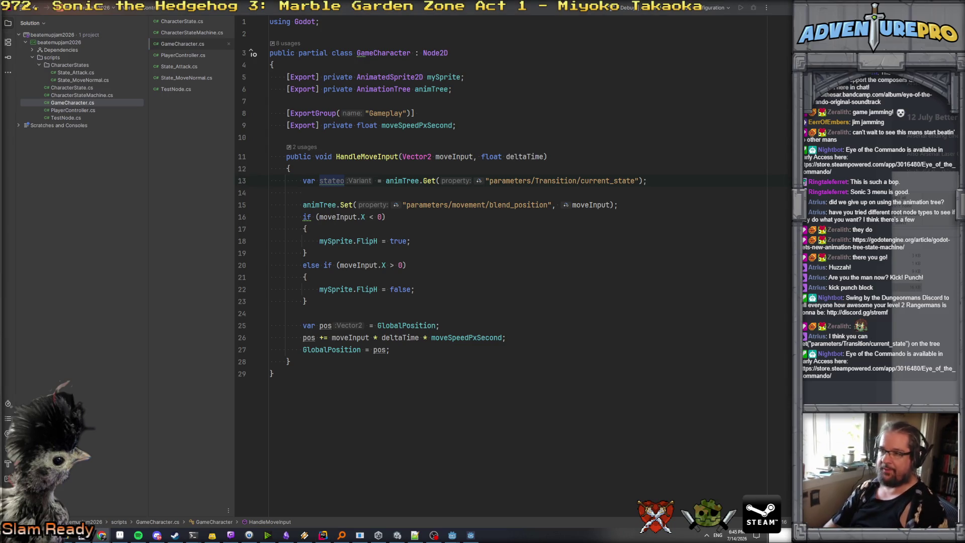
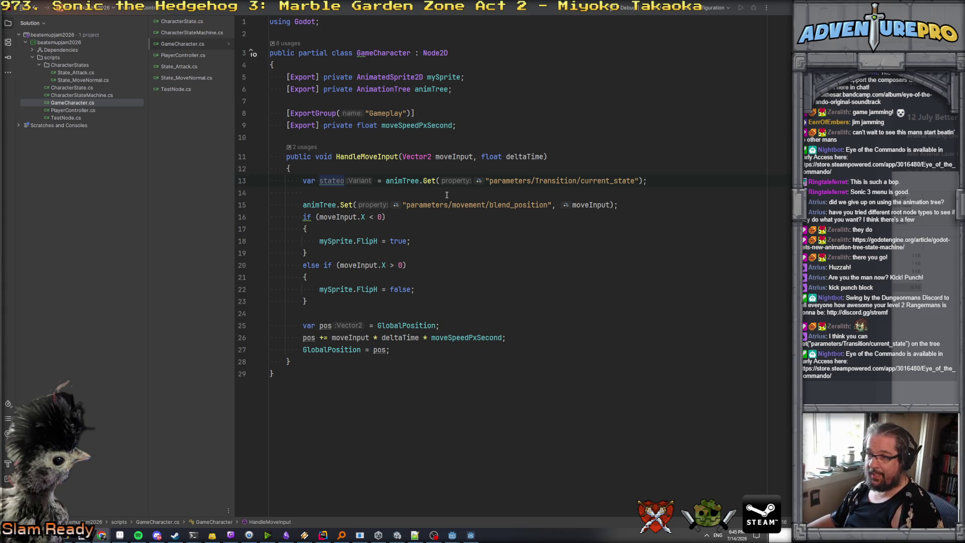
- Fetch 'parameters/playback' cast with .As<AnimationNodeStateMachine> into a variable renamed 'machine'
mouse_move(535, 181)
mouse_down()
mouse_move(648, 181)
mouse_move(635, 181)
mouse_up()
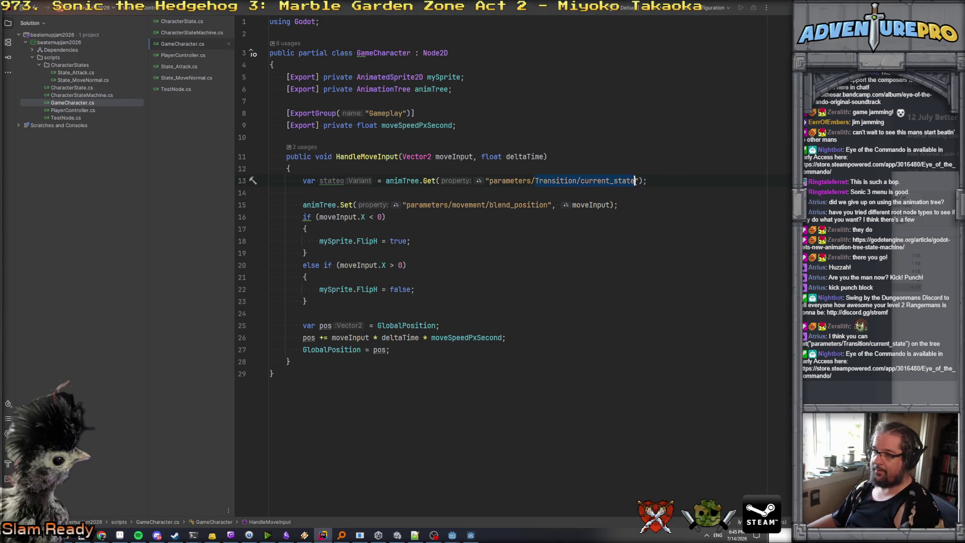
text(playback)
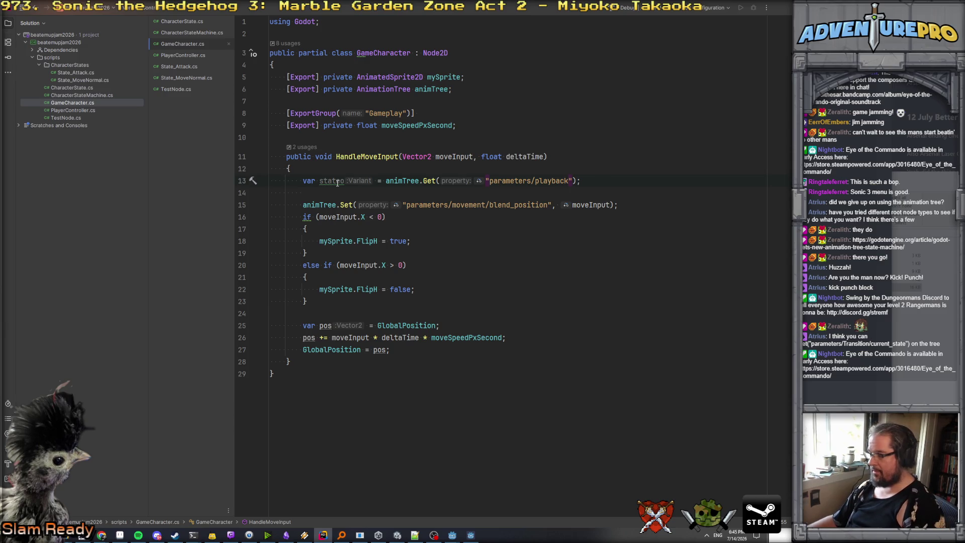
mouse_move(344, 186)
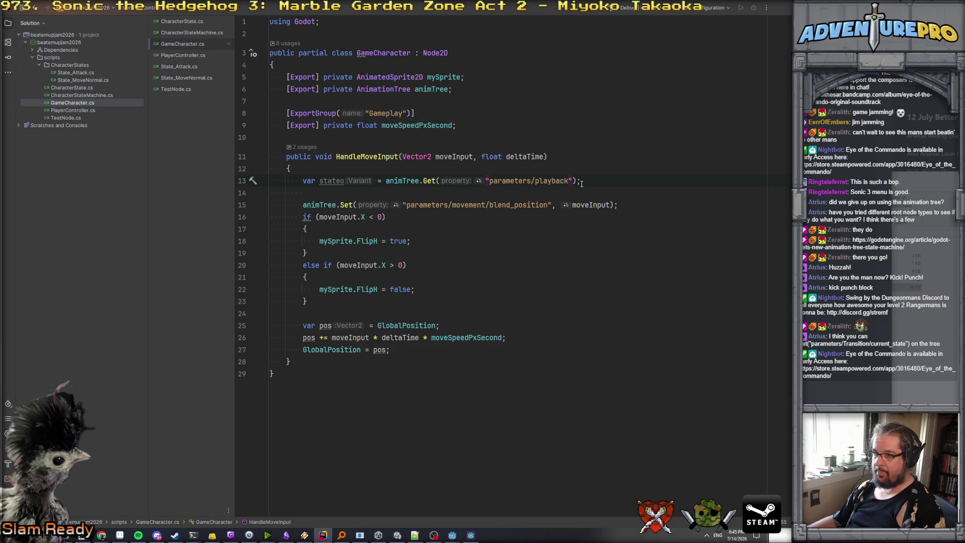
text(.As<)
text(Anim)
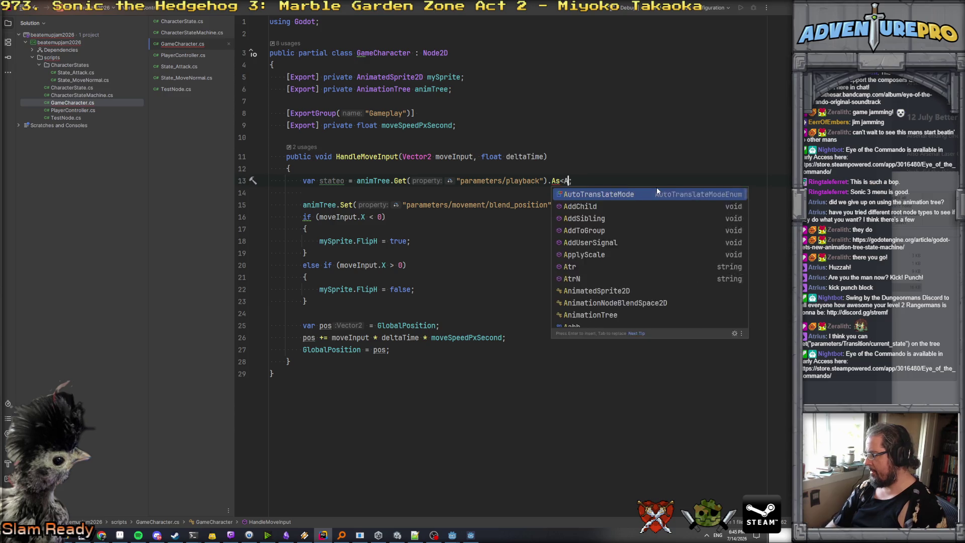
text(ationNod)
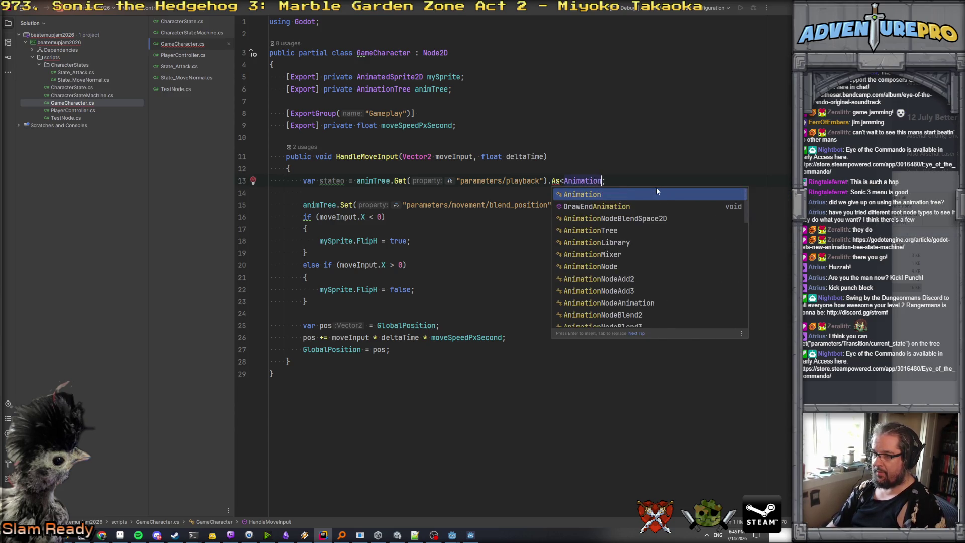
text(eSt)
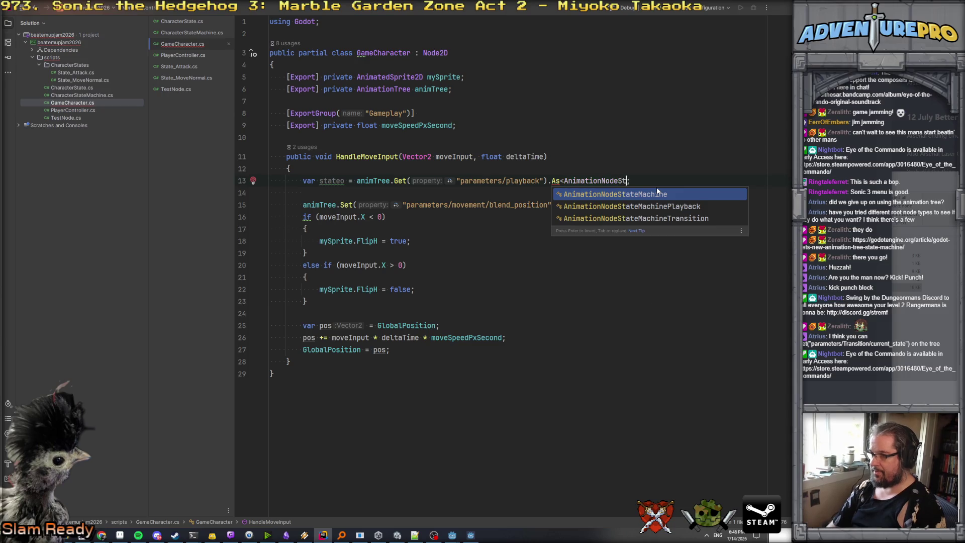
key(Return)
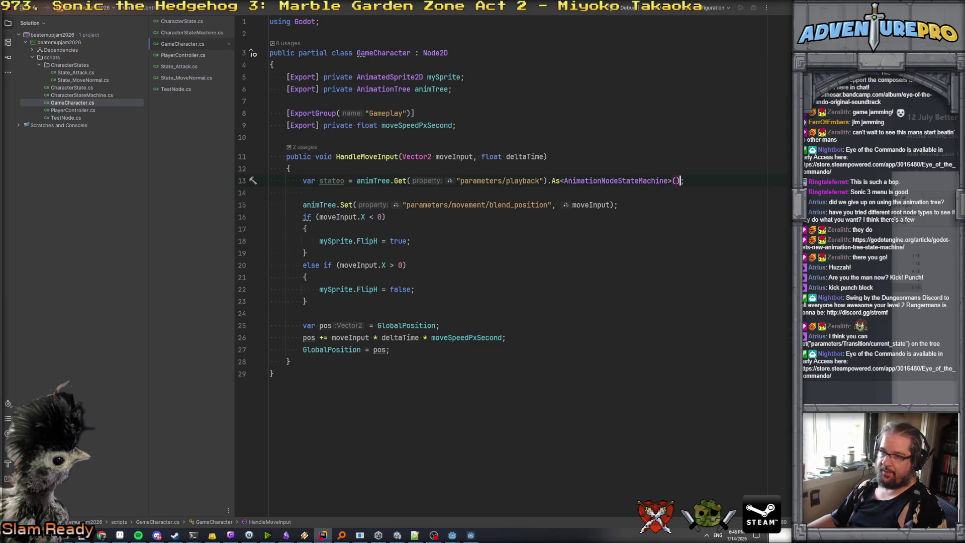
click(340, 181)
text(machine)
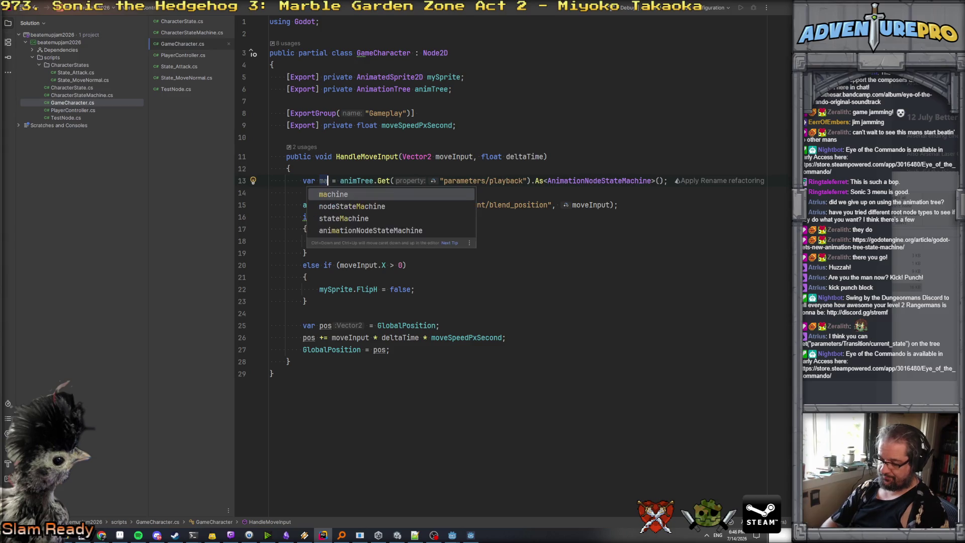
key(End)
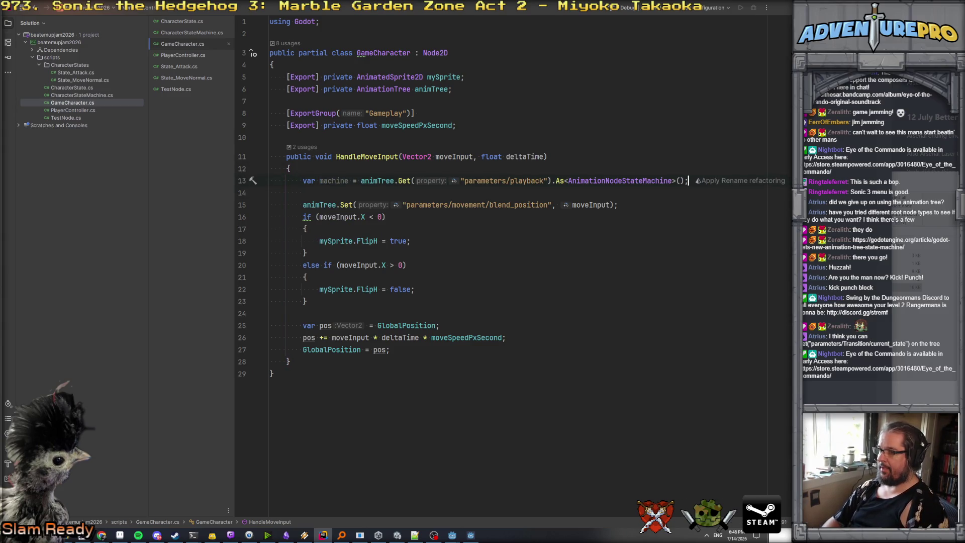
- Start a 'var state = machine.' line below and look up GetNodeName's documentation
key(Return)
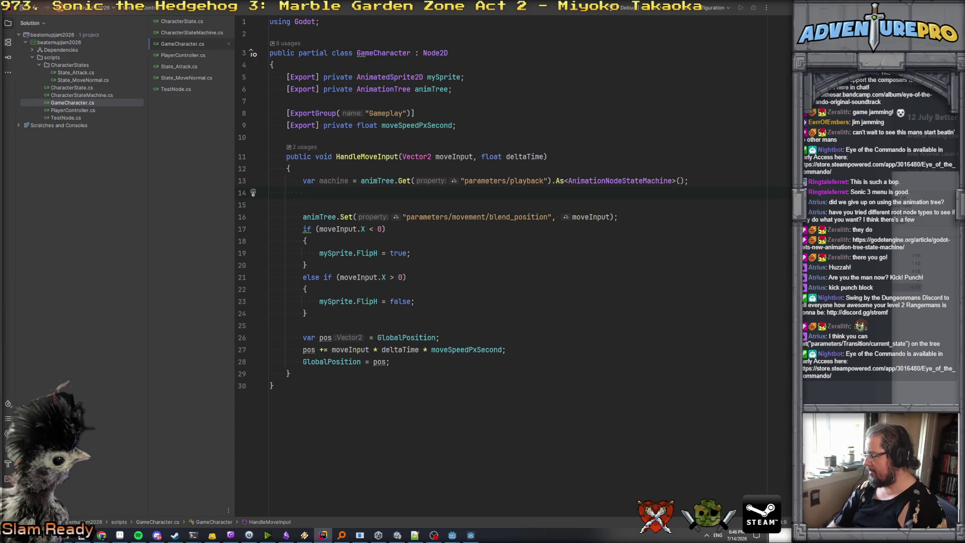
text(var st)
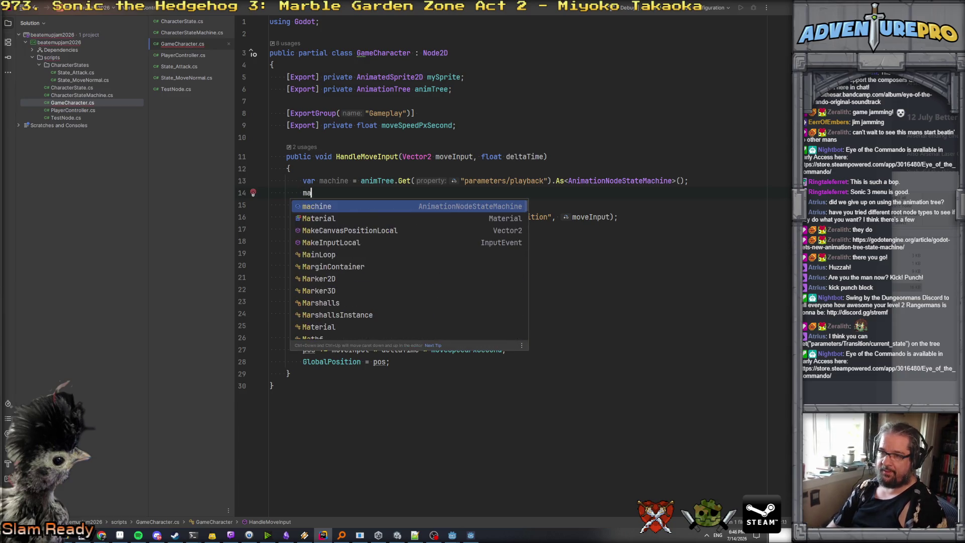
text(ate = machine.GetC)
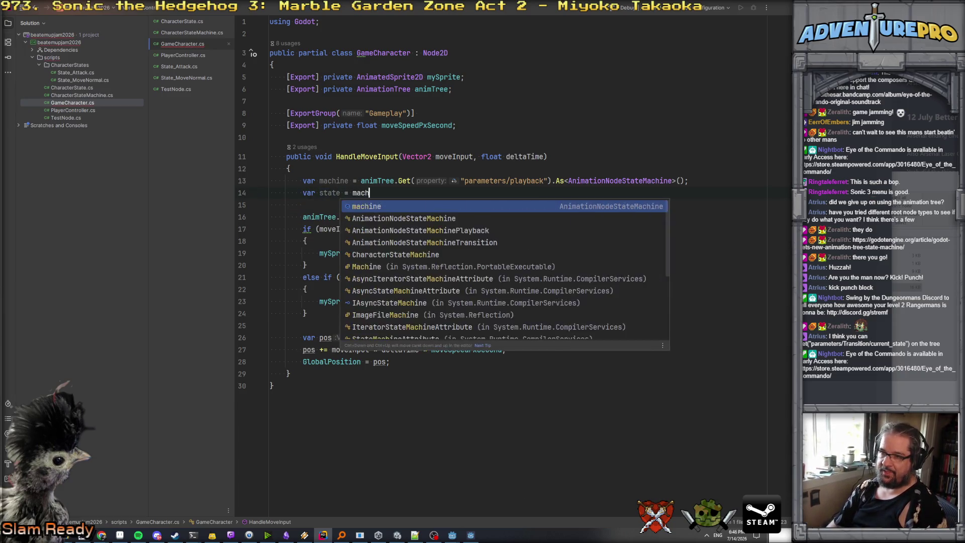
key(BackSpace)
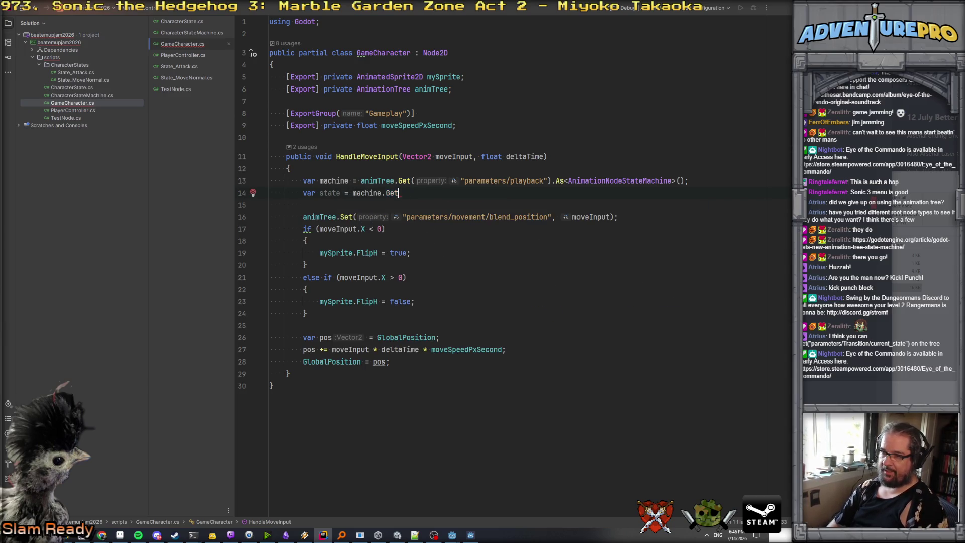
text(nod)
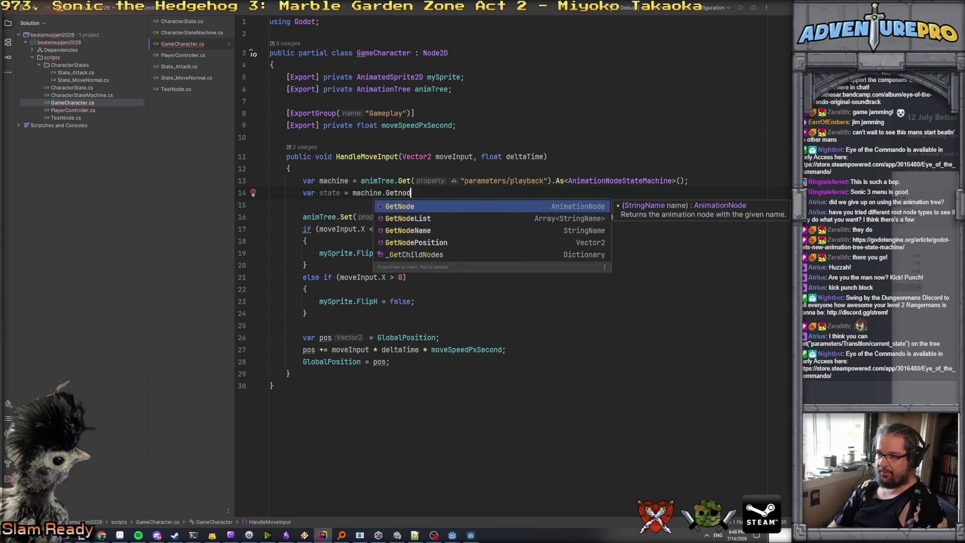
key(BackSpace)
key(BackSpace)
key(BackSpace)
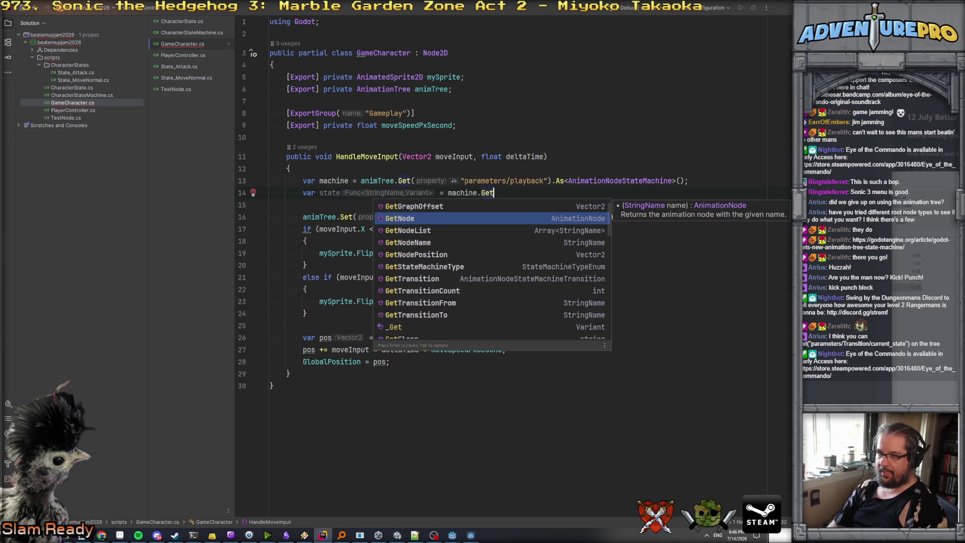
key(BackSpace)
key(BackSpace)
key(BackSpace)
text(Node)
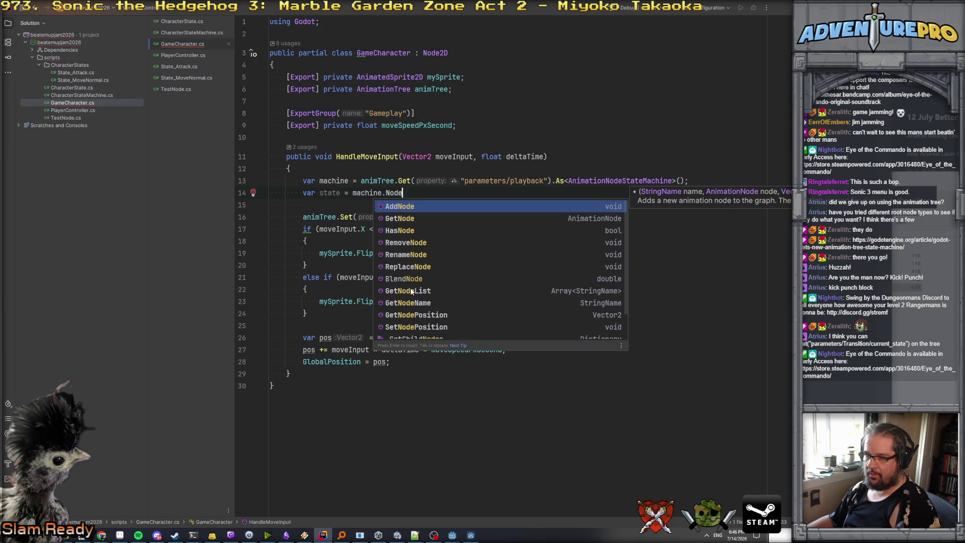
click(412, 304)
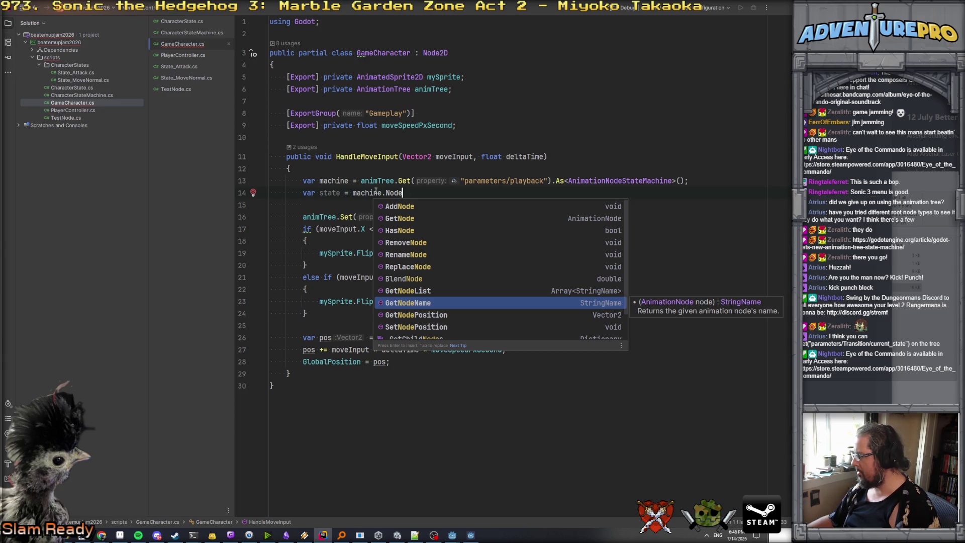
- Change the cast to AnimationNodeStateMachinePlayback and complete 'var state = machine.GetCurrentNode();'
click(672, 180)
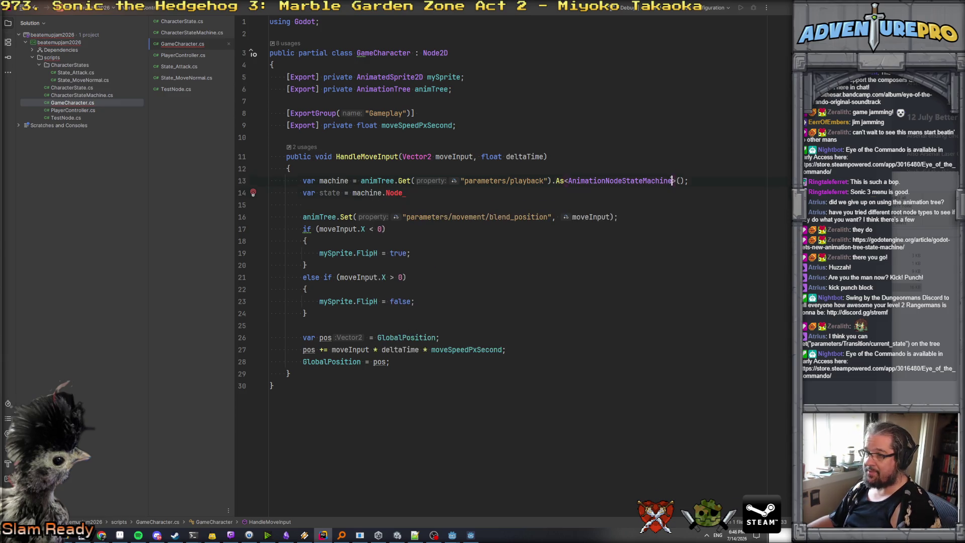
text(Pla)
key(Return)
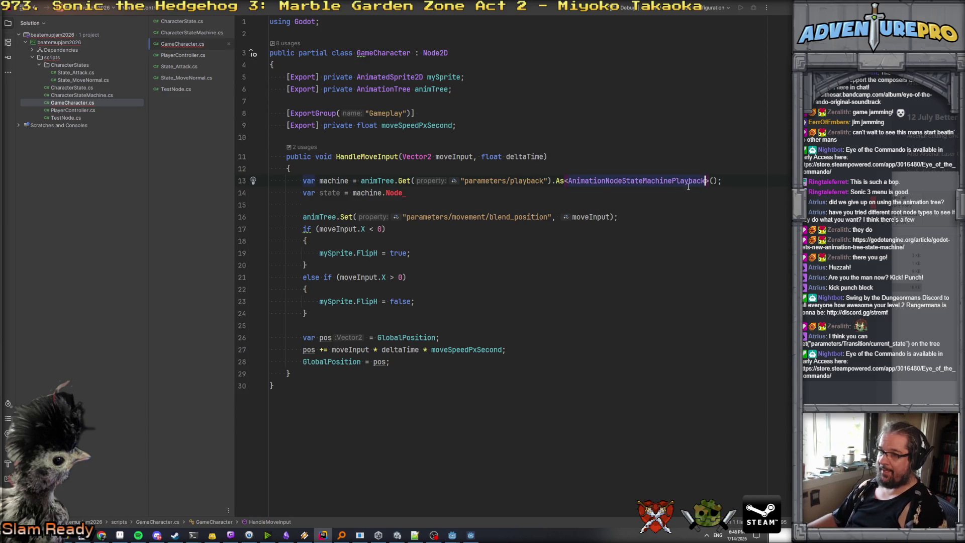
key(Down)
key(BackSpace)
key(BackSpace)
key(BackSpace)
key(BackSpace)
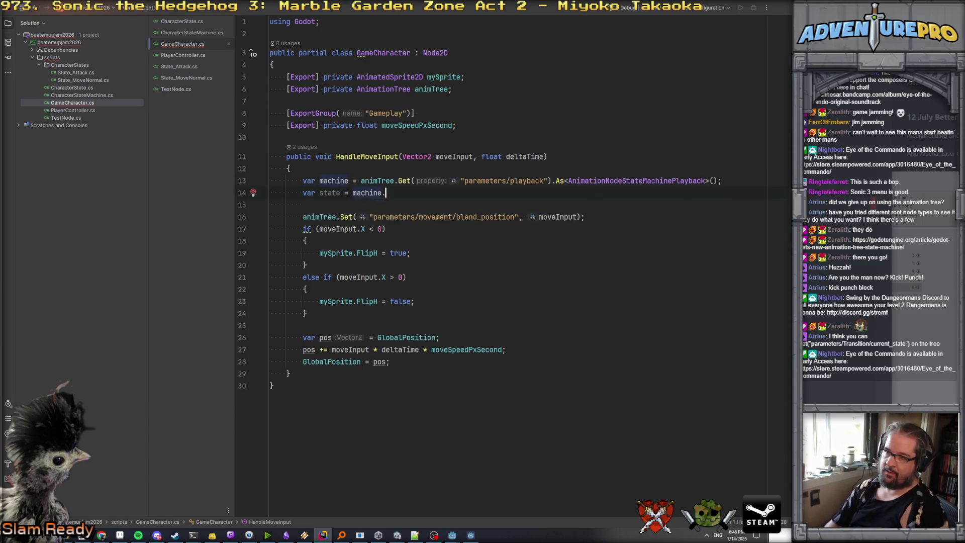
text(Cur)
key(Down)
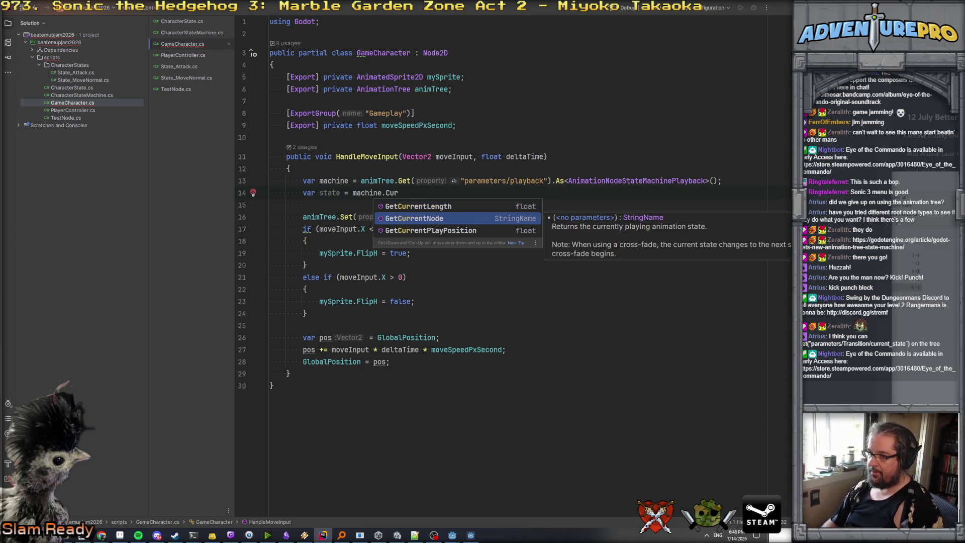
key(Return)
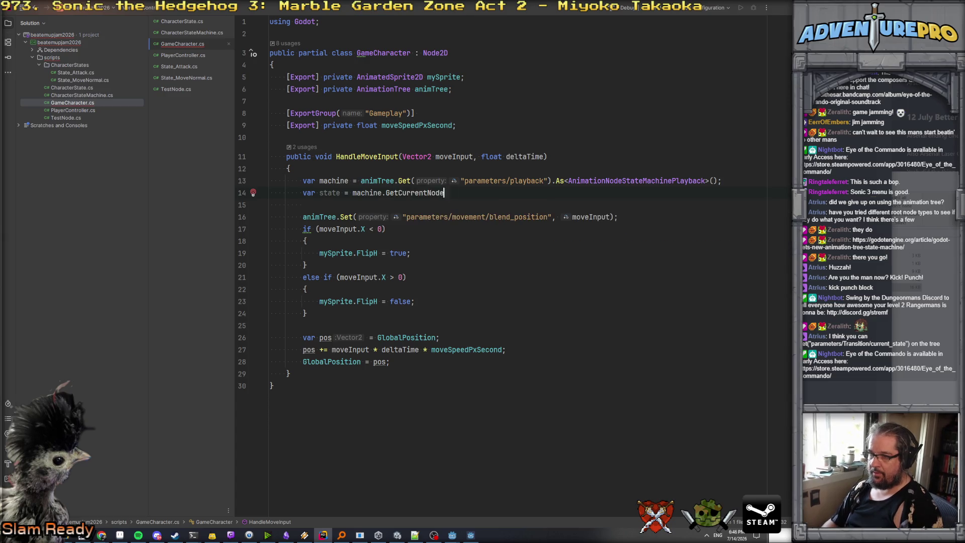
text(;)
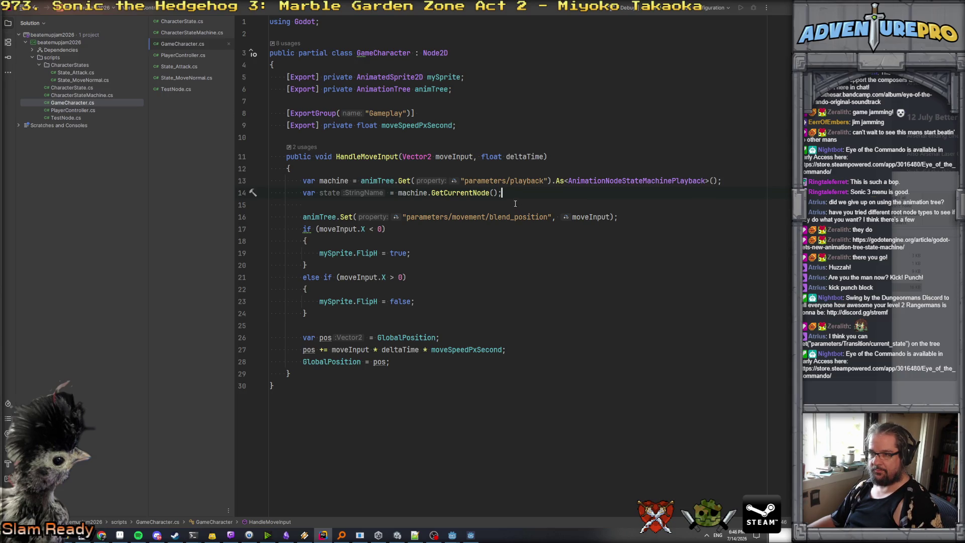
click(432, 361)
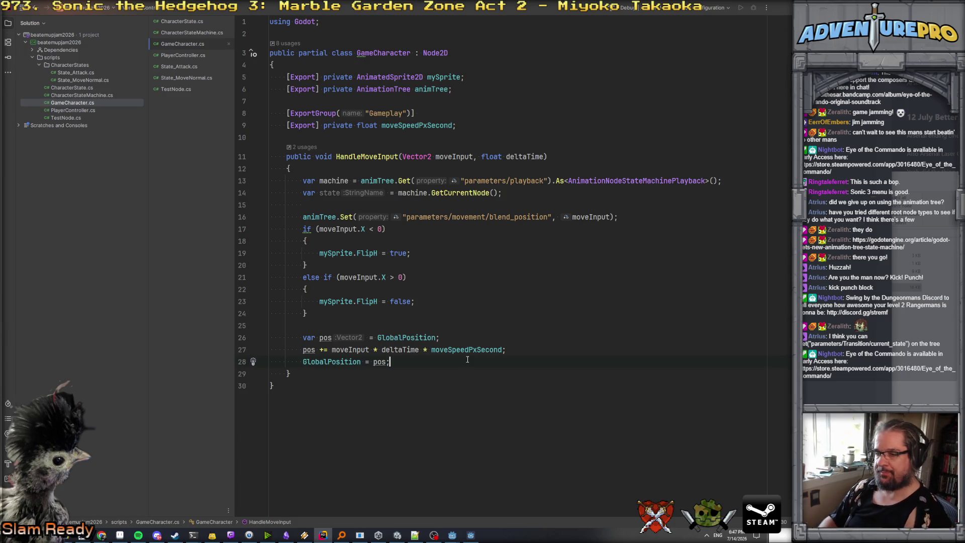
- Write 'public void HandleButtonInput()' with an empty {} body below HandleMoveInput's closing brace
click(304, 375)
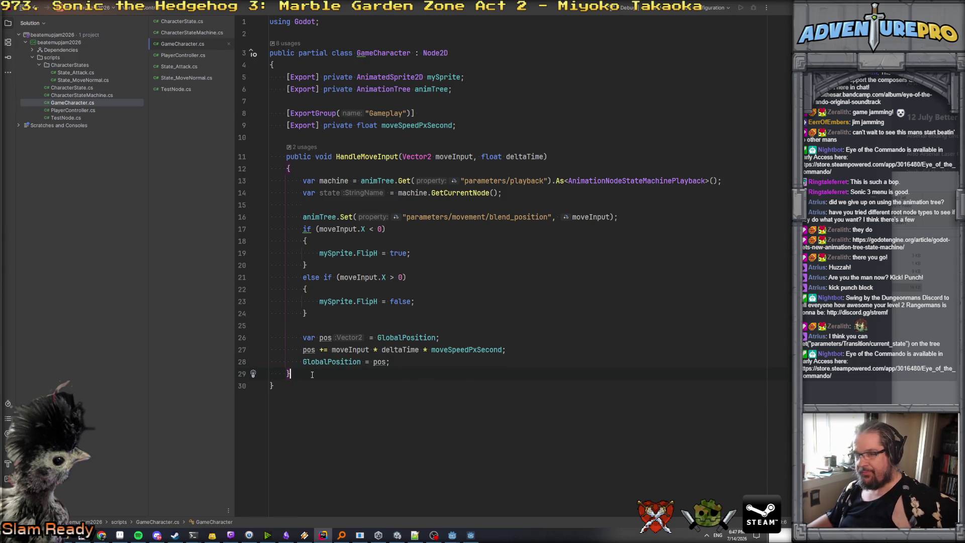
key(Return)
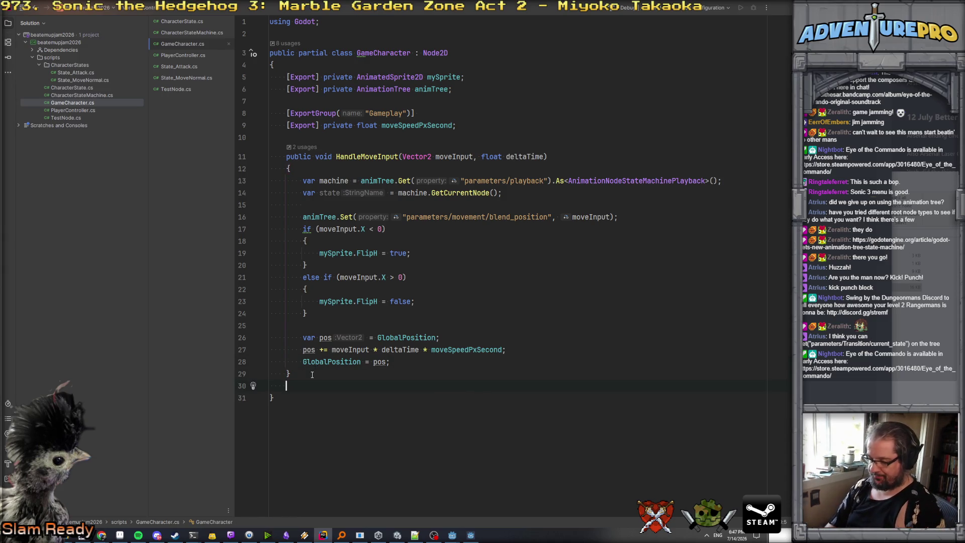
text(publi)
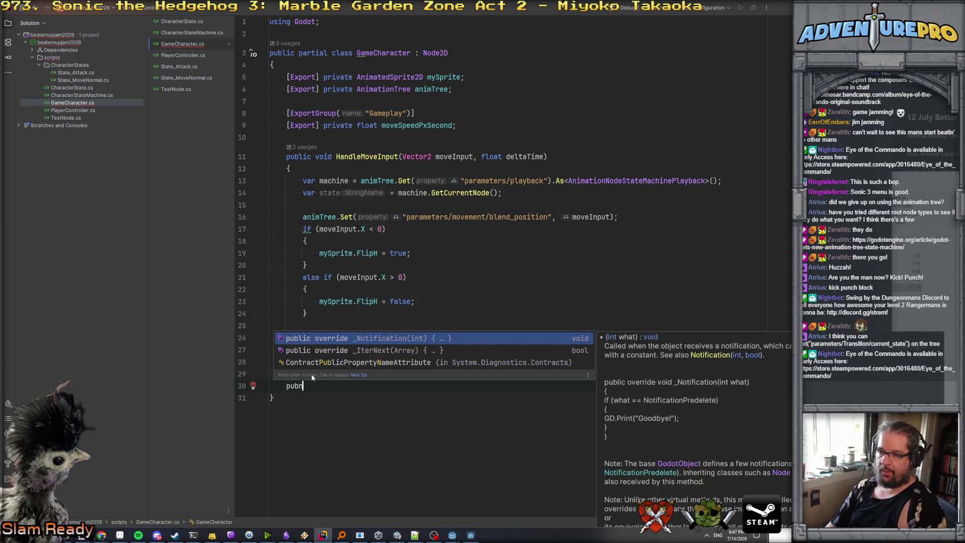
text(c void Handle)
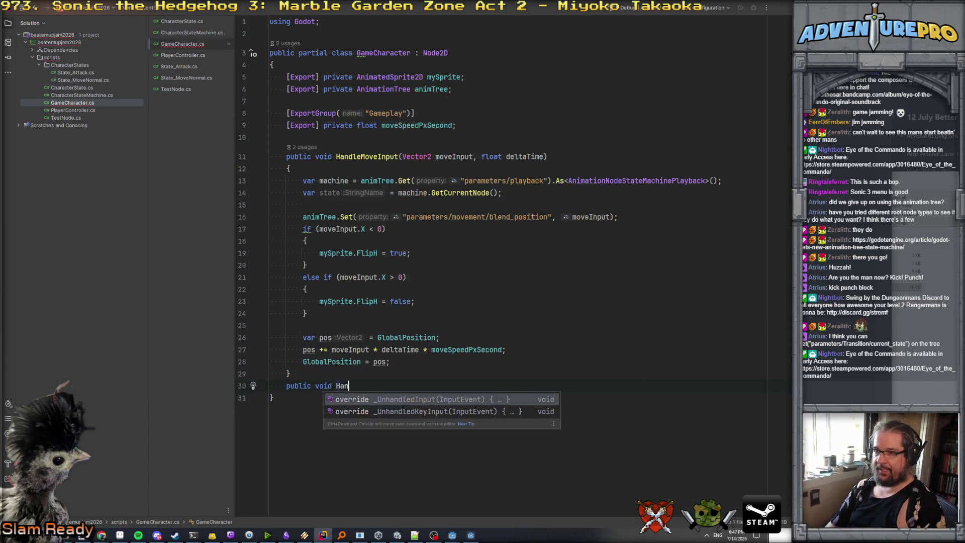
key(Escape)
text(Button)
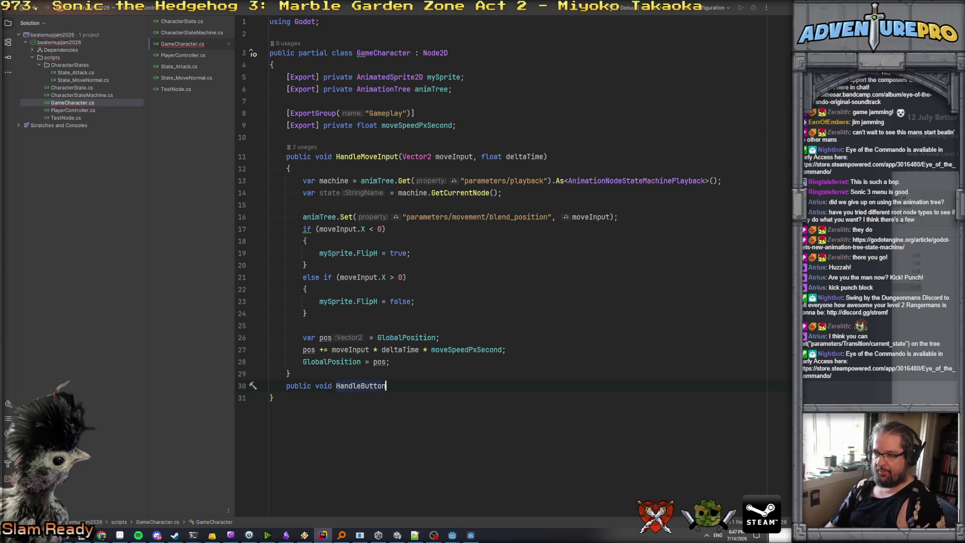
text(Input()
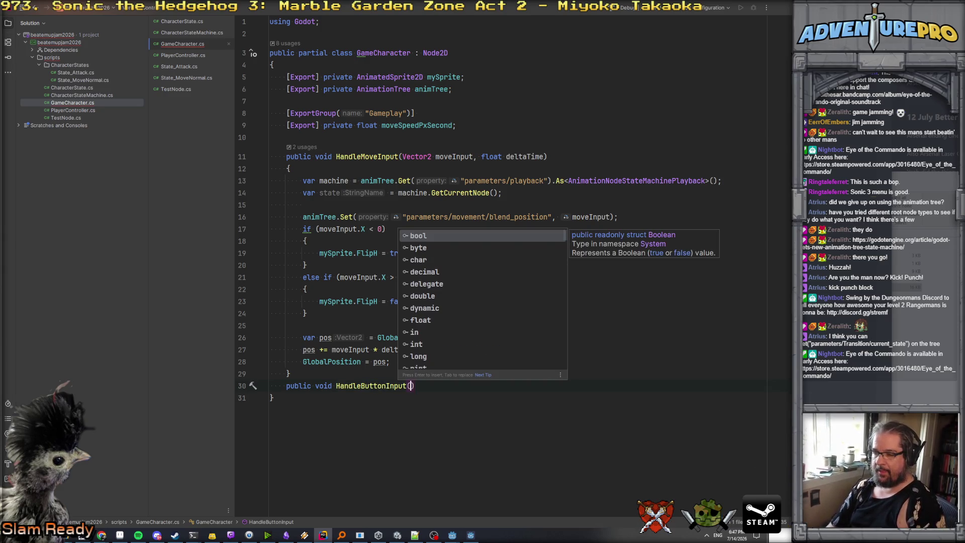
key(Escape)
key(End)
key(Return)
text({)
key(Return)
key(End)
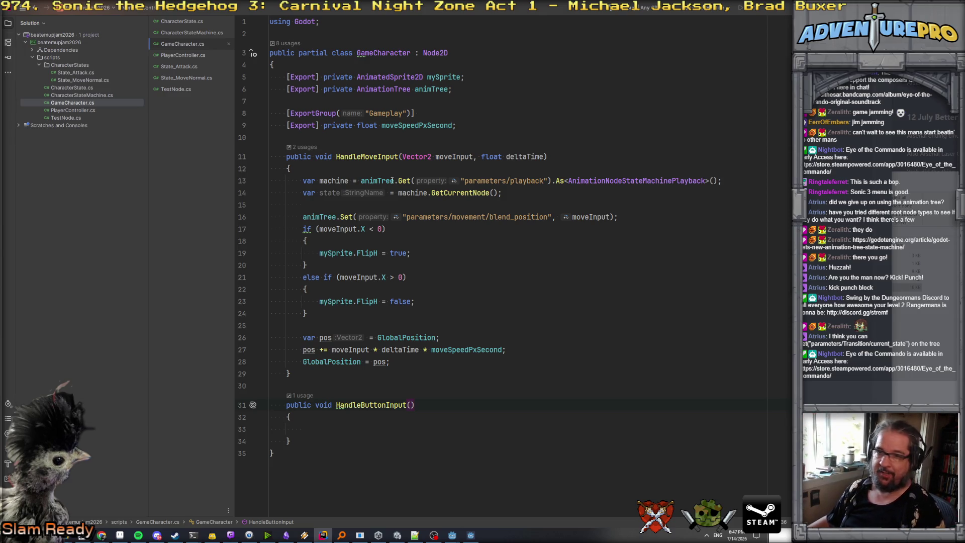
click(319, 67)
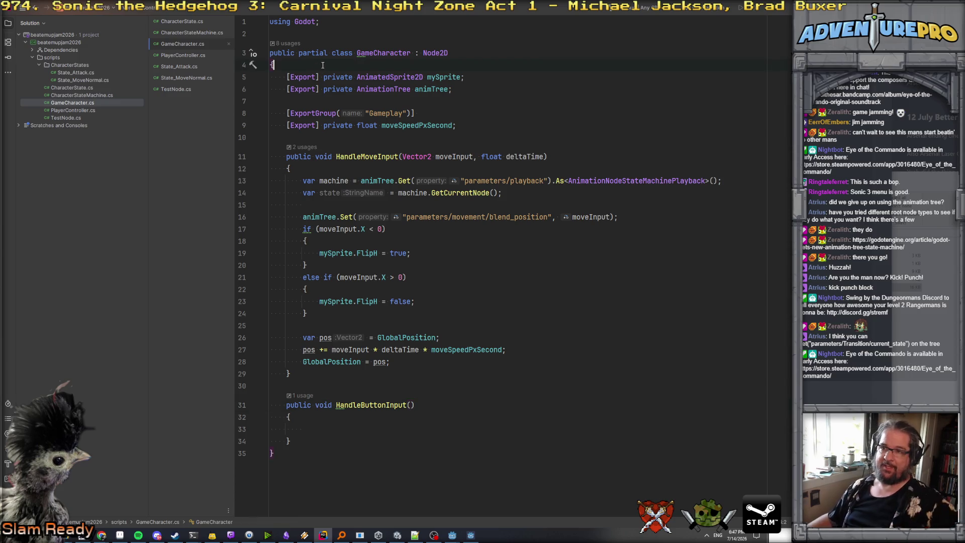
- Declare public enum EInputCommand with entries none = 0, punch and jump
key(Return)
key(Return)
key(Up)
text(public enum)
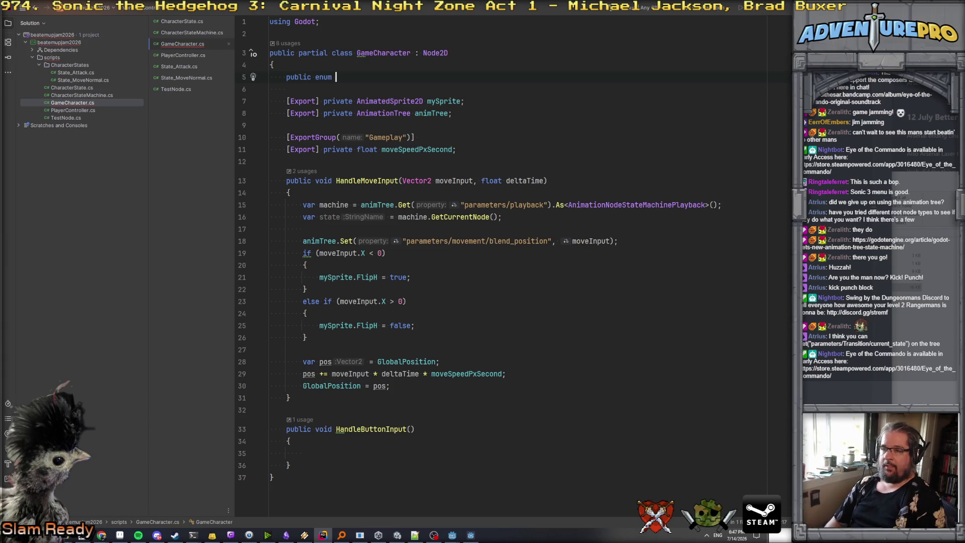
text( E)
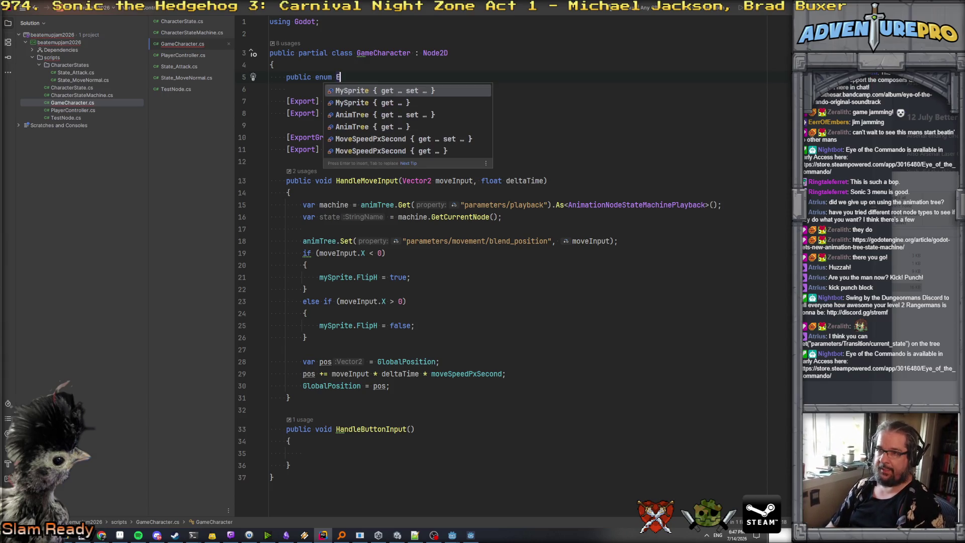
text(InputCommand)
key(Return)
text({)
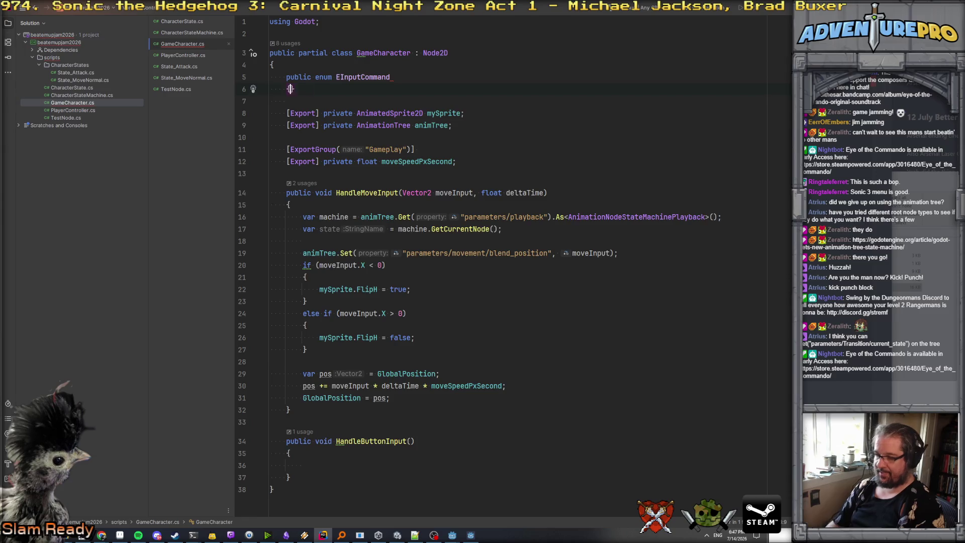
key(Return)
text(punch)
key(BackSpace)
key(BackSpace)
key(BackSpace)
text(none = 0;)
key(BackSpace)
text(,)
key(Return)
text(punch)
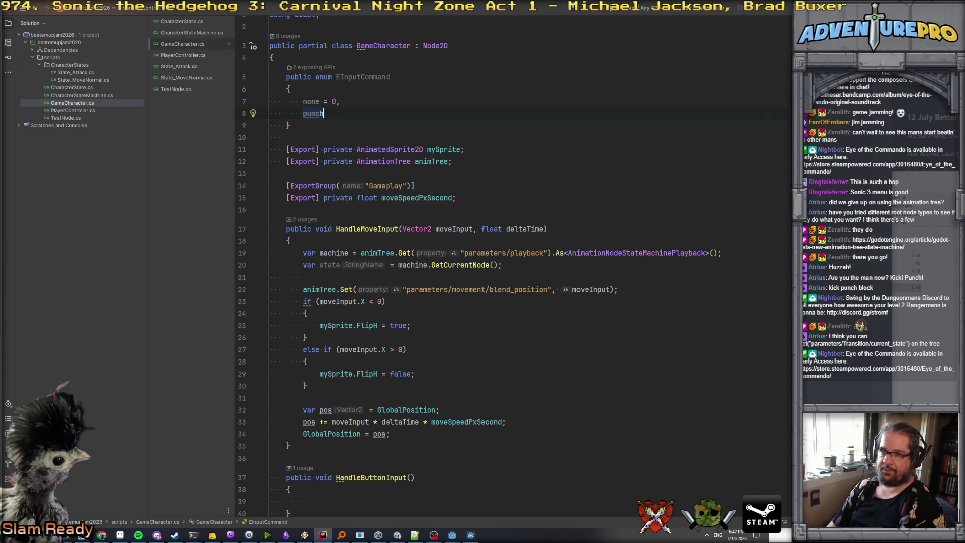
text(,)
key(Return)
text(jumnp)
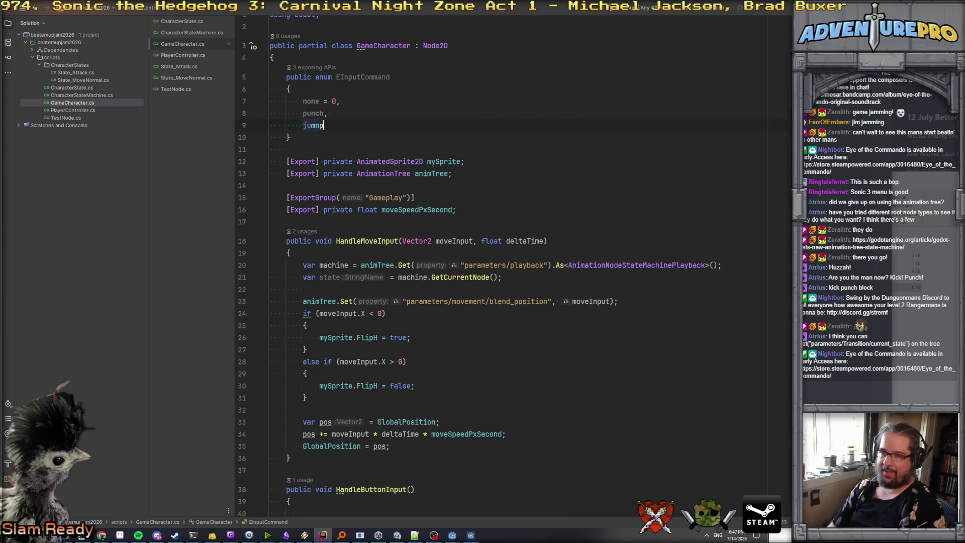
key(BackSpace)
key(BackSpace)
text(p,)
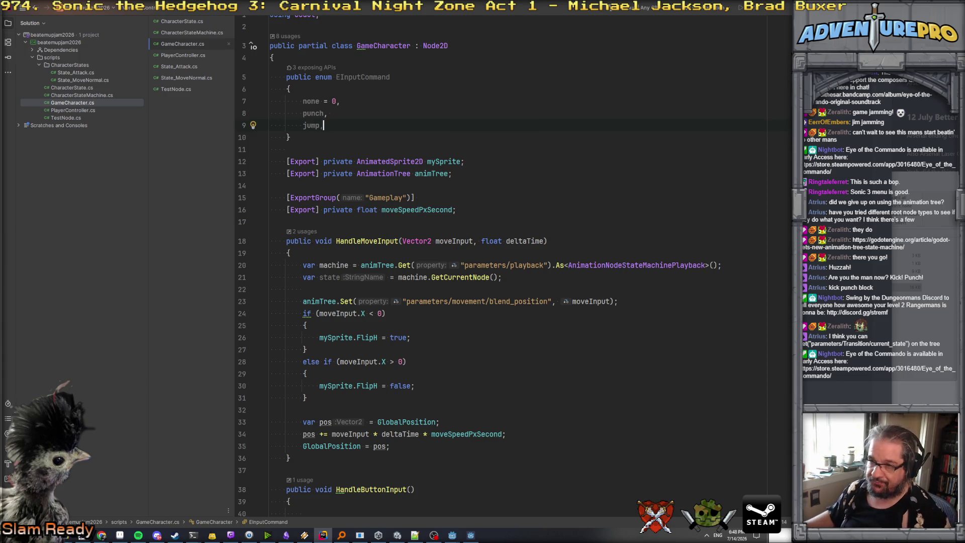
- Add the [Flags] attribute above the enum and import System through the quick-fix
scroll(362, 109, down, 2)
scroll(392, 125, up, 3)
key(Up)
key(Up)
key(Up)
key(End)
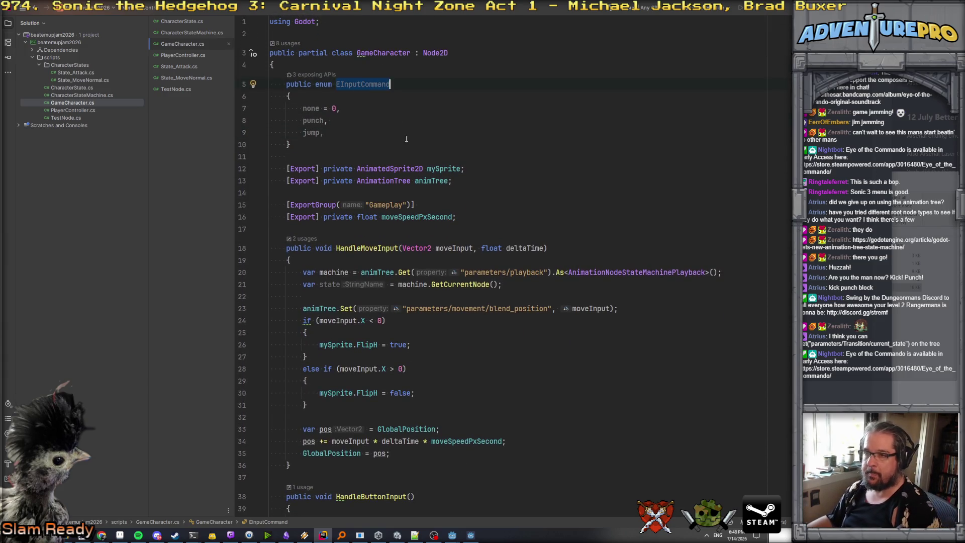
click(309, 64)
key(Return)
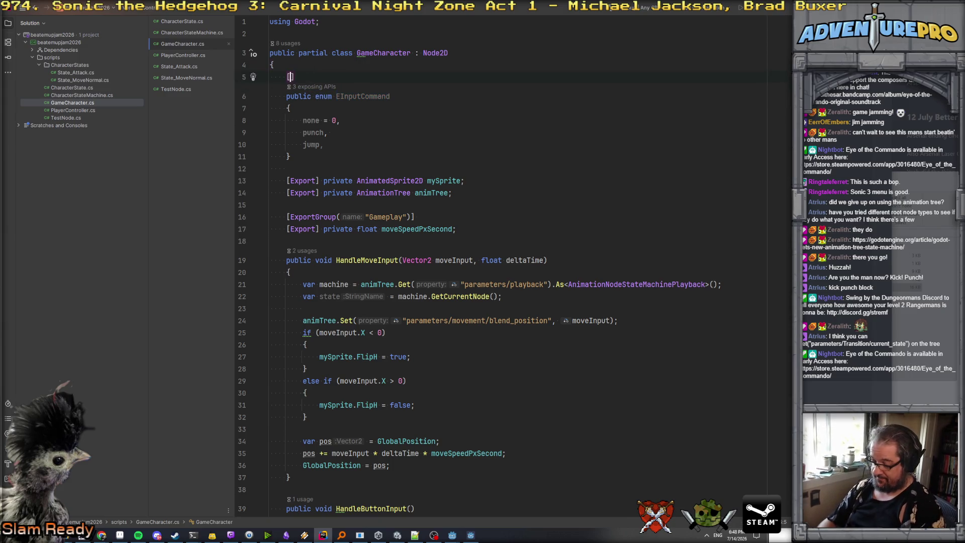
text([Flags)
key(Escape)
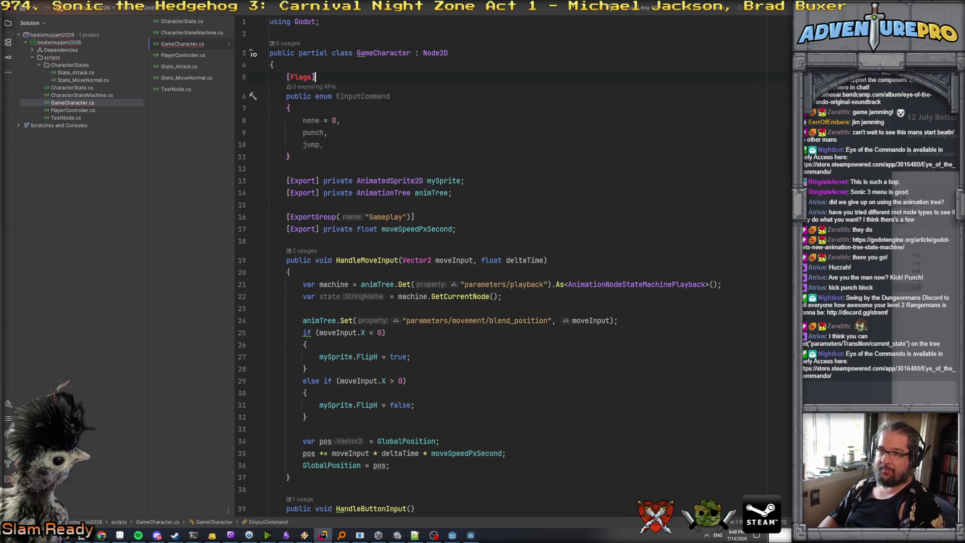
key(BackSpace)
key(ctrl+Left)
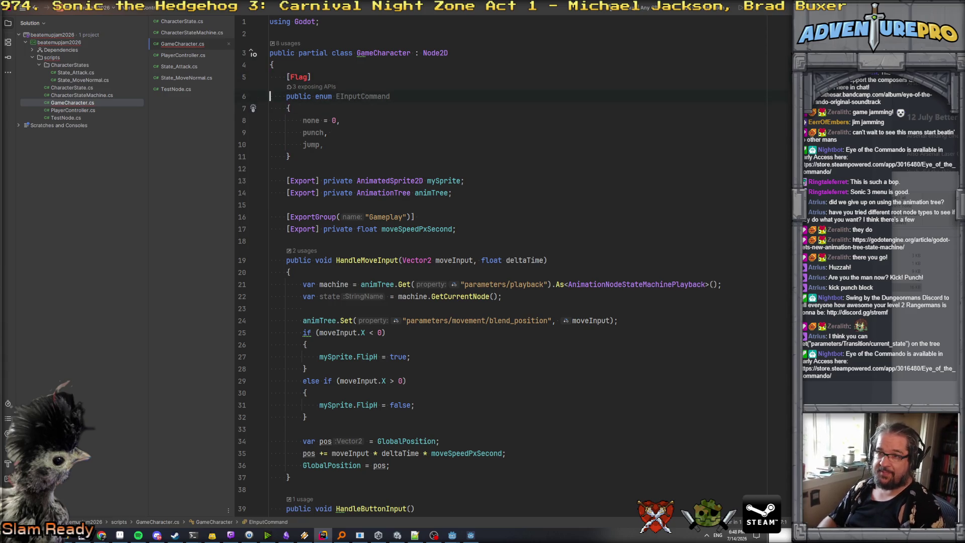
key(Delete)
text(f)
key(Escape)
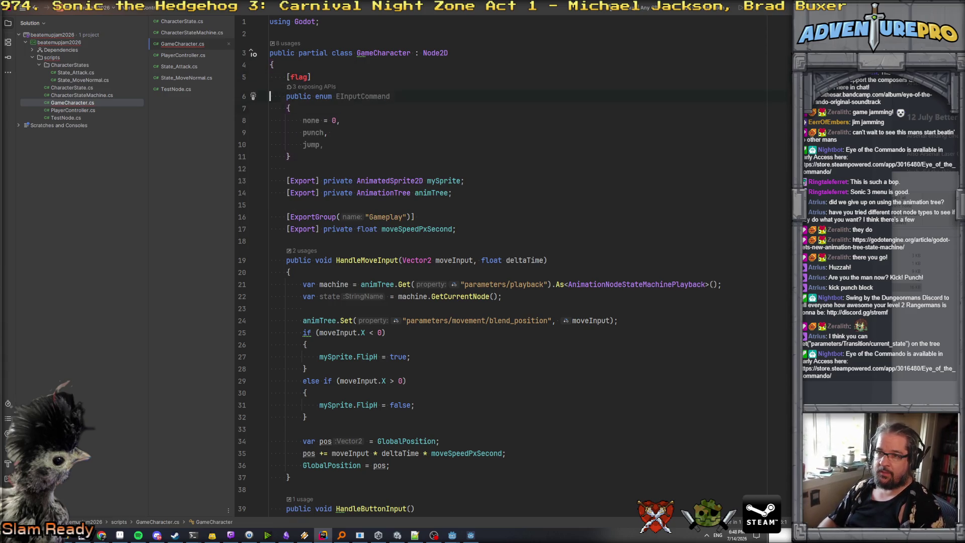
key(Right)
key(Right)
key(Right)
key(Delete)
text(F)
key(Escape)
key(alt+Return)
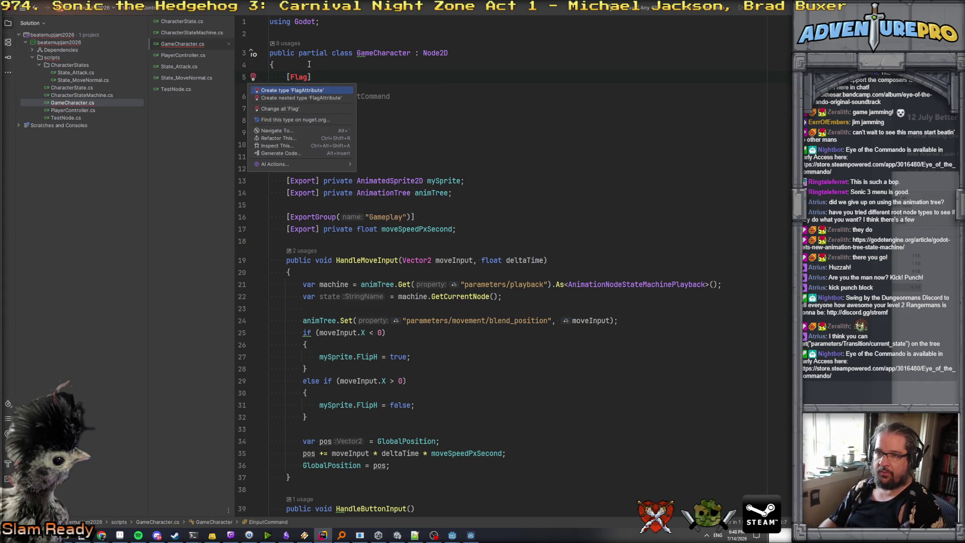
key(Escape)
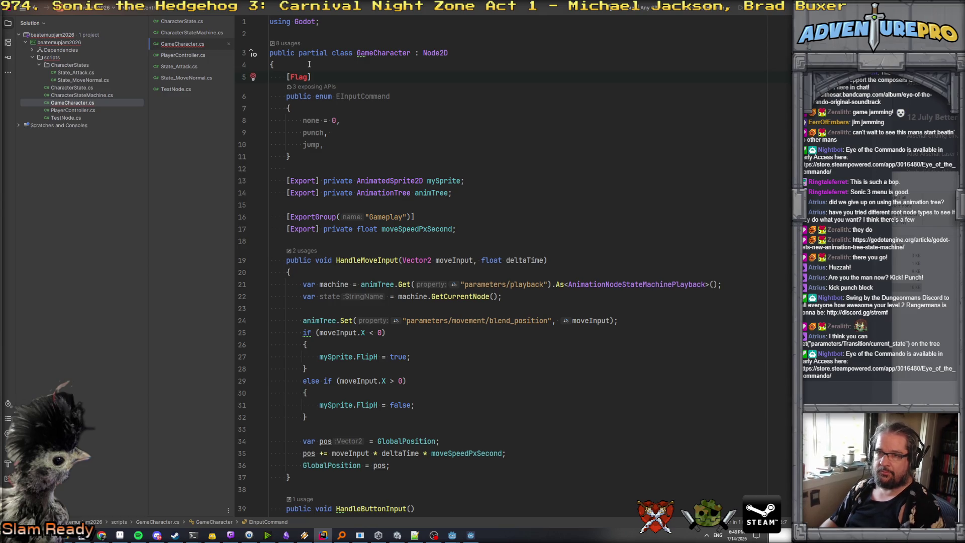
key(Right)
key(Right)
key(Right)
text(s)
key(alt+Return)
key(Return)
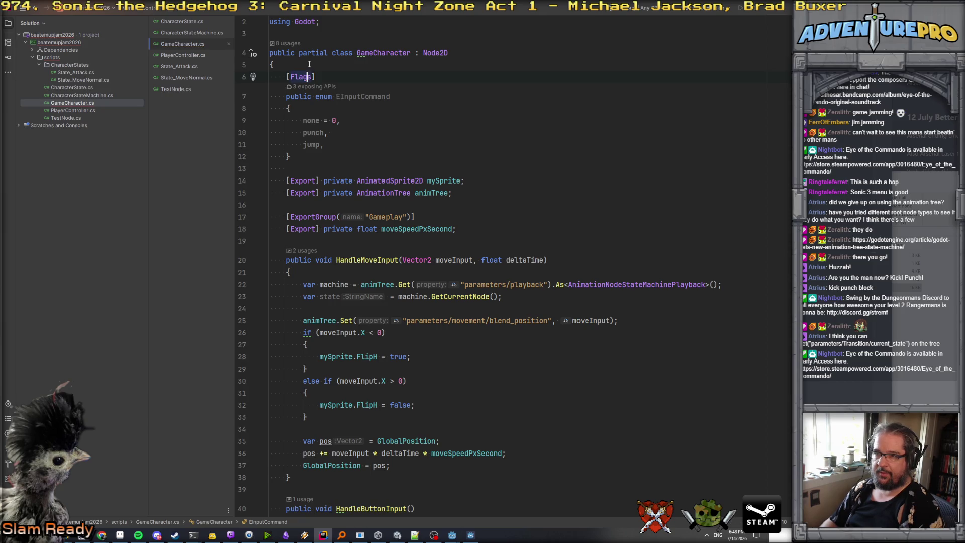
- Assign punch = 1 << 0 and jump = 1 << 1, then copy the EInputCommand name
scroll(310, 64, up, 1)
click(365, 142)
click(324, 133)
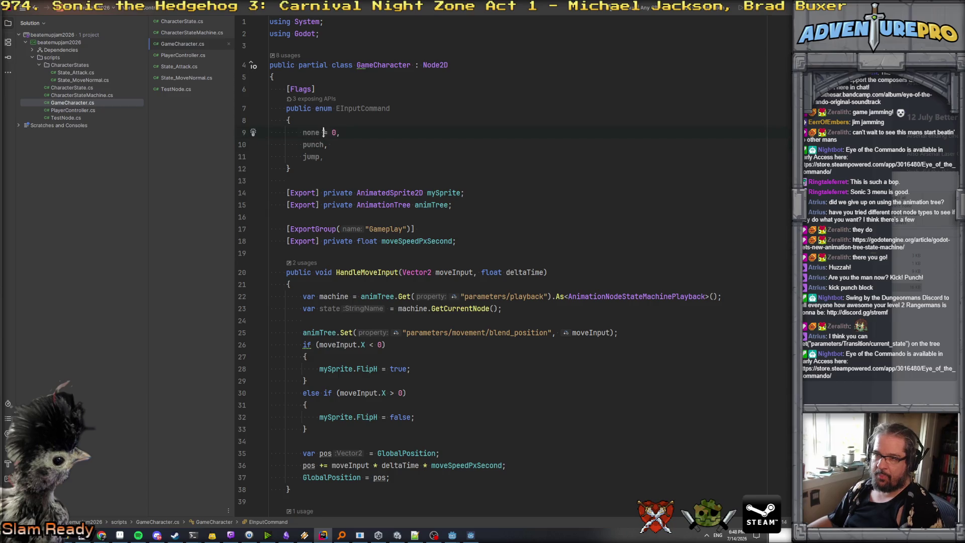
click(325, 145)
text(= 1 << 0)
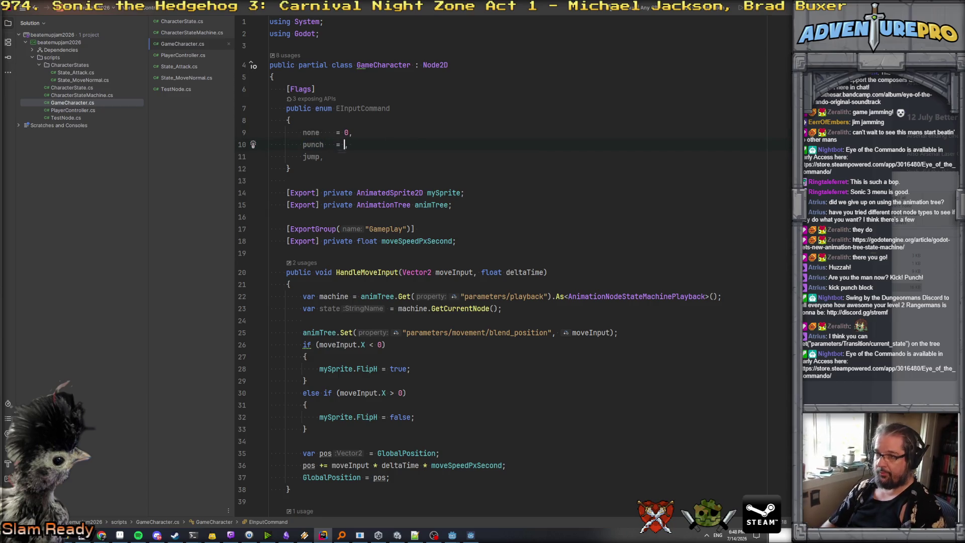
key(Down)
key(Left)
key(BackSpace)
key(BackSpace)
key(BackSpace)
text(= 1 << )
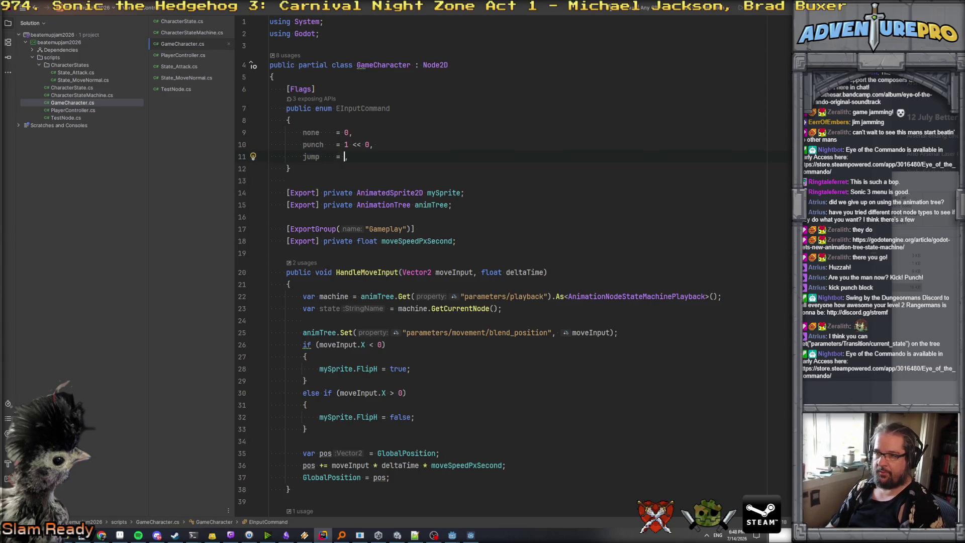
text(1)
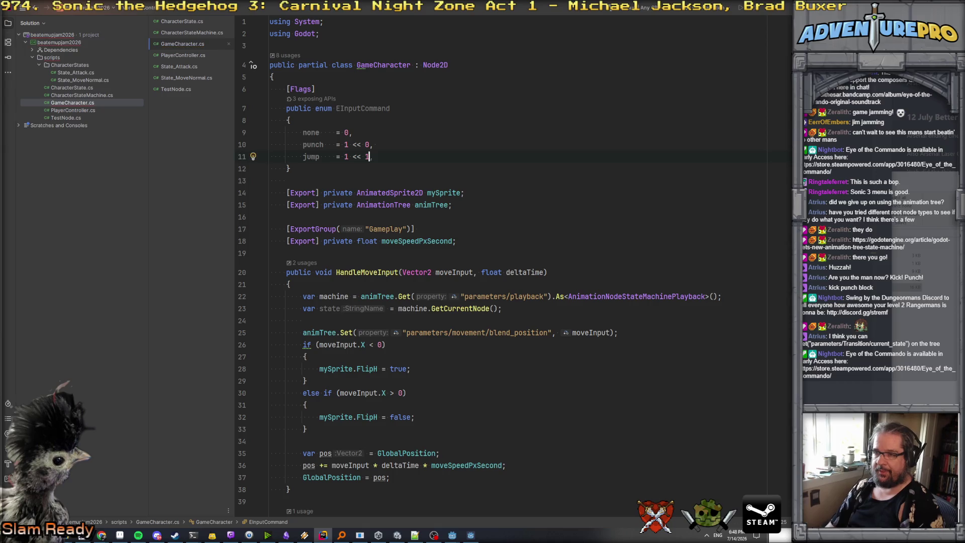
scroll(504, 278, down, 4)
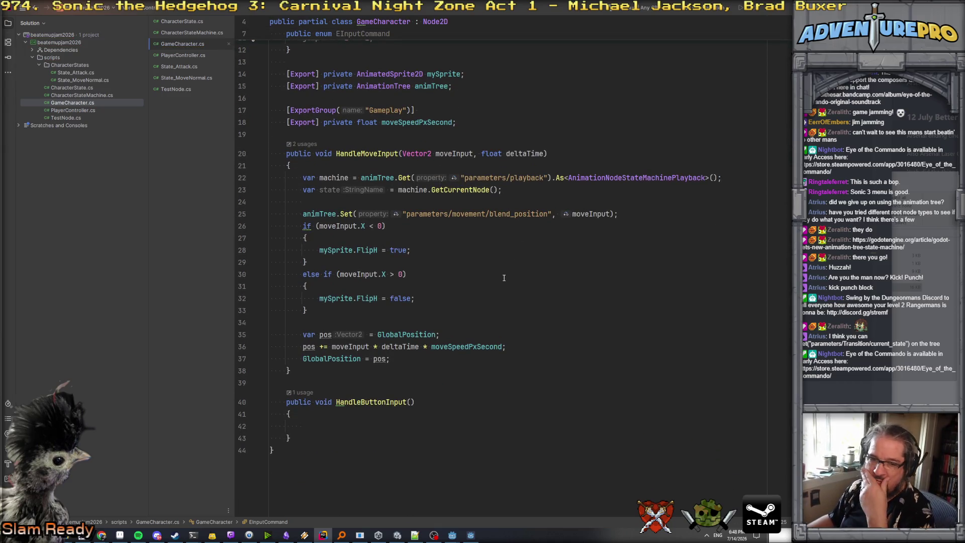
scroll(450, 232, up, 4)
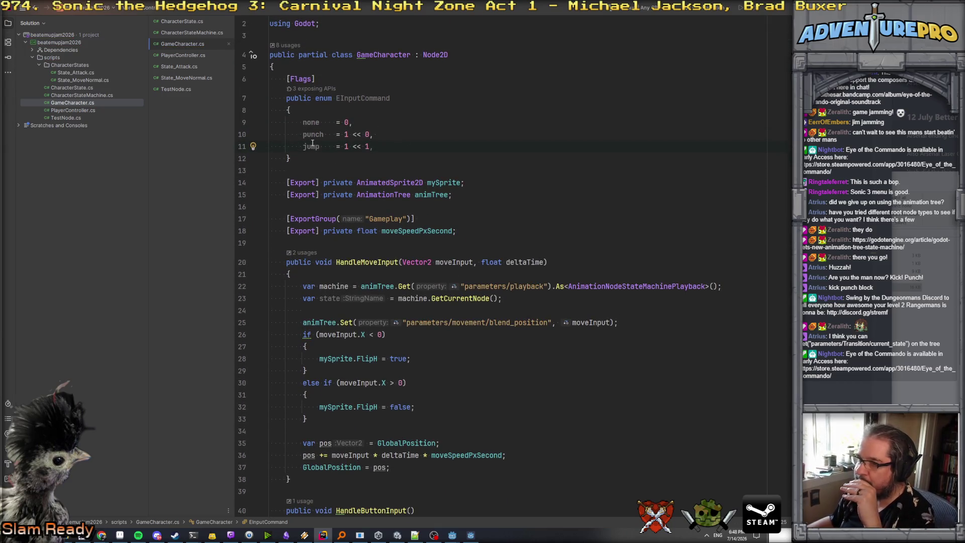
scroll(394, 410, down, 4)
scroll(357, 151, up, 4)
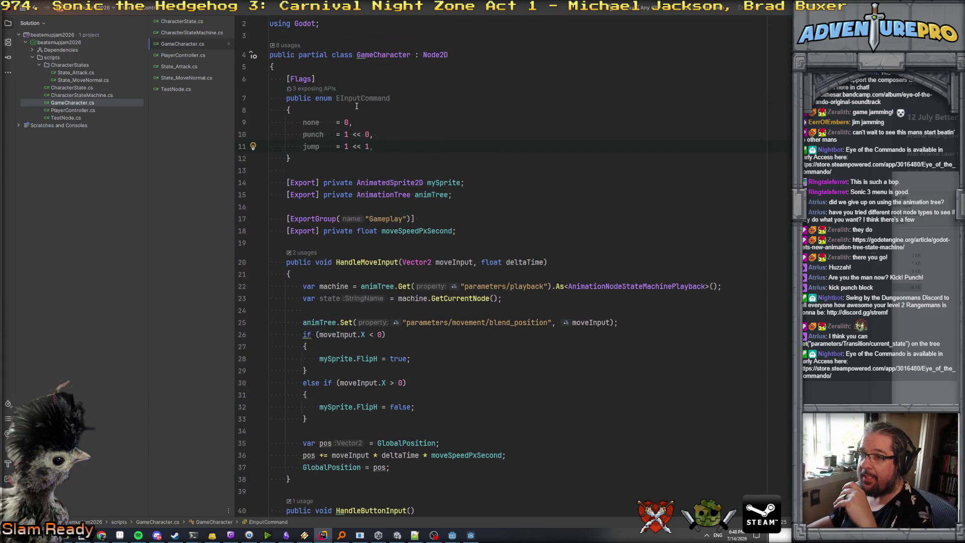
double_click(358, 96)
key(ctrl+c)
scroll(451, 371, down, 4)
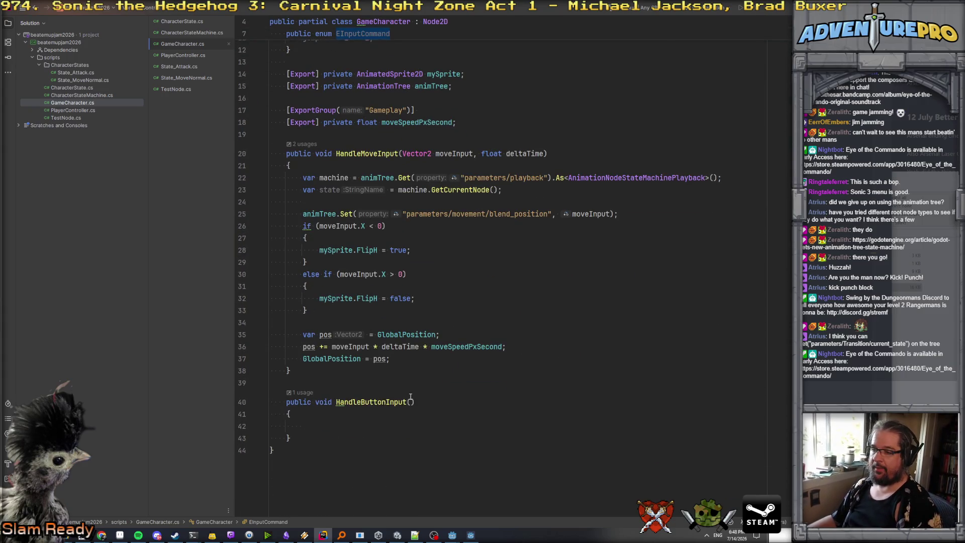
- Give HandleButtonInput an 'EInputCommand actions' parameter and an empty if (actions.HasFlag(EInputCommand.punch)) block
click(410, 408)
key(ctrl+v)
text(acti)
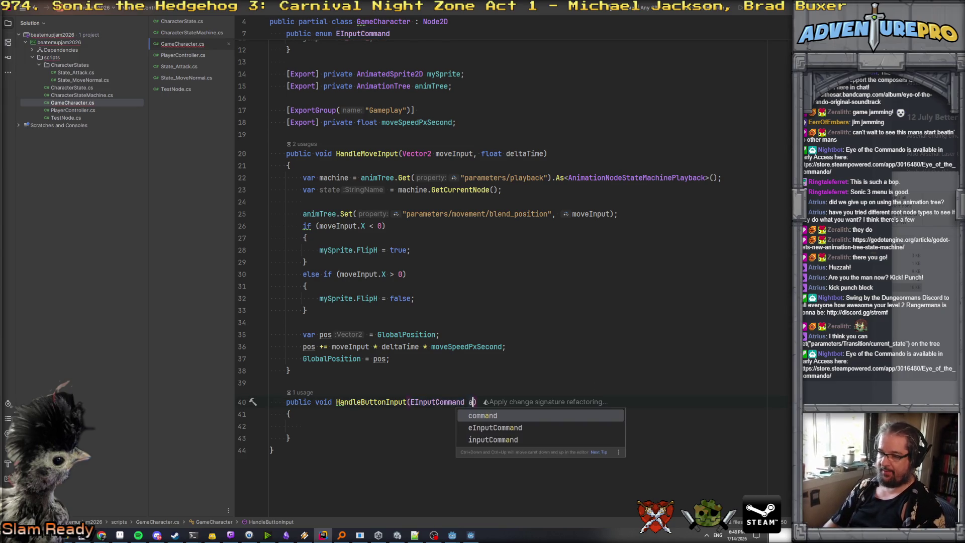
text(ons)
key(Down)
key(Down)
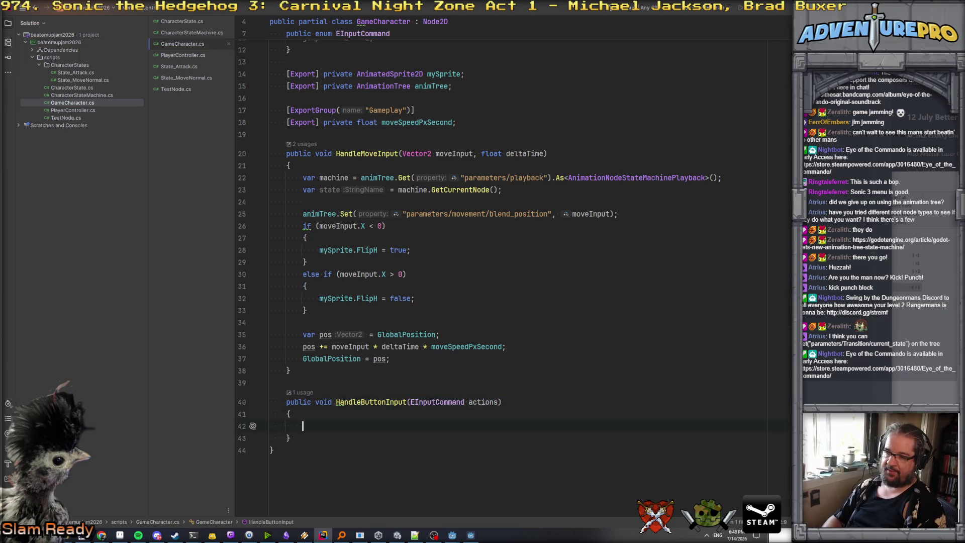
text(if))
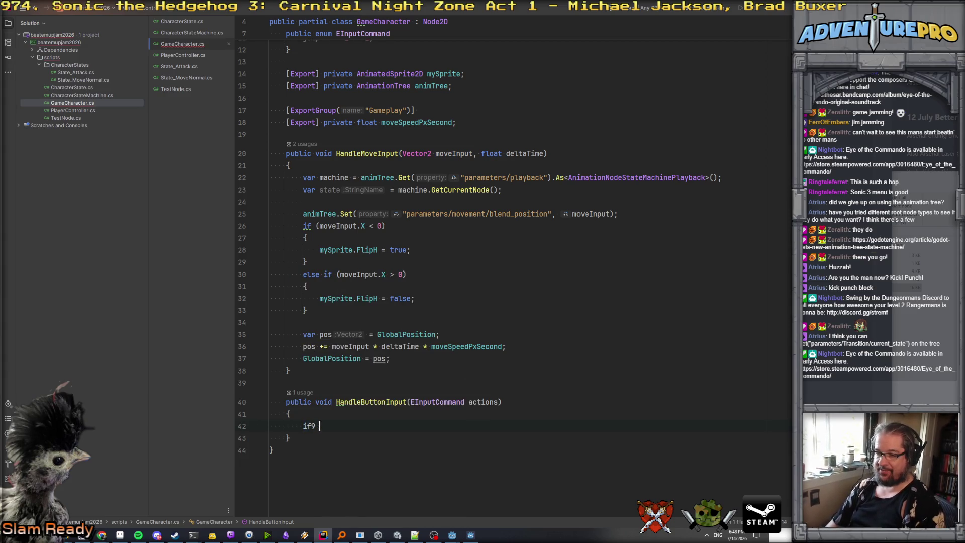
key(BackSpace)
text(( actions.has)
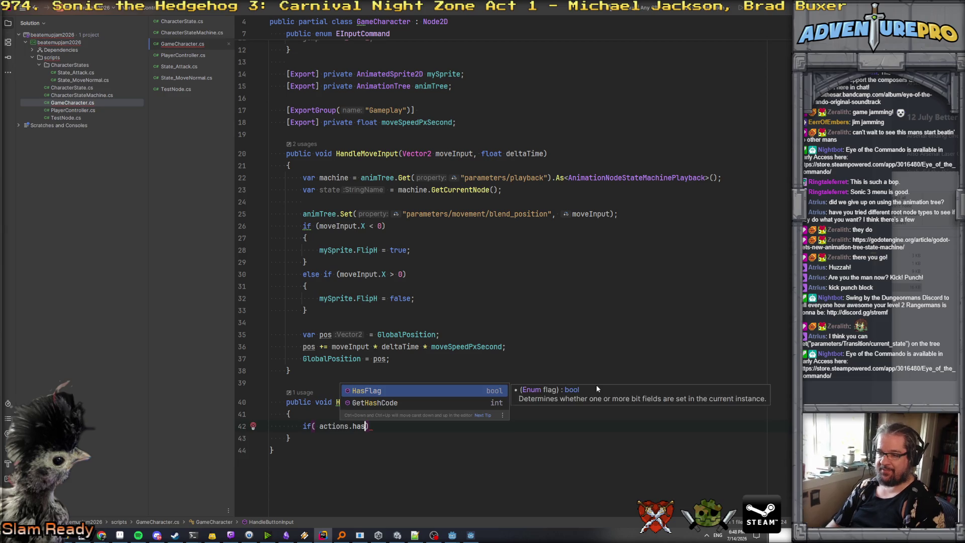
key(Return)
text(pu)
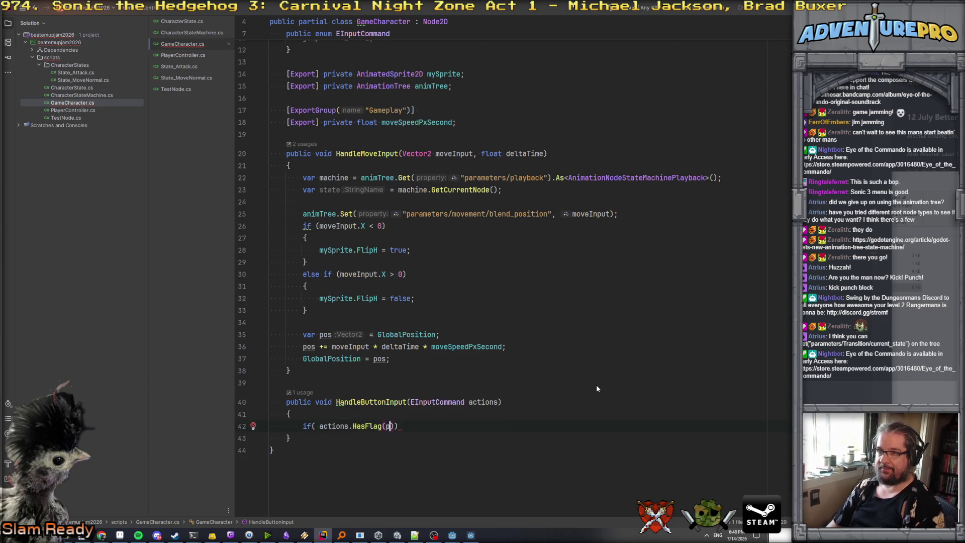
key(Return)
text()))
key(Return)
text({)
key(Return)
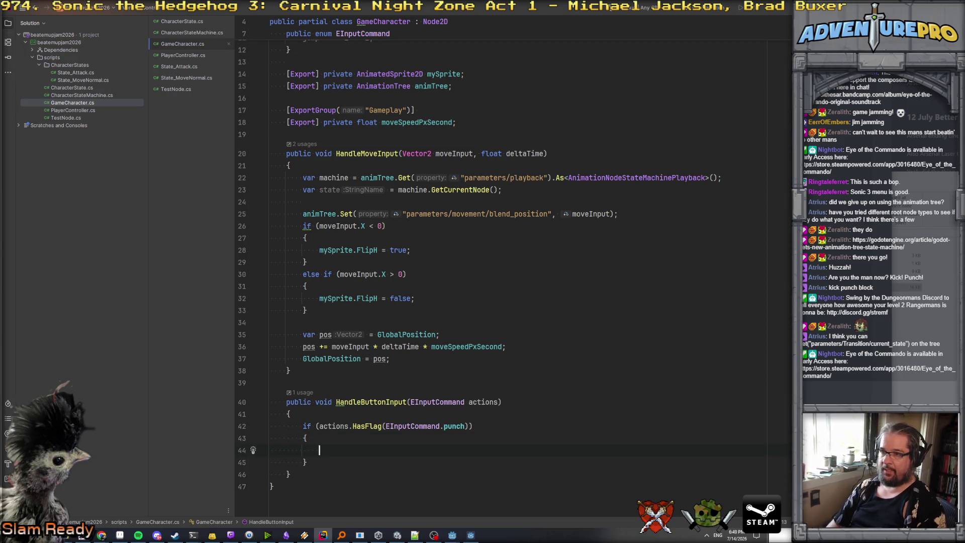
- Copy the blend-position animTree.Set statement into the punch block, then switch to Godot
drag(303, 214, 660, 217)
key(ctrl+c)
click(354, 450)
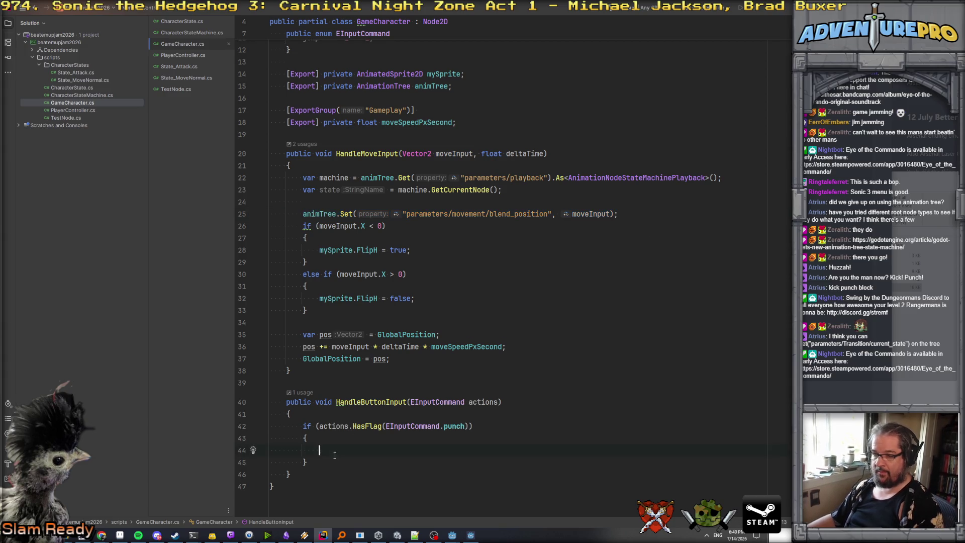
key(ctrl+v)
click(444, 450)
key(alt+Tab)
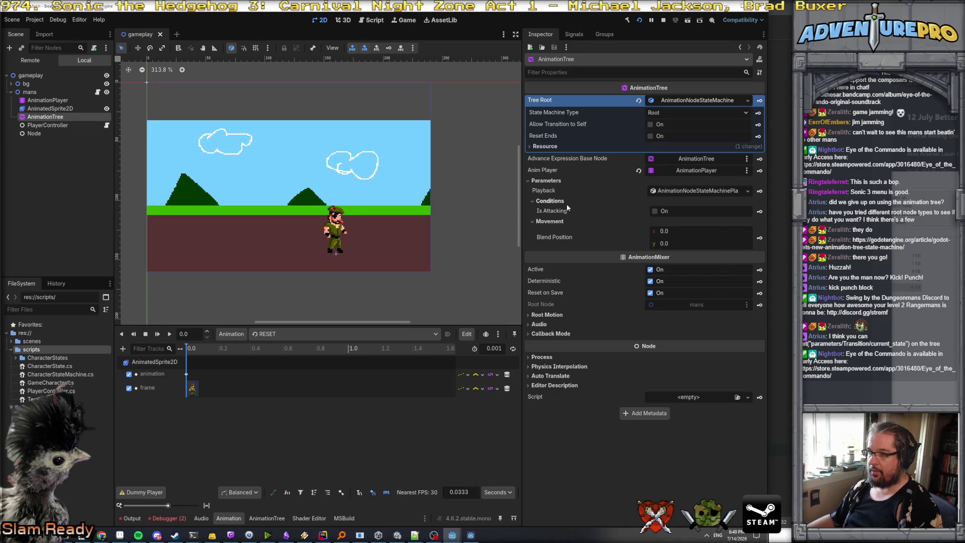
- Check the line-44 parameter path against the AnimationTree parameter names shown in Godot
mouse_move(552, 214)
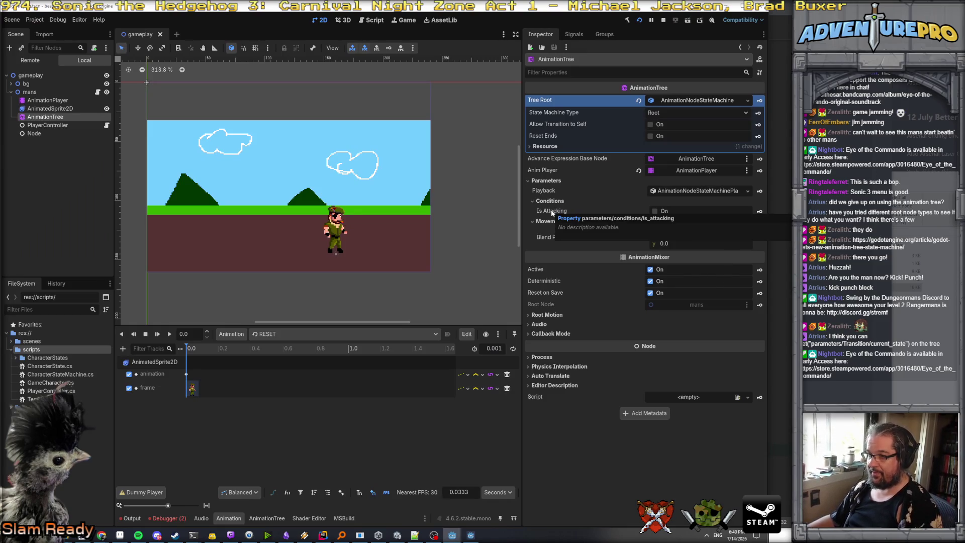
key(alt+Tab)
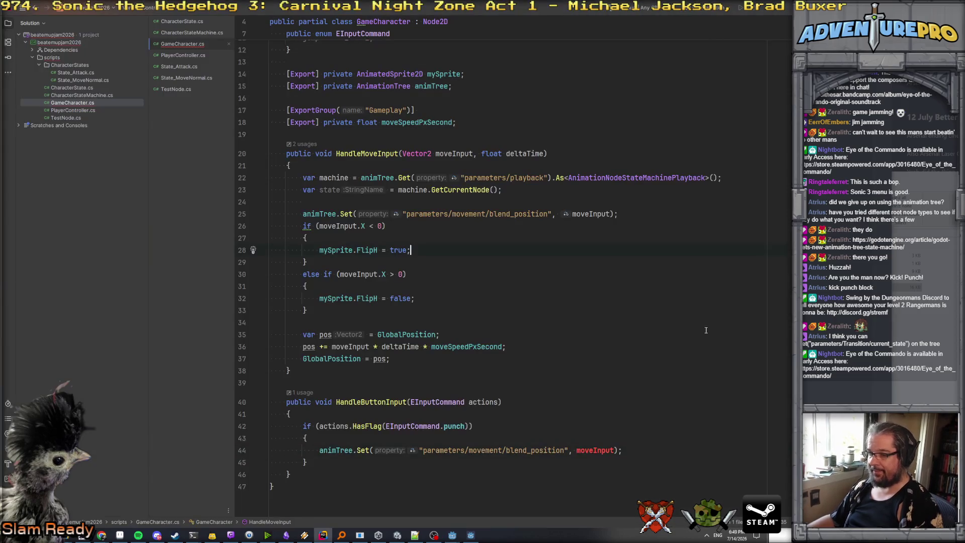
double_click(483, 450)
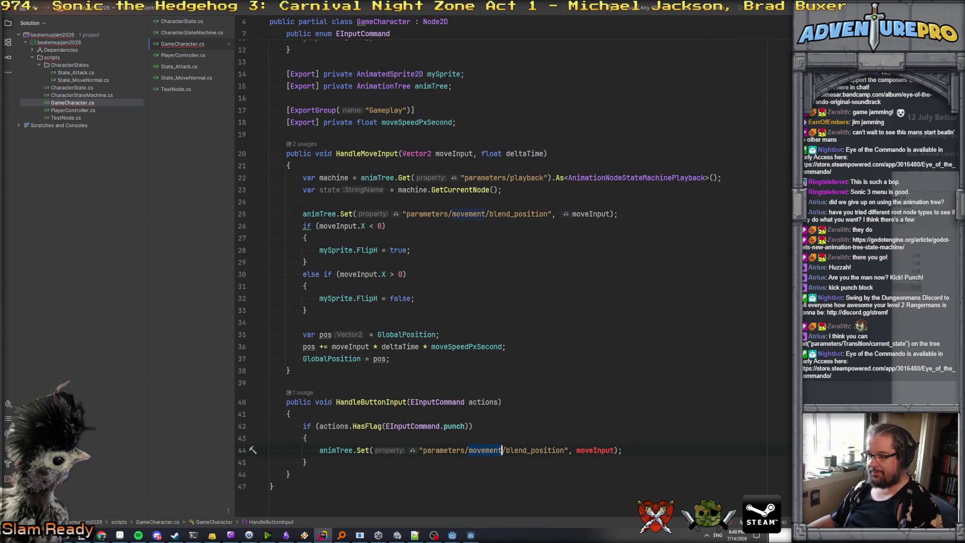
key(alt+Tab)
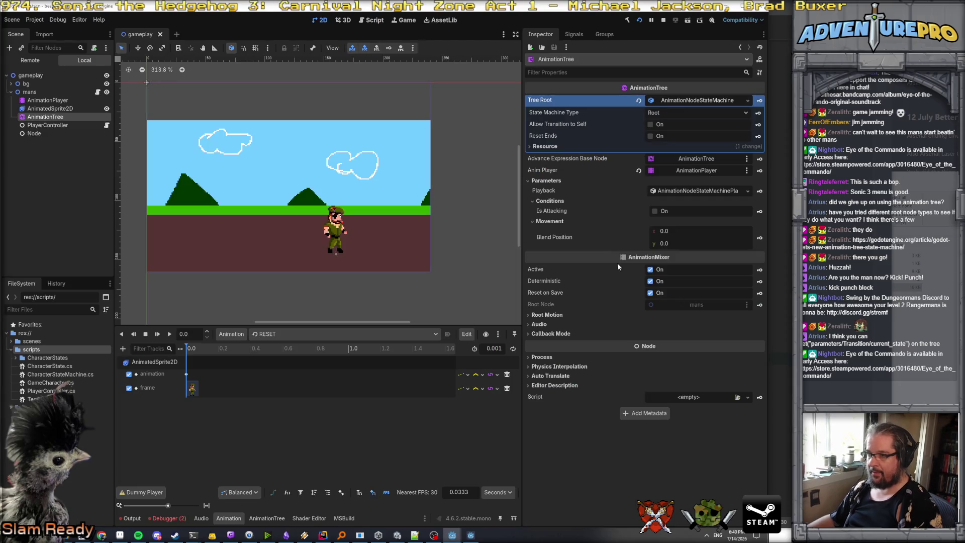
mouse_move(554, 209)
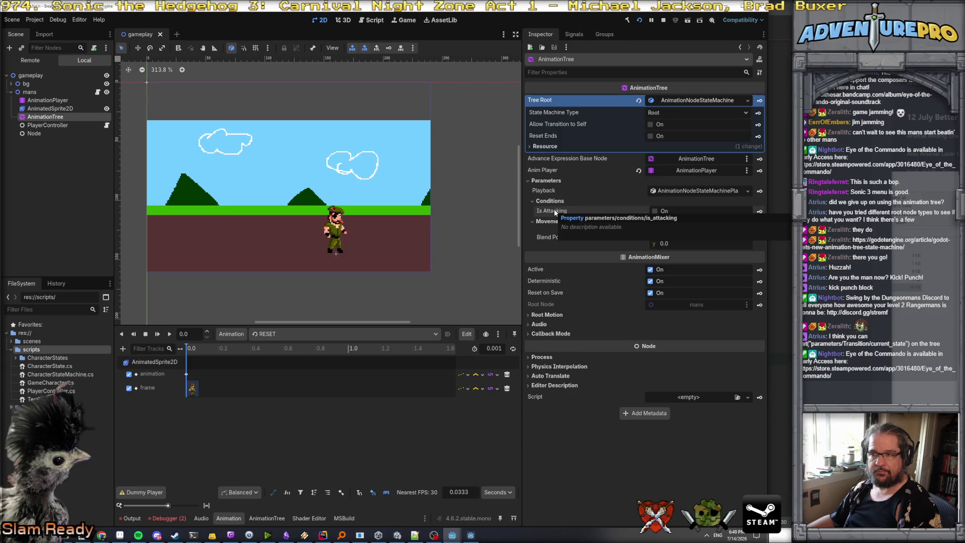
key(alt+Tab)
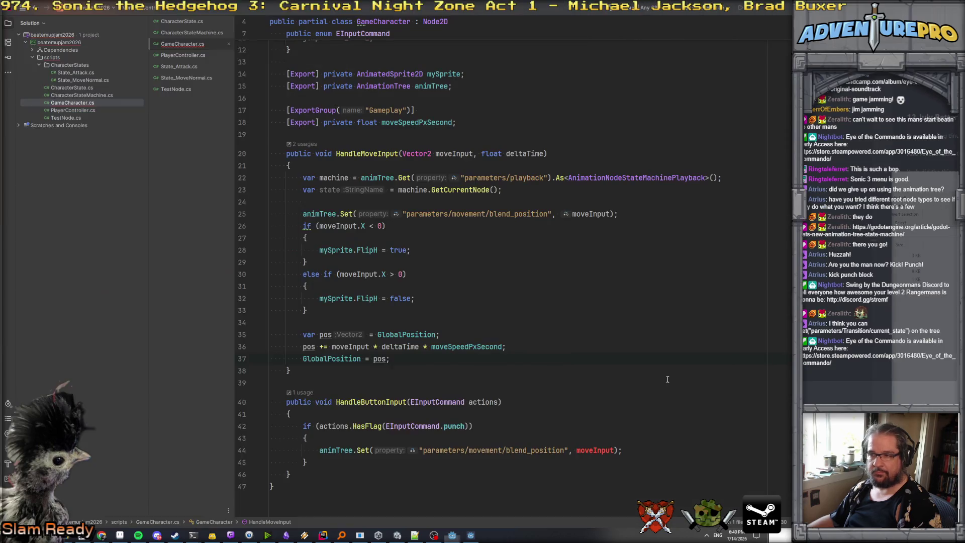
- Replace blend_position with is_attacking and the moveInput argument with true on line 44
double_click(528, 450)
text(is_a)
text(ttacking)
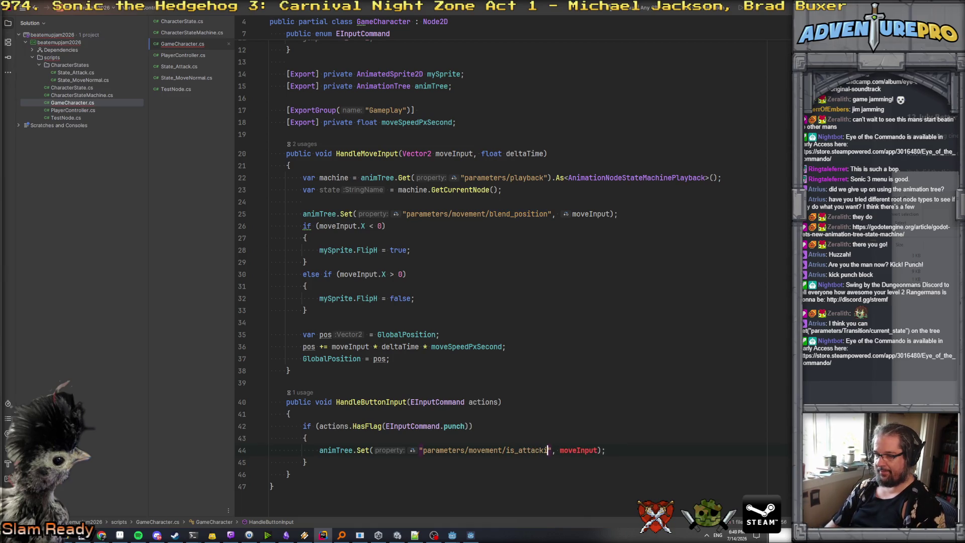
key(Right)
key(Right)
key(ctrl+shift+Right)
key(Delete)
text(t)
key(Return)
click(270, 462)
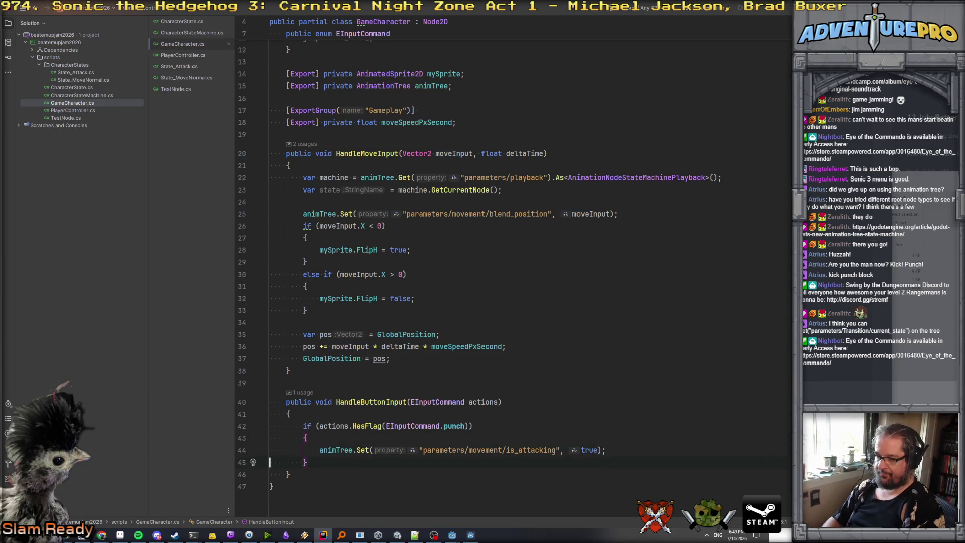
click(543, 450)
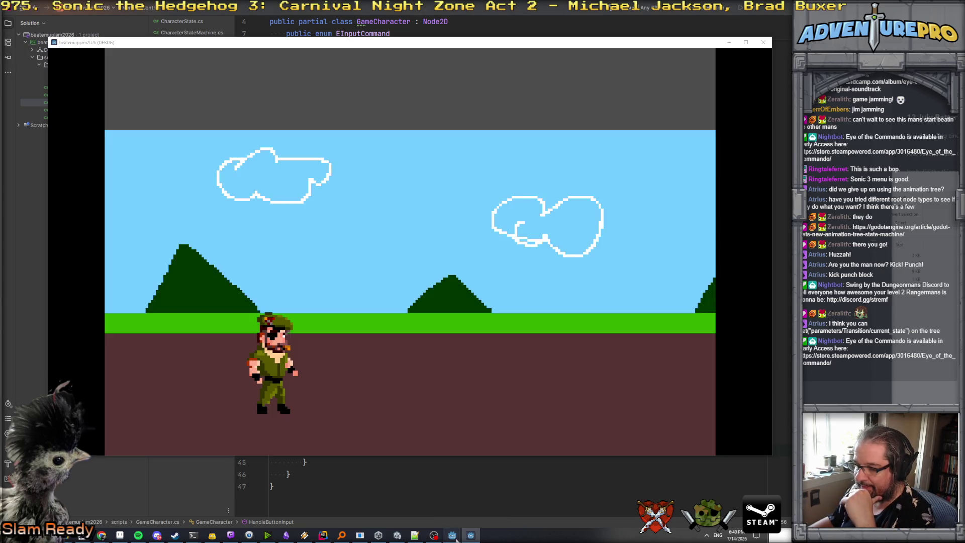
- Close Project Settings and the DEBUG game window, returning to the Godot editor
mouse_move(458, 540)
click(478, 506)
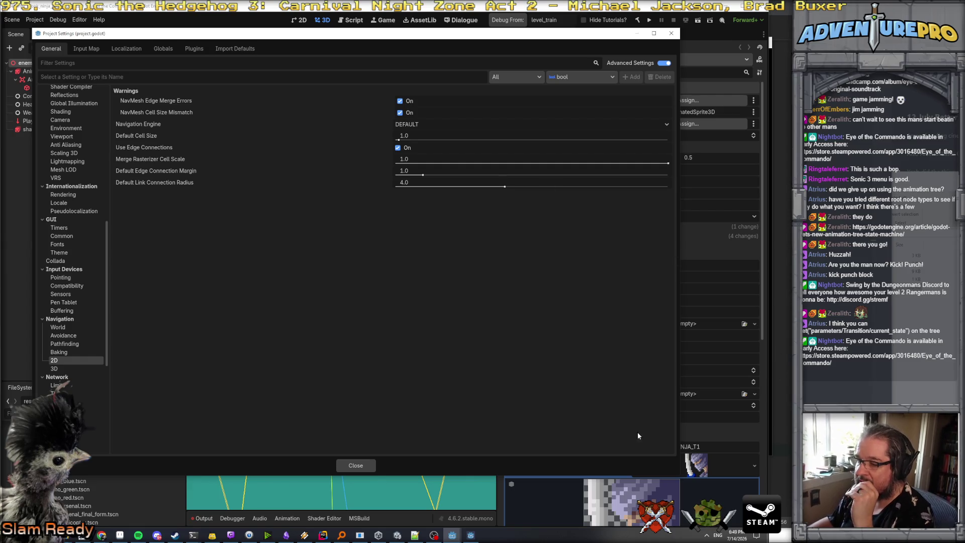
click(366, 463)
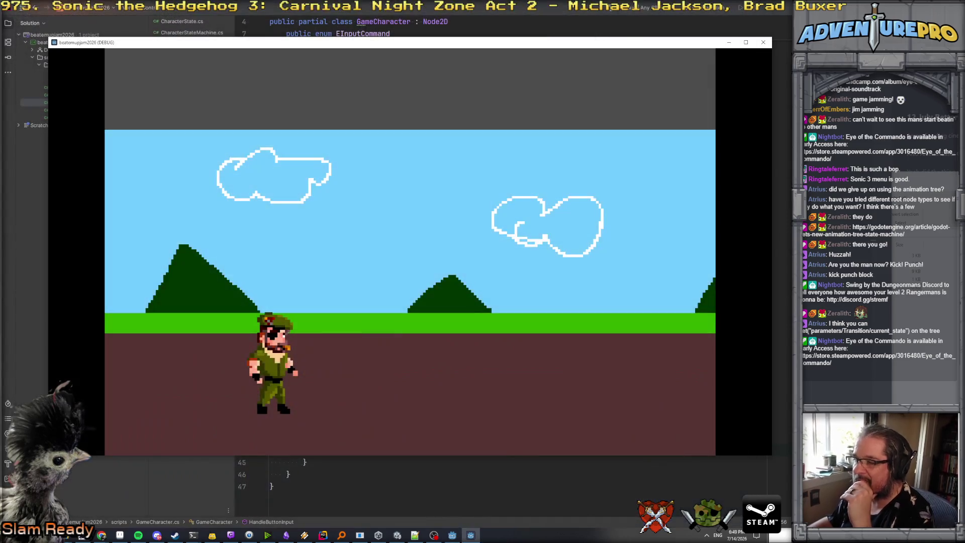
click(763, 42)
click(453, 535)
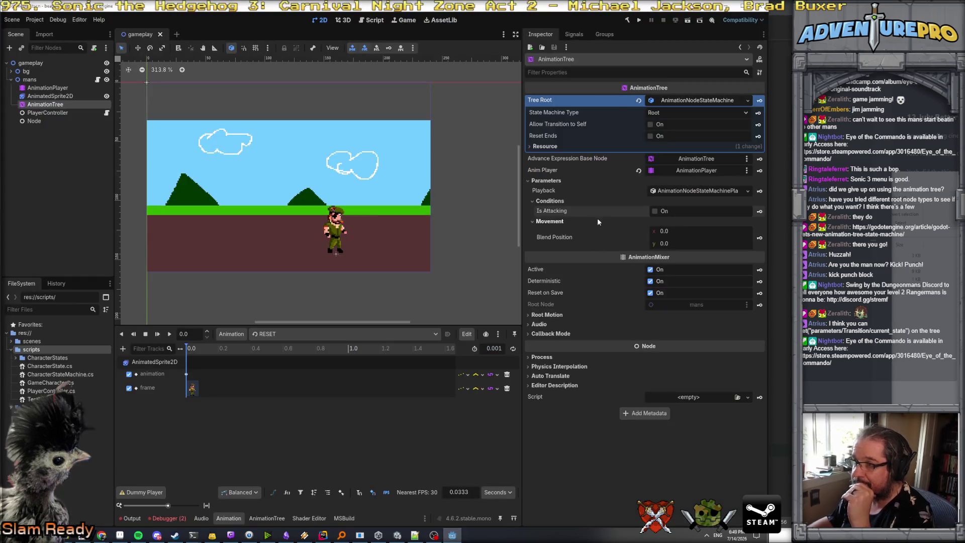
- Select the attack→movement transition in the AnimationTree graph and expand its Switch settings
click(697, 101)
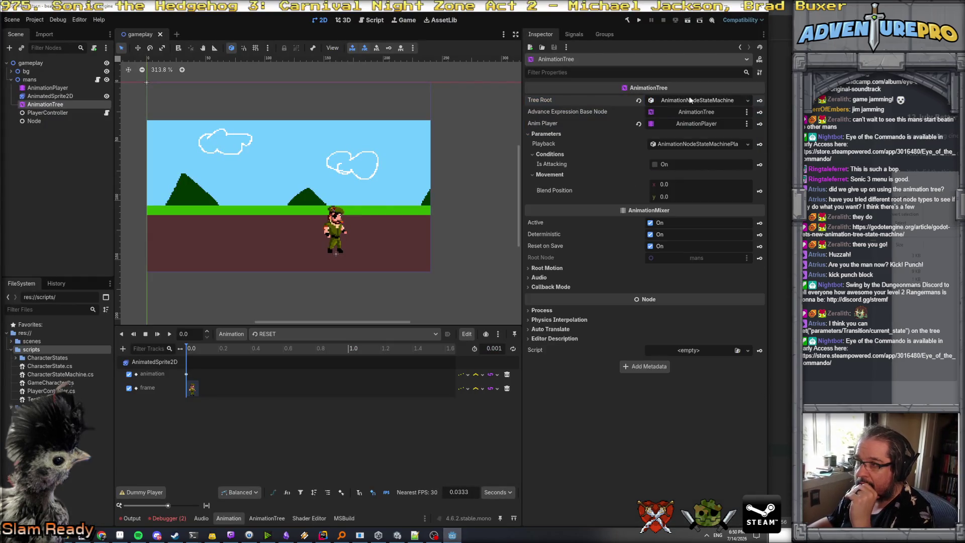
click(698, 100)
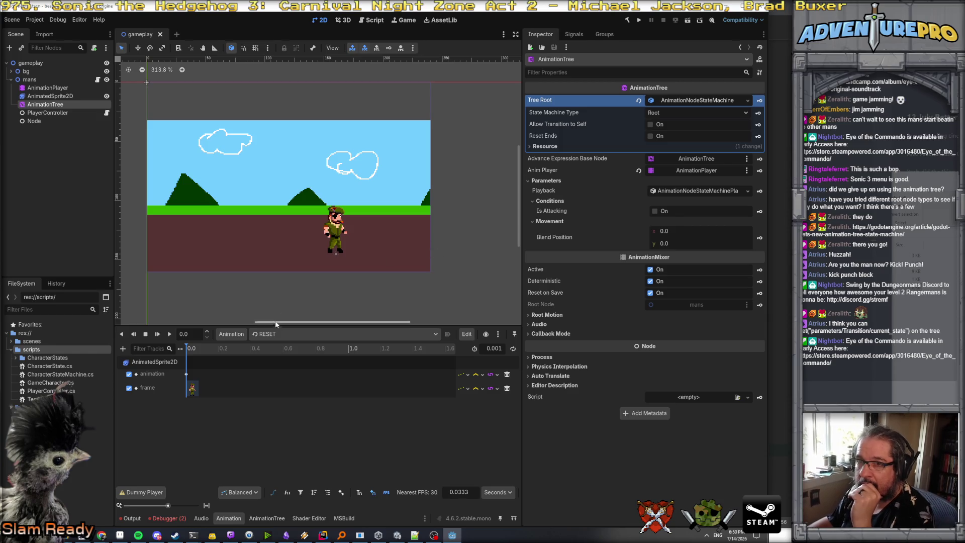
click(276, 514)
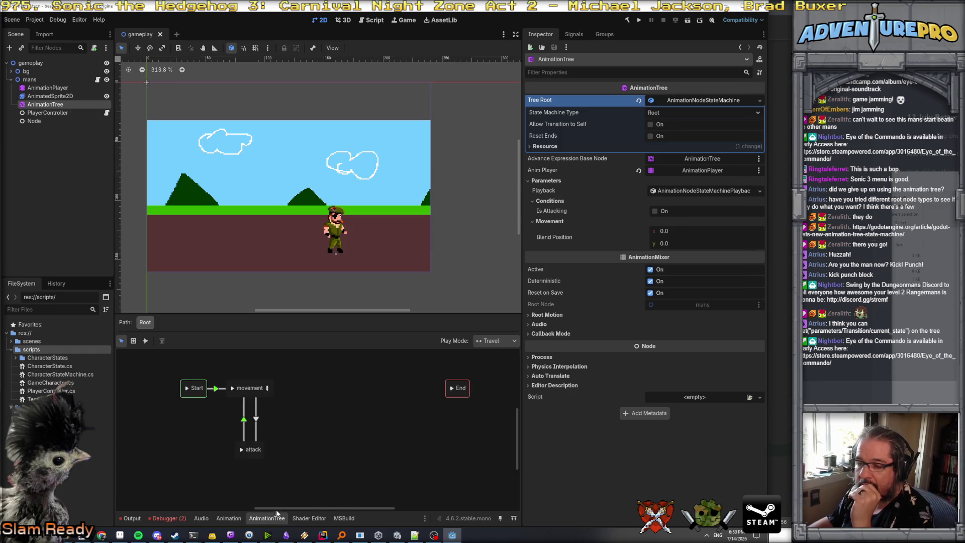
click(245, 421)
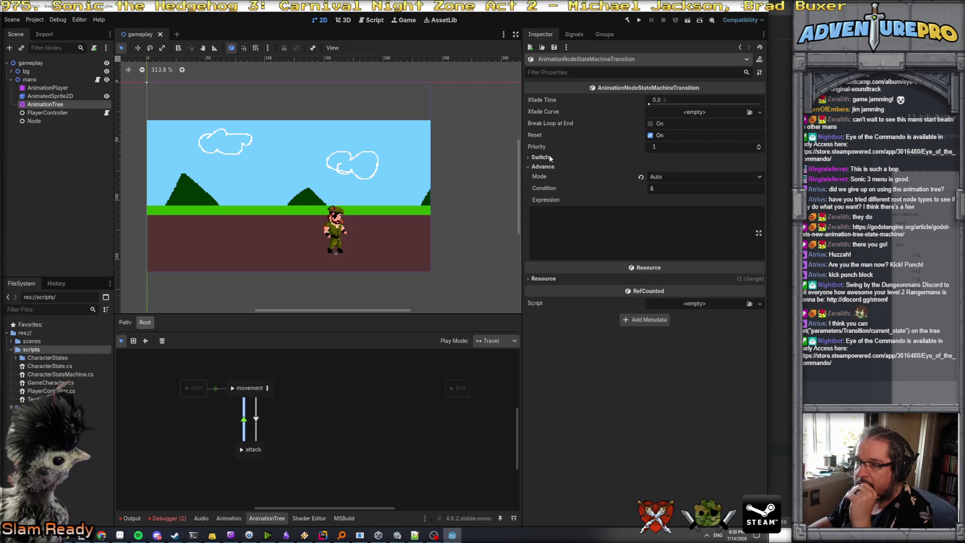
mouse_move(540, 179)
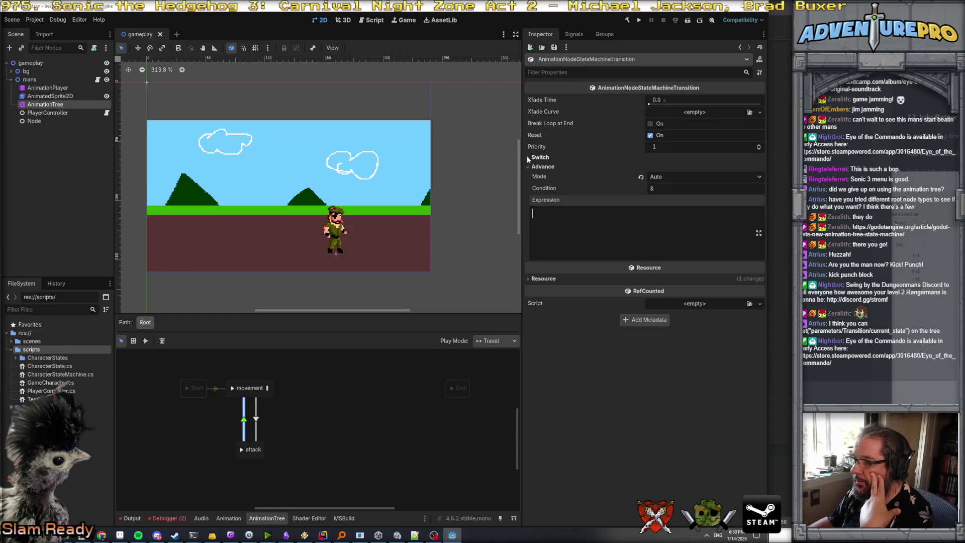
click(529, 156)
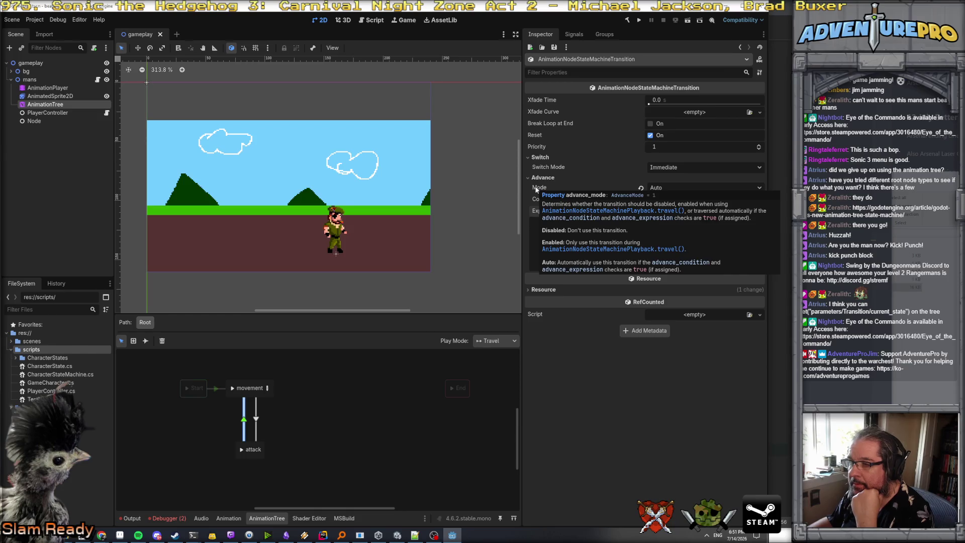
click(534, 227)
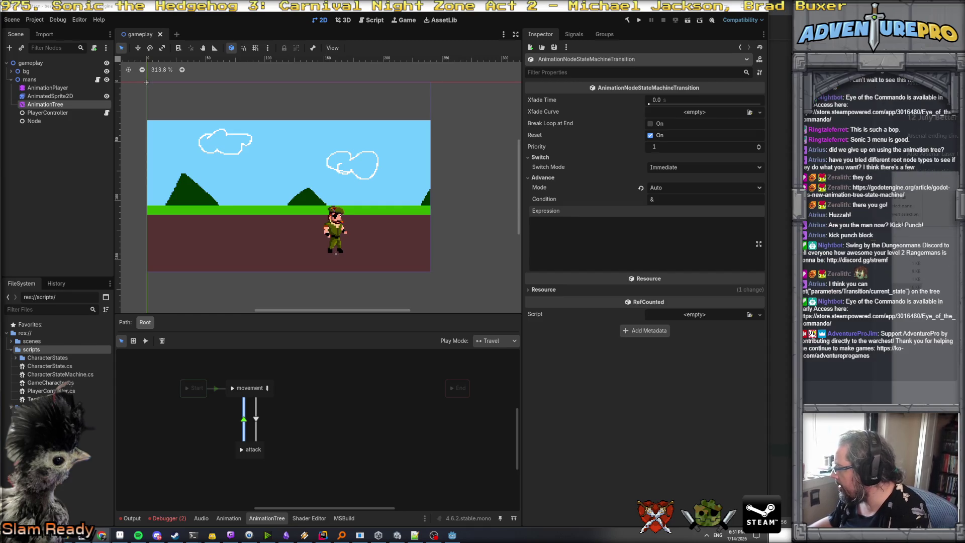
- Set the transition's Switch Mode to At End, clear the two Debugger errors, and return to the AnimationTree graph
click(660, 167)
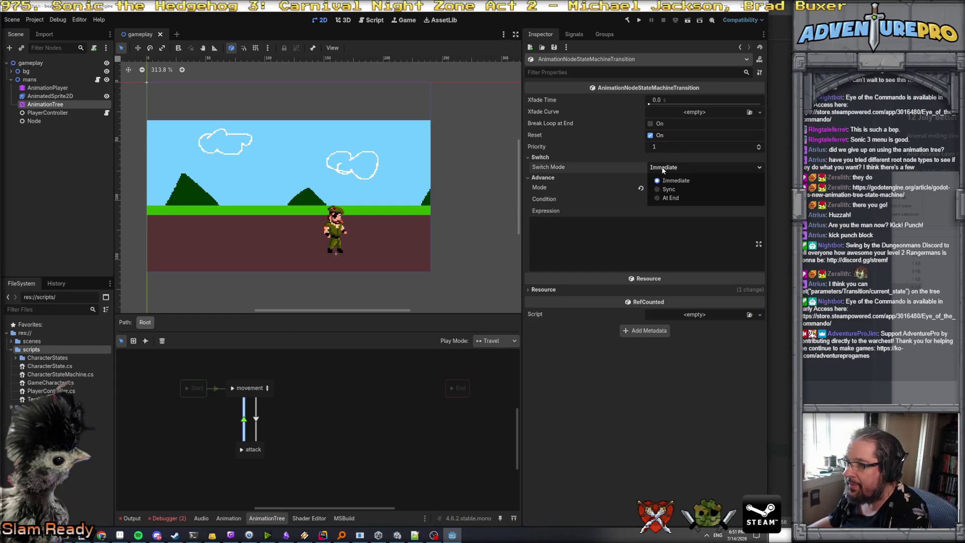
click(666, 198)
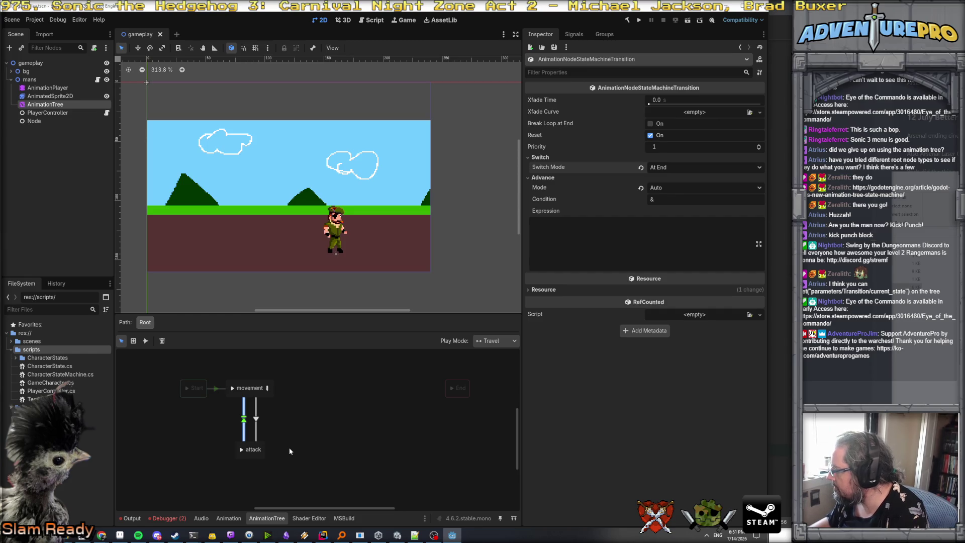
click(170, 518)
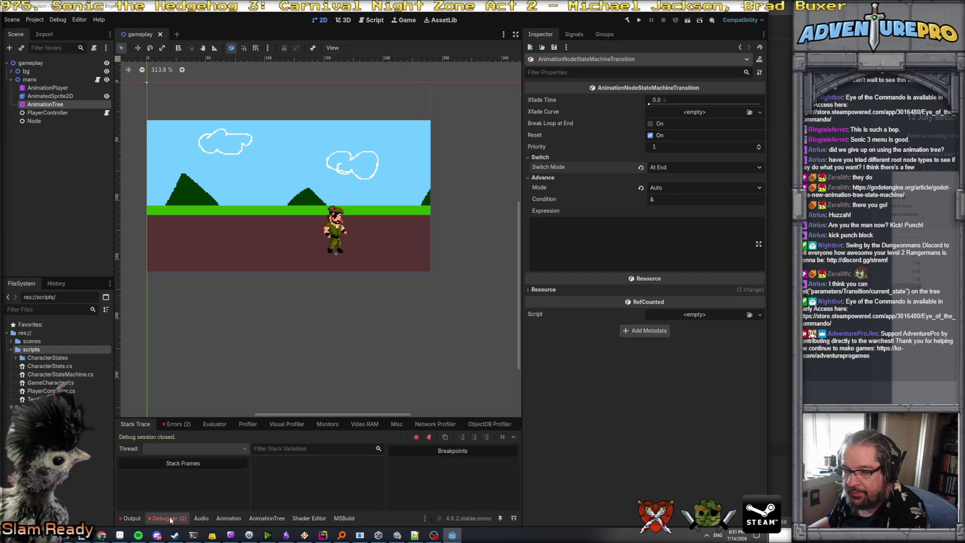
click(171, 424)
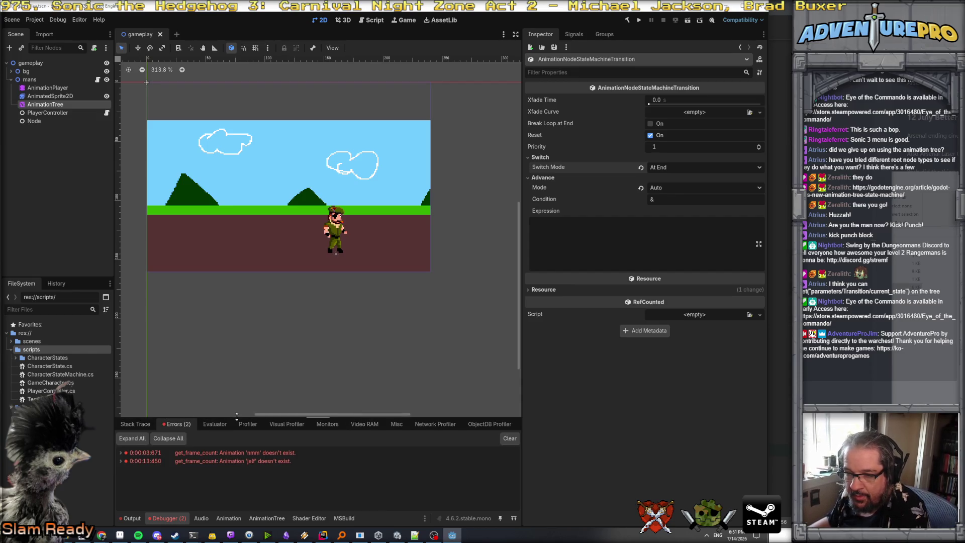
drag(237, 416, 236, 306)
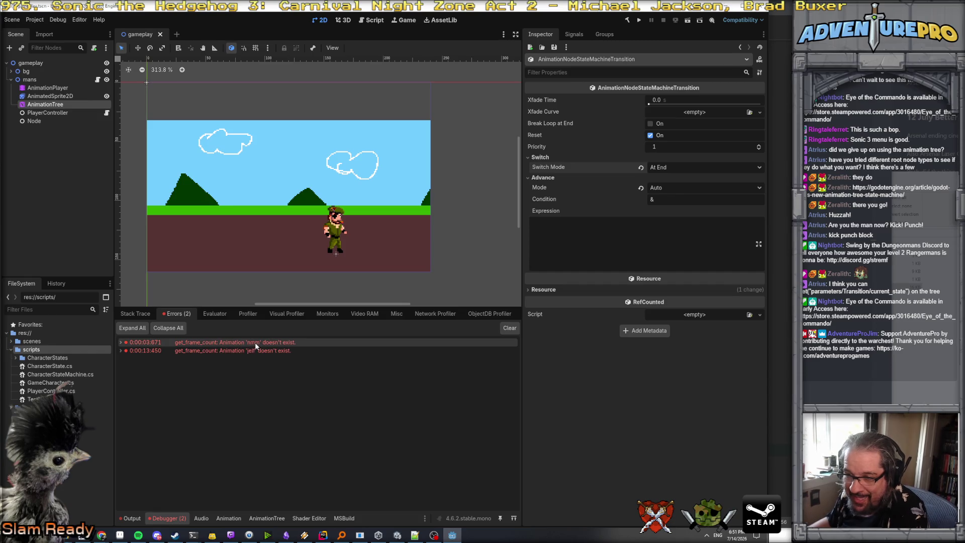
mouse_move(259, 345)
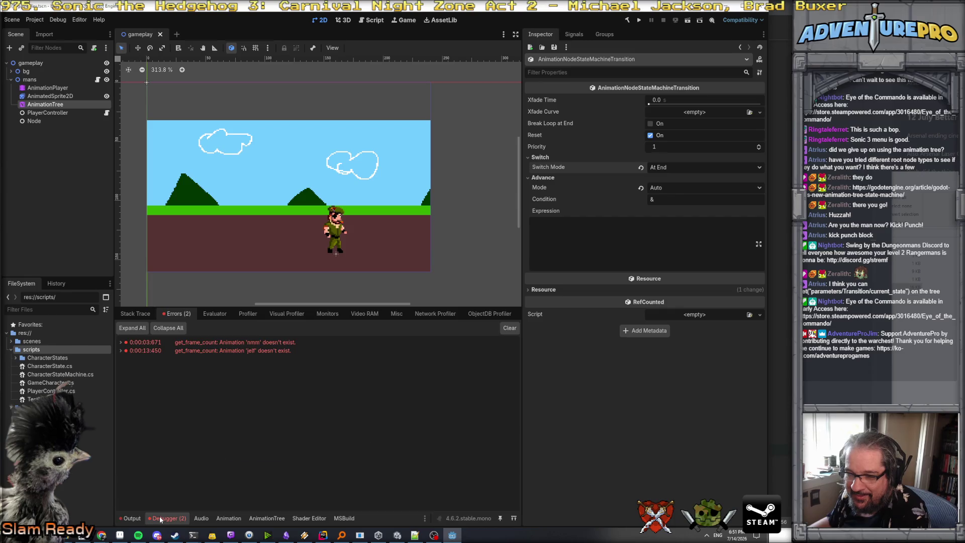
click(510, 328)
click(216, 519)
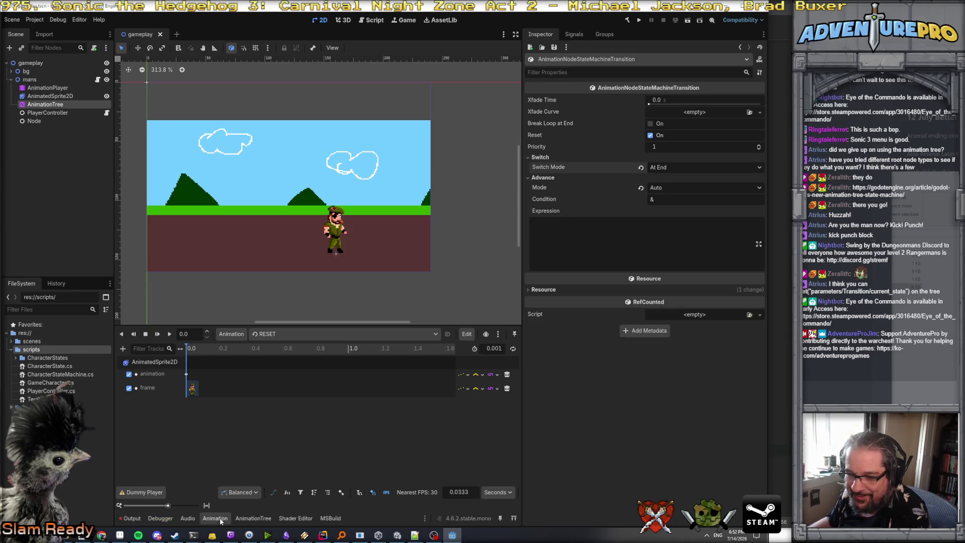
click(257, 518)
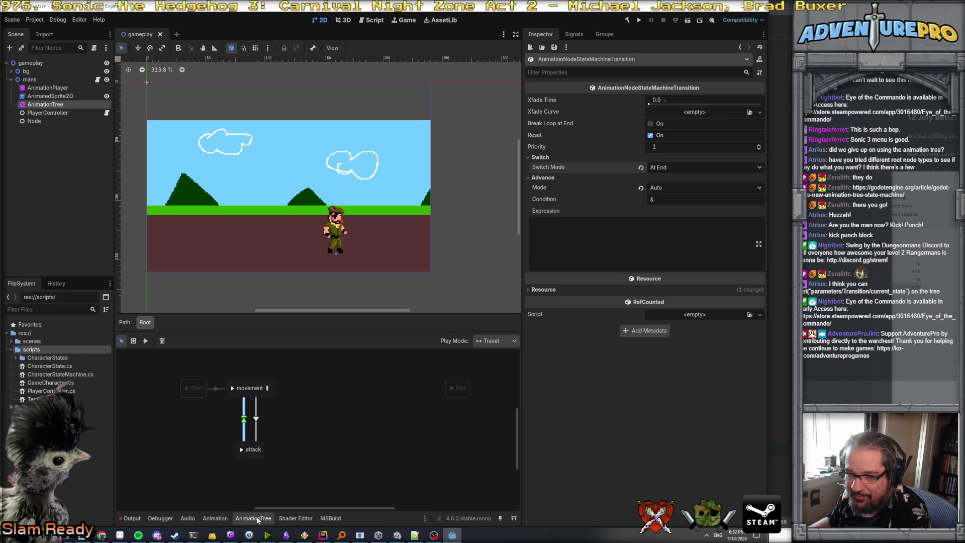
- Inspect the movement blend space's run, top and idle blend points
click(254, 386)
click(267, 388)
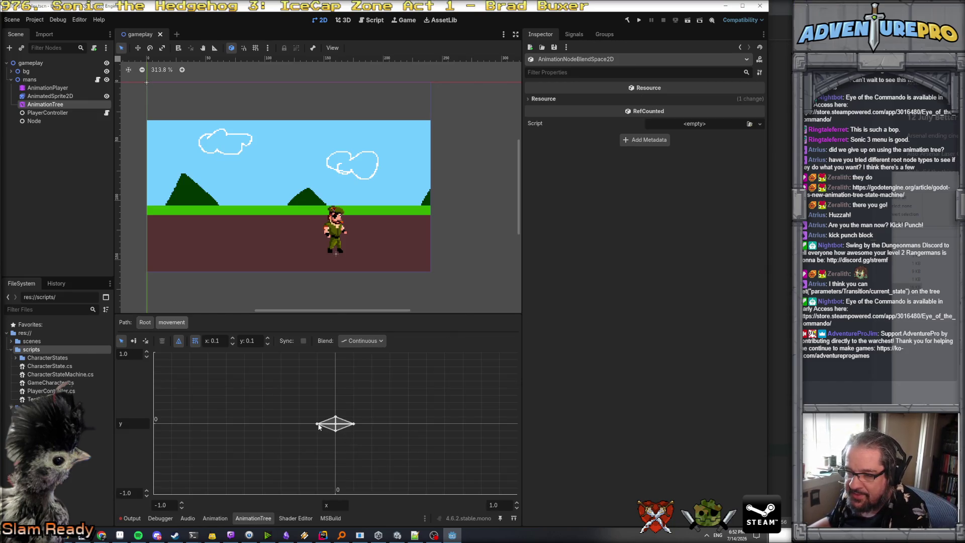
click(316, 426)
click(336, 417)
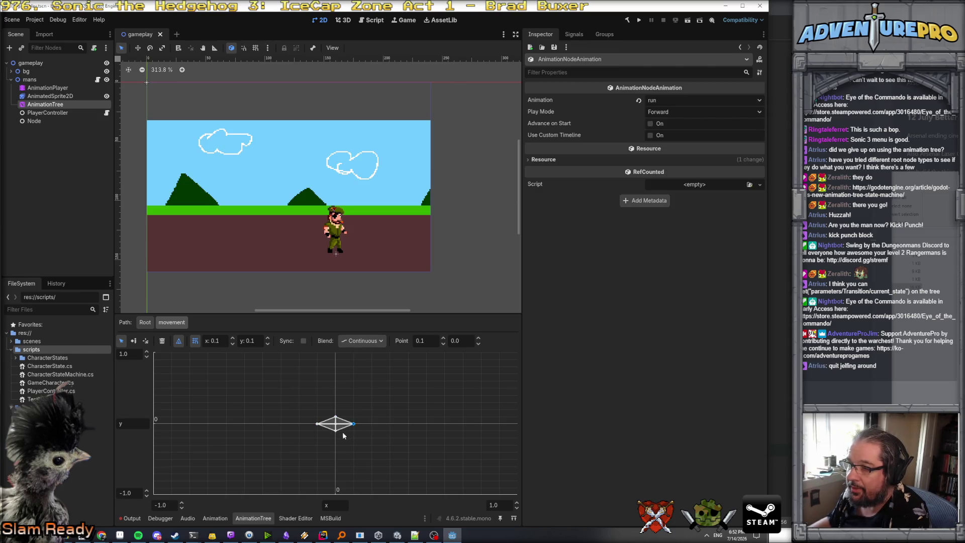
click(337, 425)
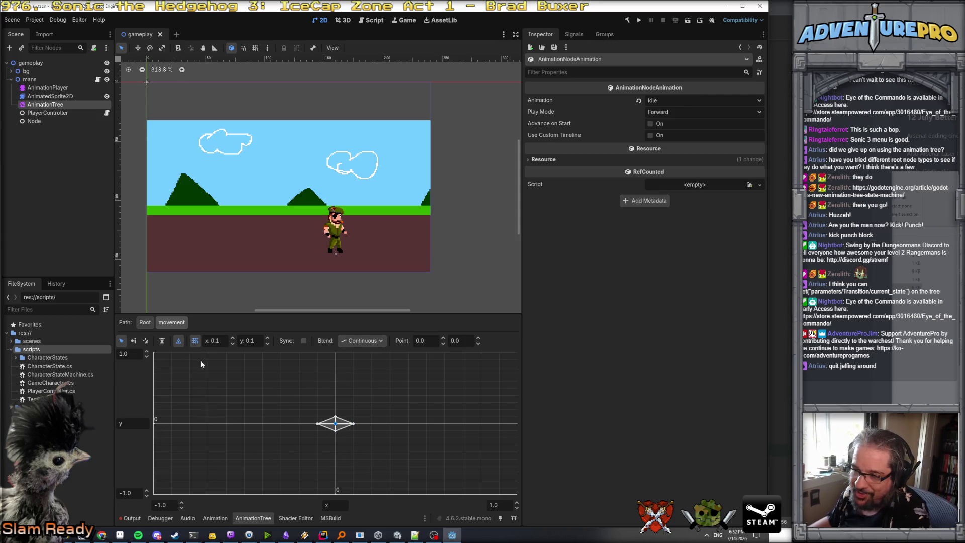
click(254, 519)
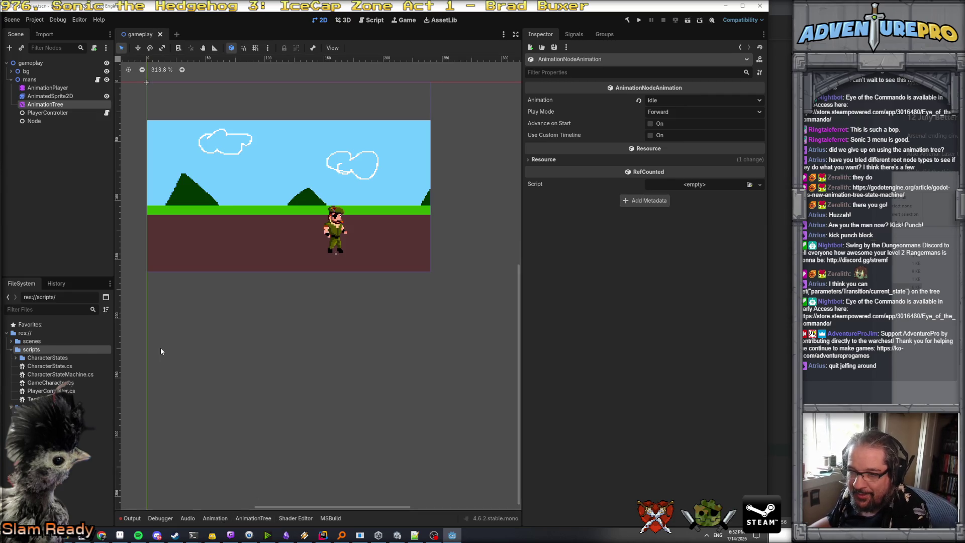
click(253, 518)
- Back in the Root state machine, check the attack state's animation, then open Project Settings
click(146, 324)
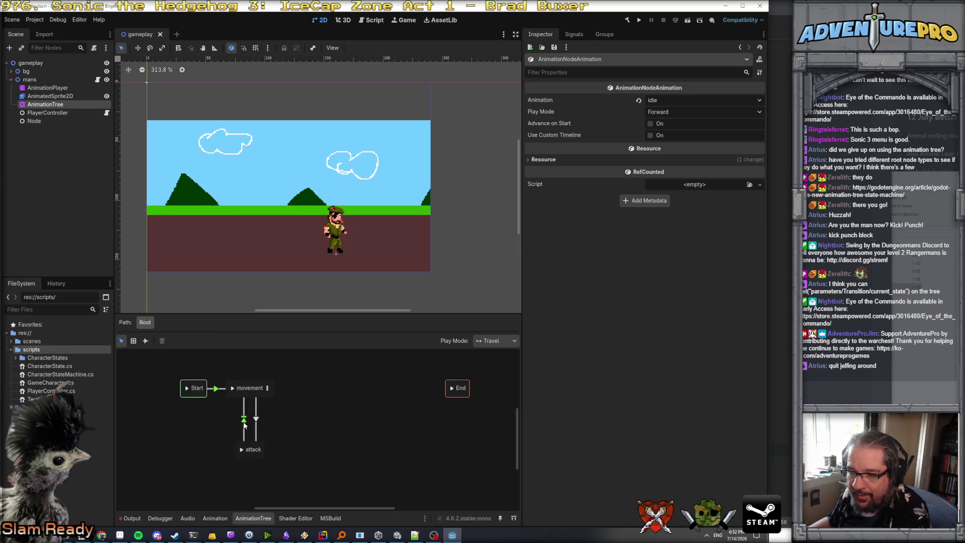
click(255, 450)
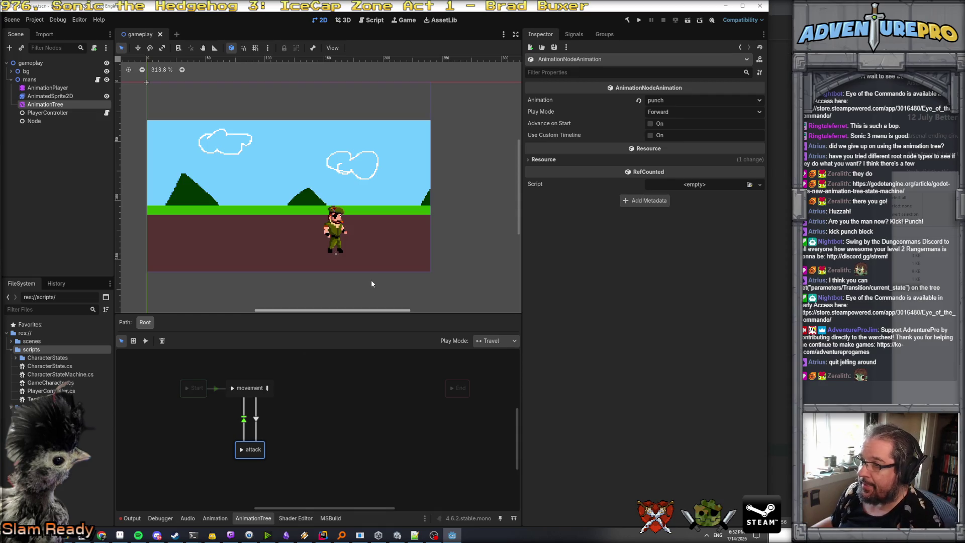
mouse_move(542, 126)
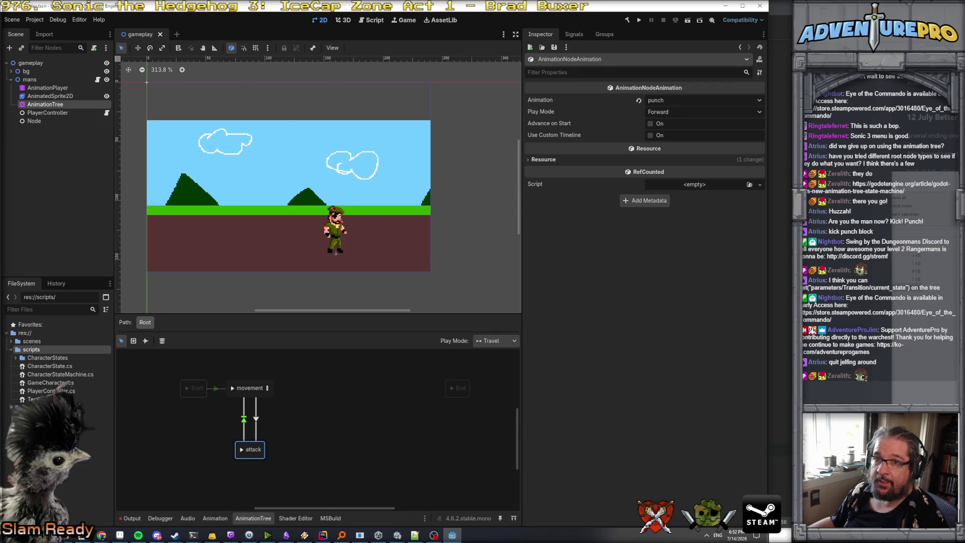
click(36, 20)
click(48, 32)
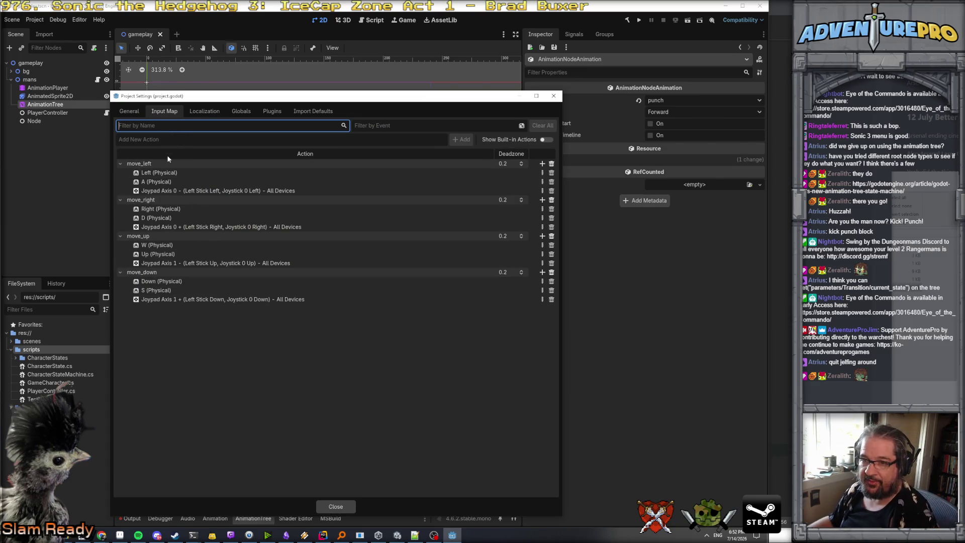
- Create a punch input action and bind the Z key to it
click(153, 141)
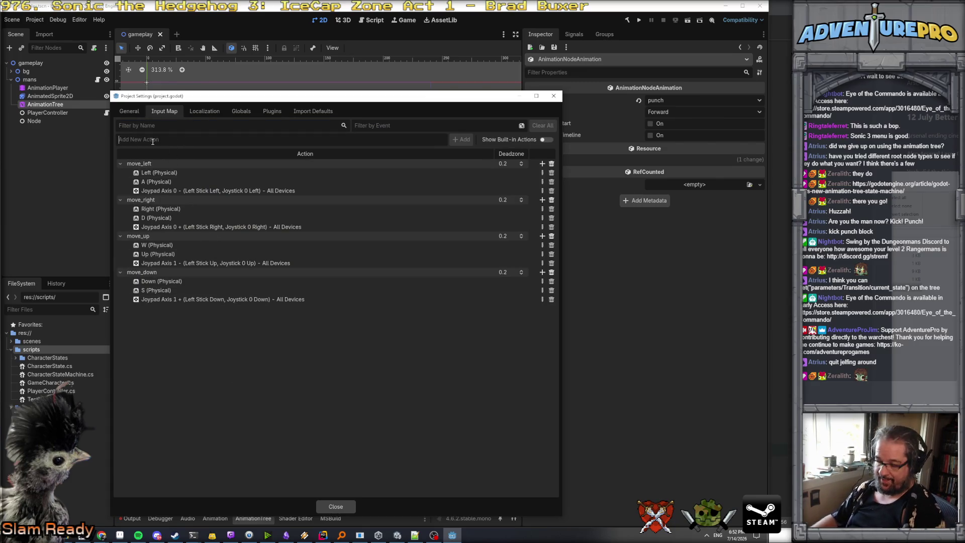
text(punch)
key(Return)
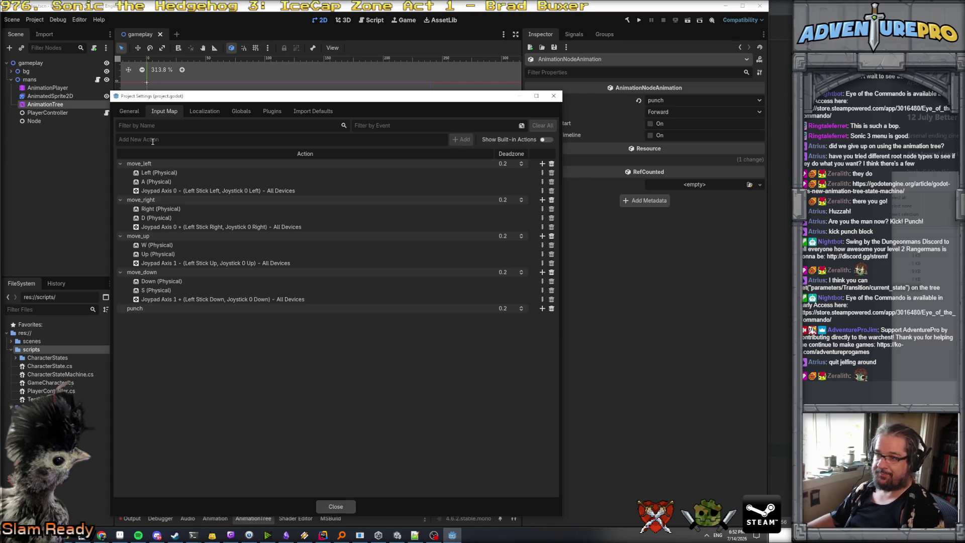
click(542, 308)
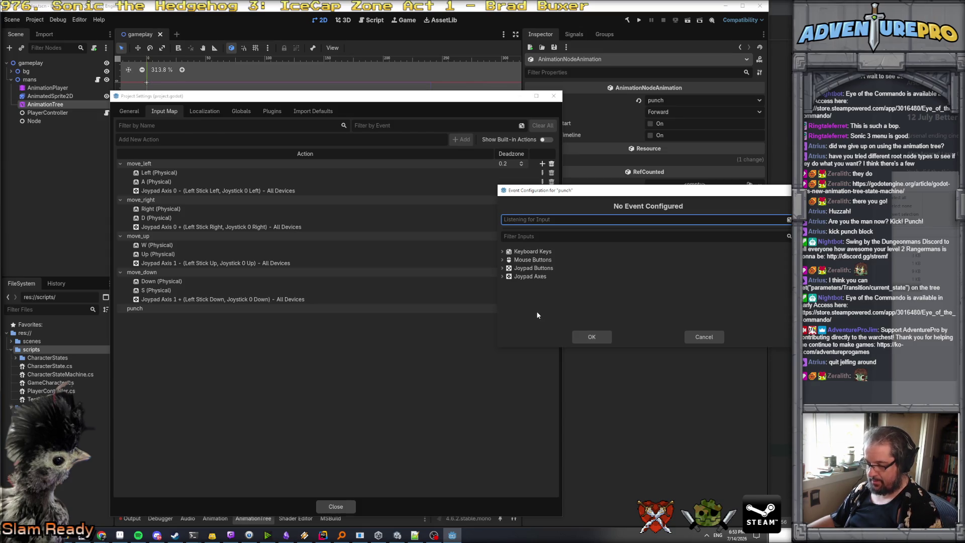
click(520, 221)
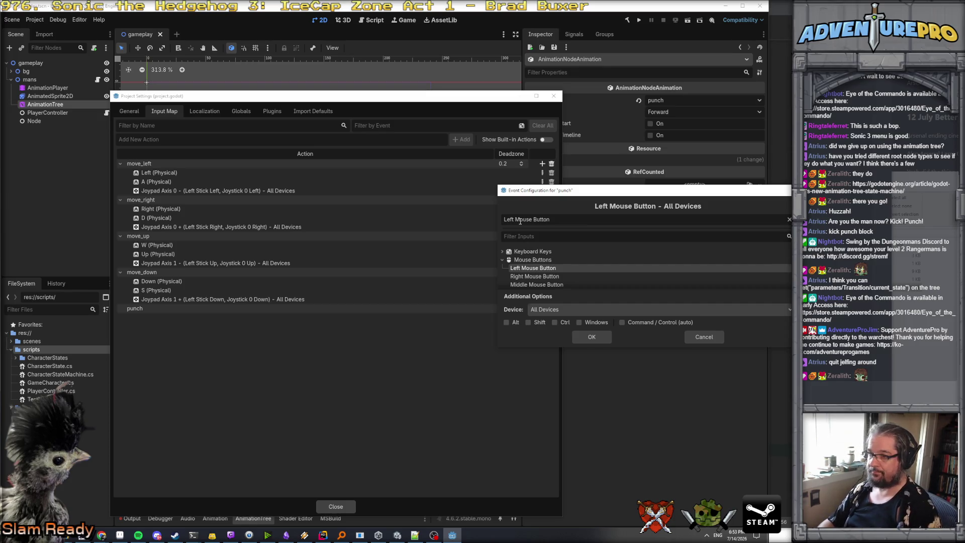
key(z)
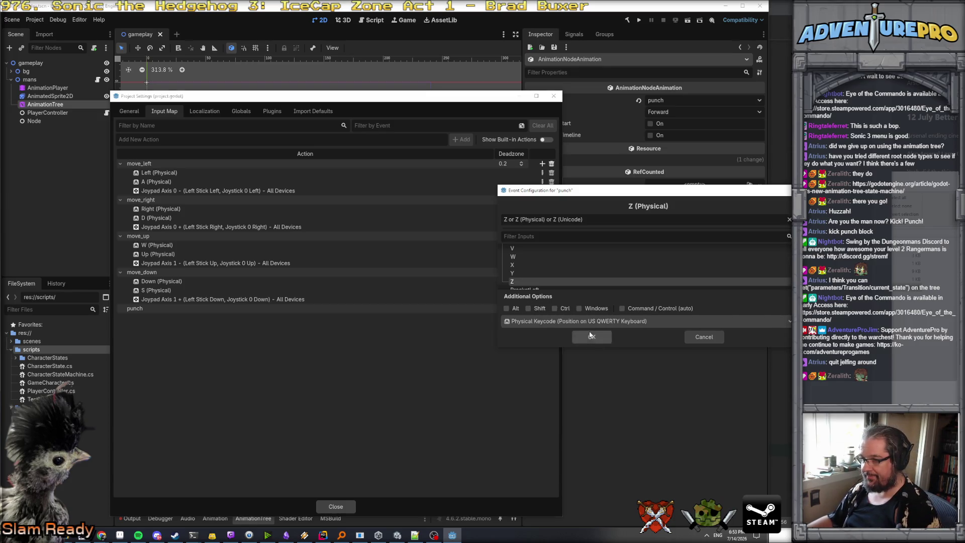
click(591, 336)
- Bind O and Joypad Button 0 to punch as well, and close Project Settings
click(542, 309)
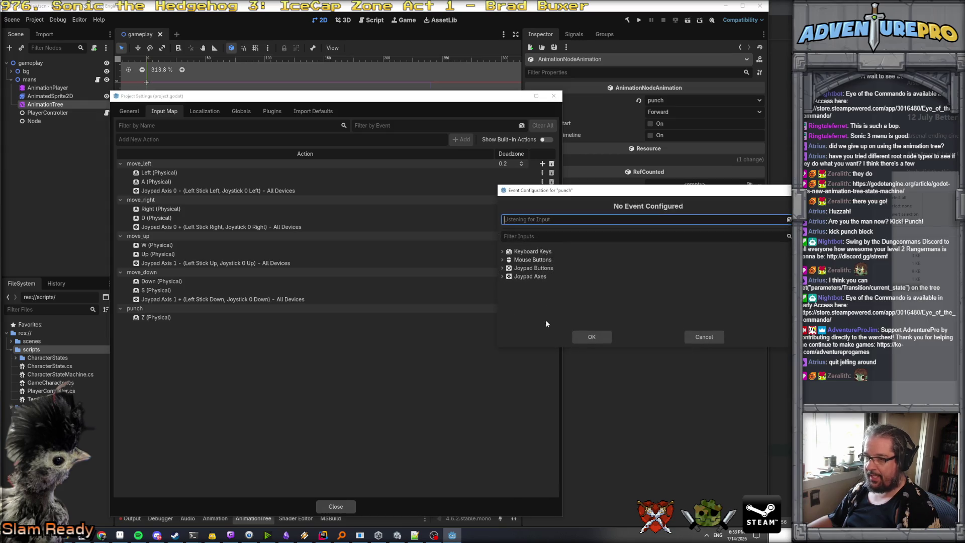
click(526, 219)
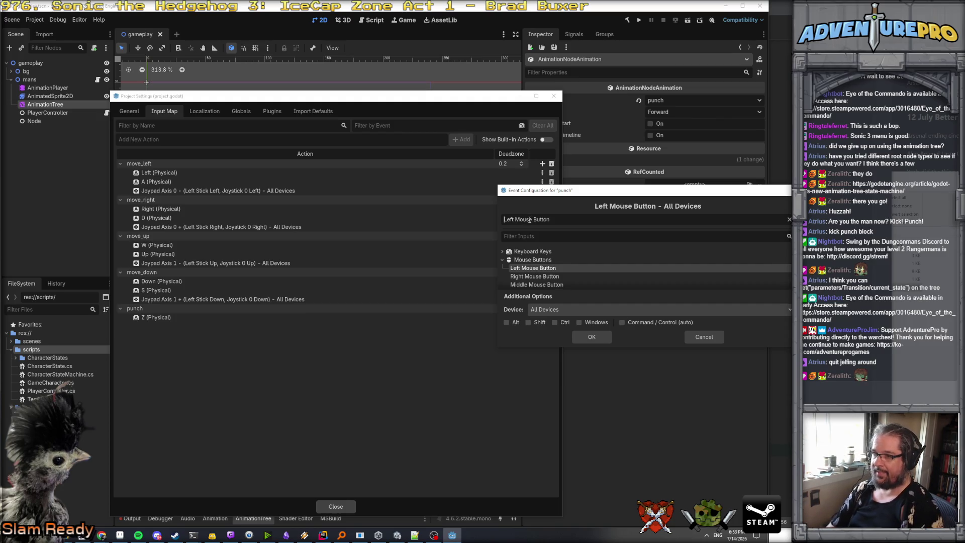
key(o)
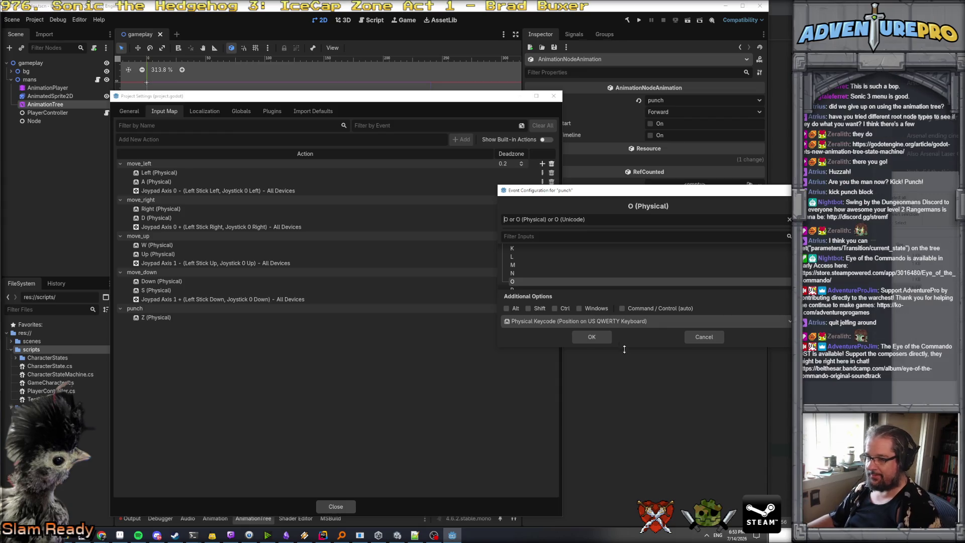
click(591, 338)
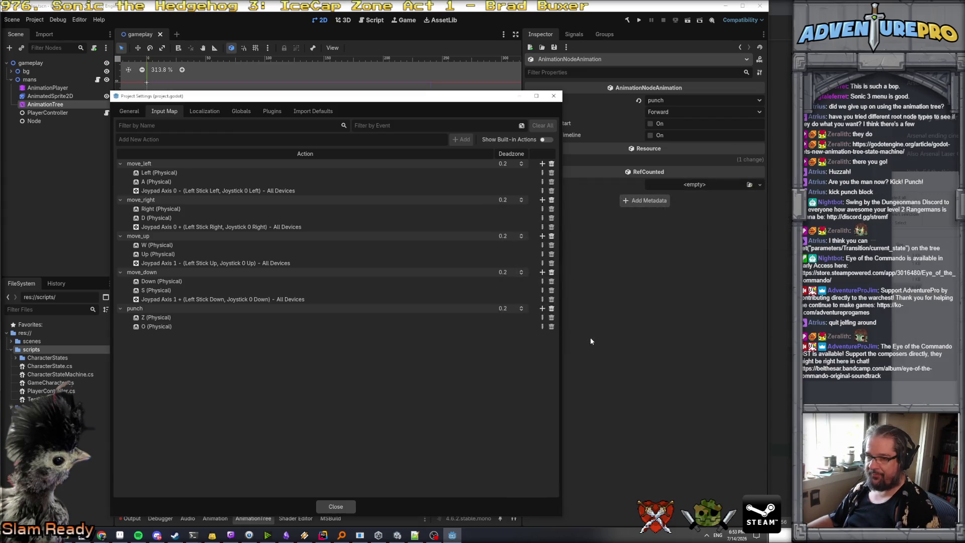
click(542, 309)
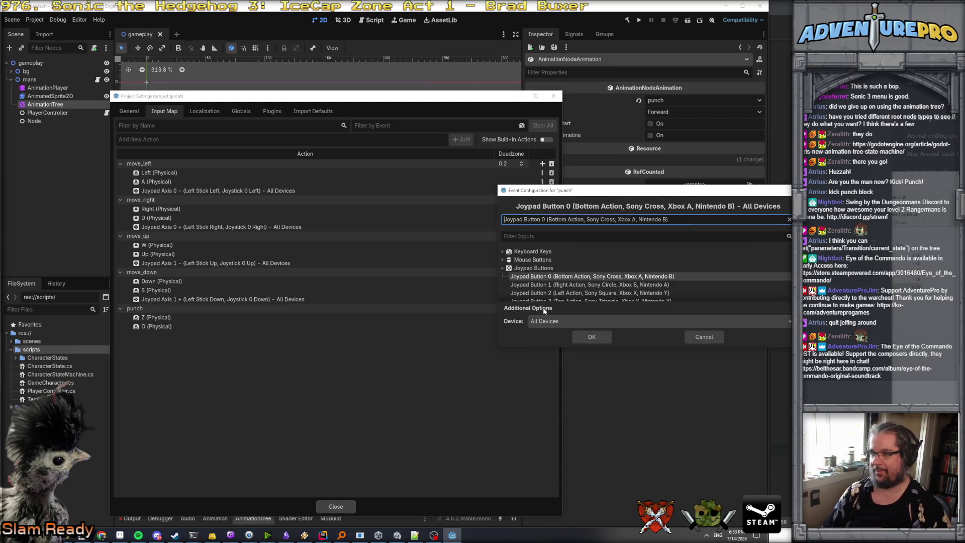
click(589, 337)
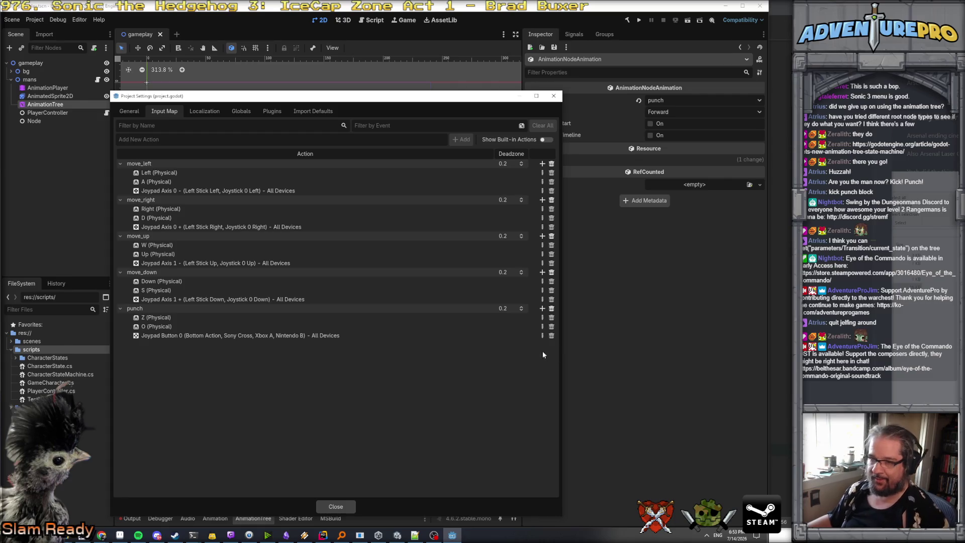
click(337, 507)
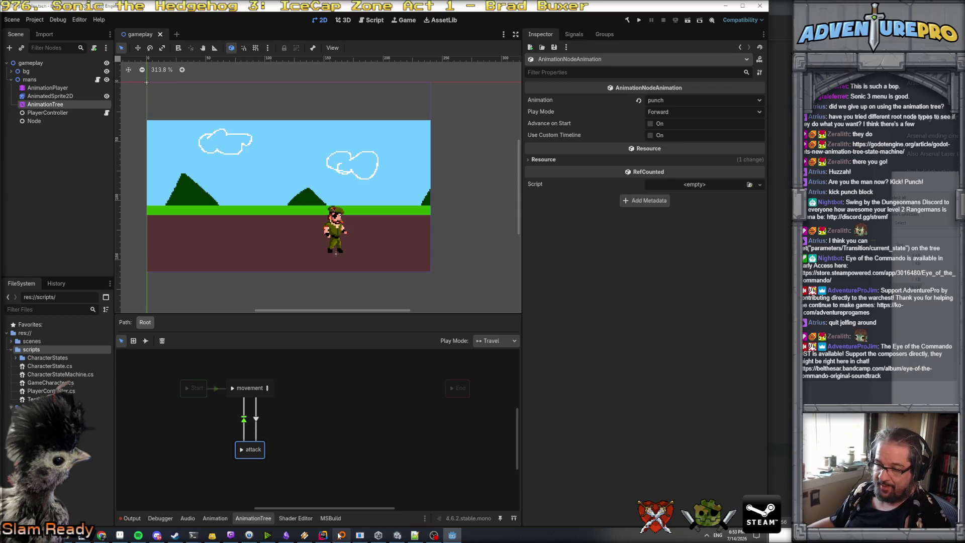
click(323, 535)
- Find the GetCurrentNode state lookup in HandleMoveInput and check the state variable's type
click(453, 214)
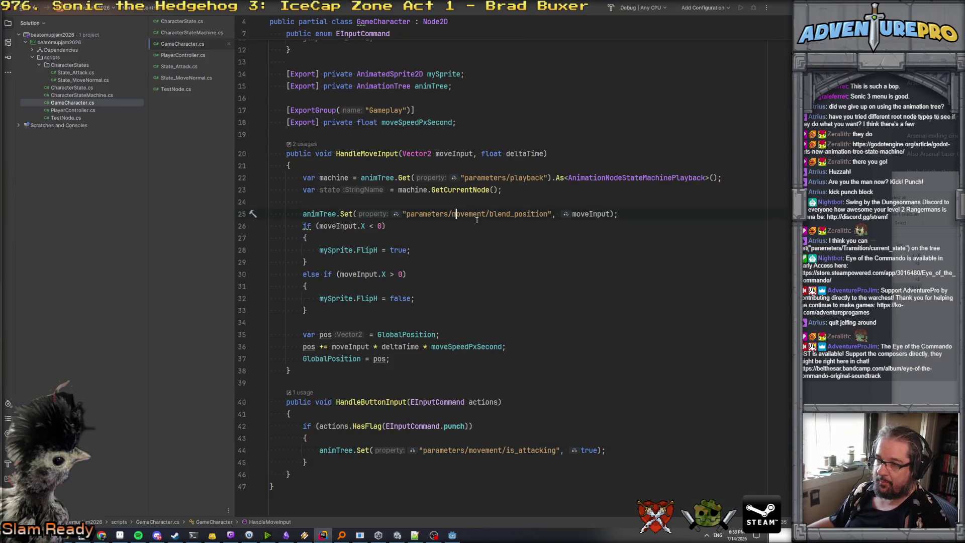
click(430, 200)
click(337, 190)
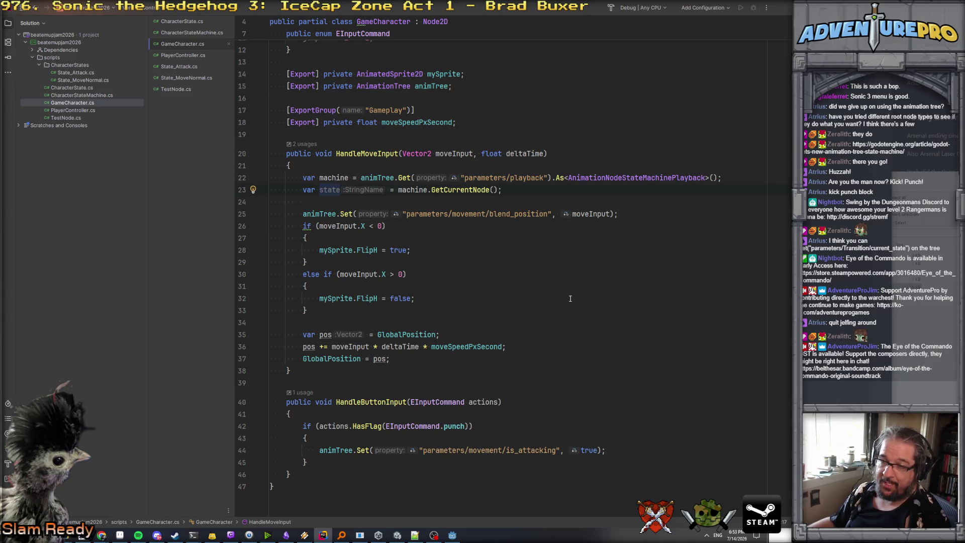
click(310, 202)
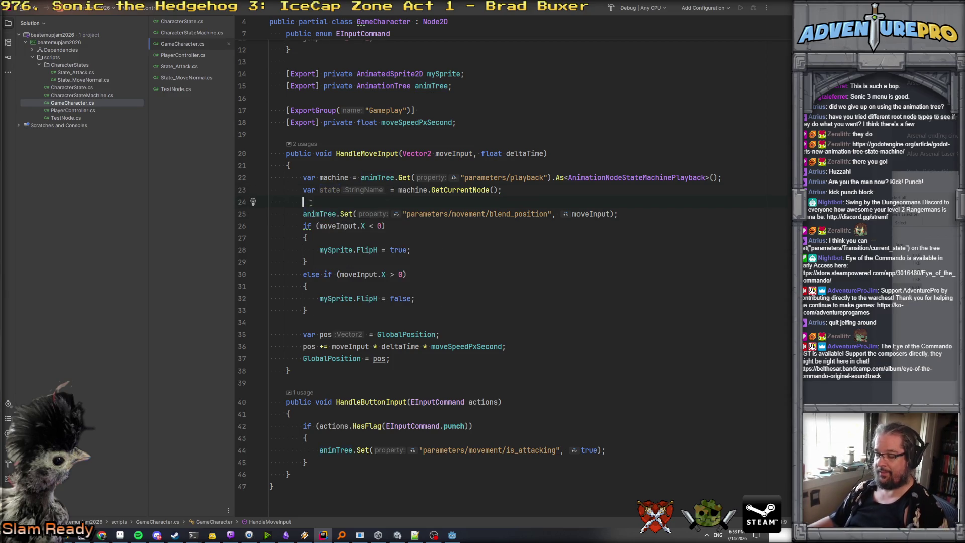
- Insert 'if (state != "movement") return;' after the GetCurrentNode line
key(Return)
text(if( state != )
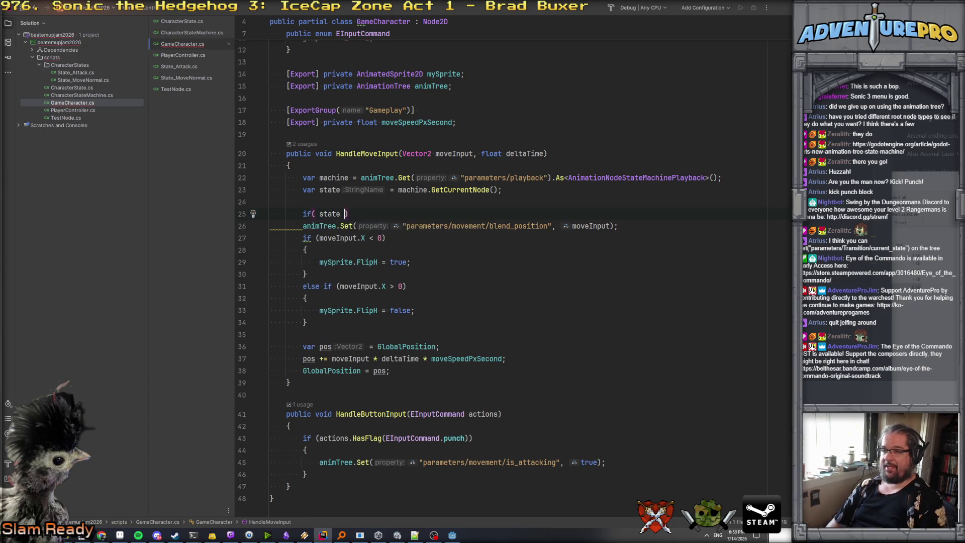
text(move)
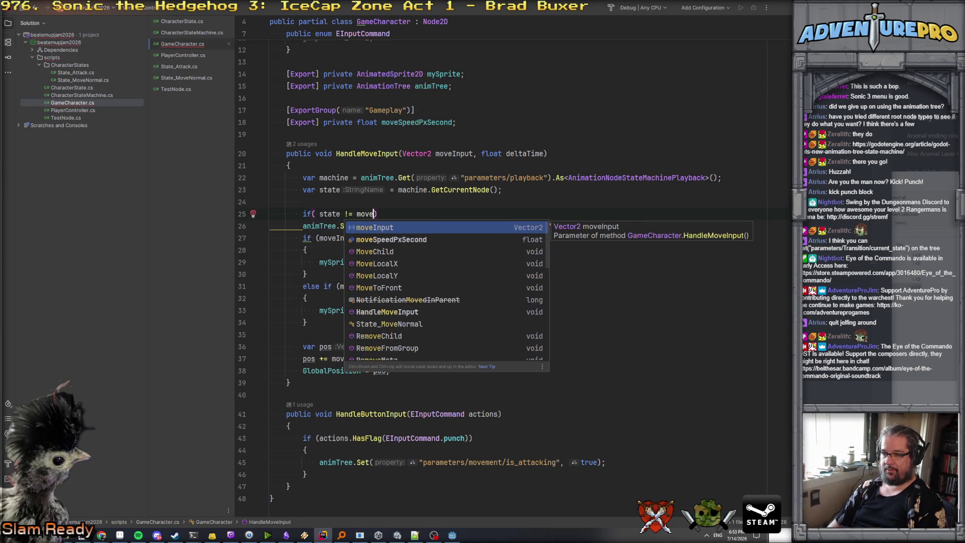
key(BackSpace)
key(BackSpace)
key(BackSpace)
text("m)
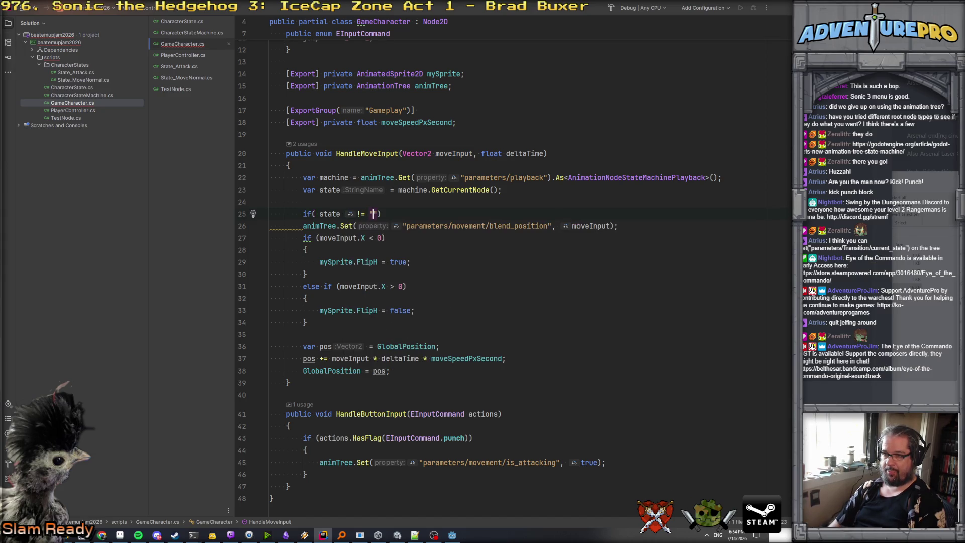
text(ovement"))
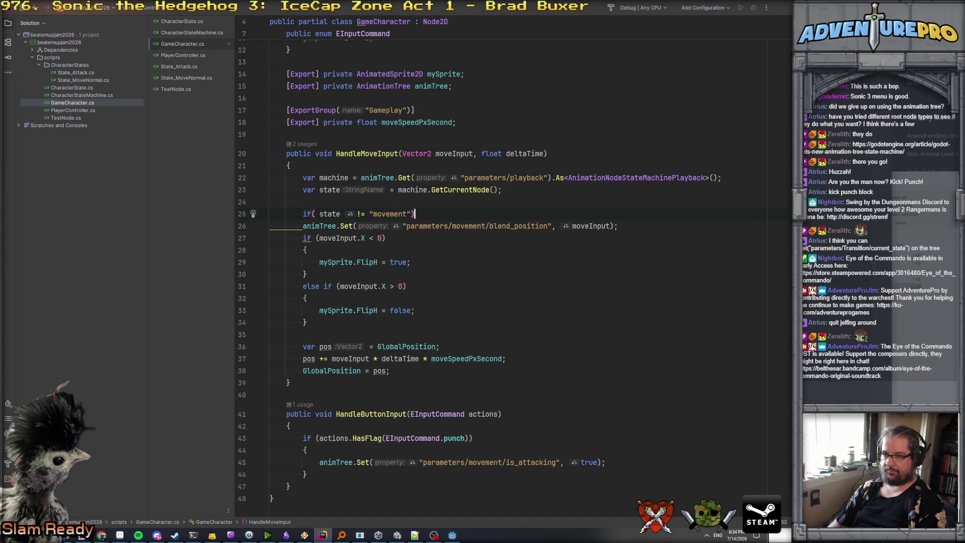
key(Return)
text(return;)
key(Return)
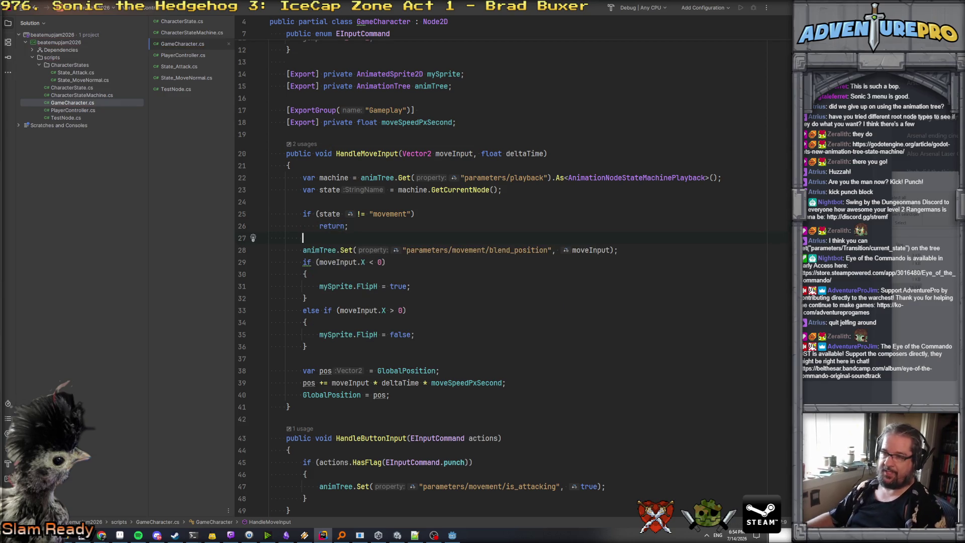
key(Up)
key(End)
scroll(340, 140, down, 2)
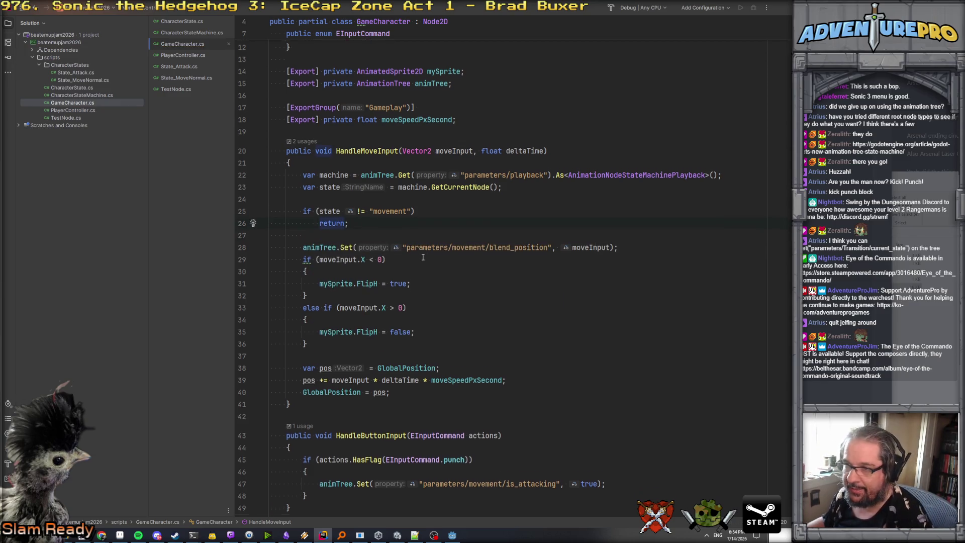
click(188, 54)
- Open a new line below the movement call in HandleInput, discarding a started xMove check
click(586, 262)
key(Return)
key(Return)
key(Up)
key(Up)
key(Up)
key(Return)
text(if( xMove)
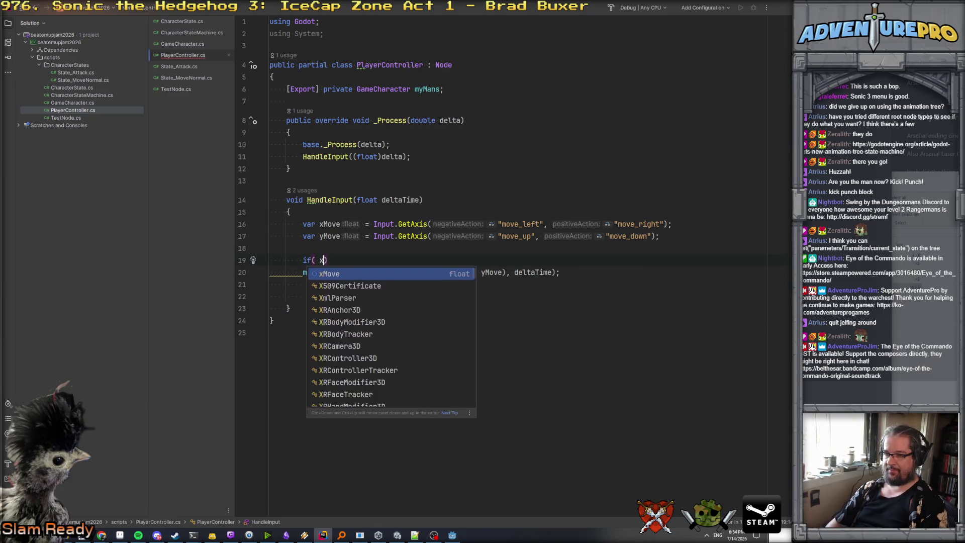
key(BackSpace)
key(BackSpace)
key(BackSpace)
key(shift+Up)
key(BackSpace)
key(Down)
key(Return)
- Declare var punch = Input.IsActionJustPressed("attack") in HandleInput
text(var punch = Input.I)
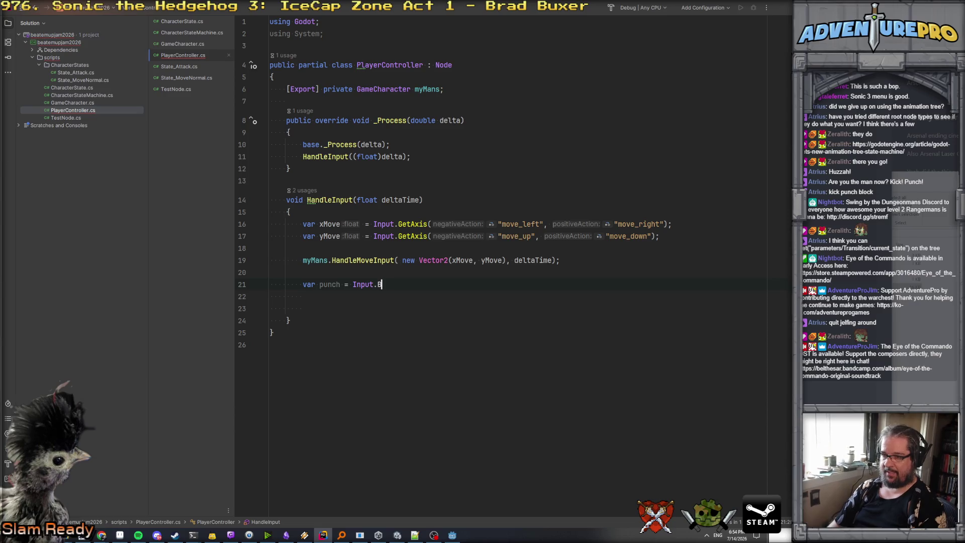
text(GetPre)
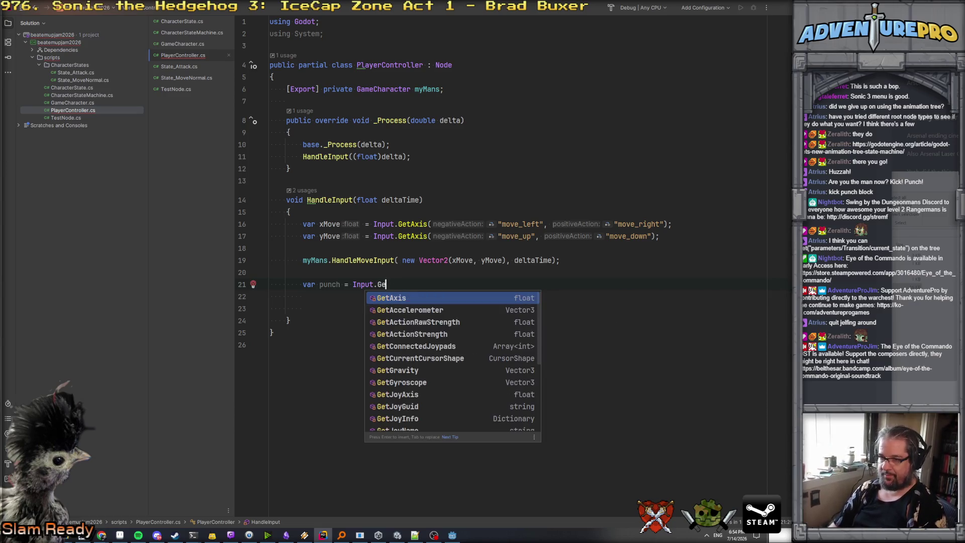
key(BackSpace)
key(BackSpace)
key(BackSpace)
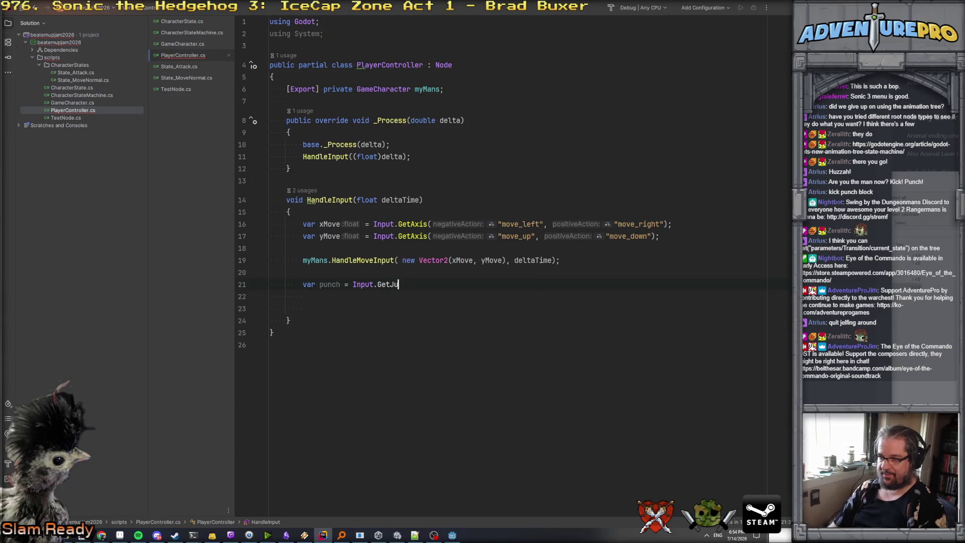
text(jus)
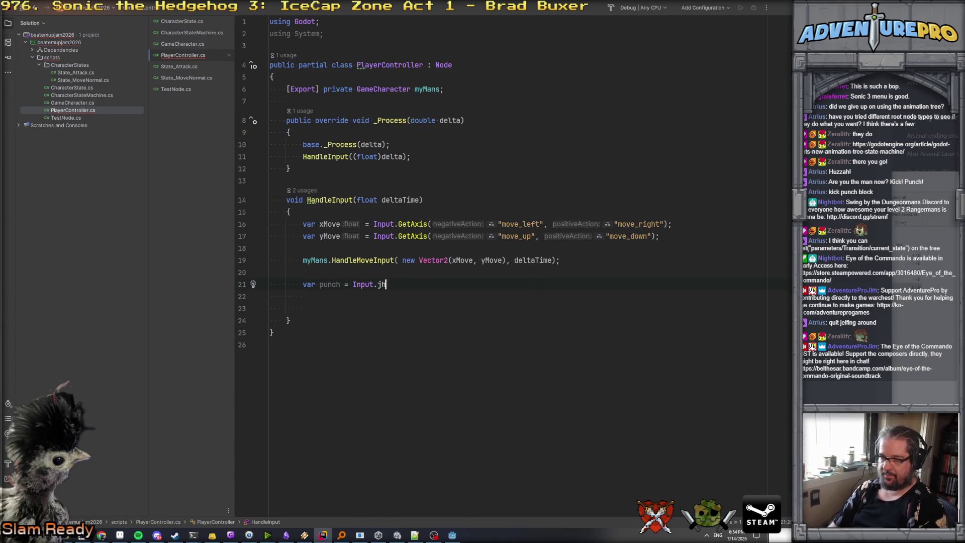
key(BackSpace)
key(BackSpace)
text(us)
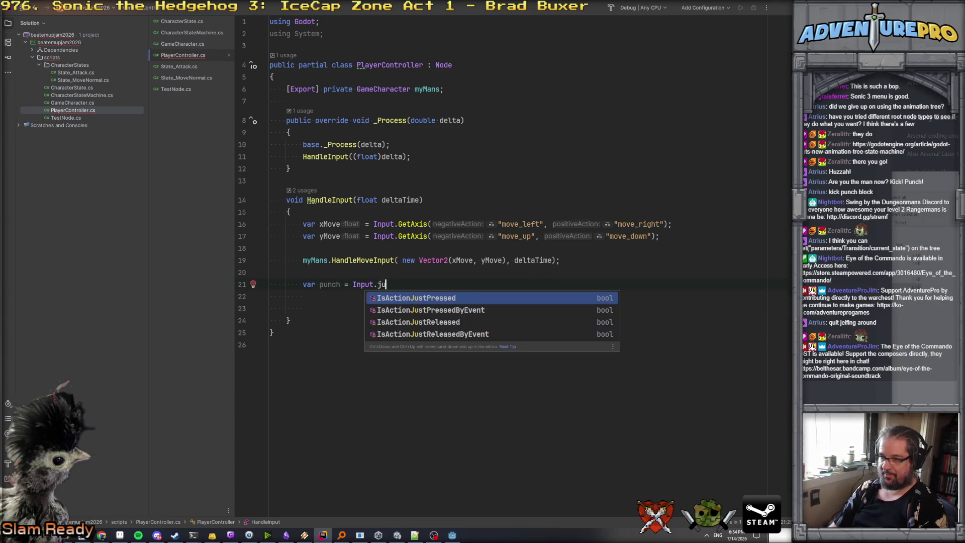
key(Return)
text(")
text(attack")
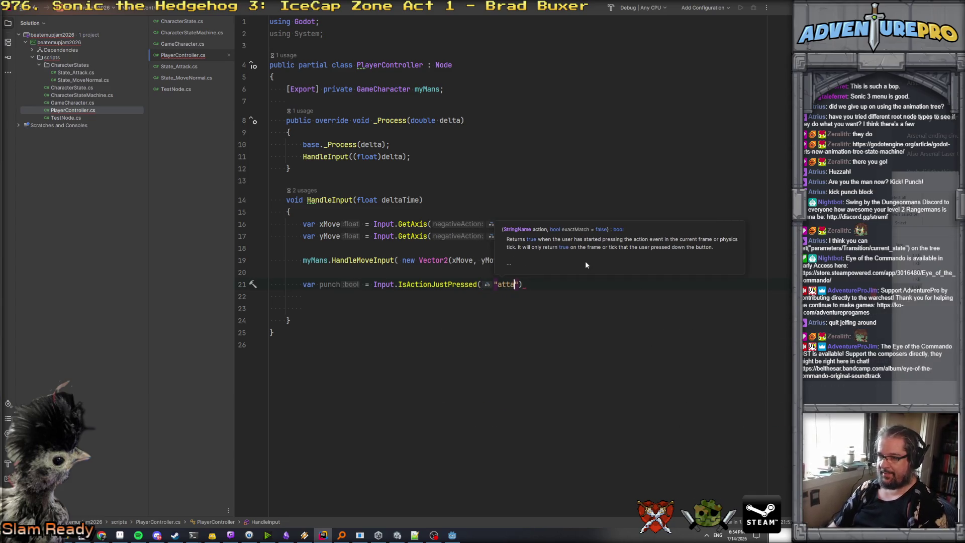
- Check the input action names in Godot's Project Settings, then select "attack" back in Rider
key(alt+Tab)
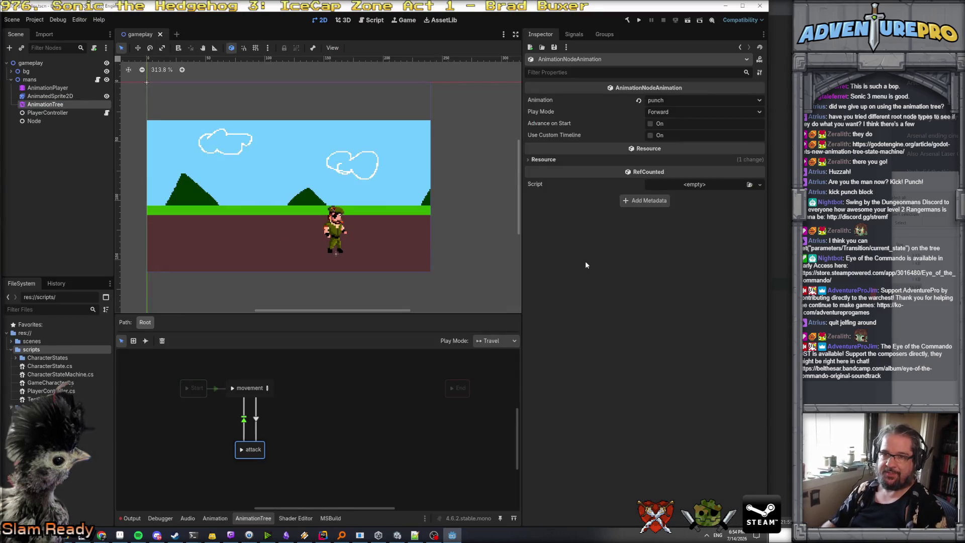
click(34, 19)
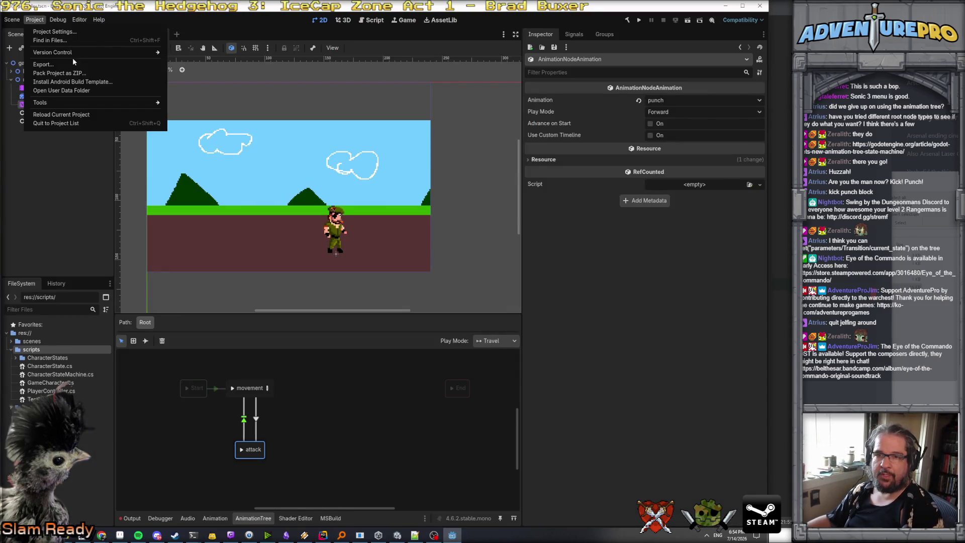
click(63, 32)
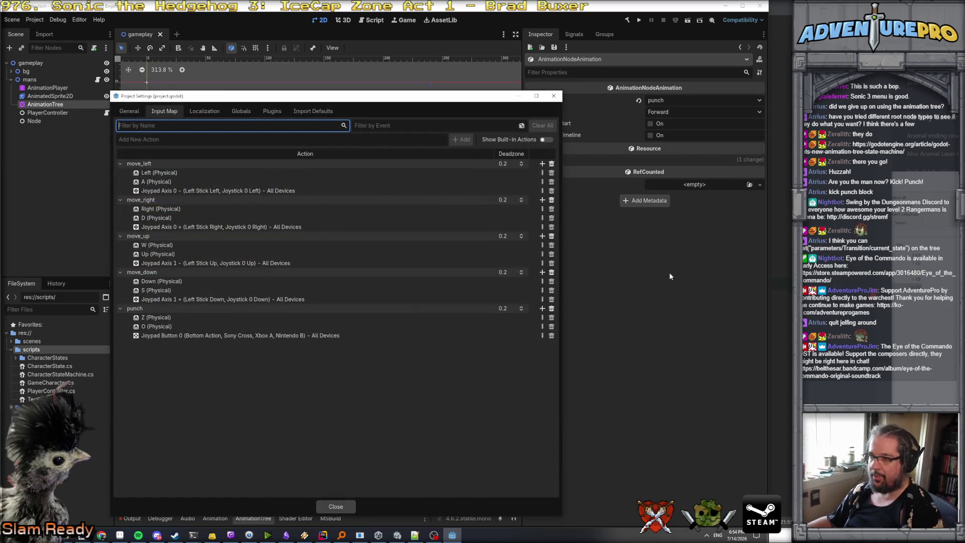
key(alt+Tab)
double_click(512, 285)
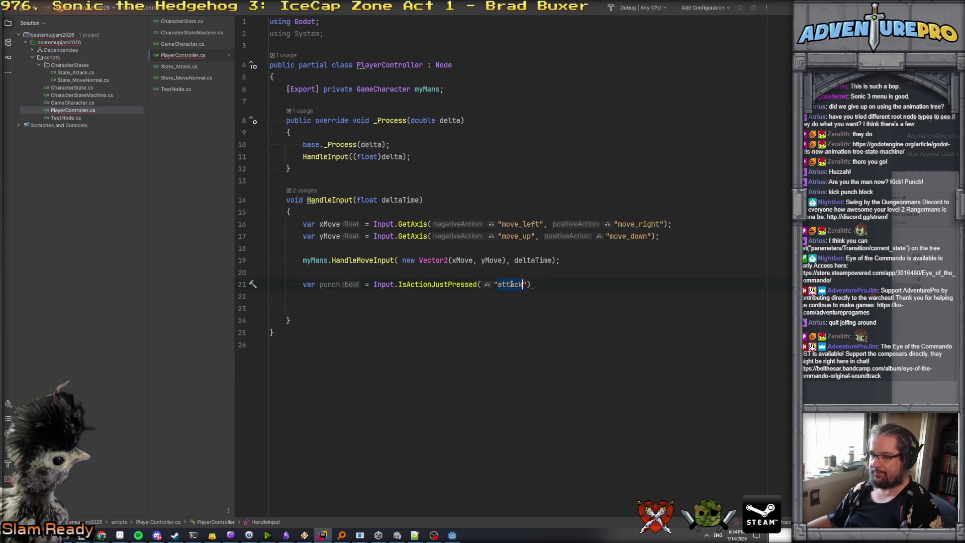
- Replace "attack" with "punch" in the IsActionJustPressed call
text(punch)
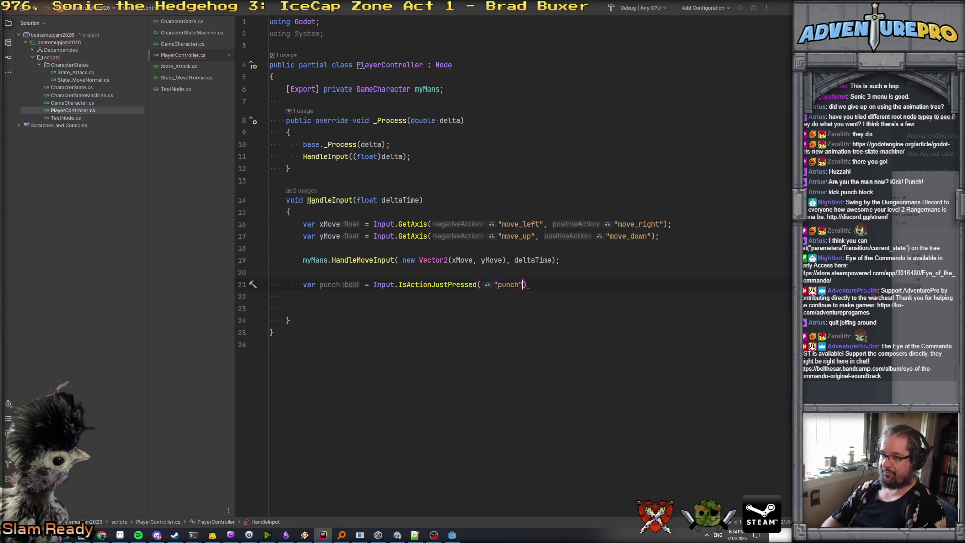
key(Escape)
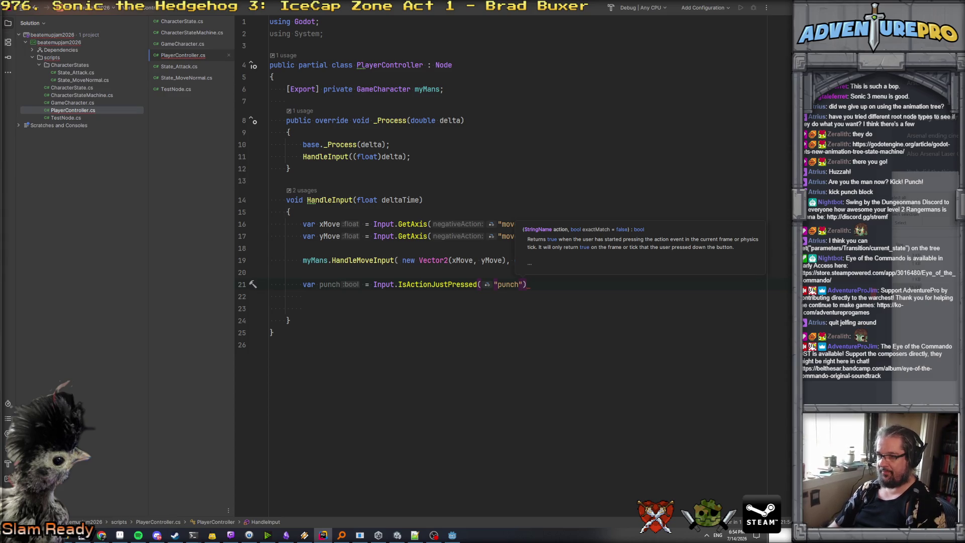
text())
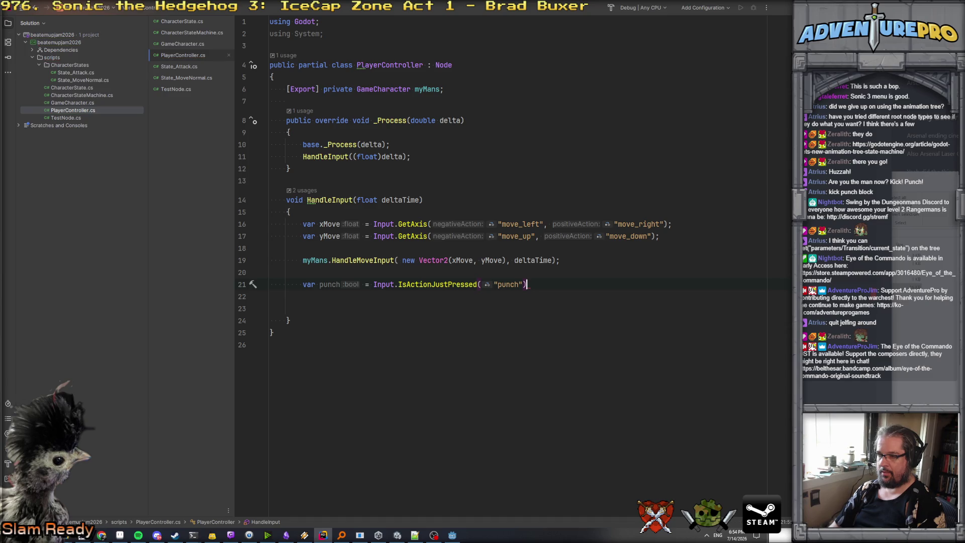
text(;)
key(Return)
- Try adding a myMans.HandleButtonInput call below, then delete that line
text(myMans.Hand)
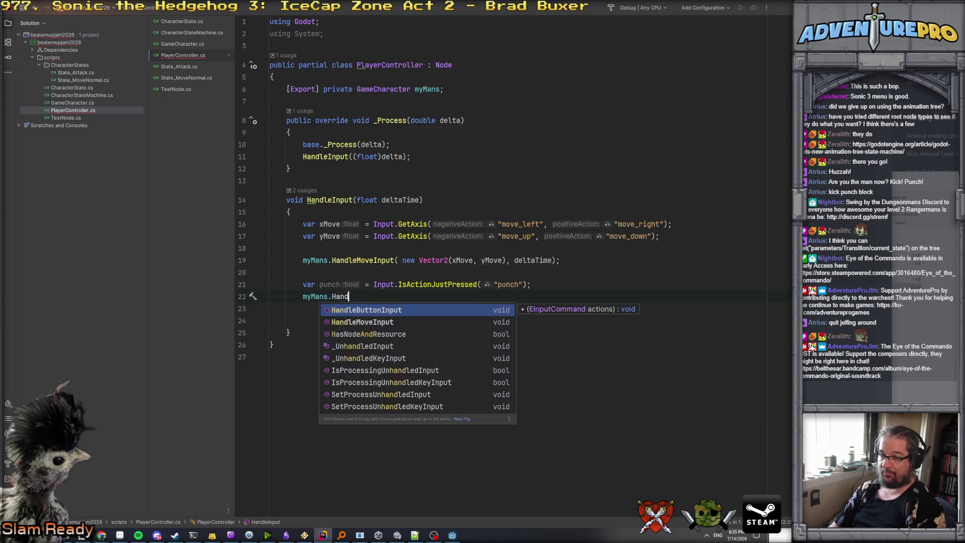
key(Return)
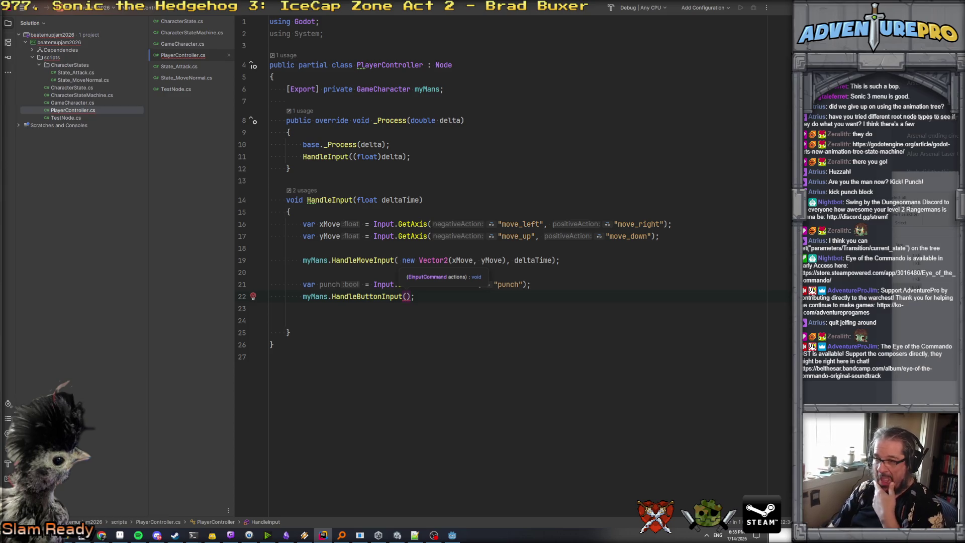
text(E)
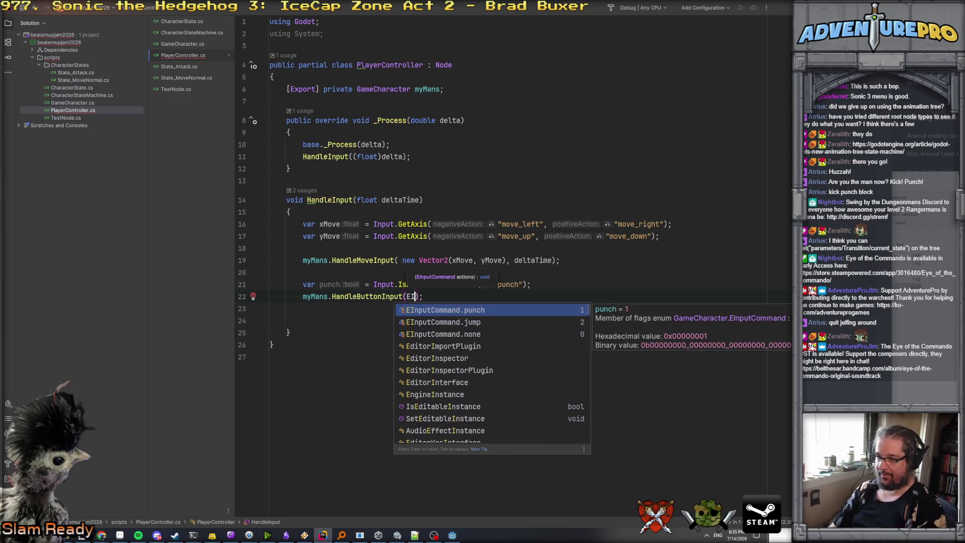
click(270, 272)
triple_click(362, 296)
key(Delete)
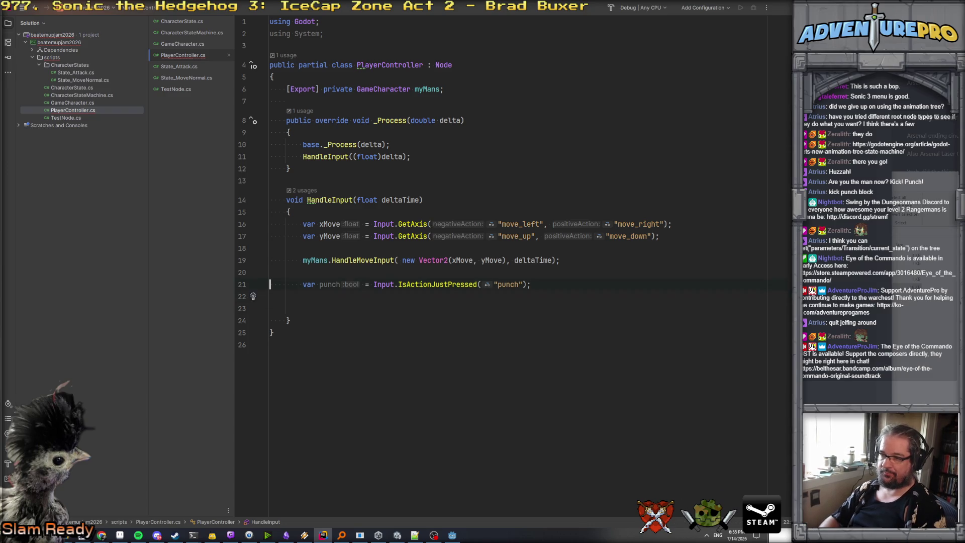
- Start turning the punch variable declaration into an if condition
mouse_move(302, 284)
mouse_down()
mouse_move(387, 284)
mouse_move(373, 285)
mouse_up()
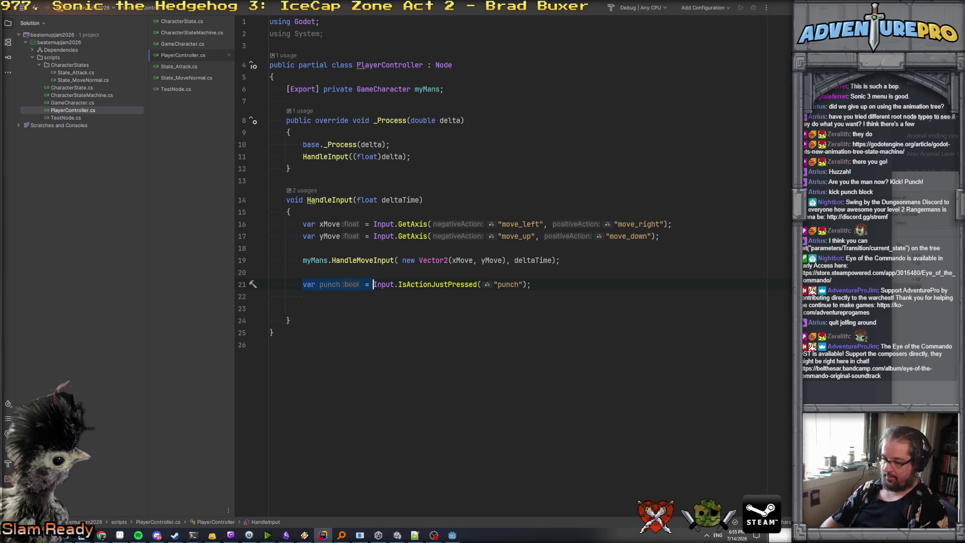
text(if()
key(End)
key(BackSpace)
- Complete if (Input.IsActionJustPressed("punch")) with an empty braced block
text())
key(Return)
text({)
key(Return)
key(Up)
key(Up)
key(ctrl+alt+Return)
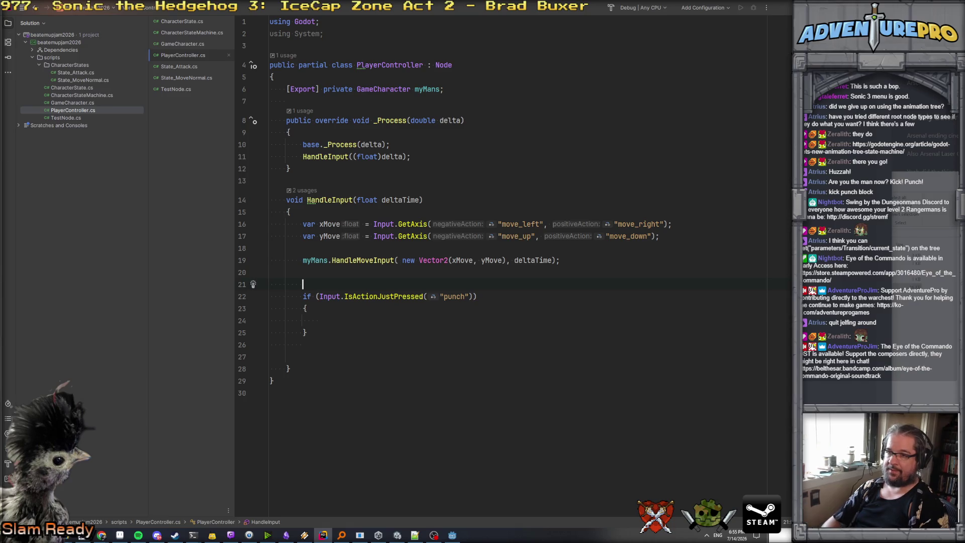
- Declare a GameCharacter.EInputCommand actions variable above the if
text(PlayerController.Inp)
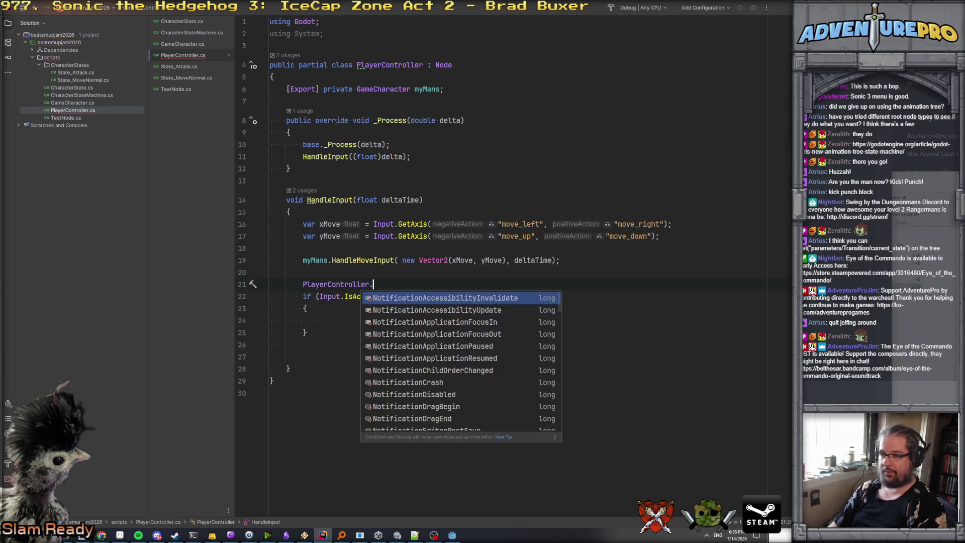
key(Escape)
key(BackSpace)
key(BackSpace)
key(BackSpace)
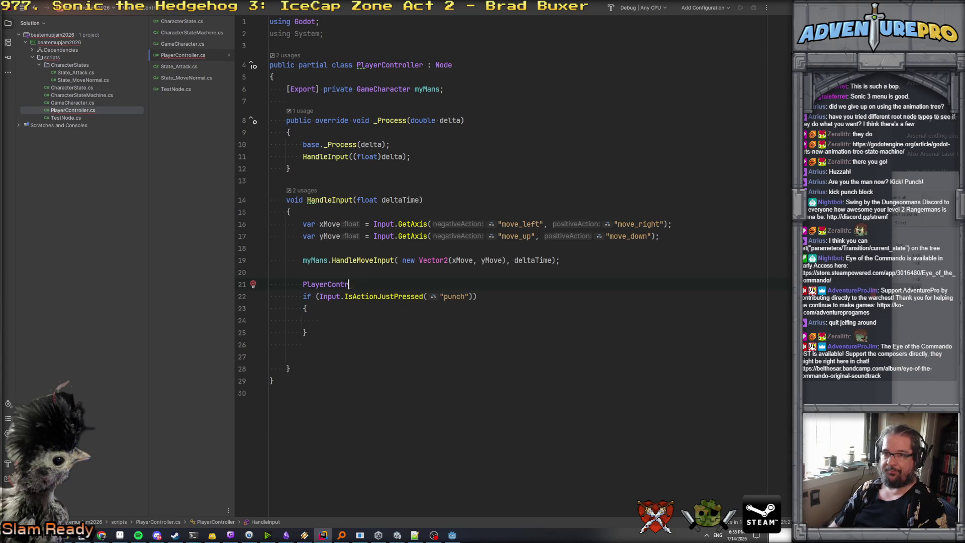
key(BackSpace)
key(BackSpace)
text(var)
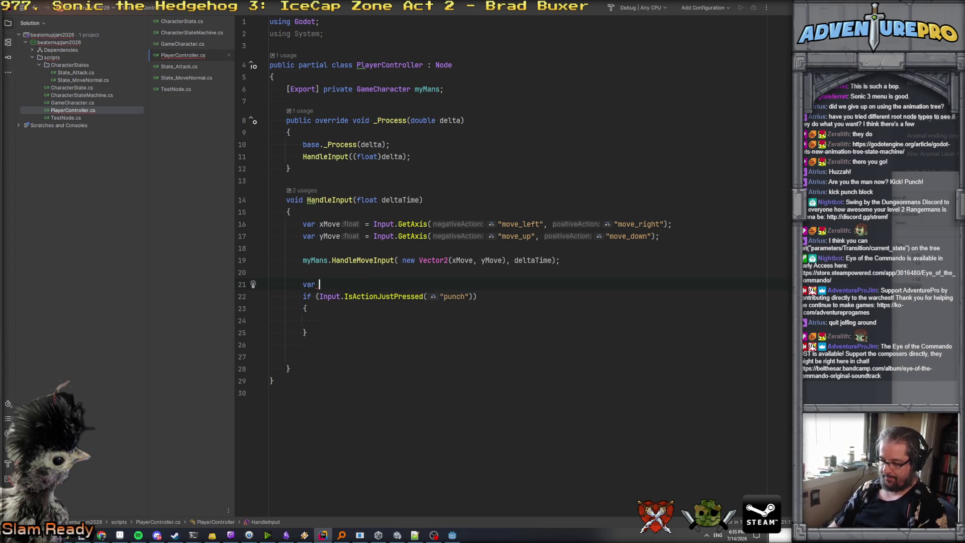
key(BackSpace)
key(BackSpace)
key(BackSpace)
text(GF)
key(BackSpace)
text(ame)
key(Return)
text(.EInpu)
key(Return)
text(in)
key(BackSpace)
key(BackSpace)
text(actions)
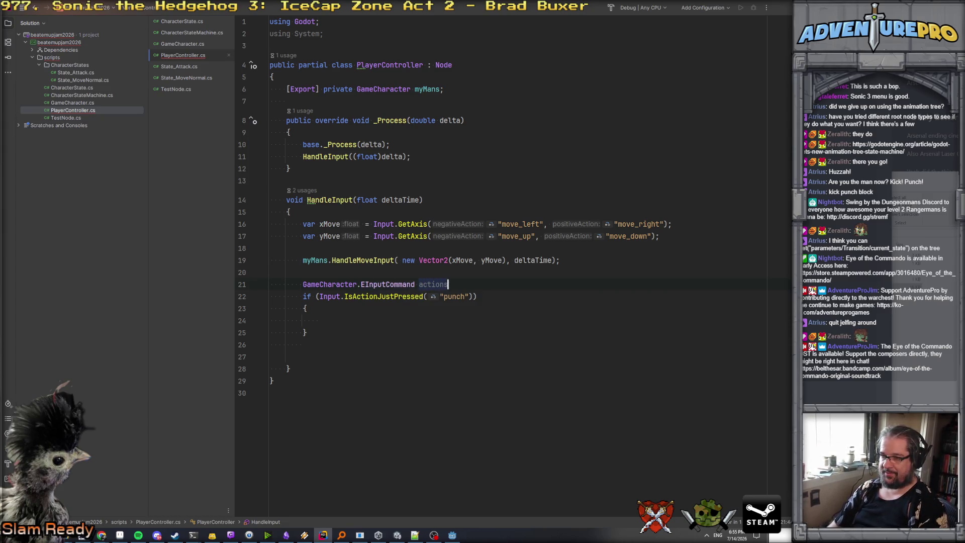
text(;)
- Inside the if, add actions |= GameCharacter.EInputCommand.punch
click(319, 320)
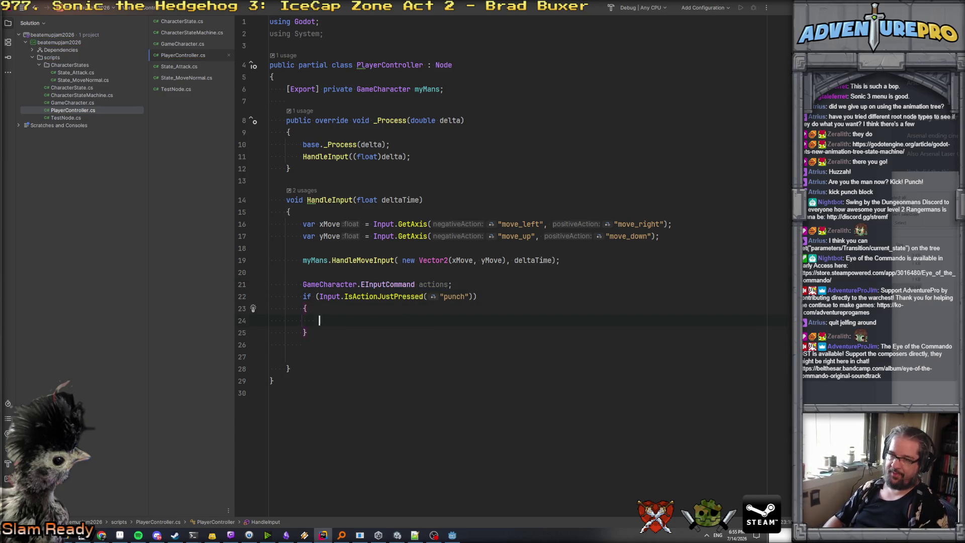
text(actions.)
key(BackSpace)
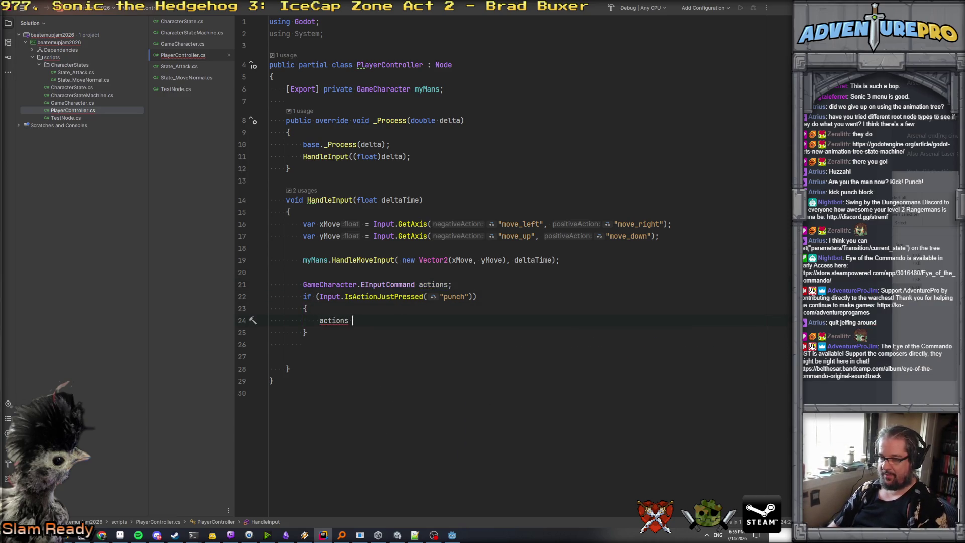
text(|= GameCharacter.)
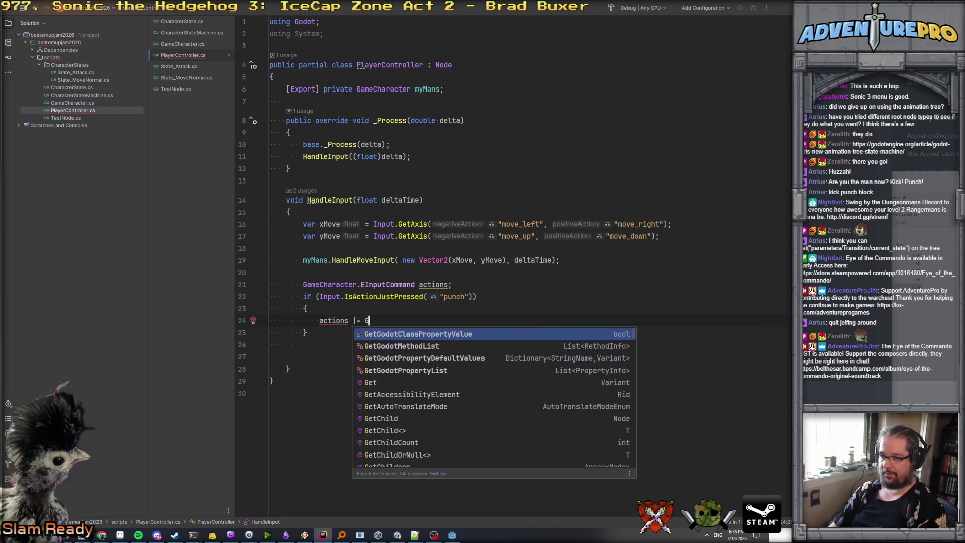
text(EIn)
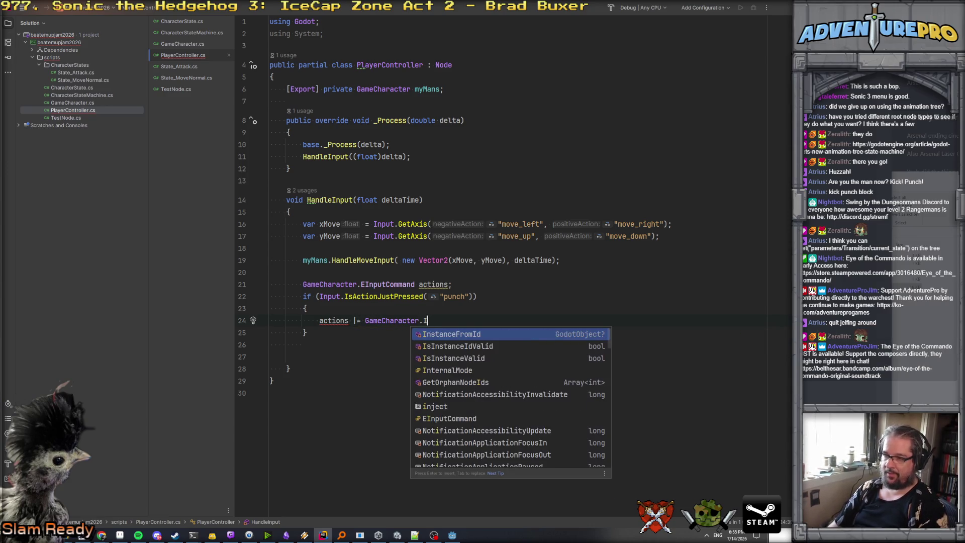
key(Return)
text(.)
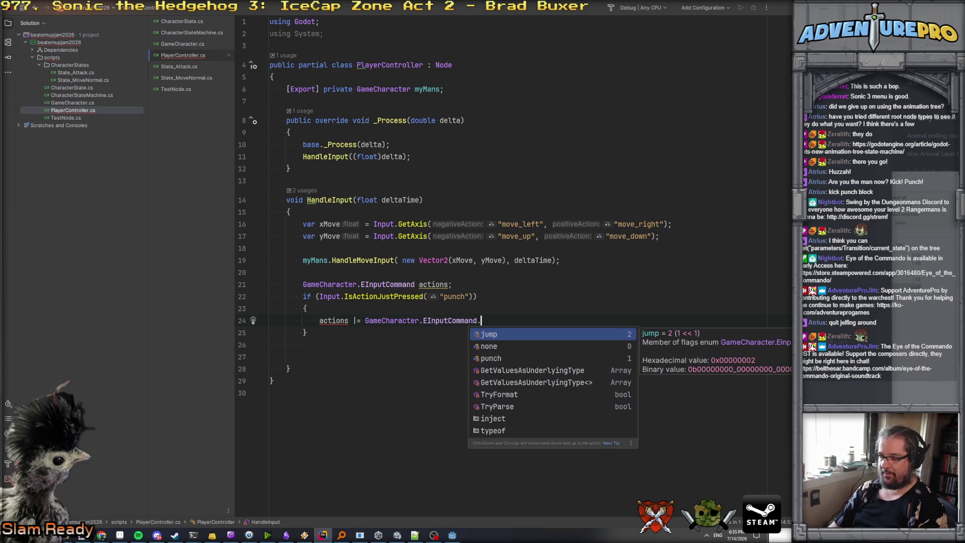
key(Down)
key(Down)
key(Return)
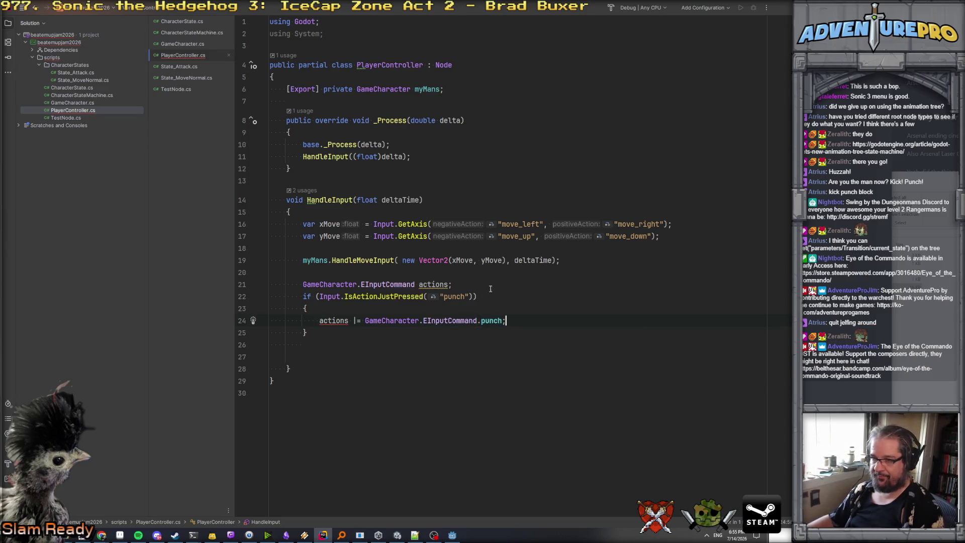
- Make the declaration var actions = GameCharacter.EInputCommand.none
click(451, 284)
text(= GameCharacter.EInputCommand)
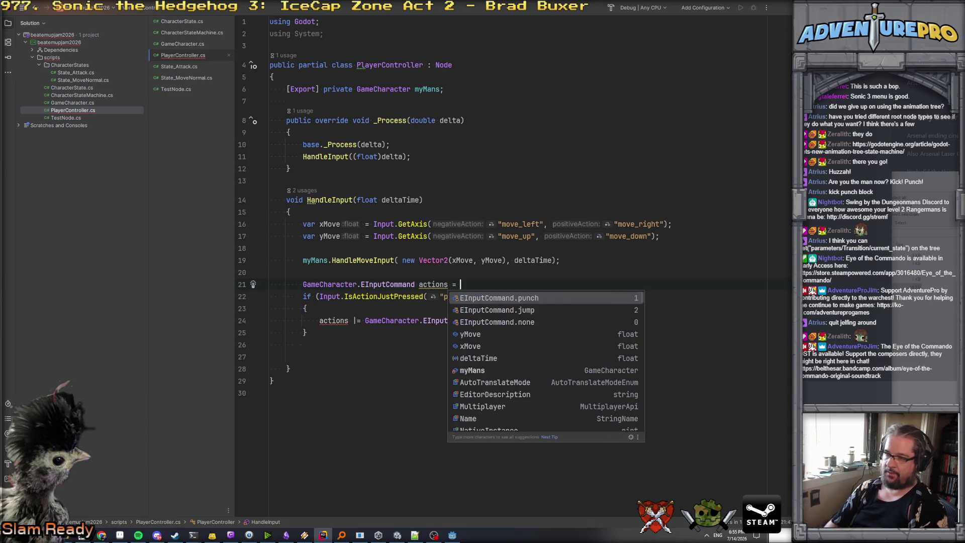
text(.)
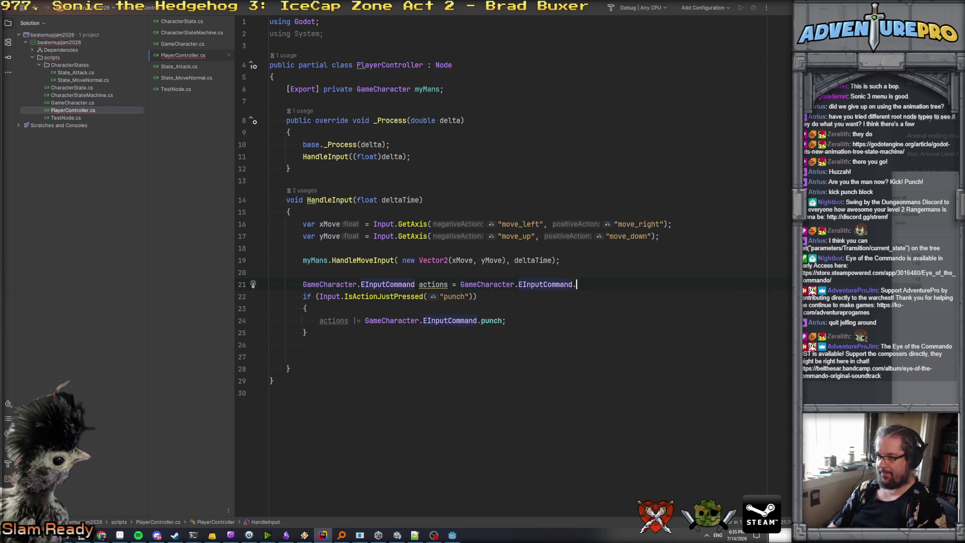
text(none;)
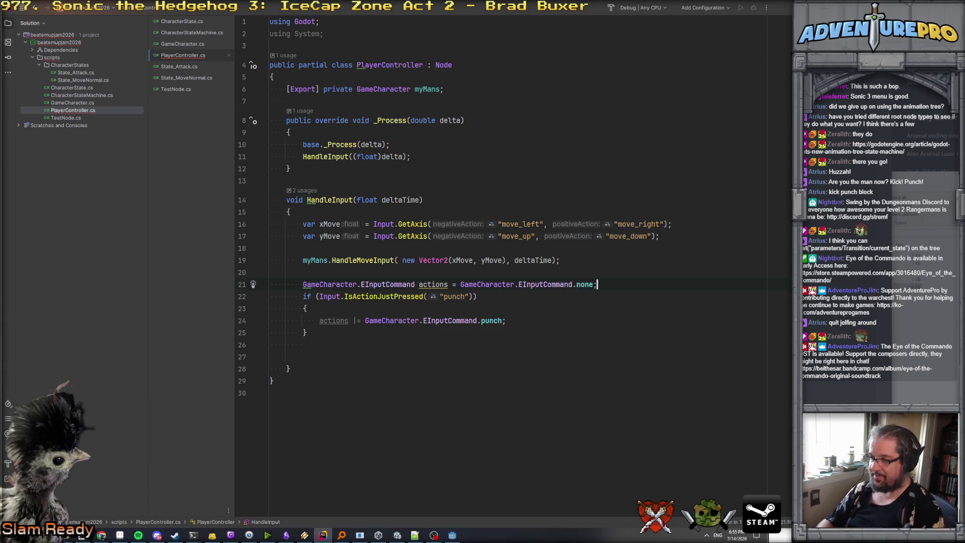
click(420, 284)
key(shift+Home)
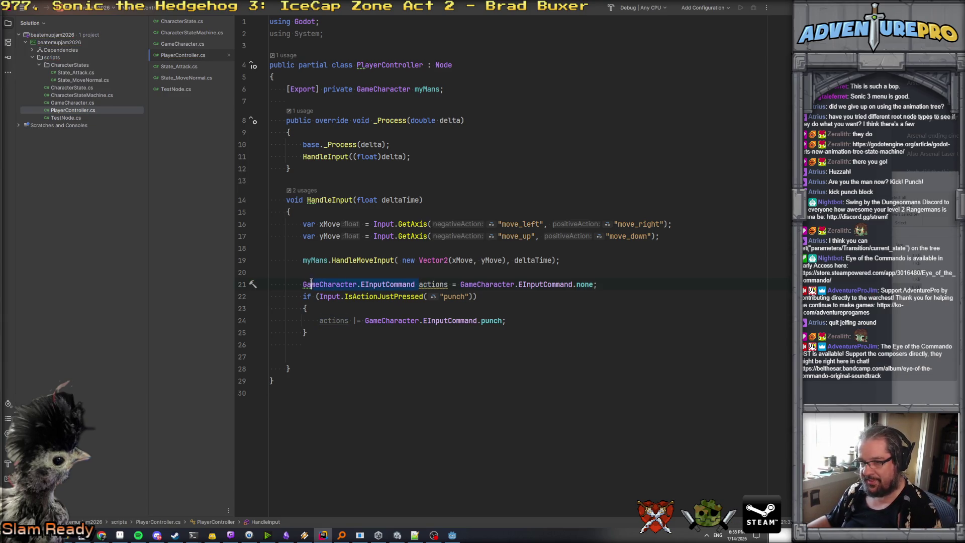
key(BackSpace)
text(var)
- After the if block, call myMans.HandleButtonInput(actions)
click(505, 334)
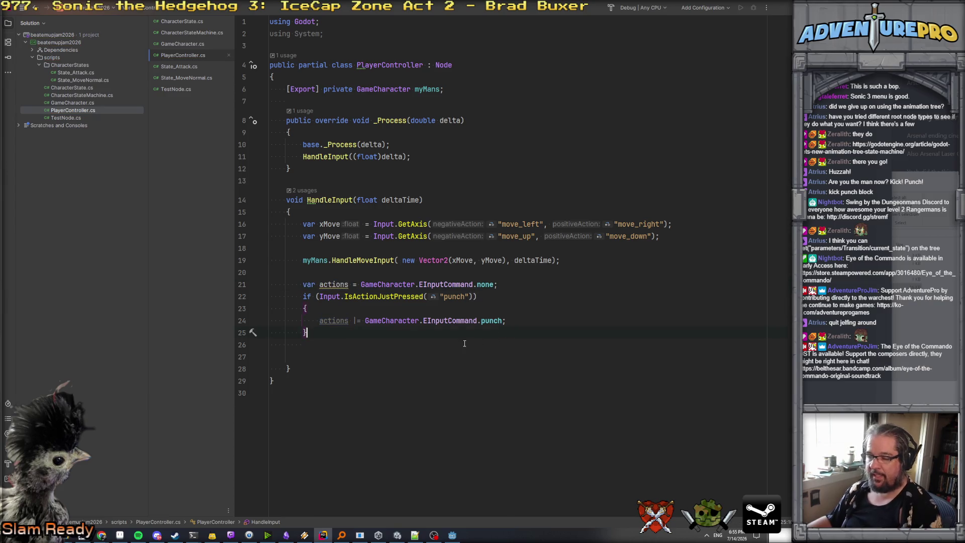
key(Return)
key(Return)
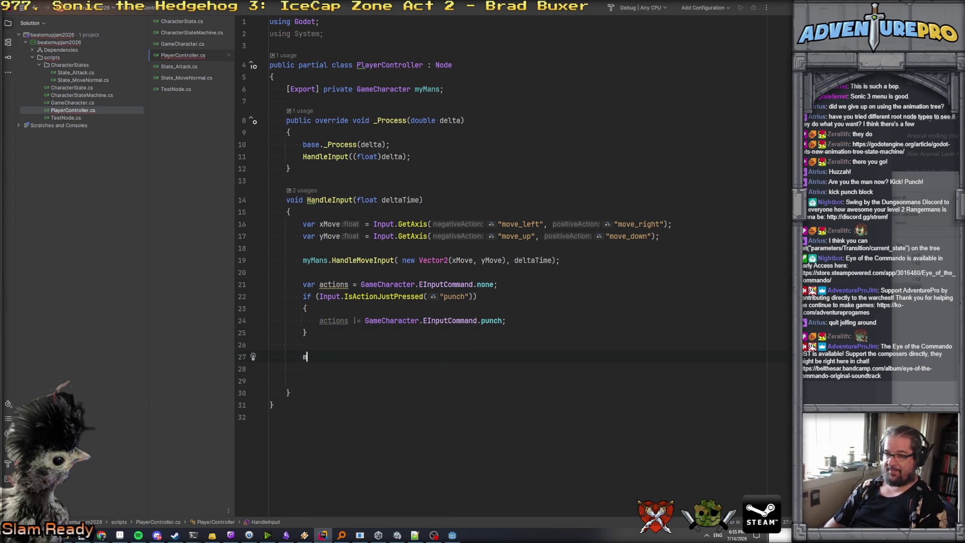
text(myM)
key(Return)
text(.Ha)
key(Return)
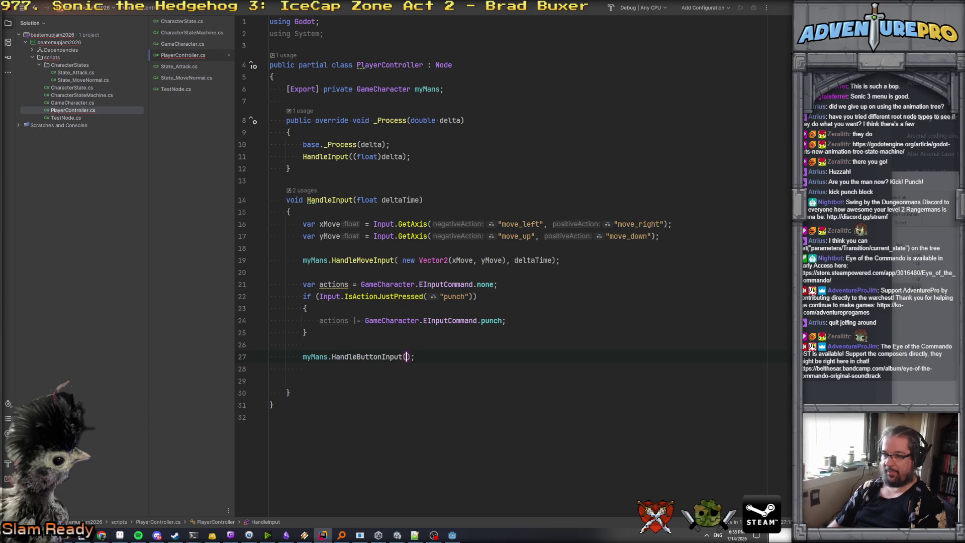
text(acti)
key(Return)
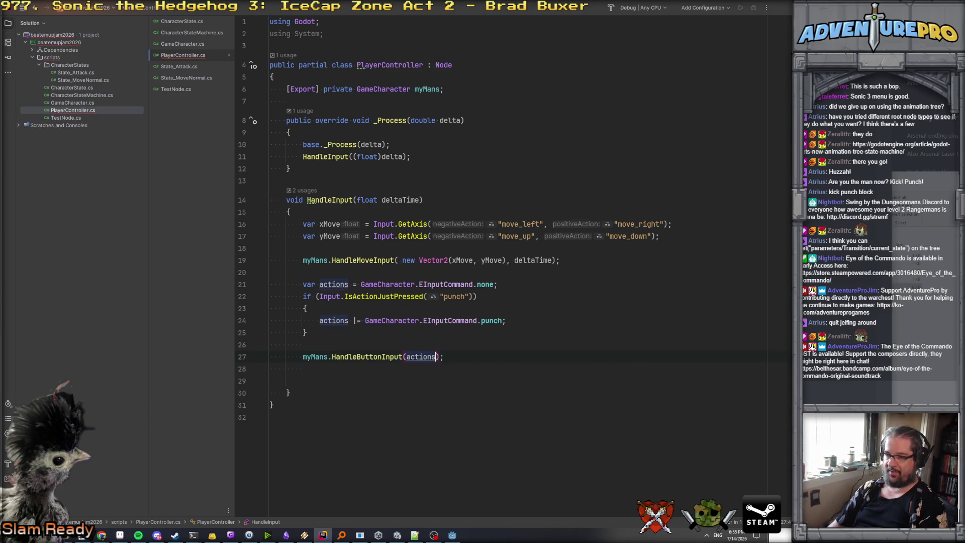
- Review the punch flag check in GameCharacter's HandleButtonInput, then return to Godot
ctrl+click(366, 357)
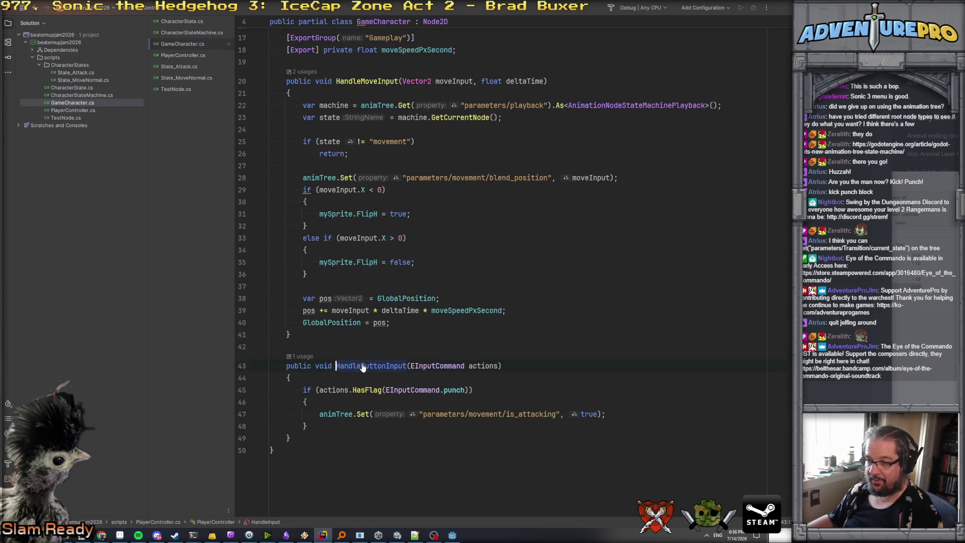
click(505, 391)
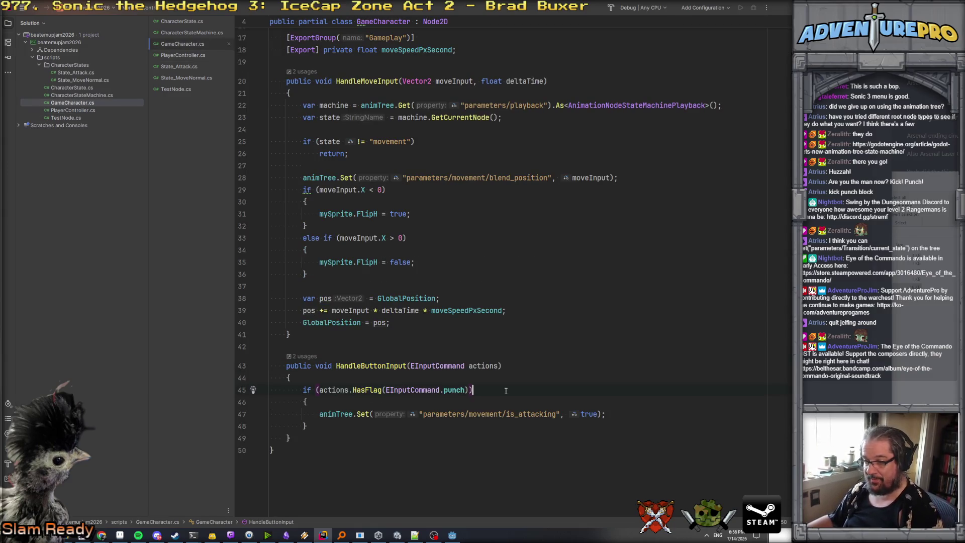
click(453, 536)
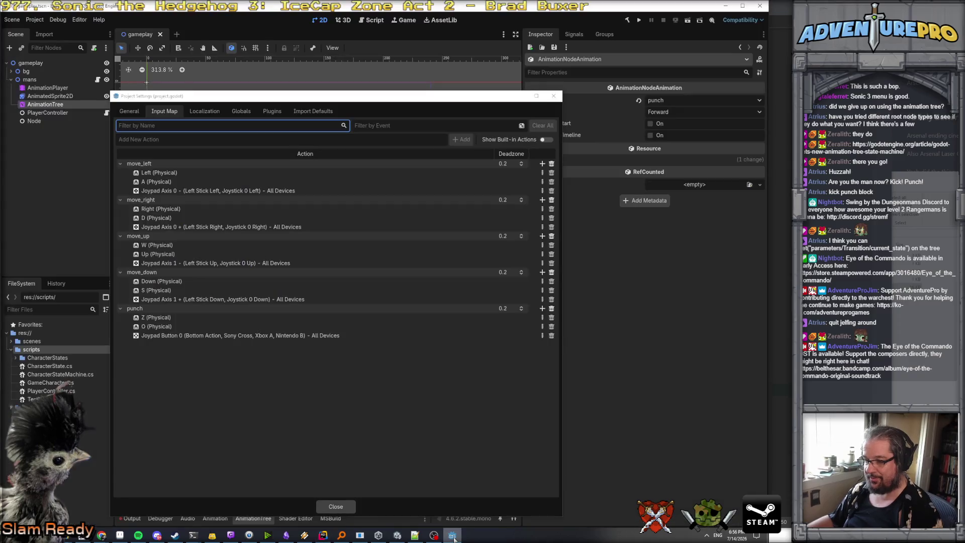
- Close Project Settings, run the project, and walk the soldier left, up, right and down
click(336, 507)
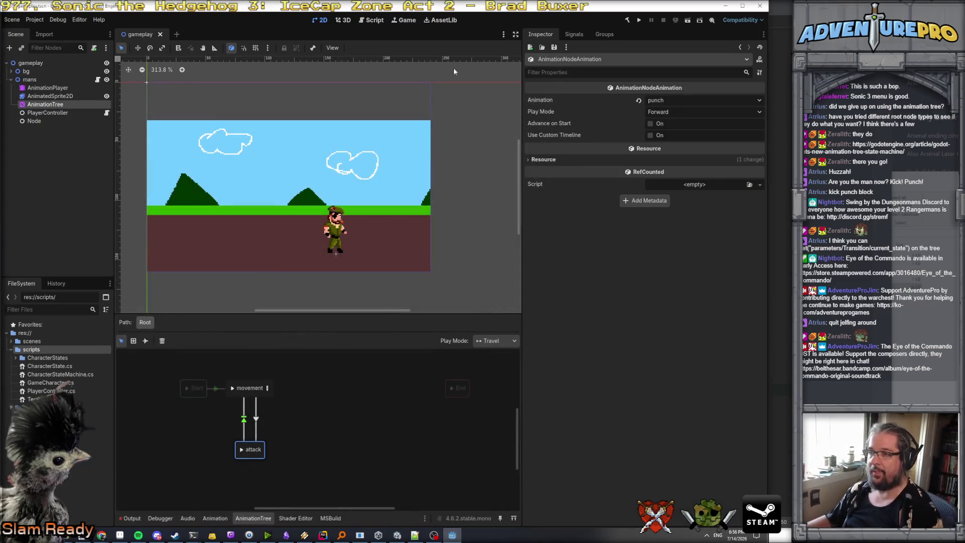
click(638, 20)
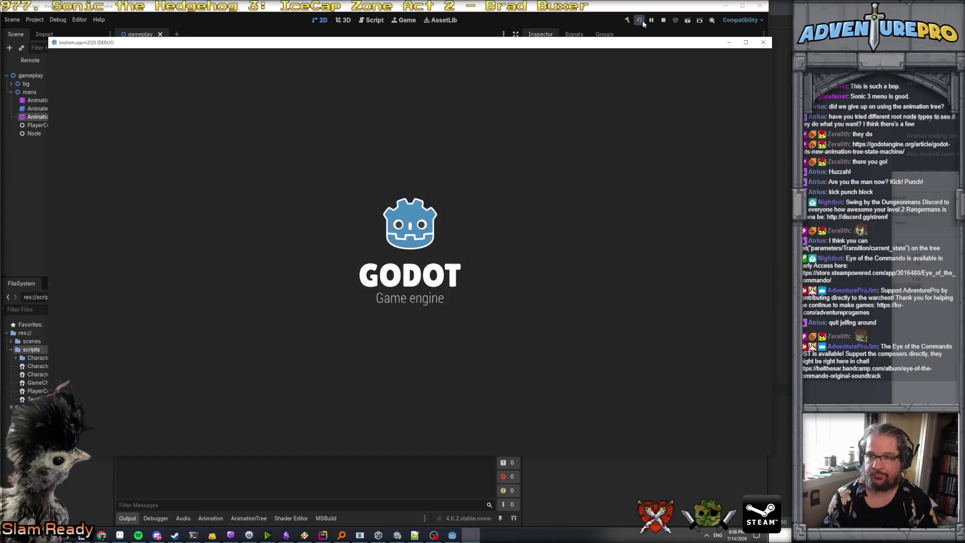
key(Left)
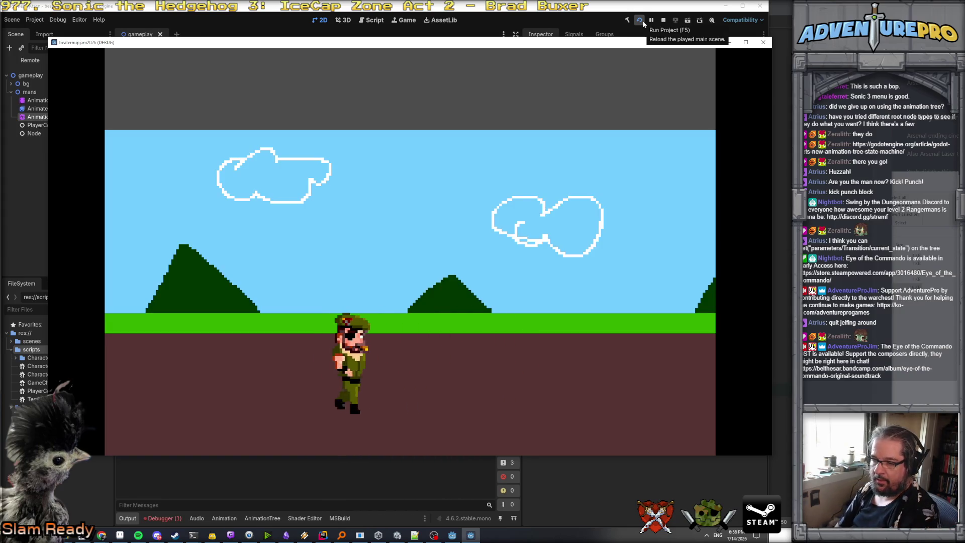
key(Up)
key(Right)
key(Down)
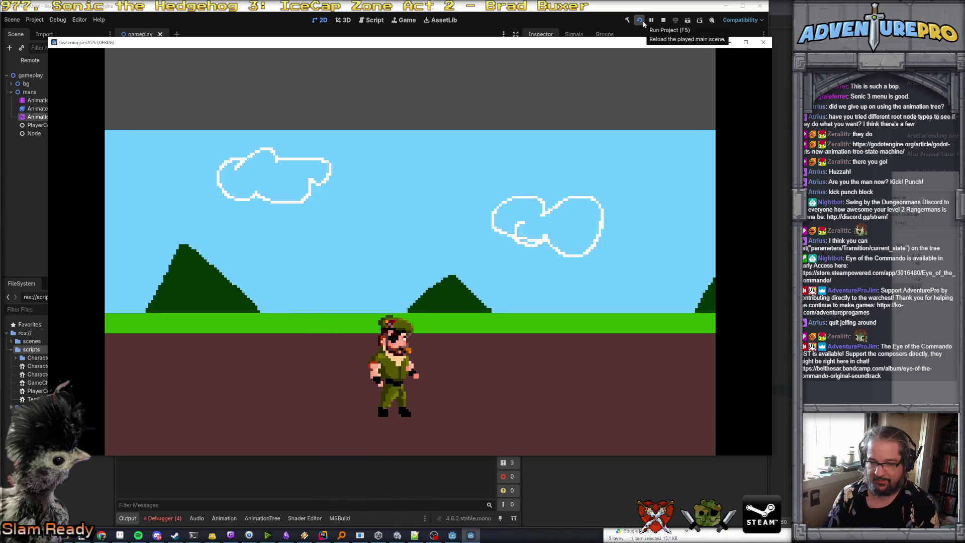
- Keep walking the soldier up, down, right and left around the level
key(Up)
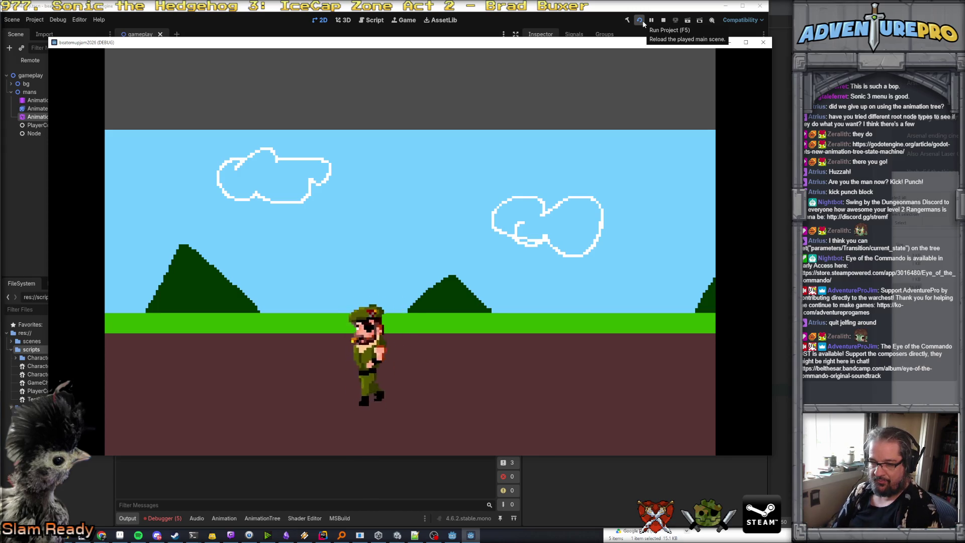
key(Down)
key(Right)
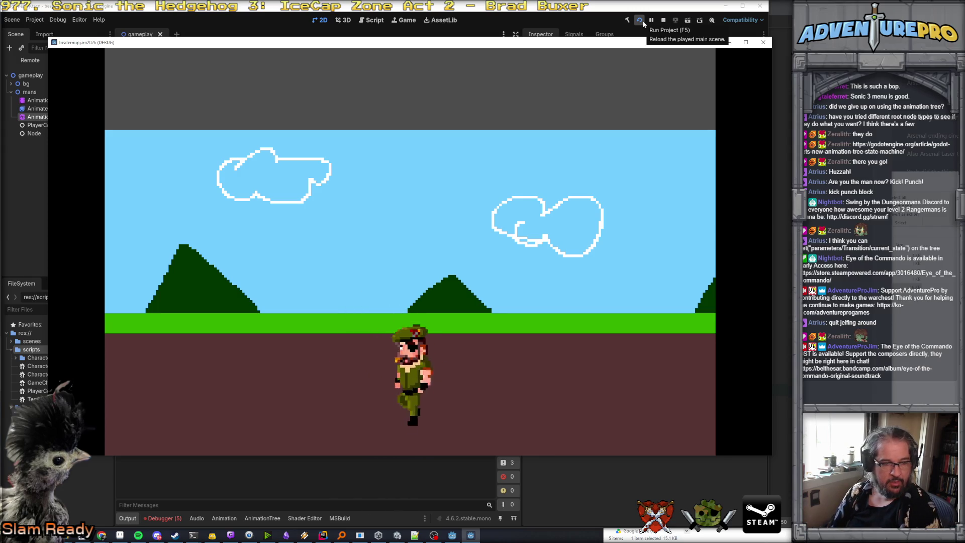
key(Up)
key(Right)
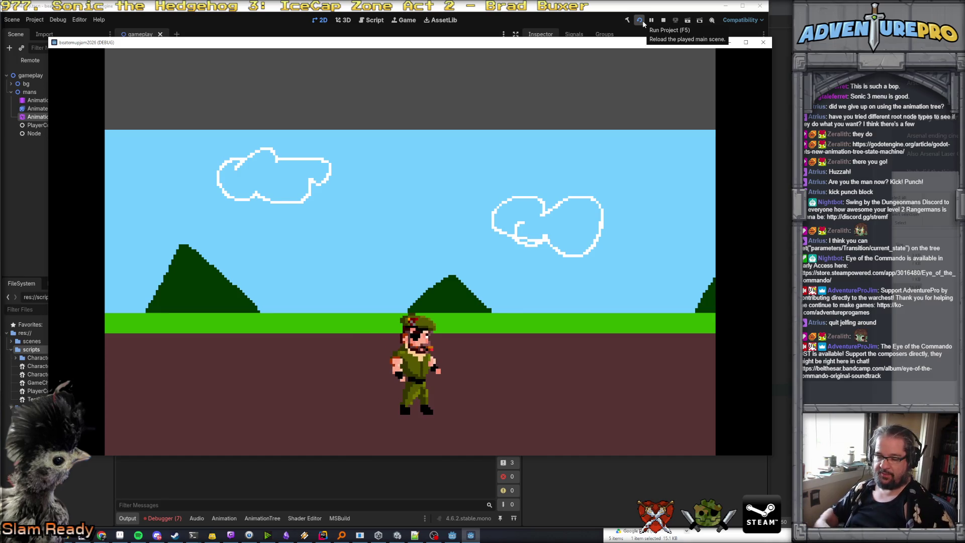
key(Left)
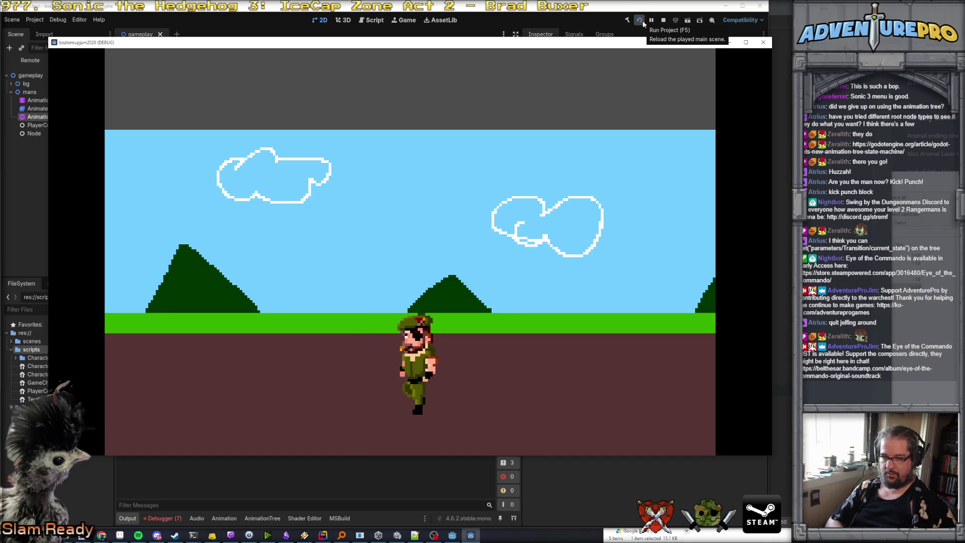
key(Left)
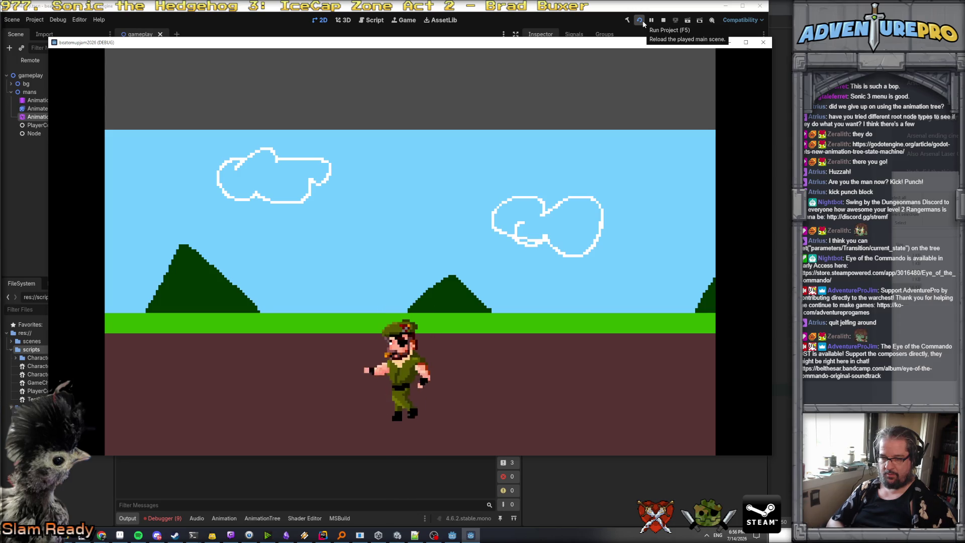
key(Down)
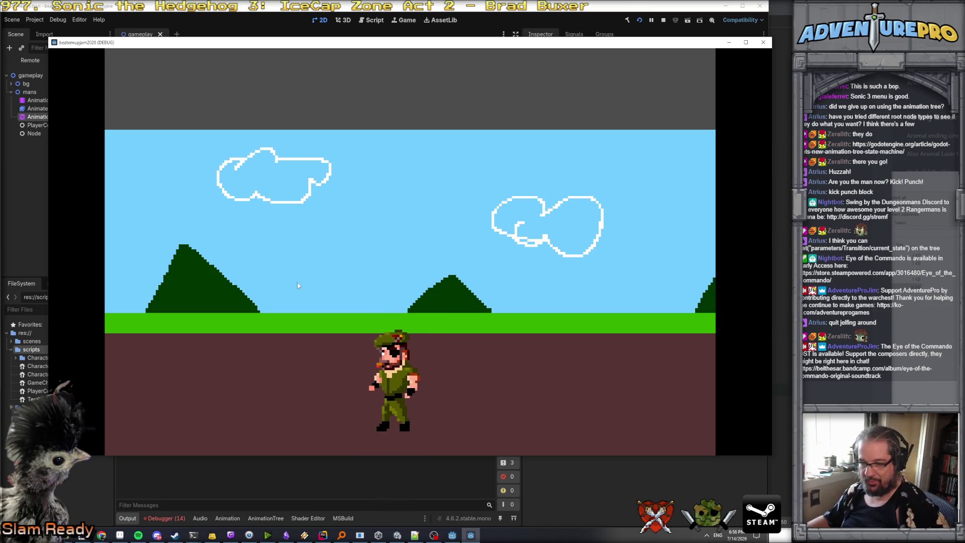
- Open the Debugger Errors tab and expand the missing-animation error rows
click(167, 520)
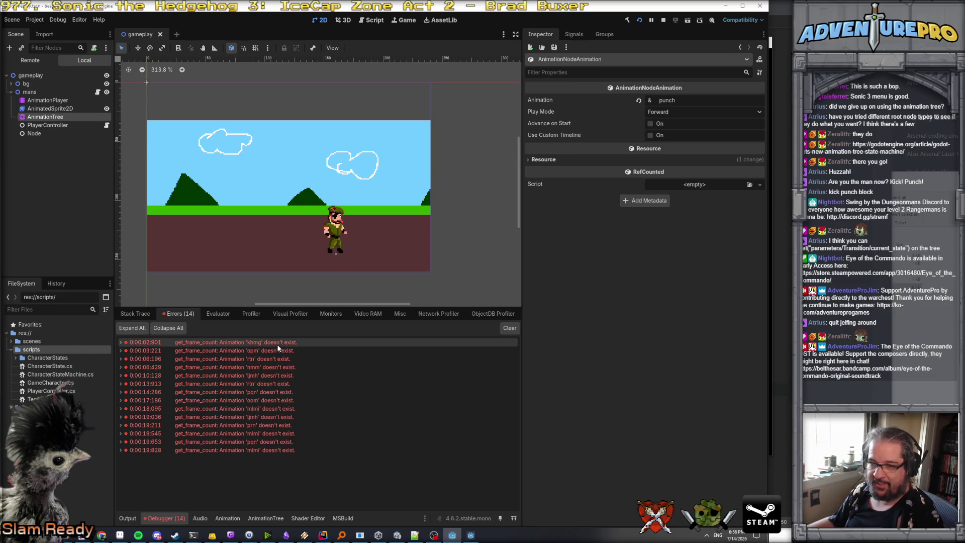
mouse_move(279, 348)
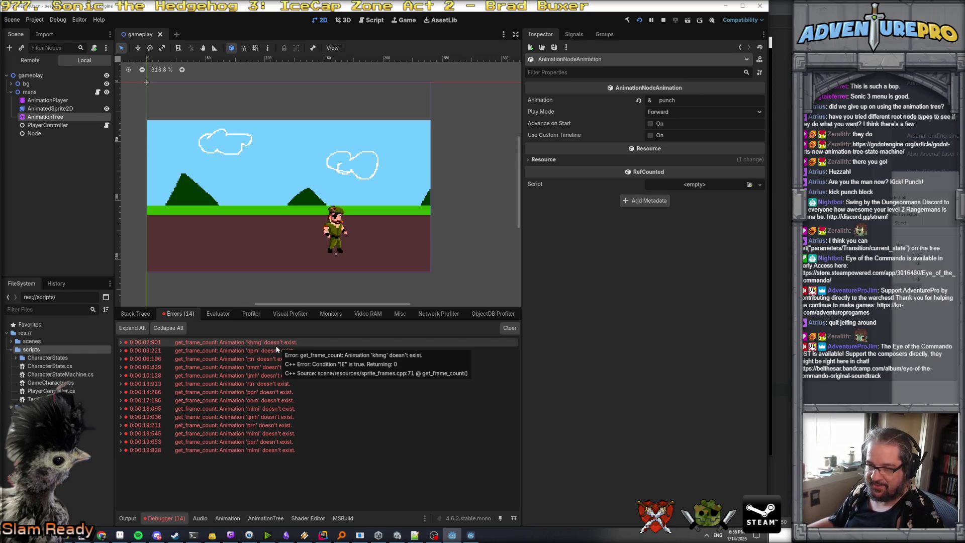
click(265, 379)
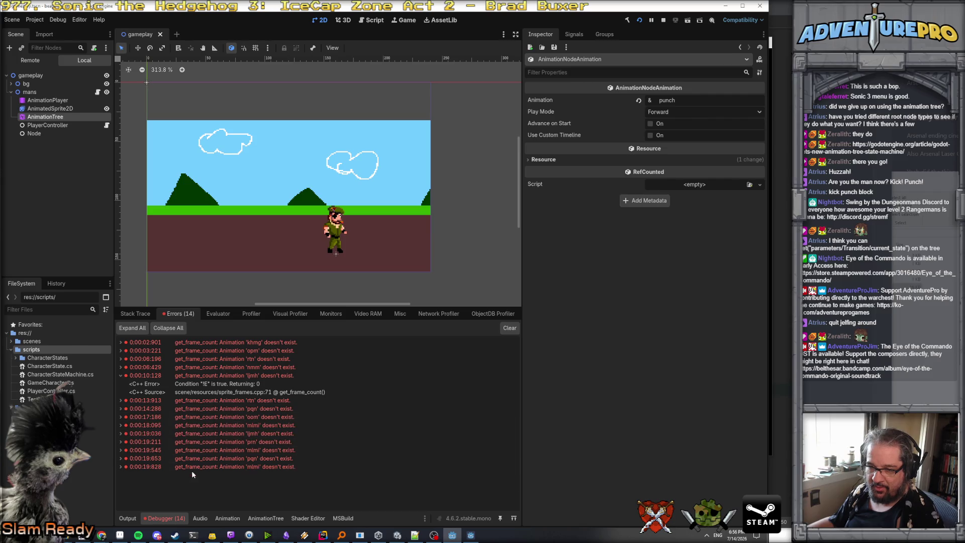
click(120, 467)
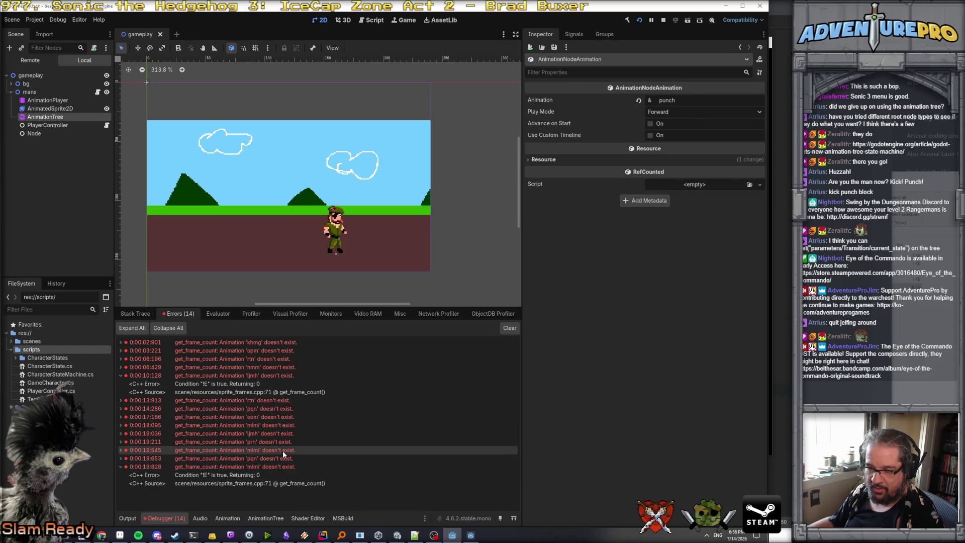
mouse_move(282, 451)
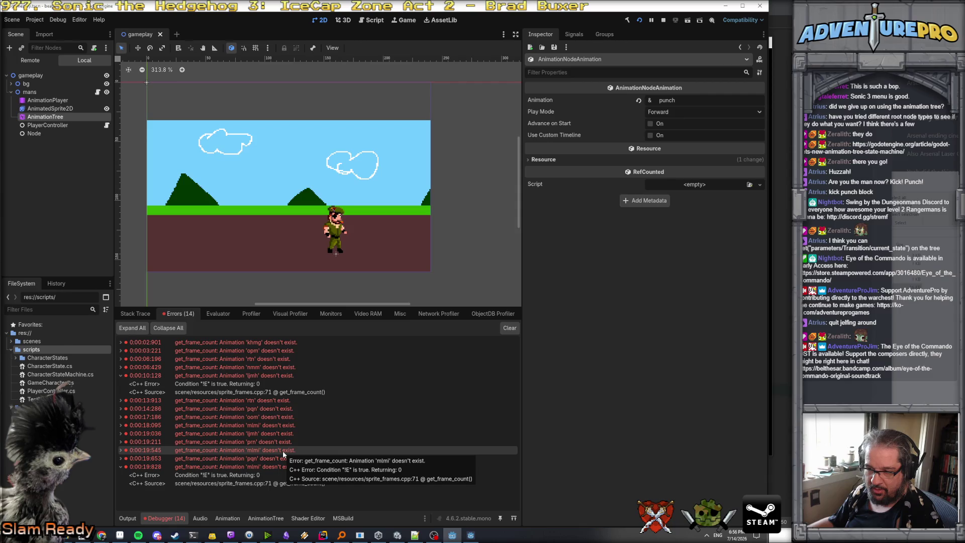
mouse_move(282, 417)
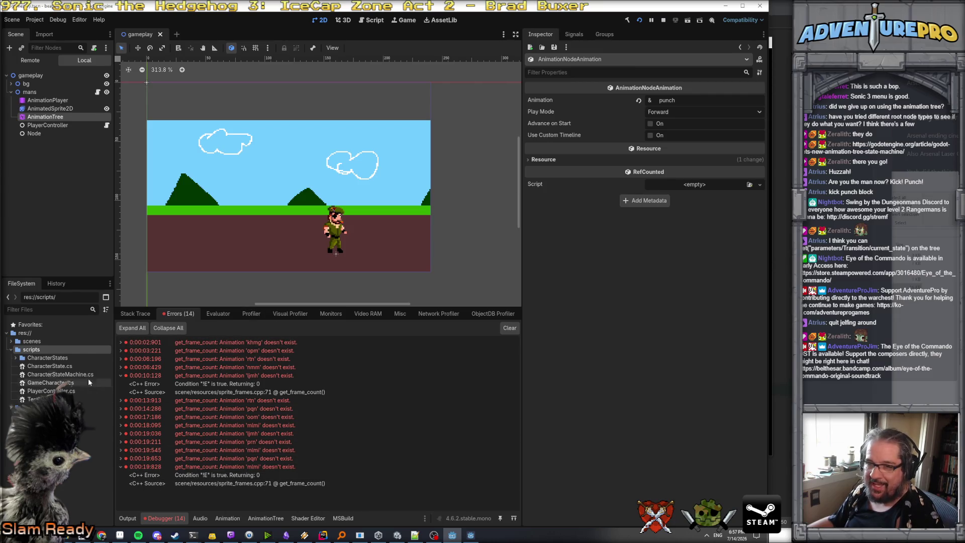
- Stop the running game and bring up the AnimationTree state machine graph
click(53, 342)
click(49, 351)
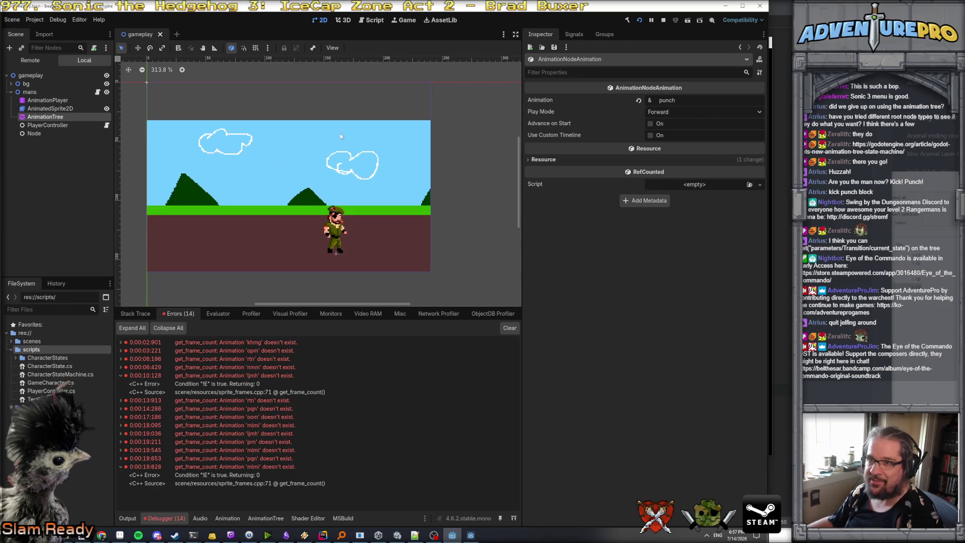
click(664, 21)
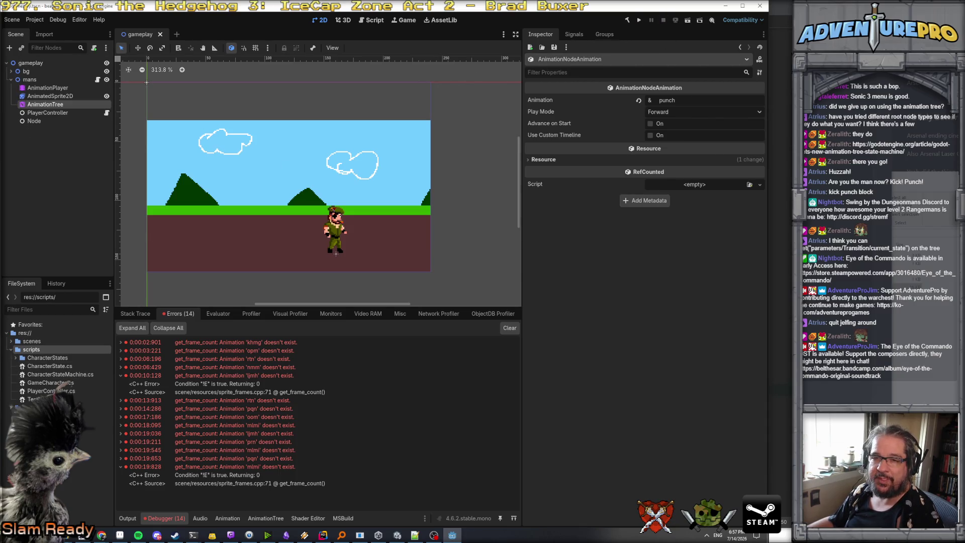
click(265, 518)
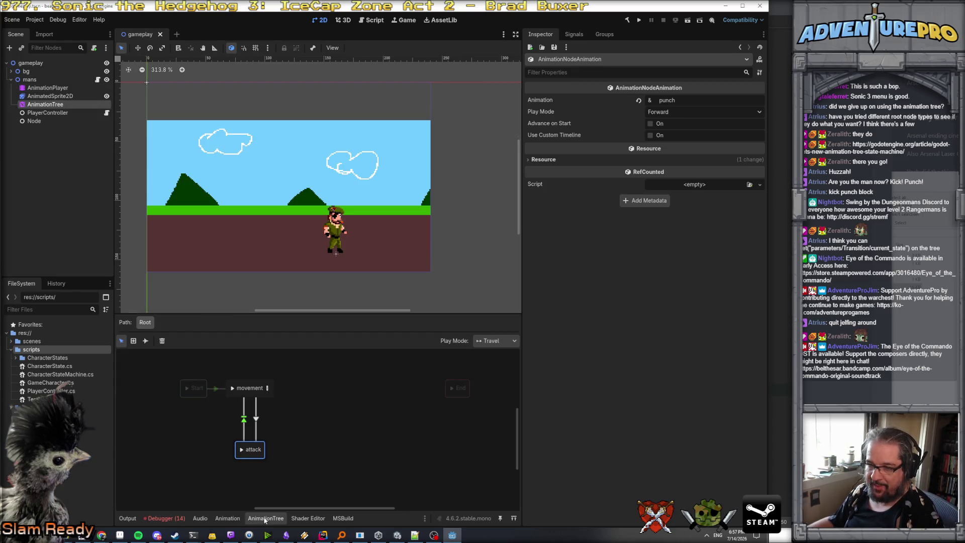
- Set the movement BlendSpace2D's blend mode to Discrete
click(267, 389)
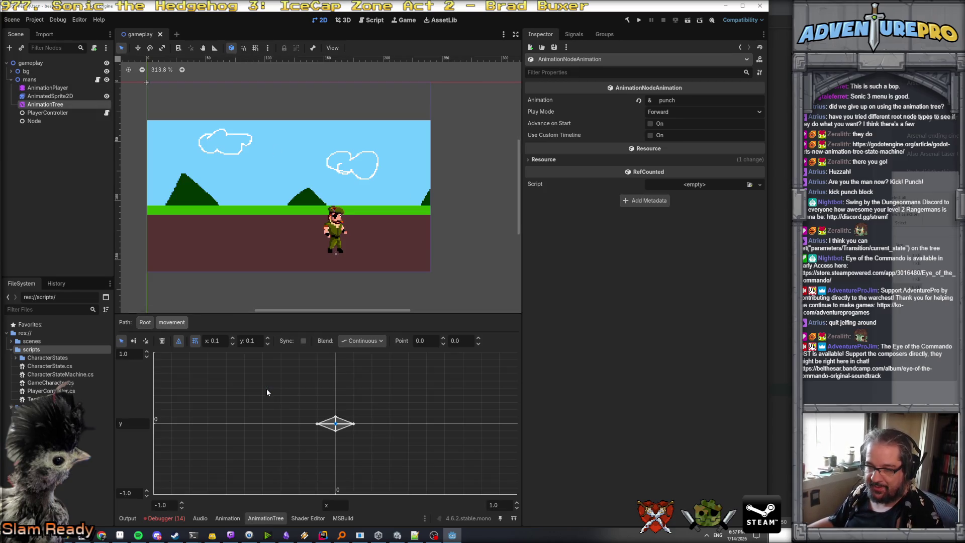
click(374, 344)
click(373, 363)
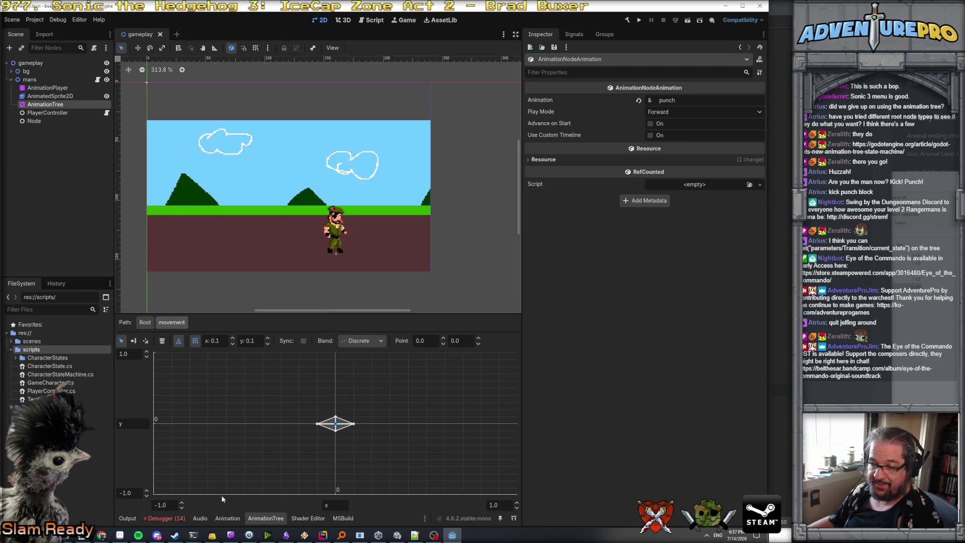
- Back at Root, inspect the movement→attack transition's is_attacking condition, then return to Rider
click(143, 322)
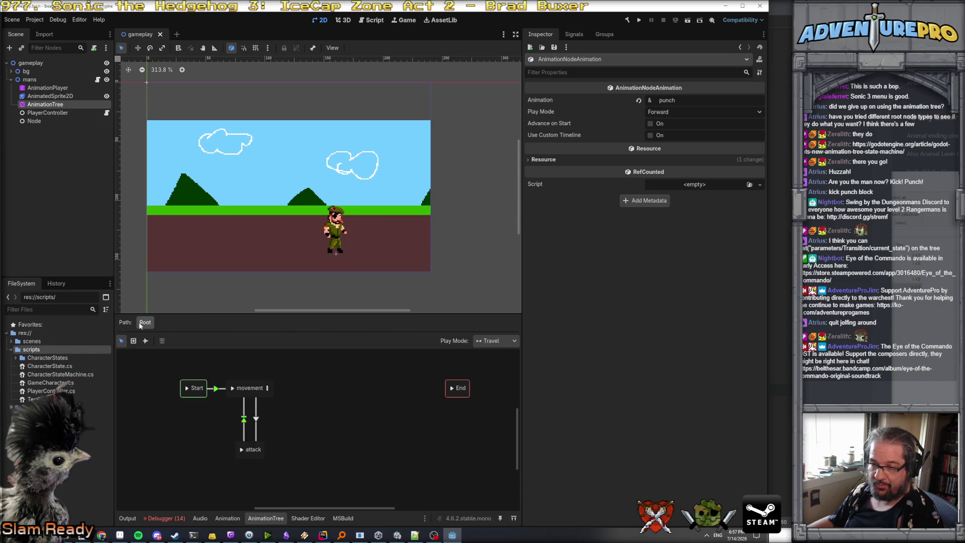
click(256, 421)
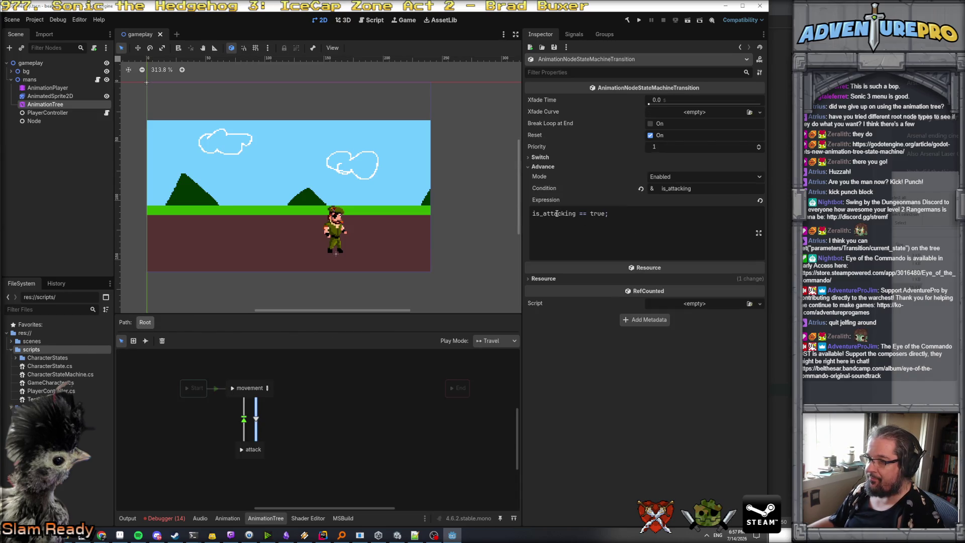
mouse_move(553, 202)
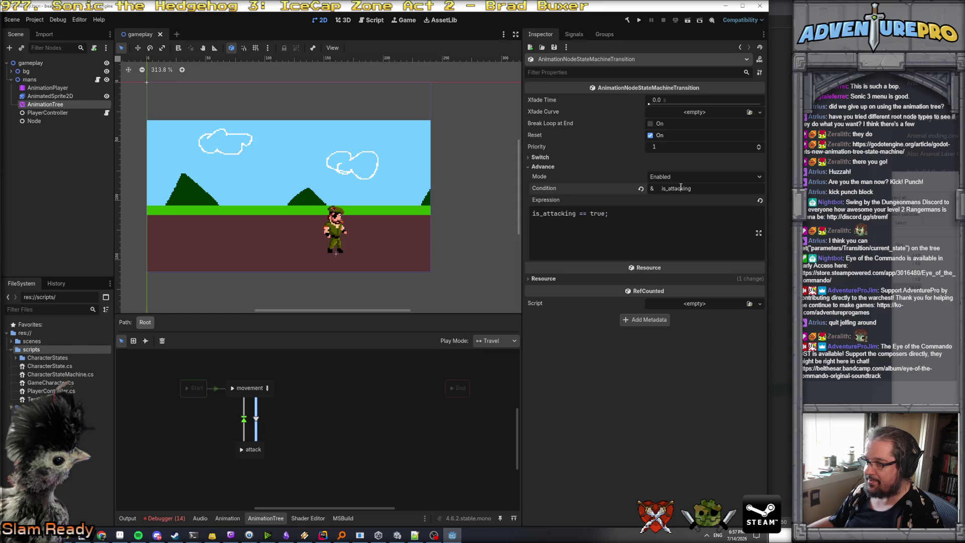
key(alt+Tab)
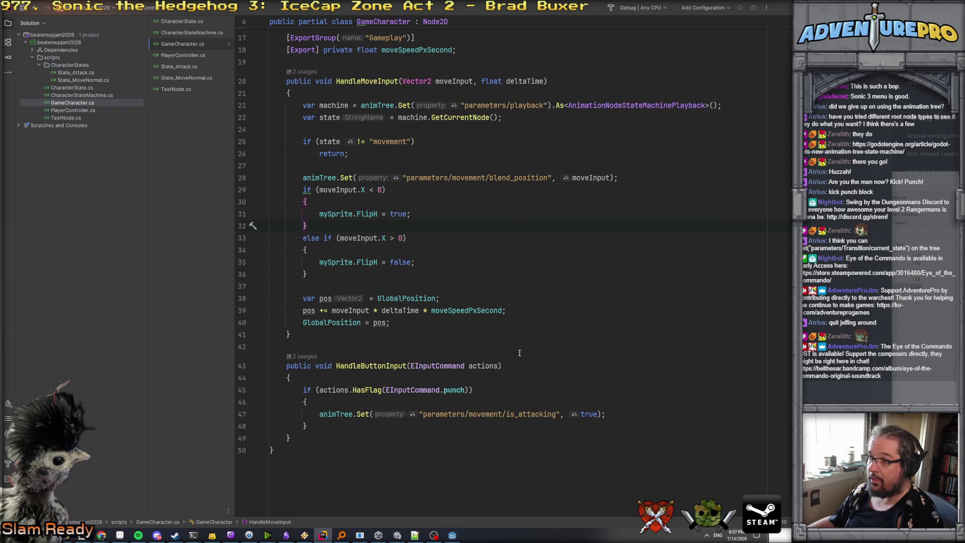
- Check the AnimationTree conditions, then replace 'movement' with 'Conditions' in the is_attacking path
key(alt+Tab)
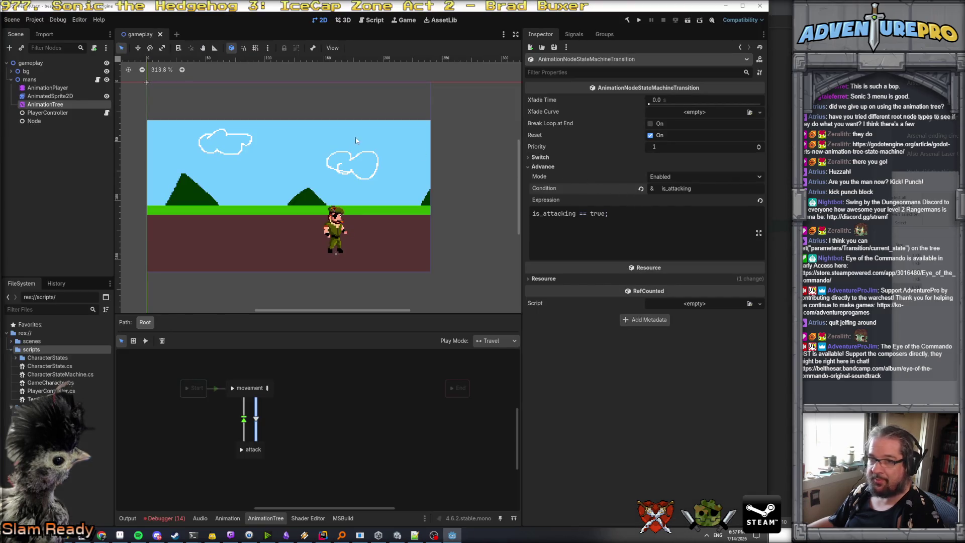
click(47, 87)
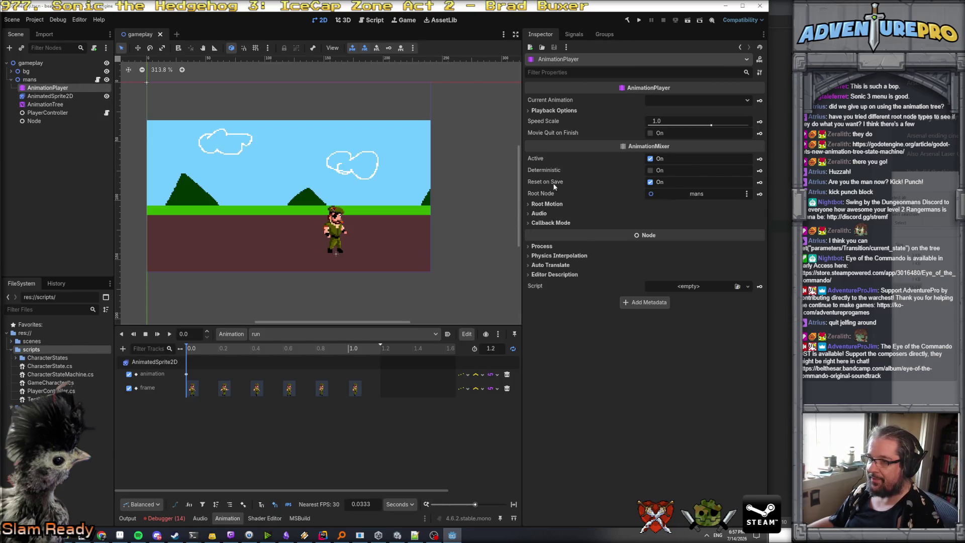
click(45, 104)
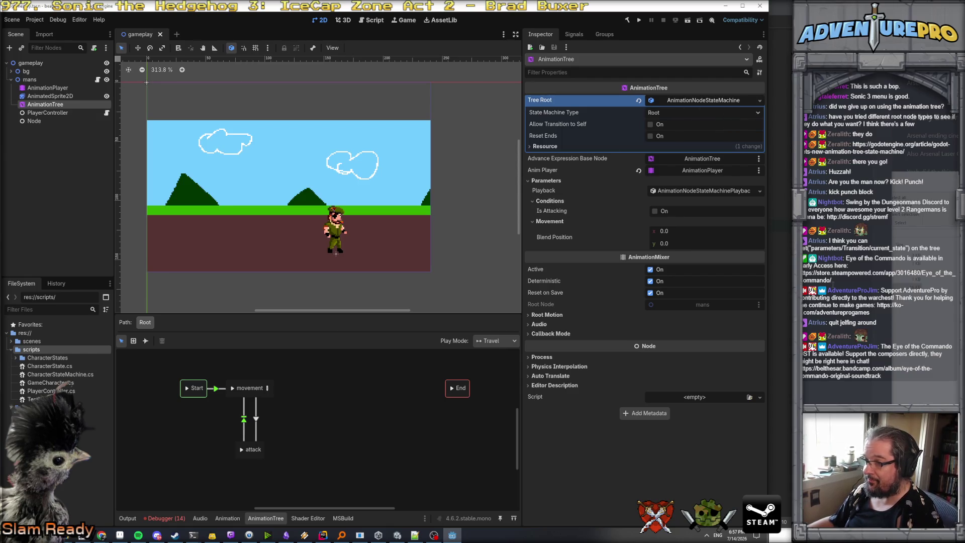
key(alt+Tab)
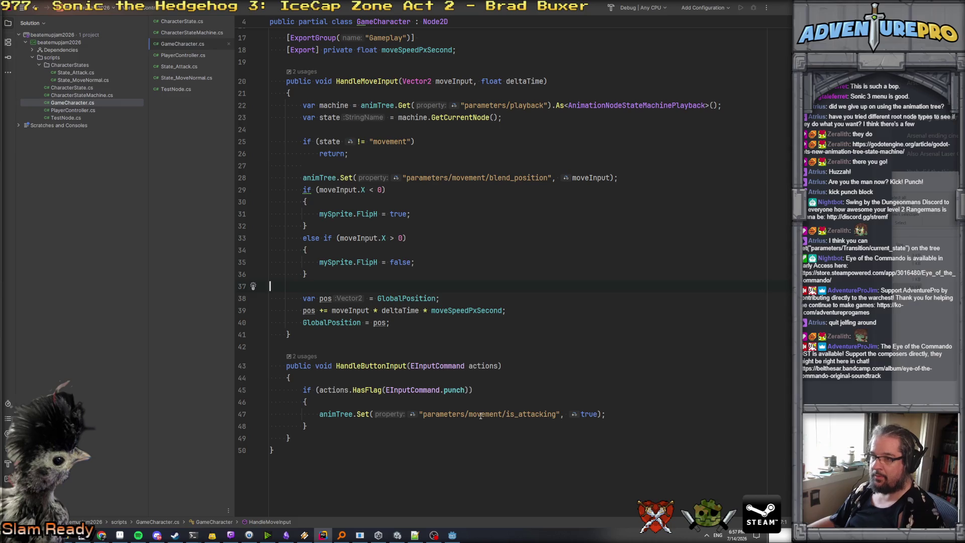
double_click(481, 415)
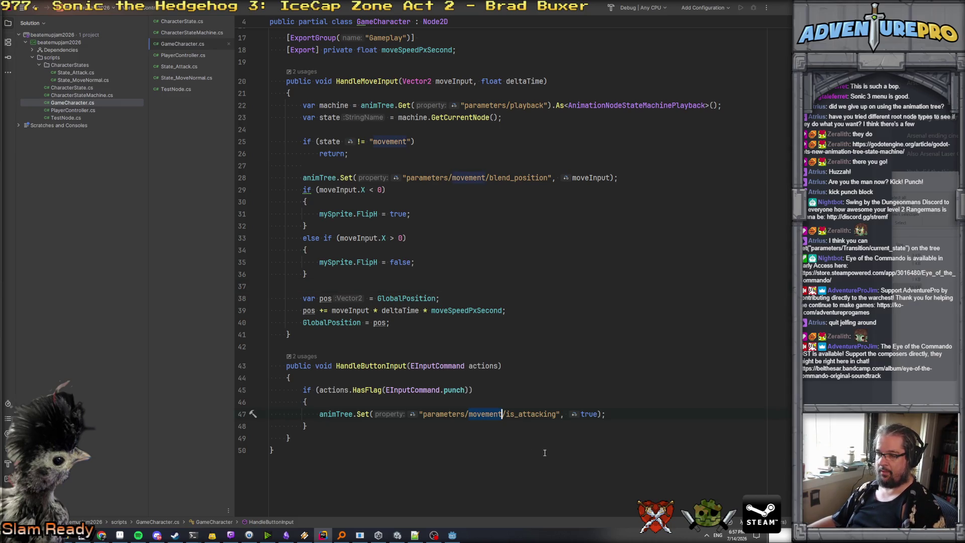
text(Conditions)
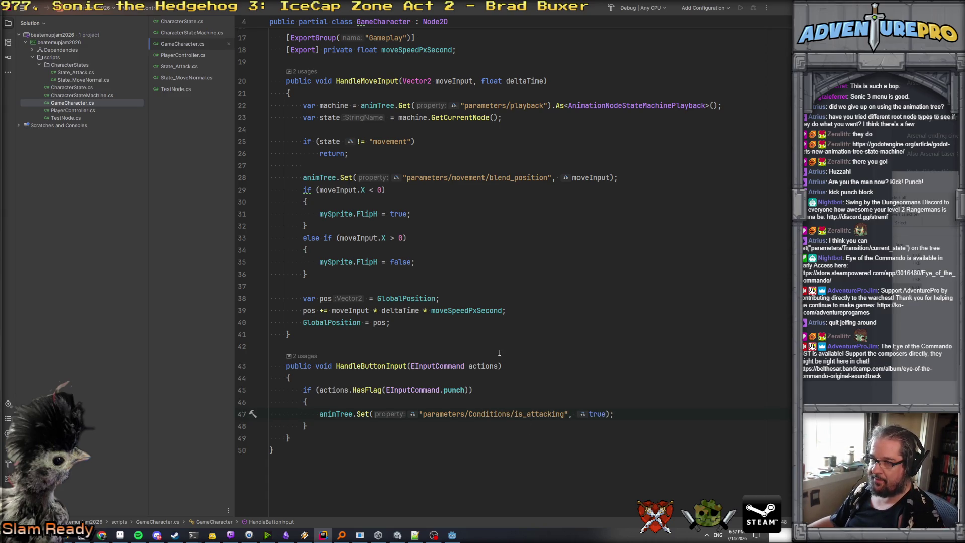
- Recheck the parameters/Conditions/is_attacking path on line 47 and run the project from Godot
key(alt+Tab)
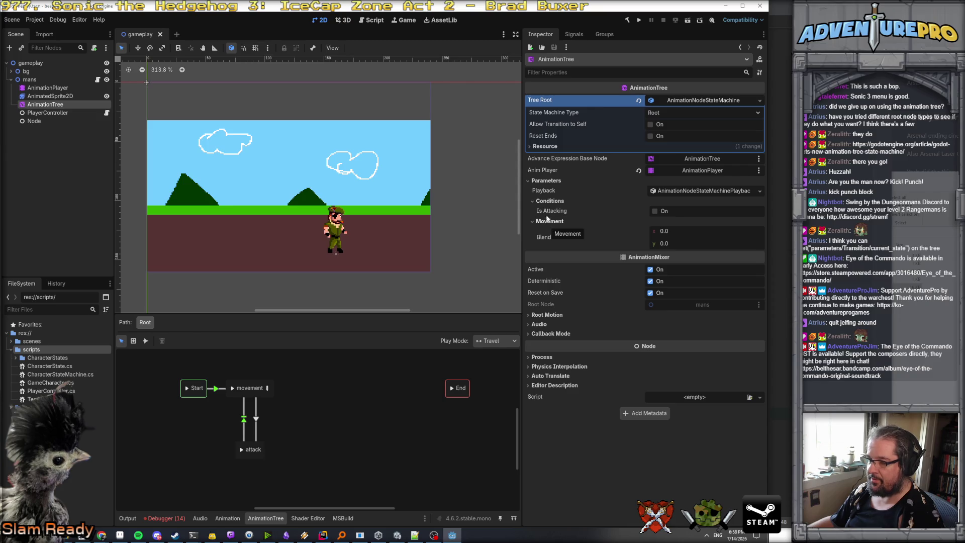
key(alt+Tab)
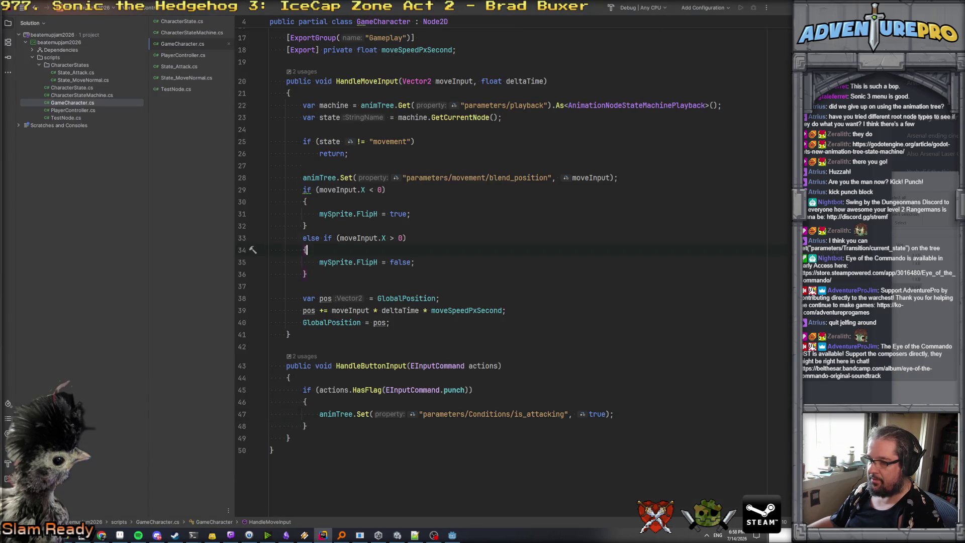
click(471, 413)
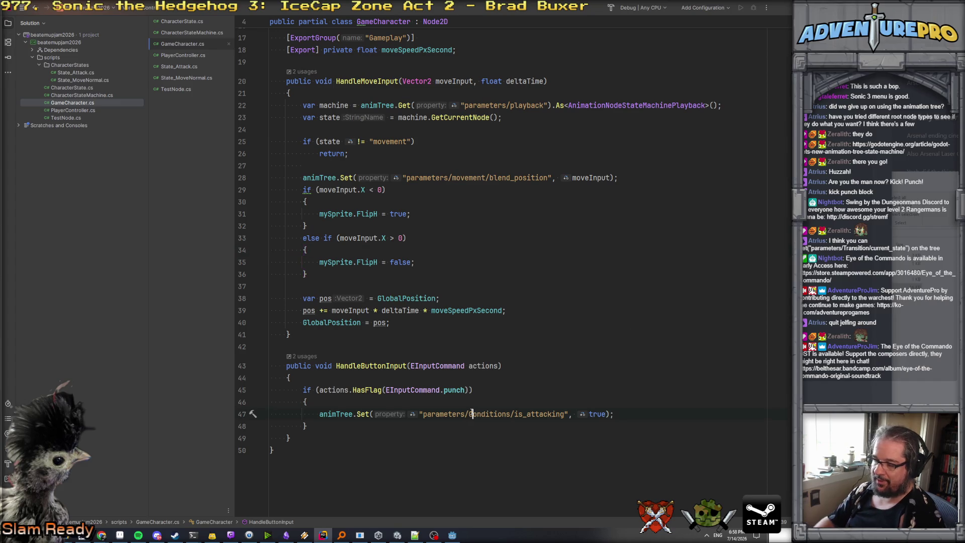
key(alt+Tab)
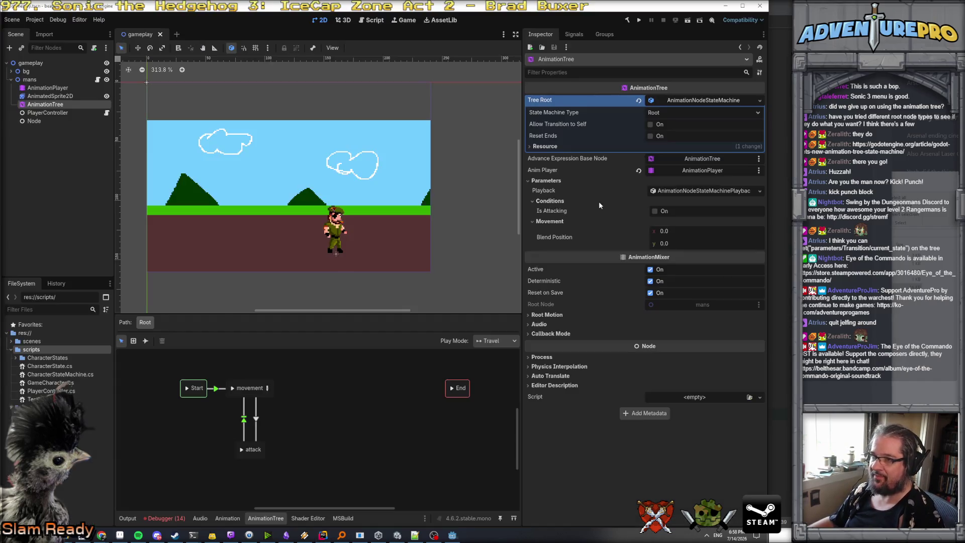
click(638, 21)
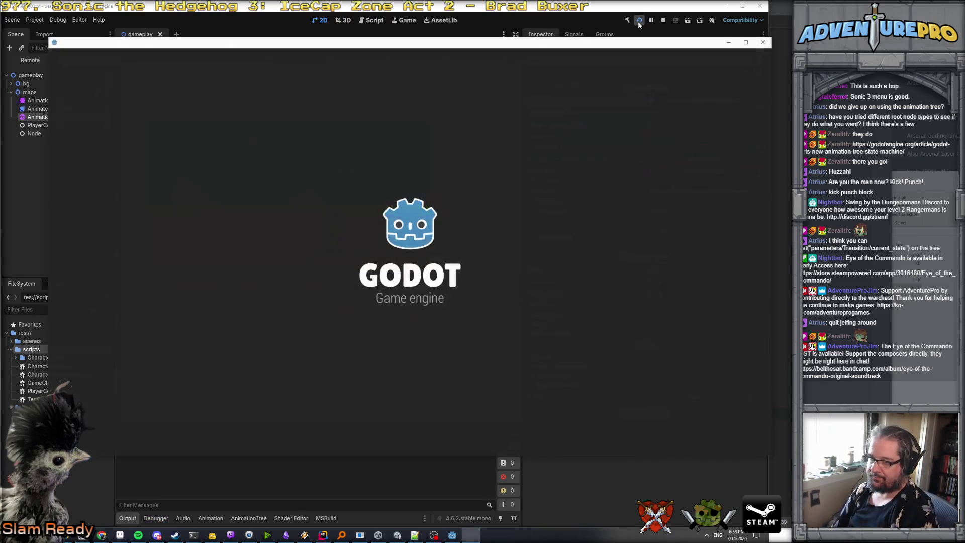
- Playtest walking left, right and down, stop with F8, and check the Conditions parameters
key(Left)
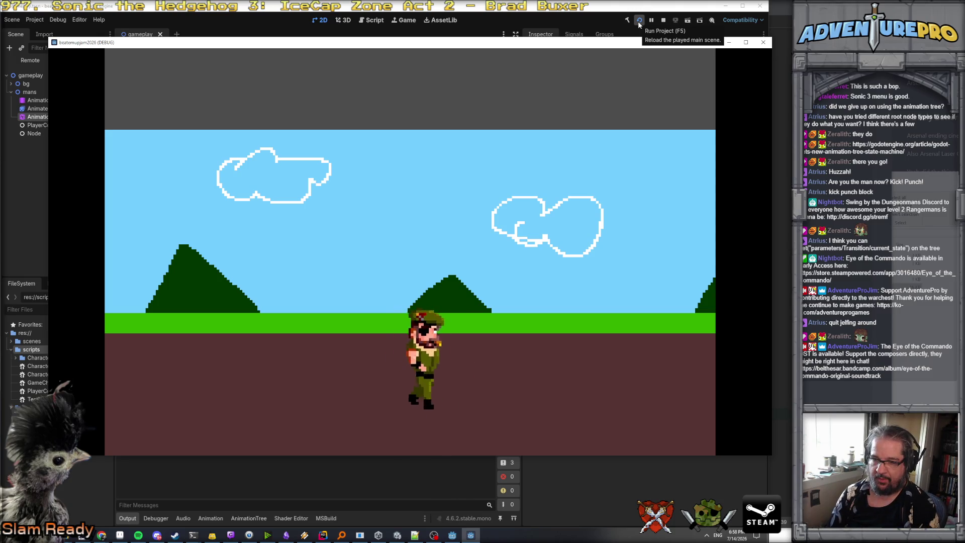
key(Right)
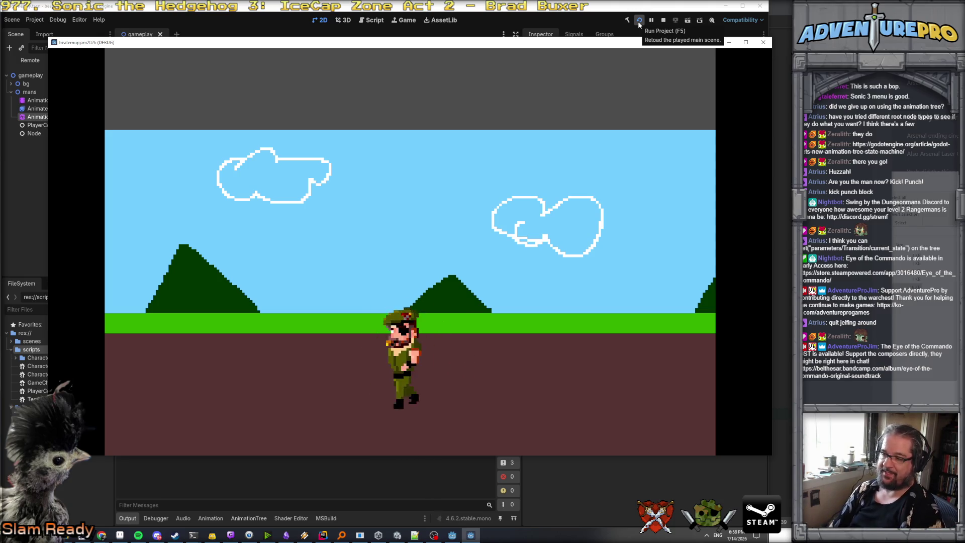
key(Down)
key(F8)
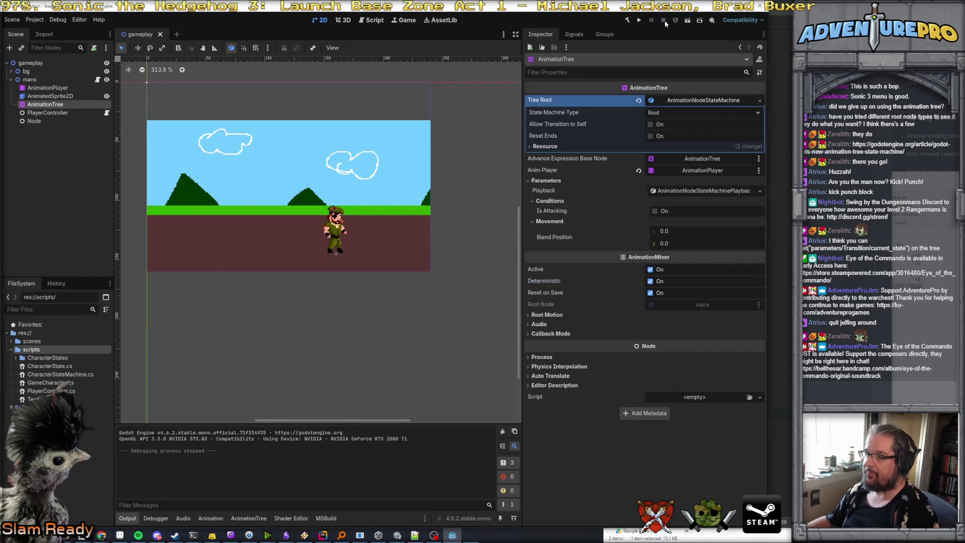
click(550, 200)
click(550, 201)
- Capitalise 'Conditions' in line 47's is_attacking path and rerun the game
key(alt+Tab)
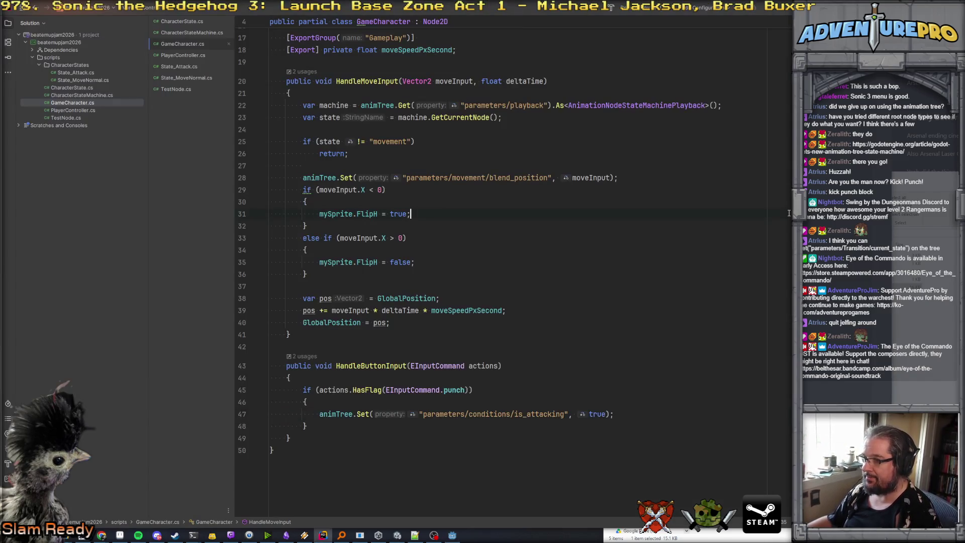
click(474, 414)
key(BackSpace)
text(C)
click(513, 399)
key(alt+Tab)
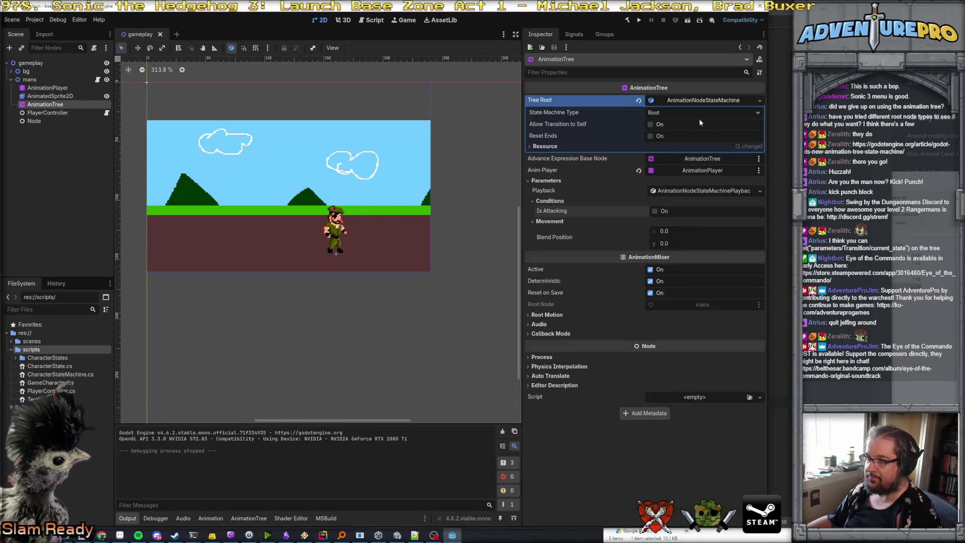
click(641, 20)
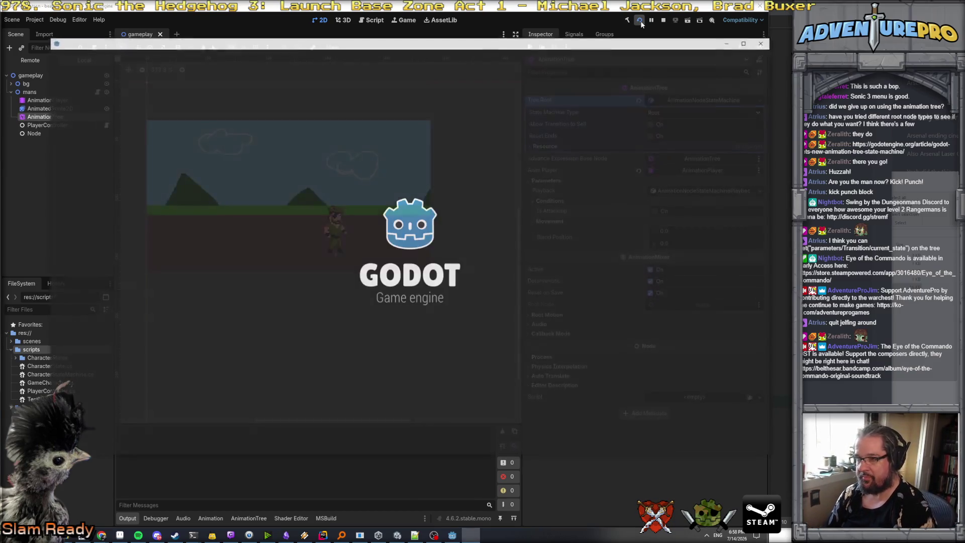
- Walk the soldier left and up, close the game window, and select AnimatedSprite2D
key(Left)
key(Up)
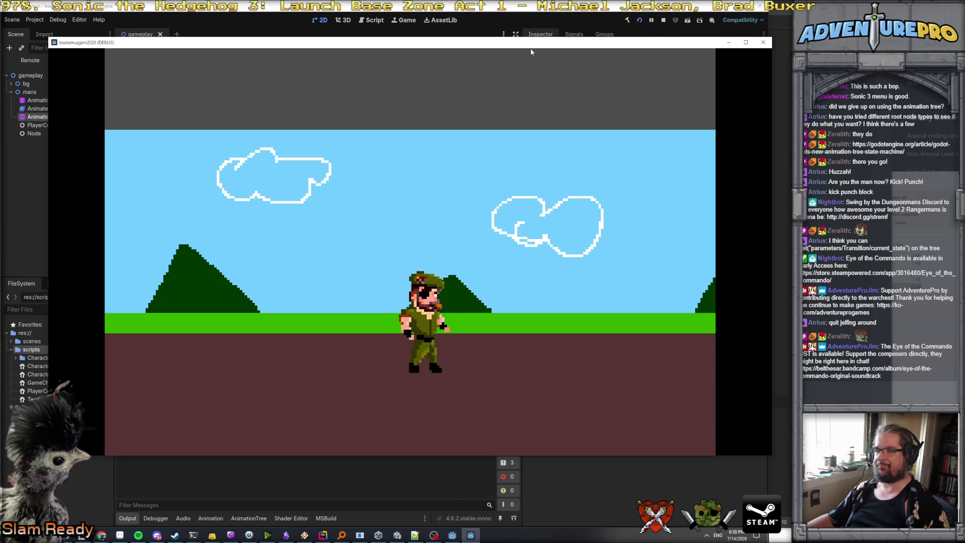
drag(432, 43, 958, 87)
mouse_move(575, 82)
mouse_down()
mouse_move(674, 100)
mouse_move(221, 99)
mouse_move(129, 76)
mouse_move(77, 76)
mouse_up()
click(788, 83)
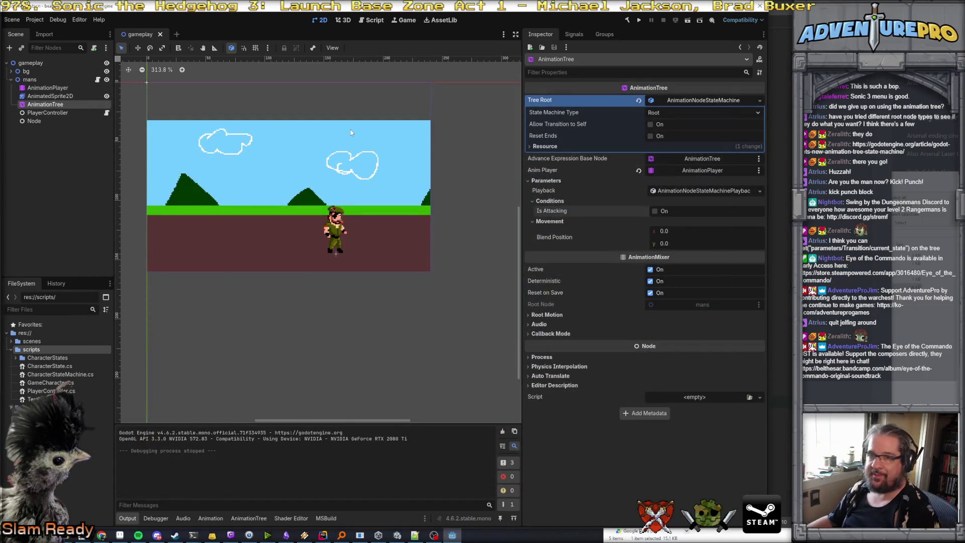
click(64, 104)
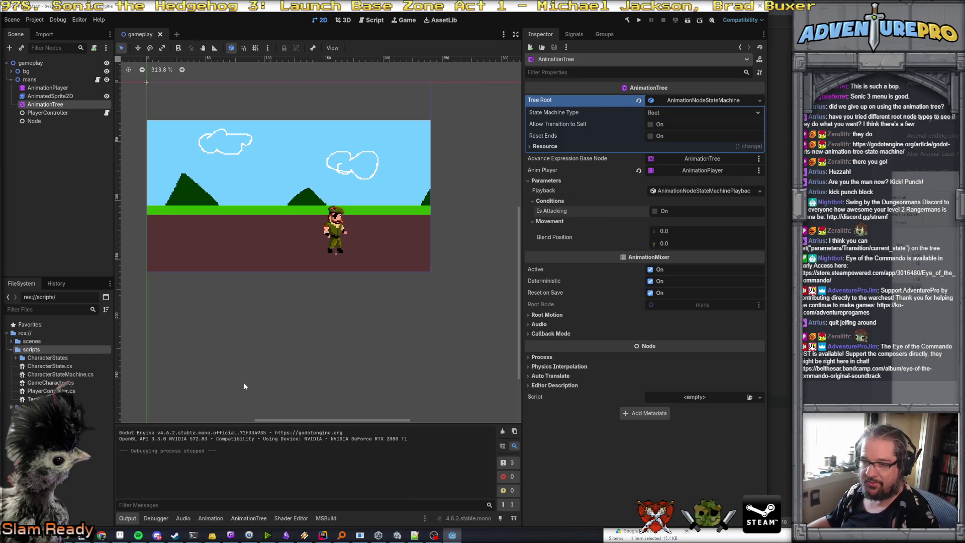
click(50, 96)
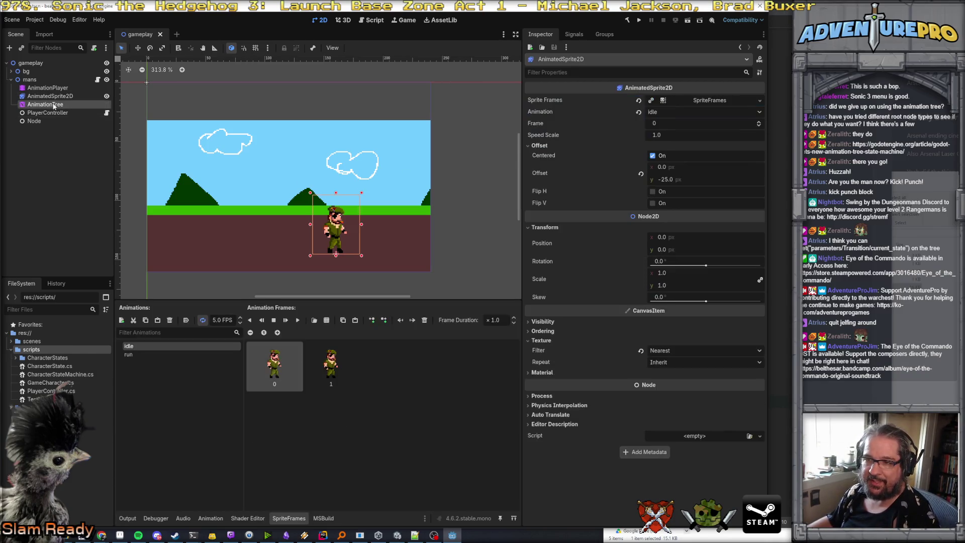
- Select AnimationTree, enlarge the bottom panel, and select the movement→attack transition
click(46, 104)
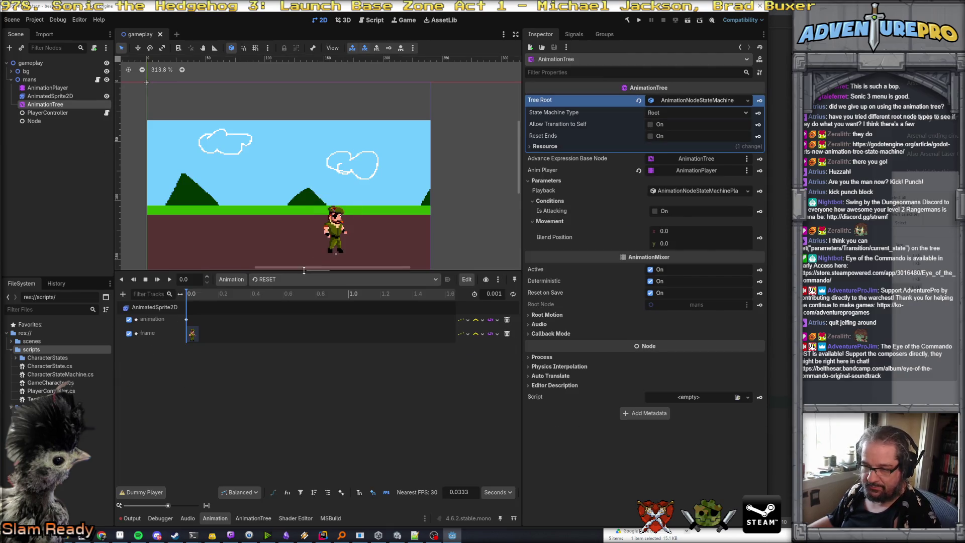
drag(277, 327, 276, 270)
click(254, 518)
click(257, 418)
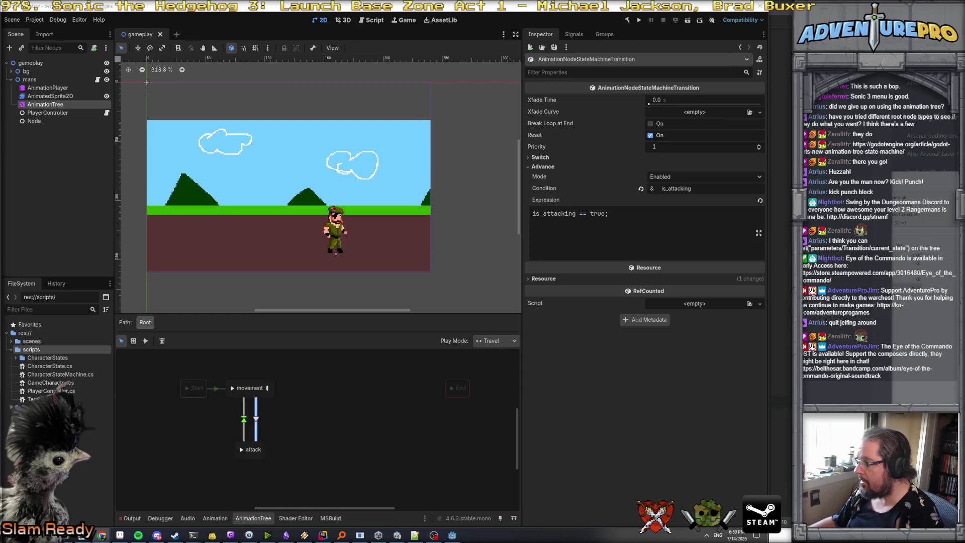
- Trim '== true;' from the transition expression, then reselect the movement→attack transition
drag(577, 213, 663, 214)
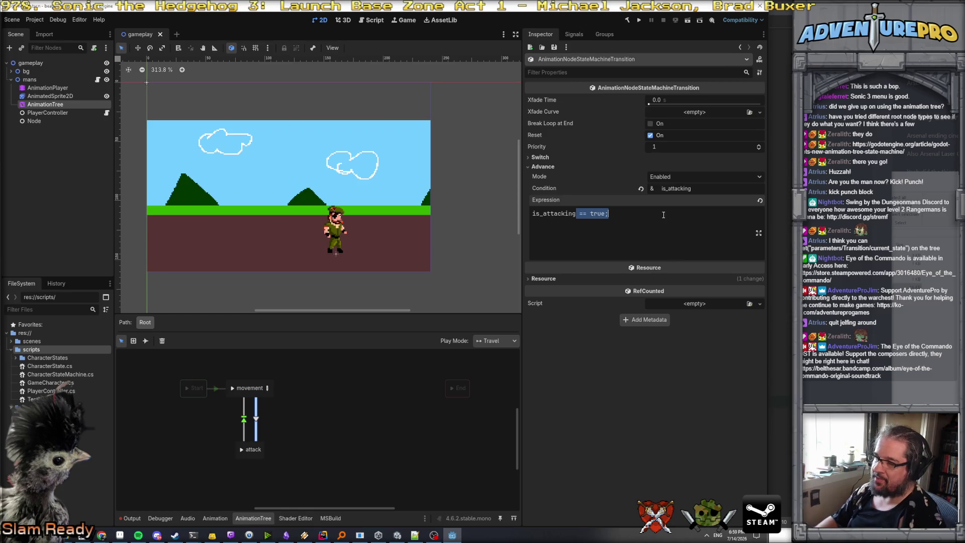
key(BackSpace)
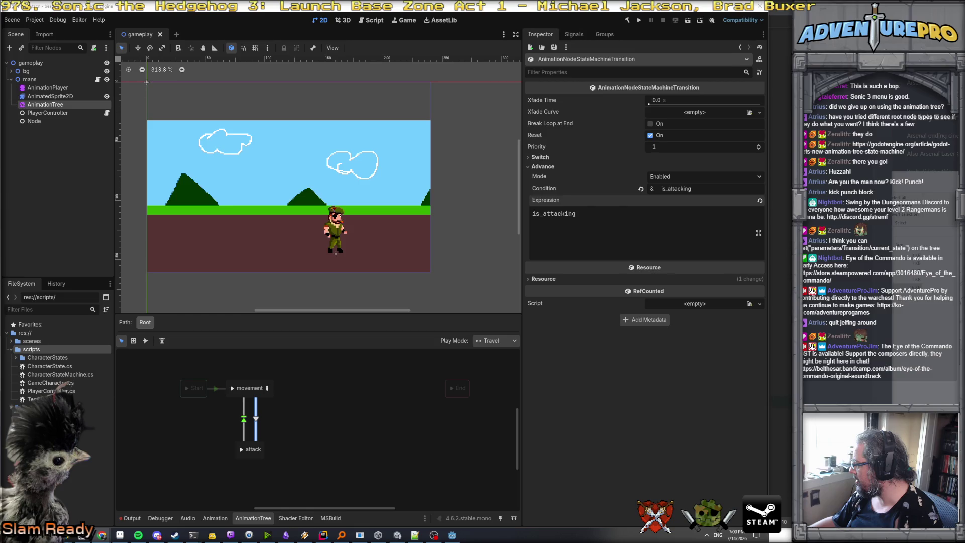
click(57, 104)
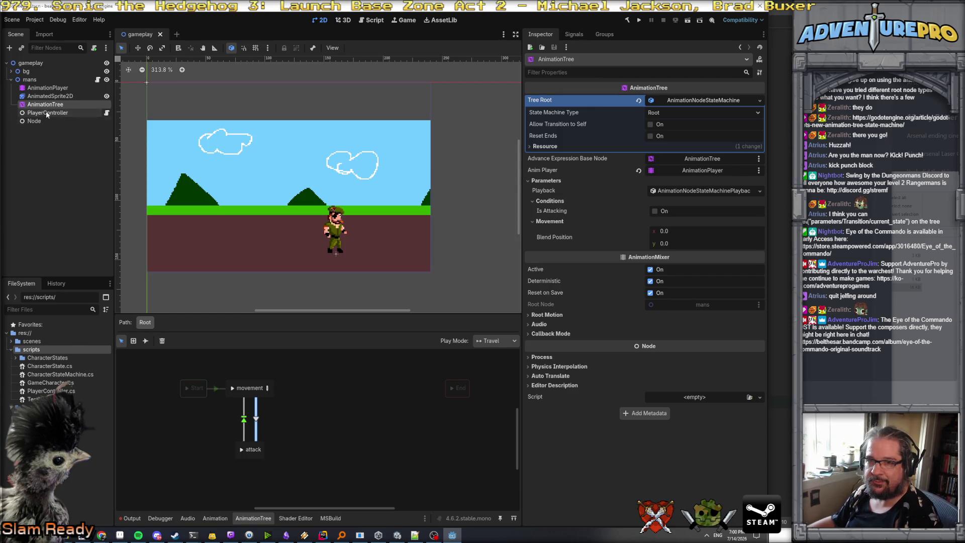
click(50, 88)
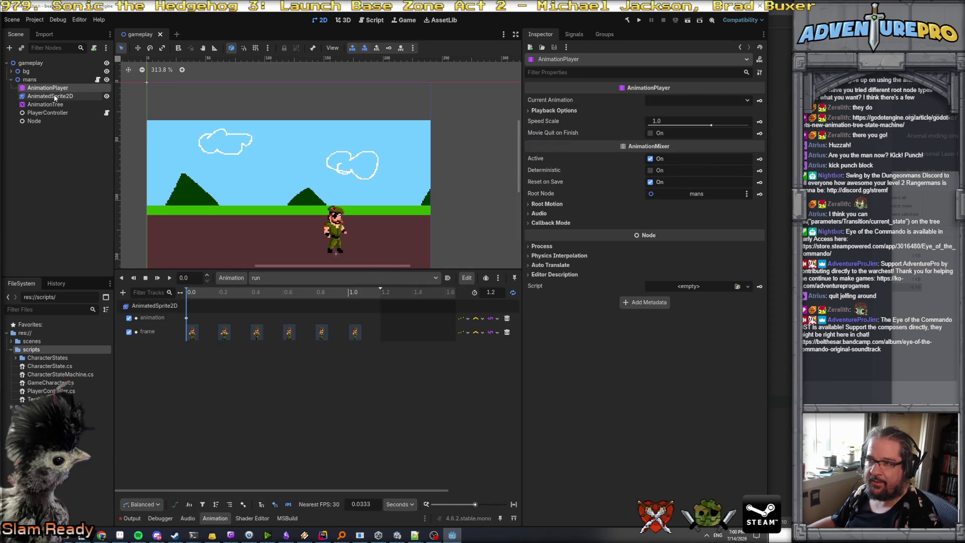
click(55, 104)
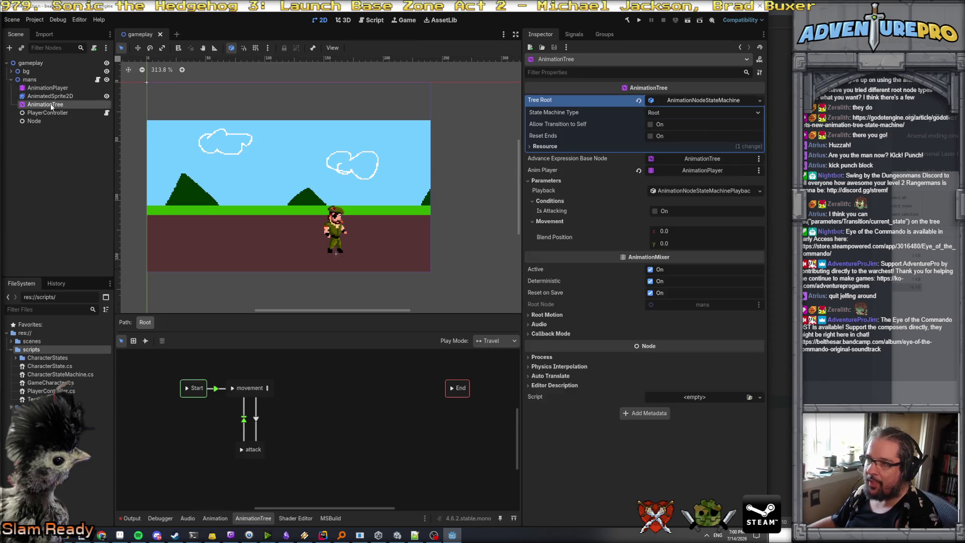
click(257, 387)
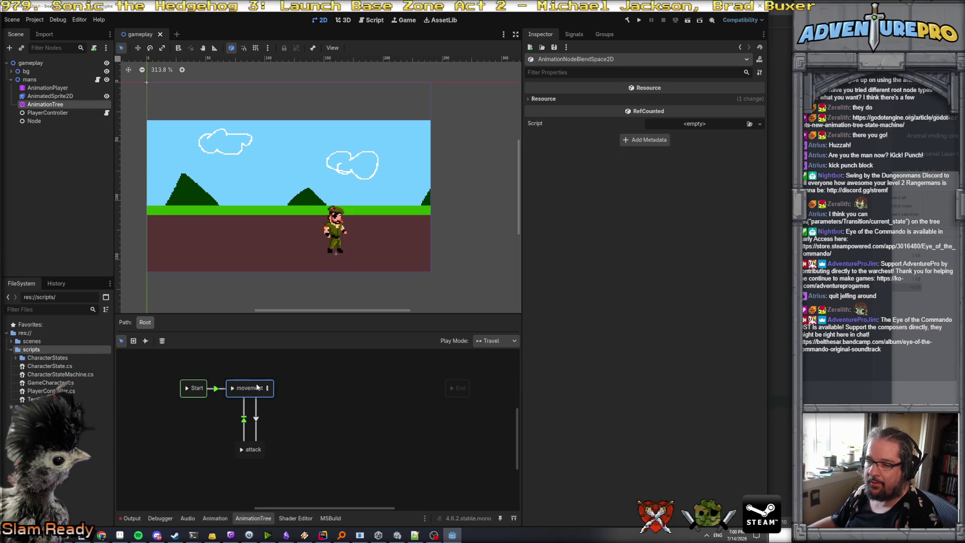
click(256, 419)
- Clear the expression, keep Advance Mode Enabled and Switch Mode Immediate, then save and run
drag(576, 213, 502, 210)
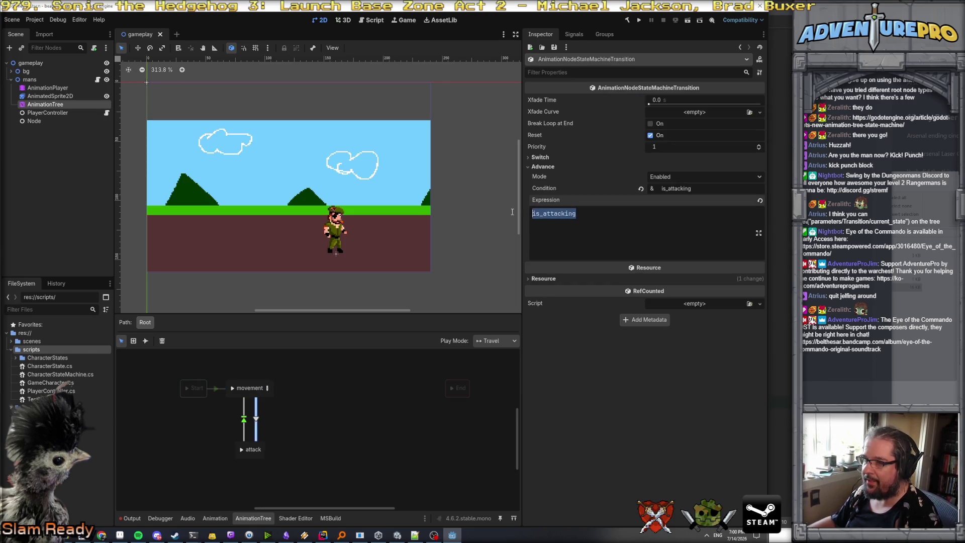
key(BackSpace)
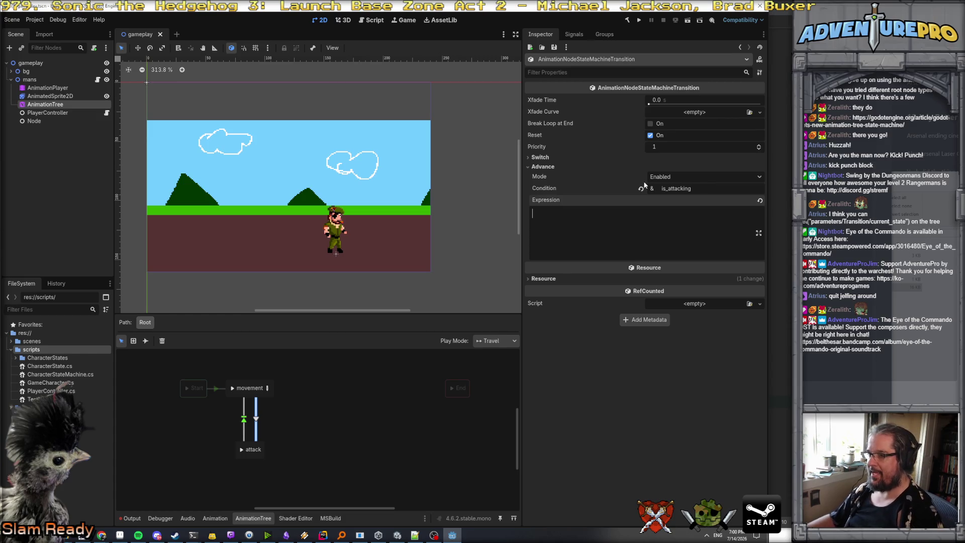
click(697, 177)
click(684, 198)
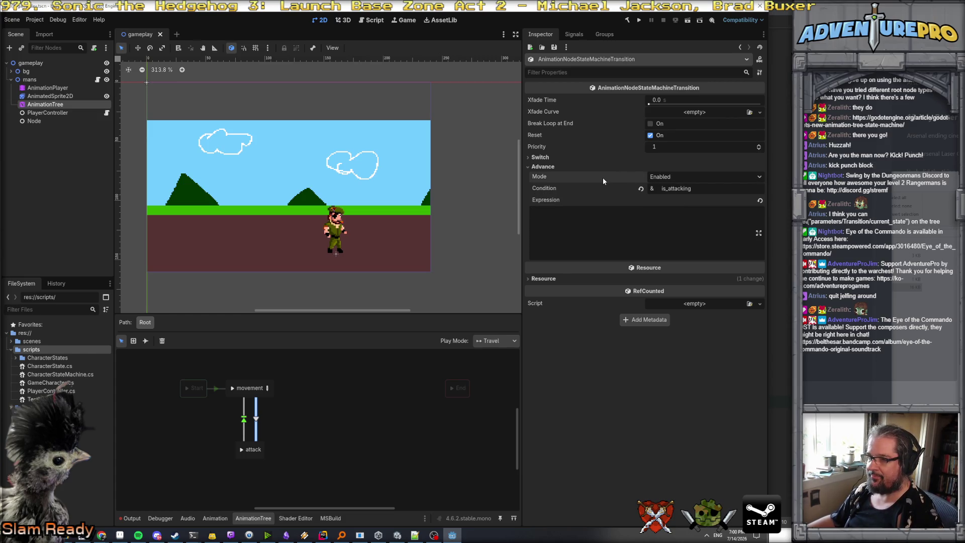
click(537, 157)
click(687, 166)
click(686, 166)
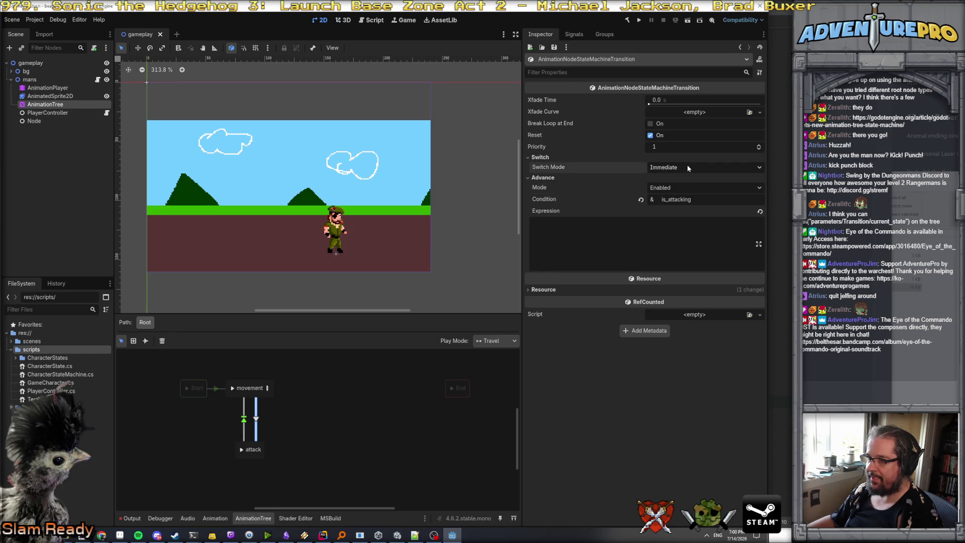
click(536, 157)
key(ctrl+s)
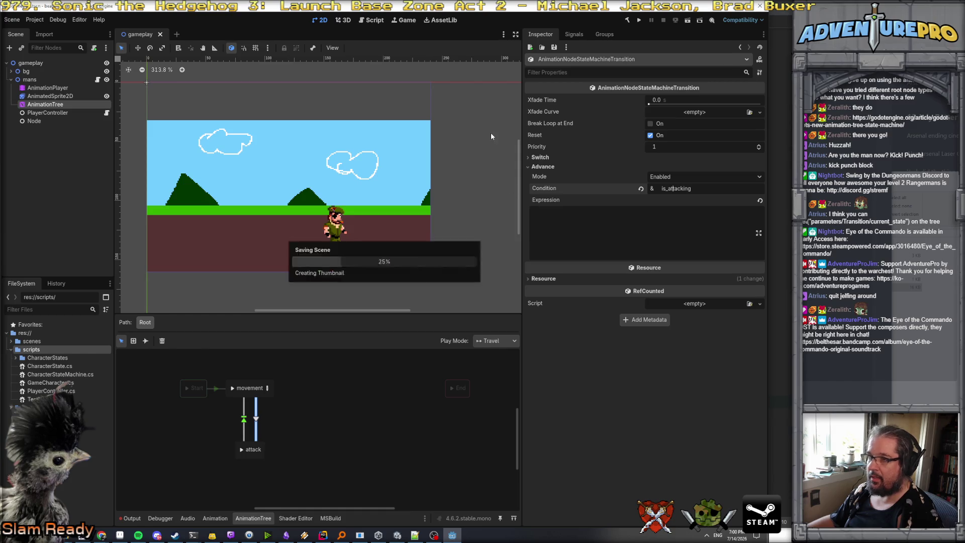
click(638, 20)
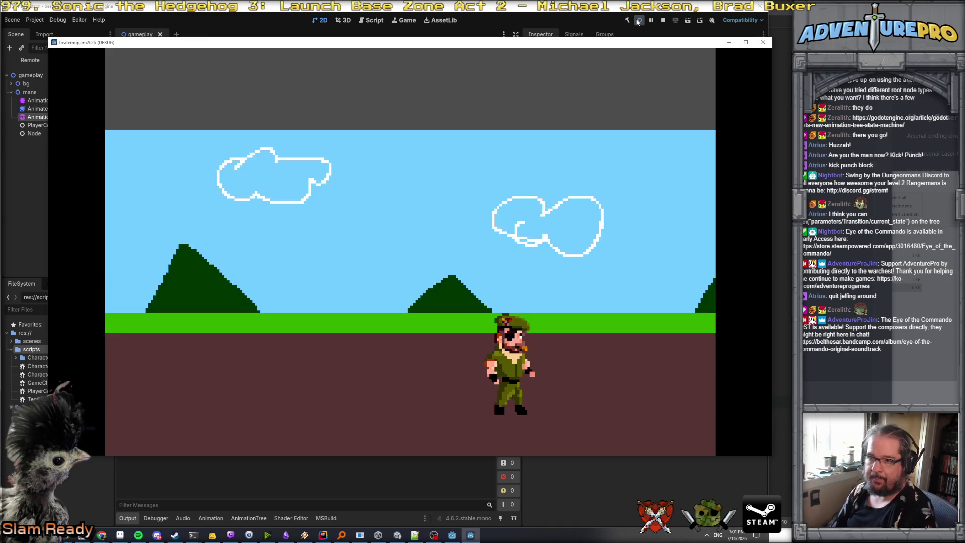
- Walk the character left, right, up and down, then close the game window
key(Left)
key(Right)
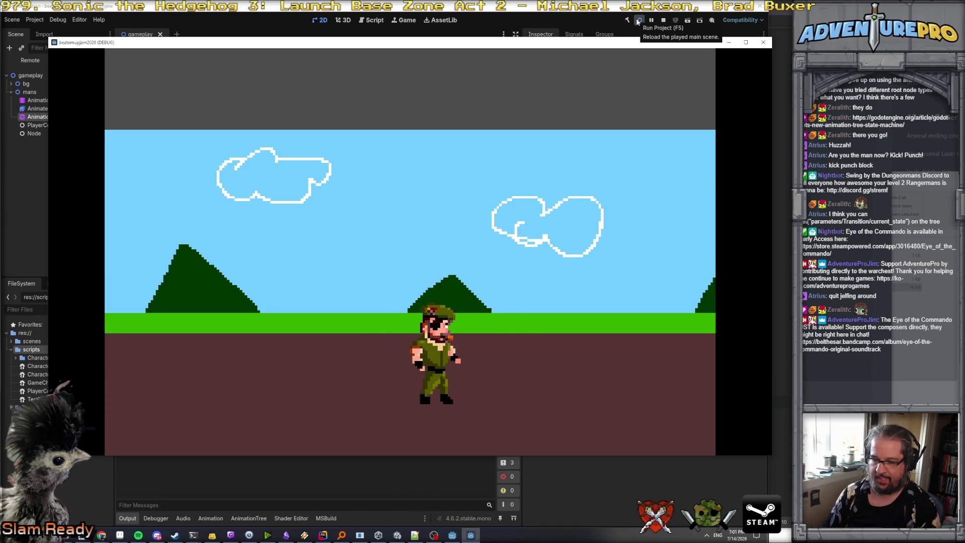
key(Right)
key(Up)
key(Left)
key(Down)
key(Left)
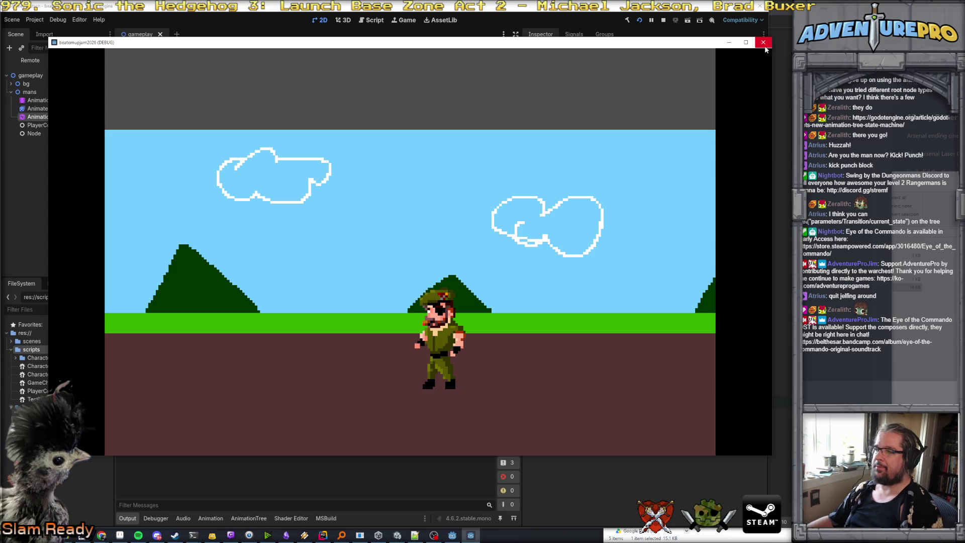
click(763, 42)
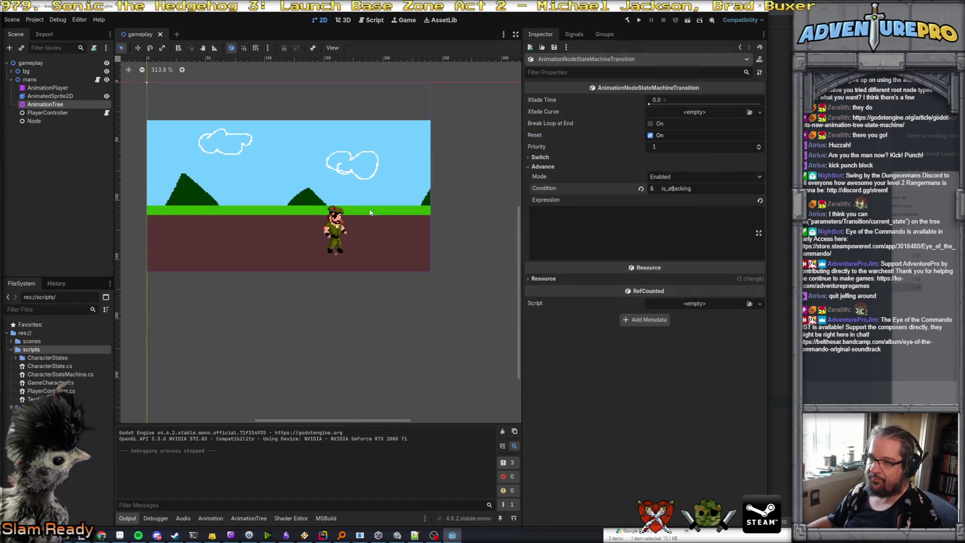
- Change 'Conditions' to lowercase 'conditions' on line 47 and rerun the game from Godot
click(55, 113)
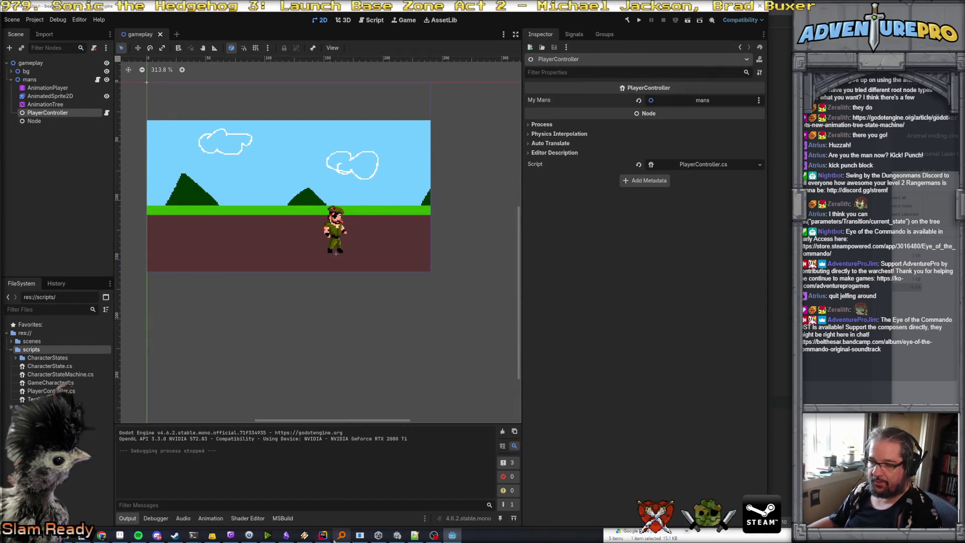
click(323, 535)
click(473, 414)
key(BackSpace)
text(c)
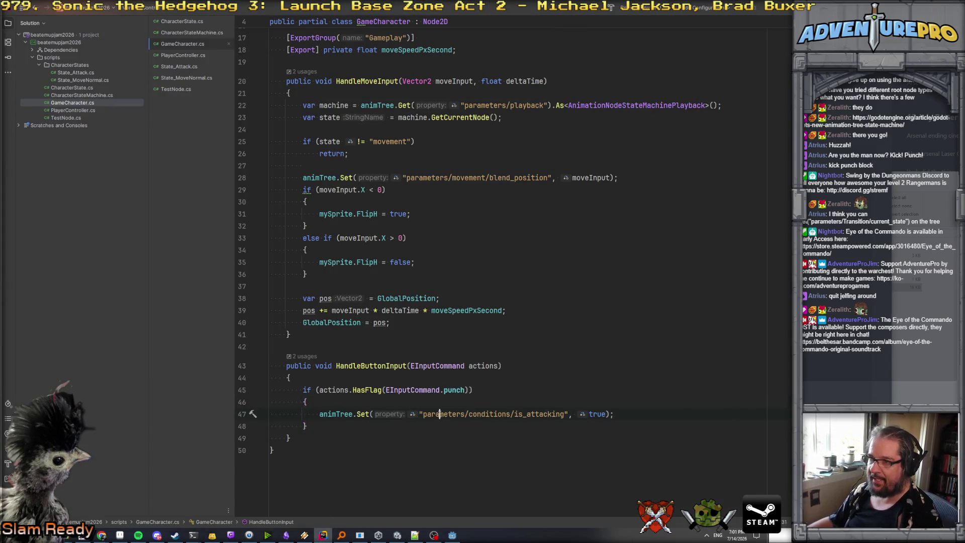
click(339, 415)
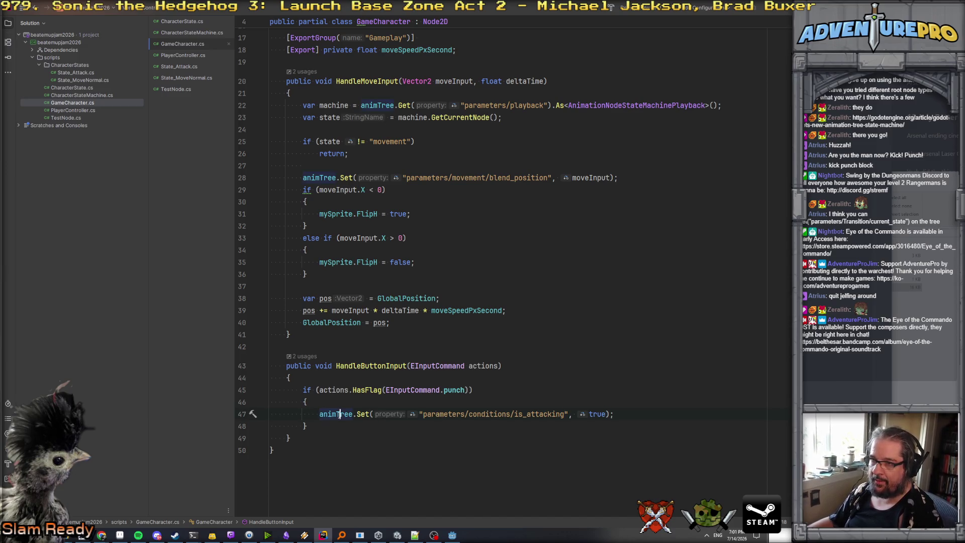
key(alt+Tab)
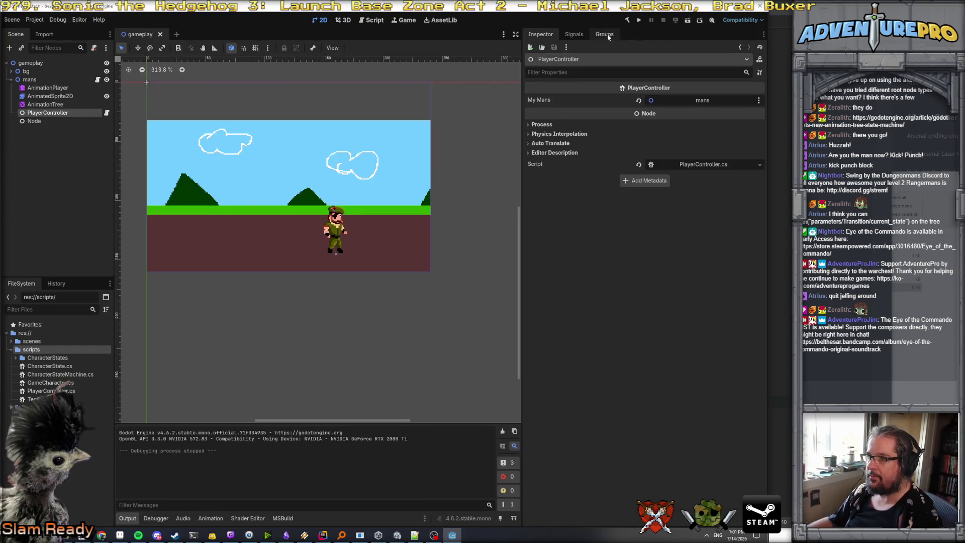
click(639, 20)
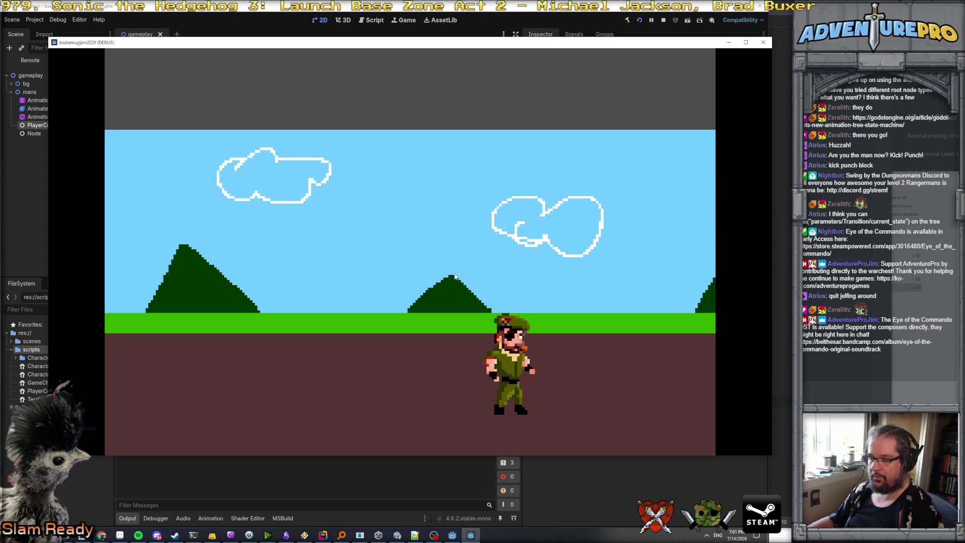
- Walk the soldier left, right and down, then close the game and return to GameCharacter.cs
key(Left)
key(Left)
key(Right)
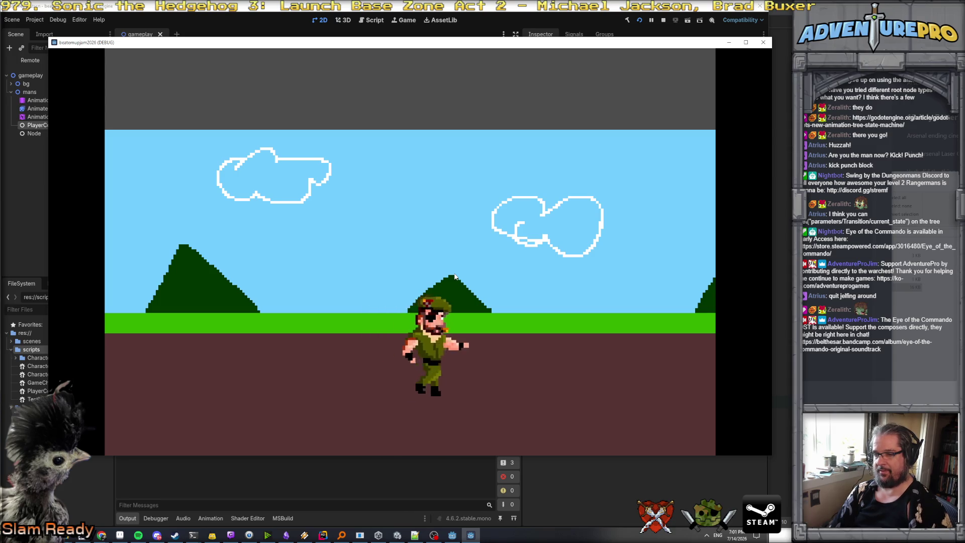
key(Down)
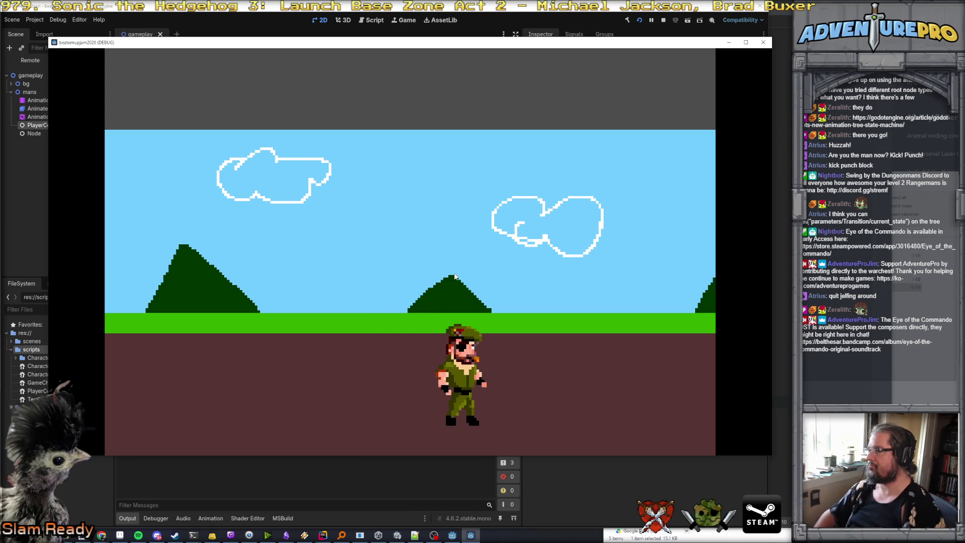
click(763, 44)
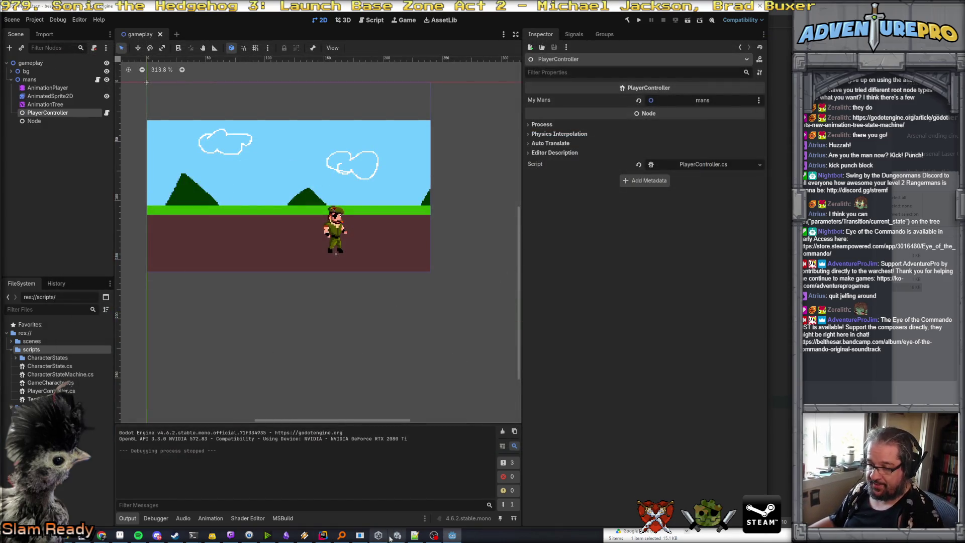
click(323, 535)
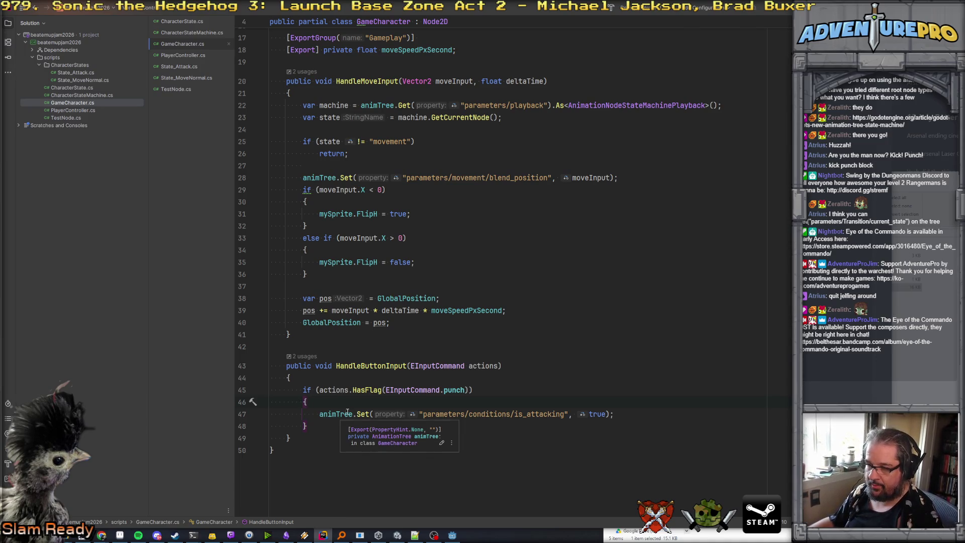
- Dismiss the Set documentation popup and inspect HandleButtonInput in GameCharacter.cs
mouse_move(364, 417)
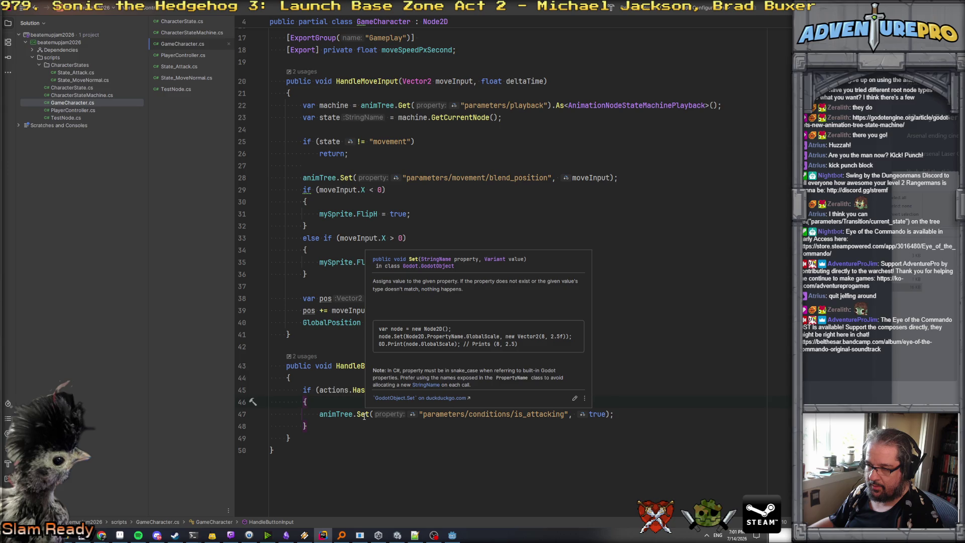
click(362, 372)
click(361, 367)
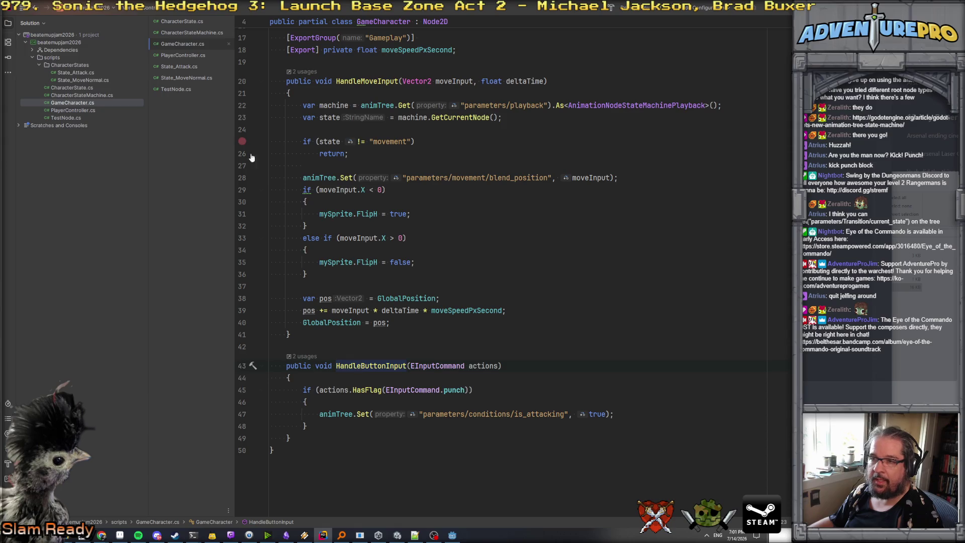
scroll(469, 306, up, 3)
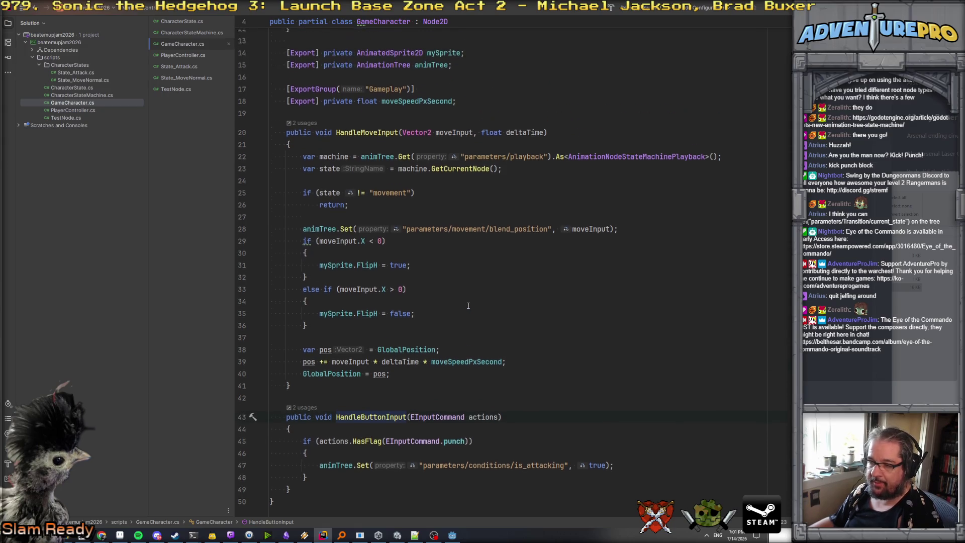
- Go to the punch actions line 24 in PlayerController.cs, then bring up Godot's Project menu
click(183, 55)
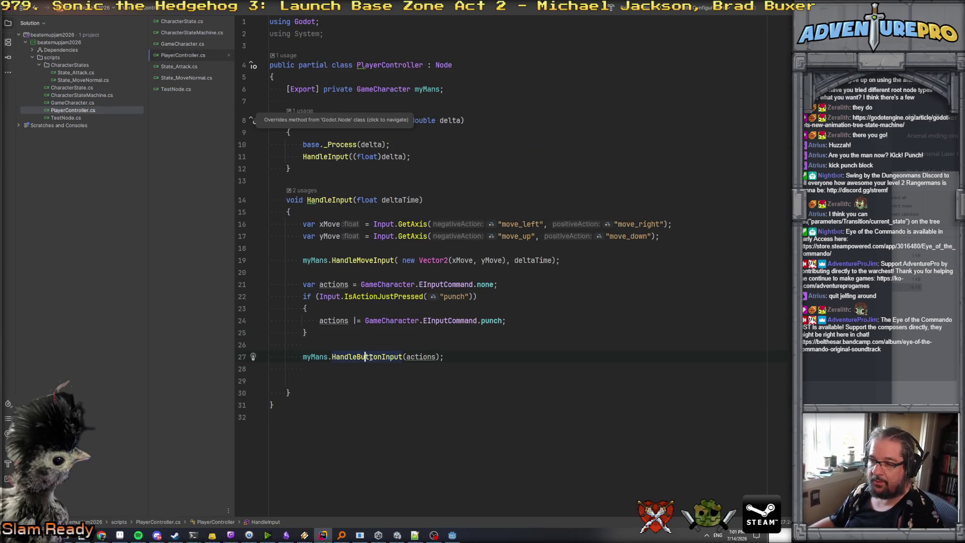
click(341, 320)
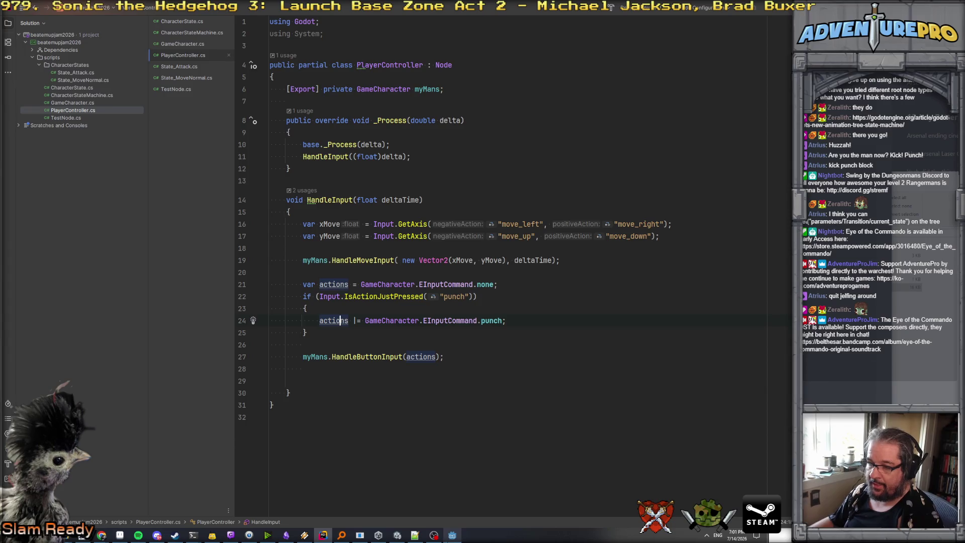
click(453, 535)
click(35, 20)
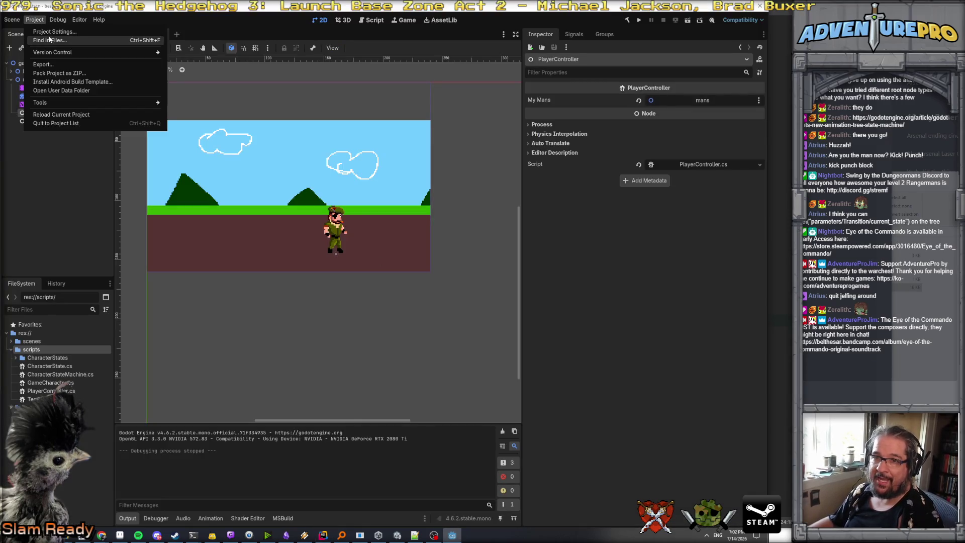
- Open Godot's Project Settings for input mappings and set a Rider breakpoint on punch line 24
click(50, 32)
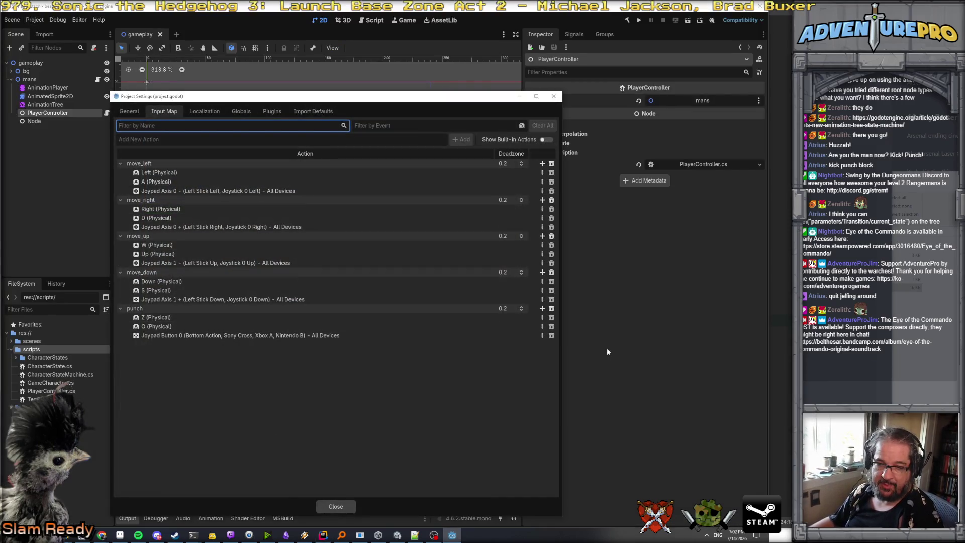
click(323, 535)
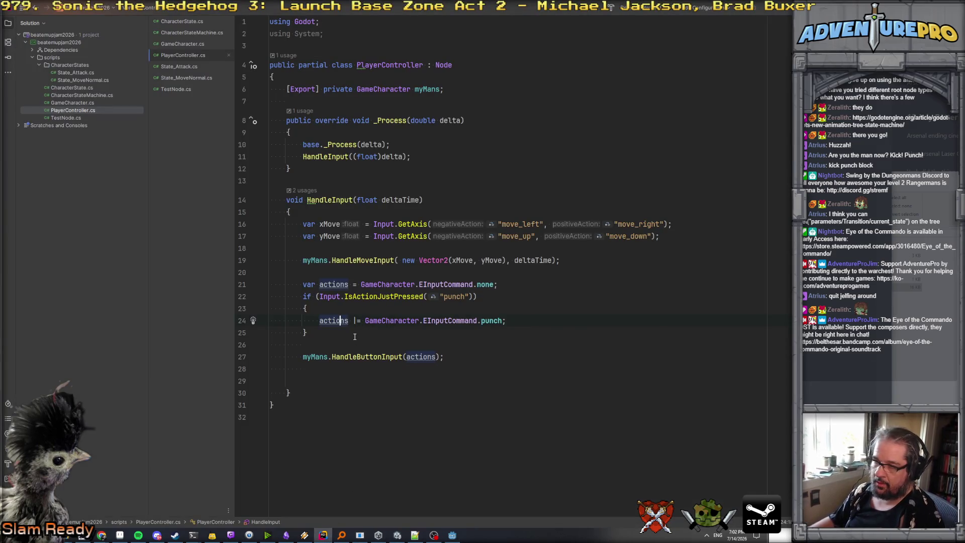
key(F9)
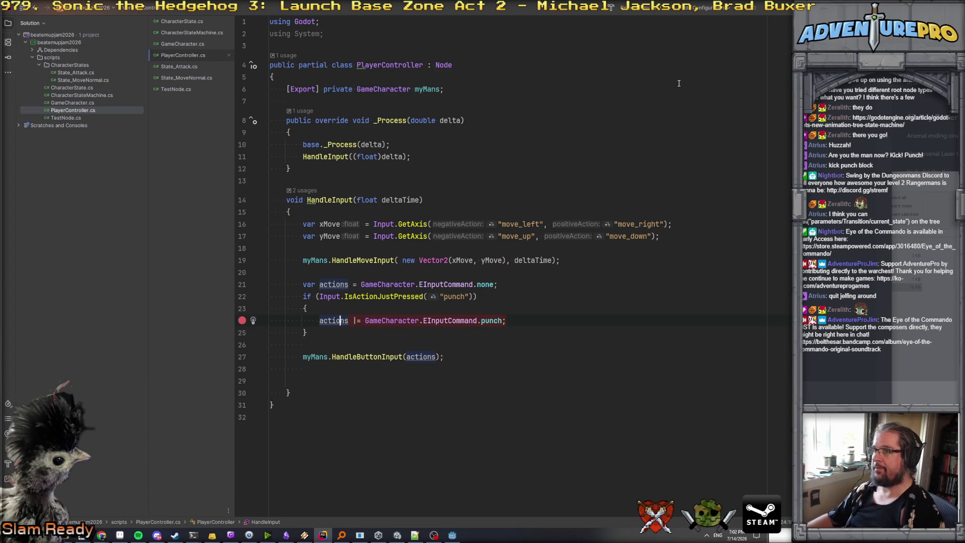
- Look over Rider's run and debug-attach options, then close Project Settings and rerun the game in Godot
click(724, 9)
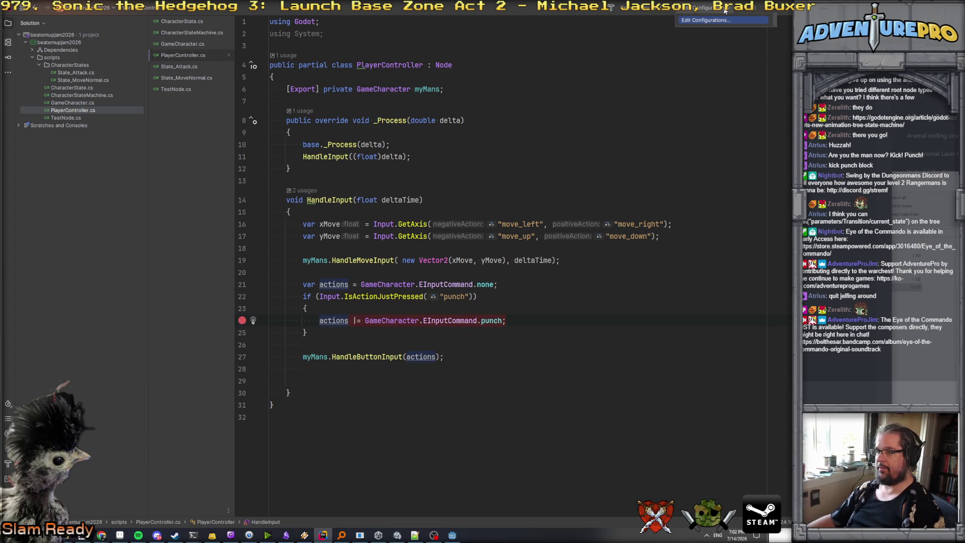
click(762, 10)
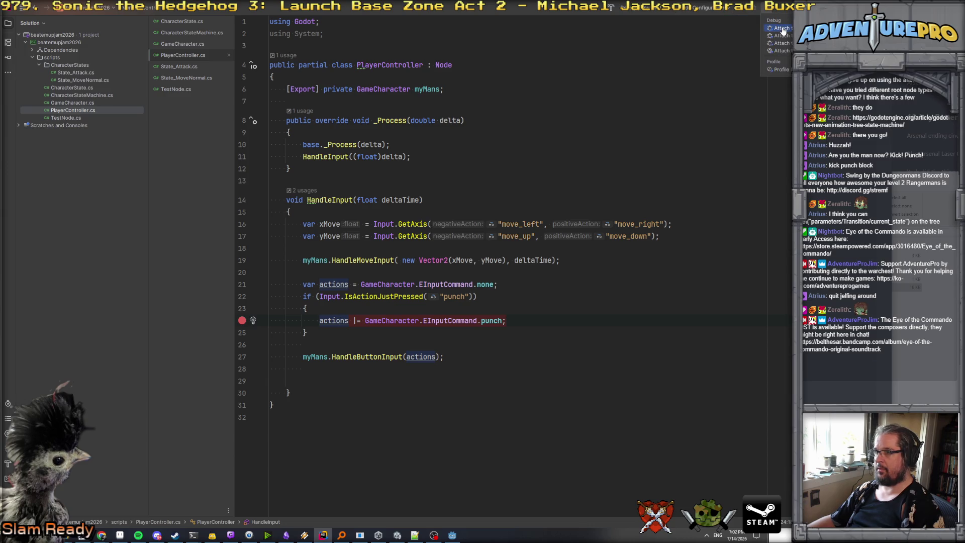
click(782, 28)
key(alt+Tab)
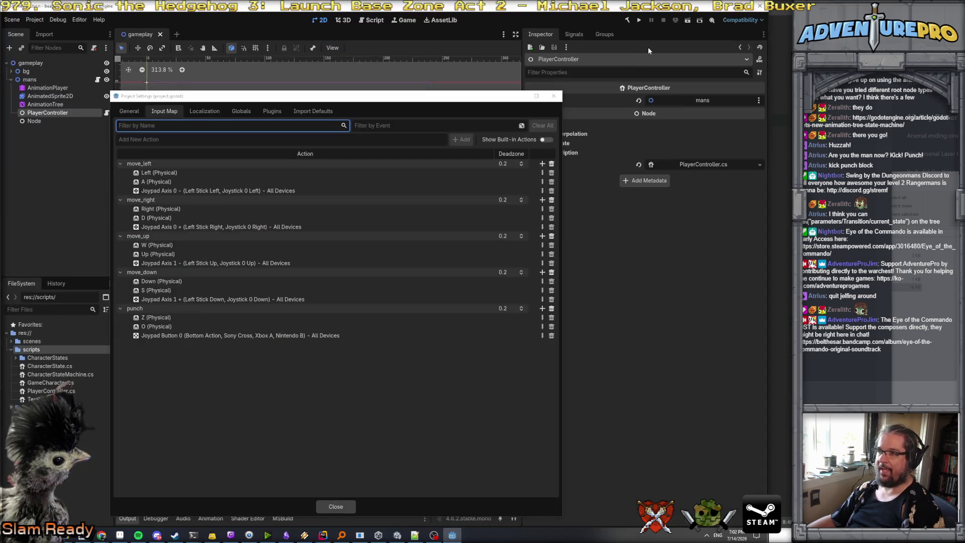
click(337, 501)
click(639, 20)
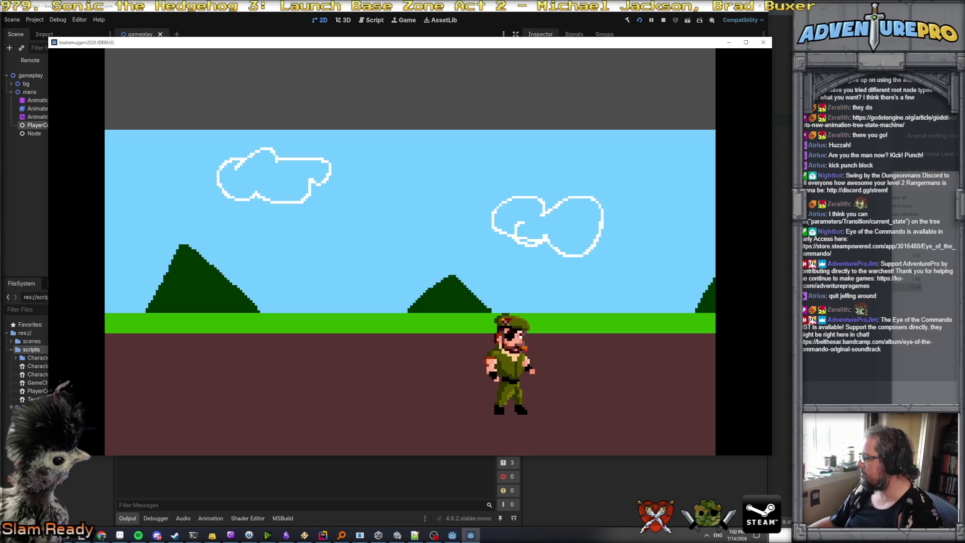
- Attach Rider's .NET debugger to the Godot beatemupjam2026 (DEBUG) process via More Actions > Attach
key(j)
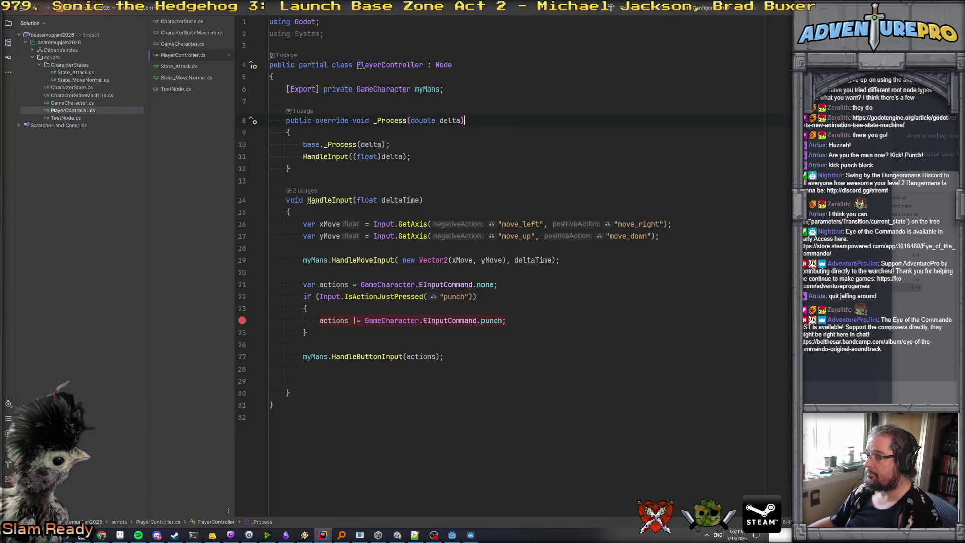
click(772, 15)
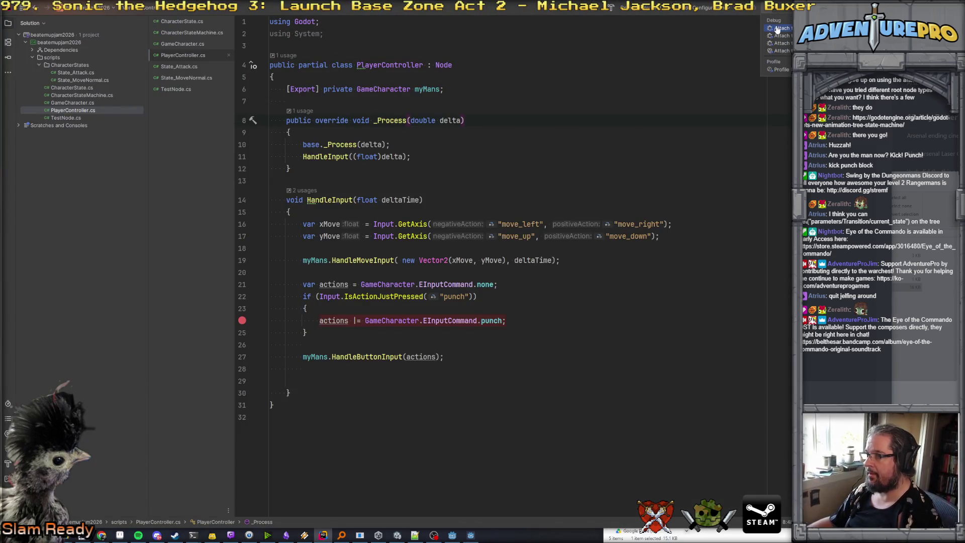
click(781, 28)
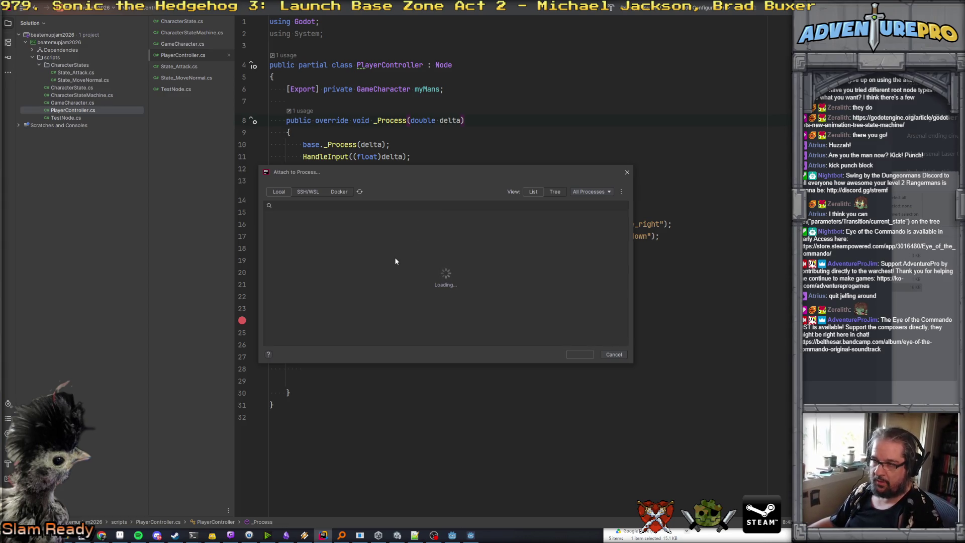
scroll(395, 261, down, 5)
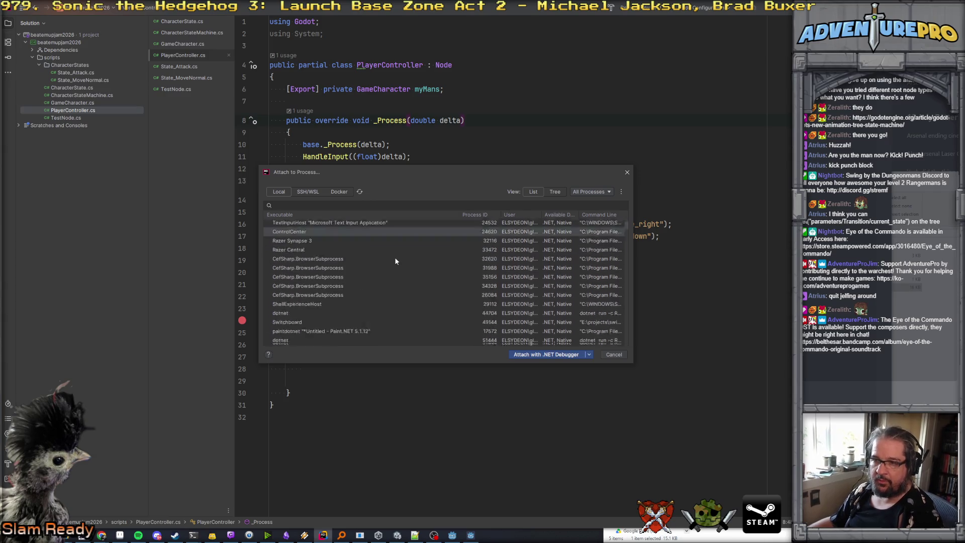
scroll(395, 261, down, 4)
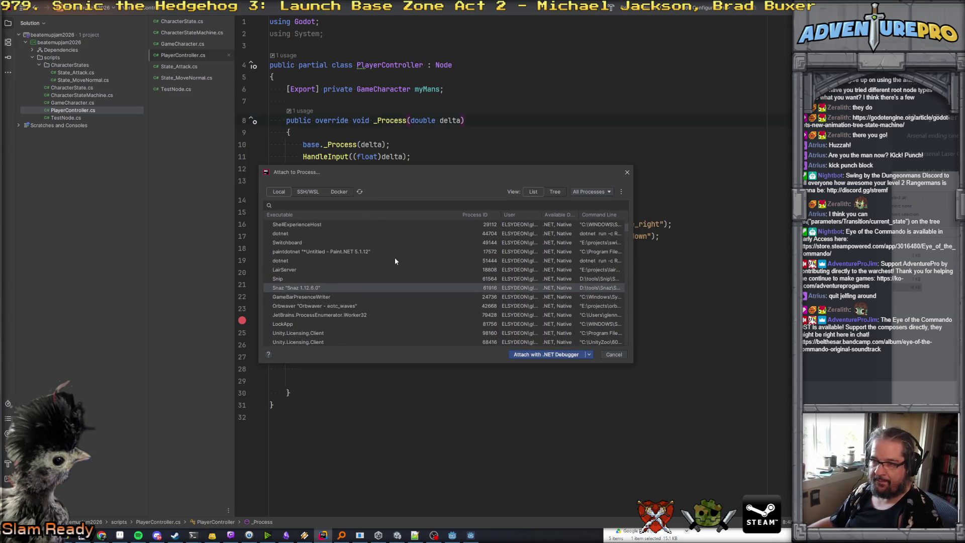
scroll(366, 262, down, 1)
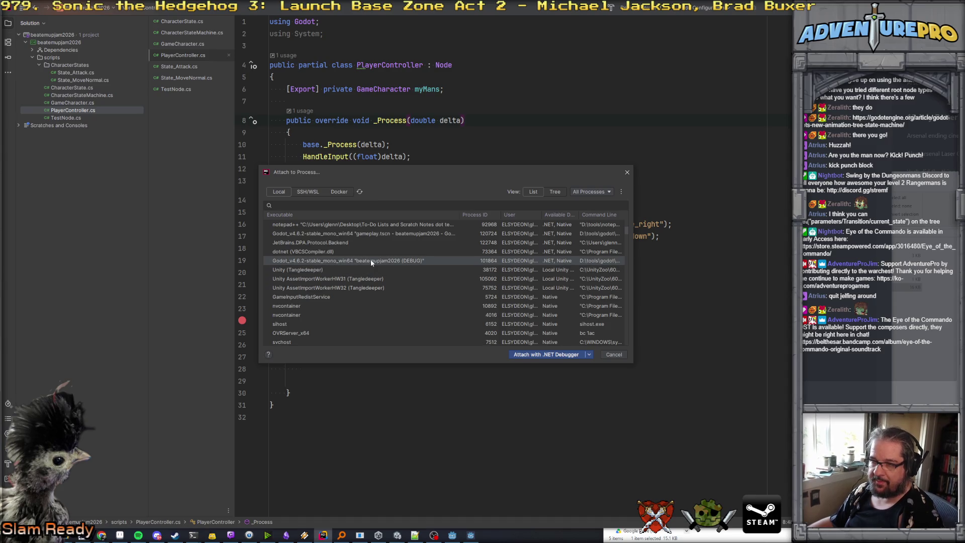
click(365, 261)
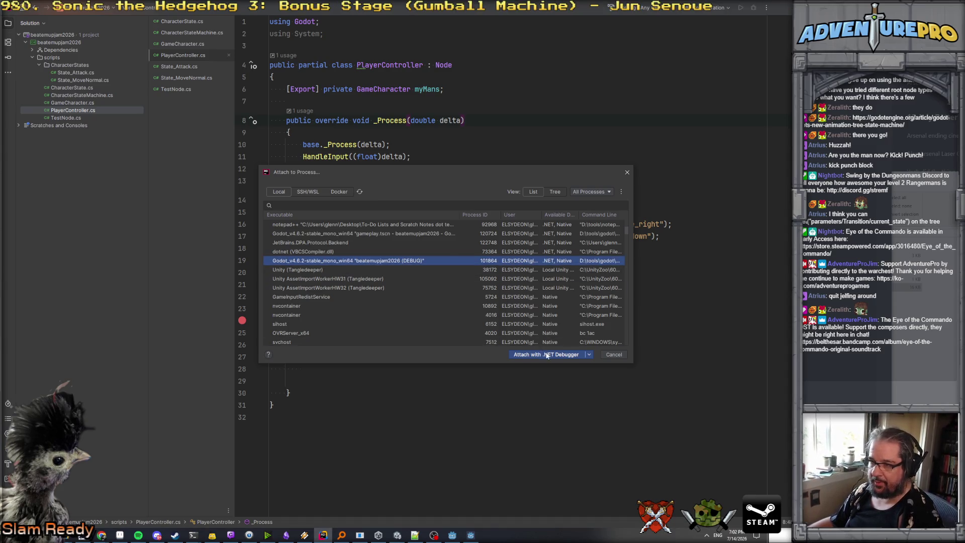
click(533, 354)
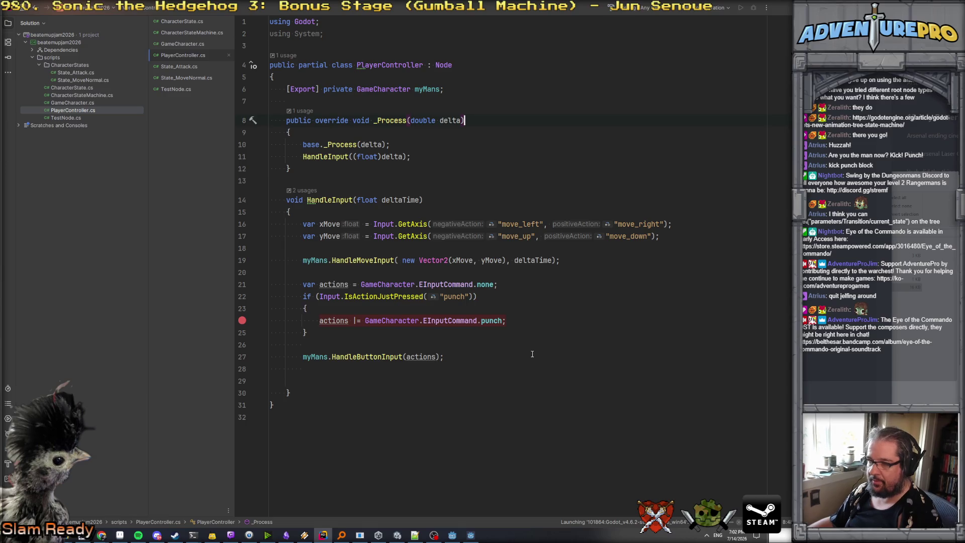
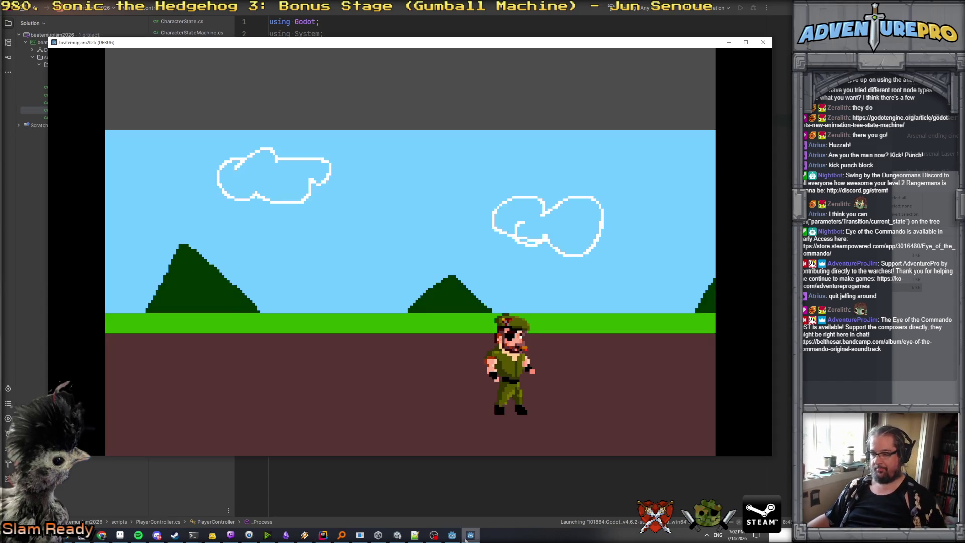
- At the punch breakpoint, step over the punch flag line to the HandleButtonInput call
click(692, 389)
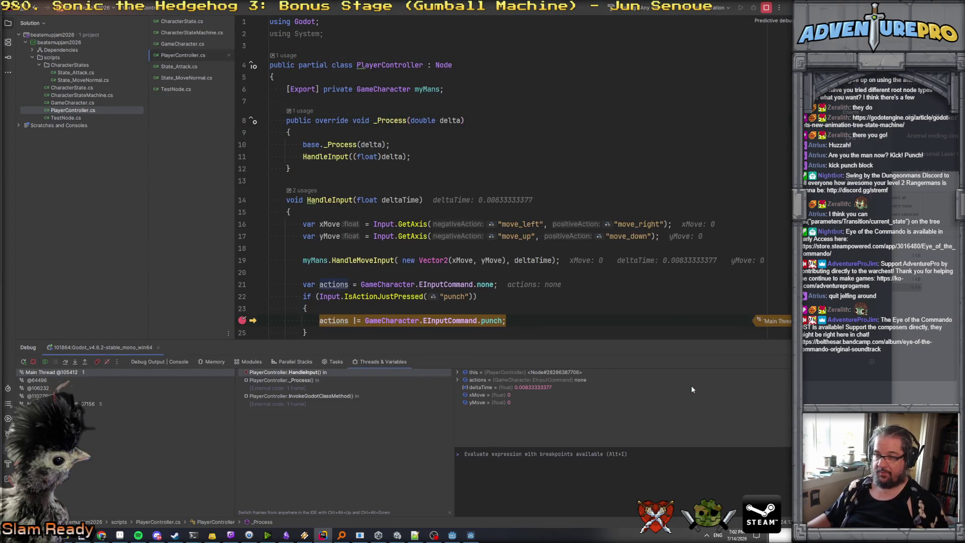
scroll(465, 265, down, 3)
key(F10)
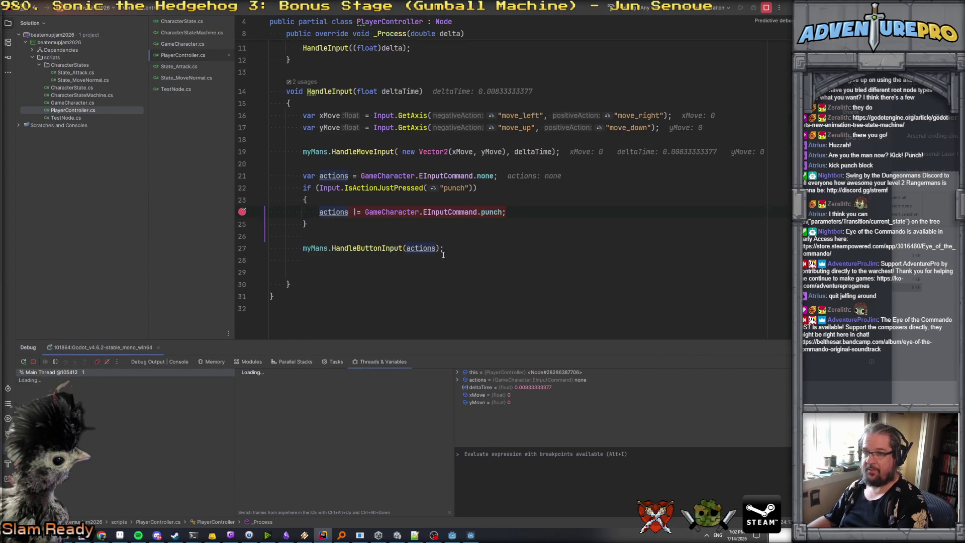
mouse_move(335, 211)
key(F10)
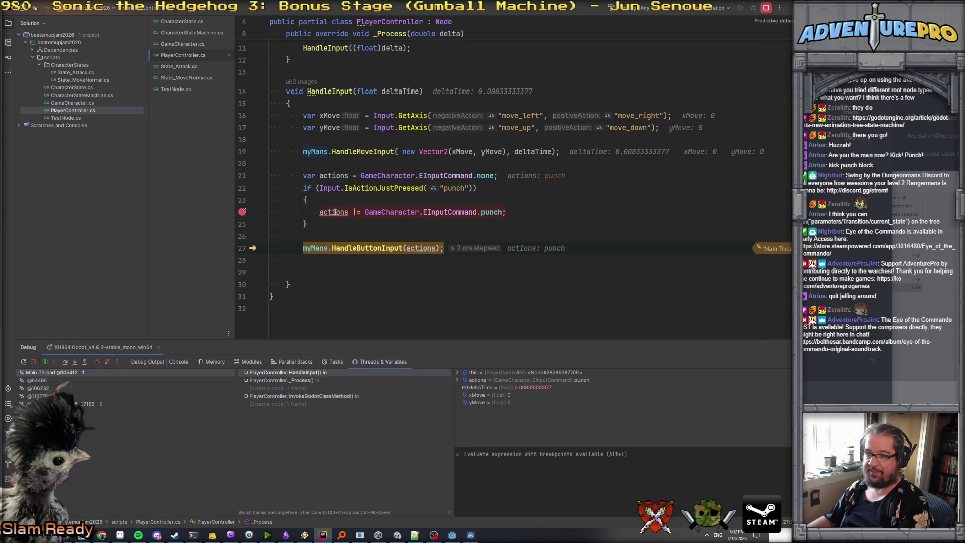
- Step into GameCharacter.HandleButtonInput, confirm is_attacking is set to true, and resume the game
key(F11)
key(F10)
key(F10)
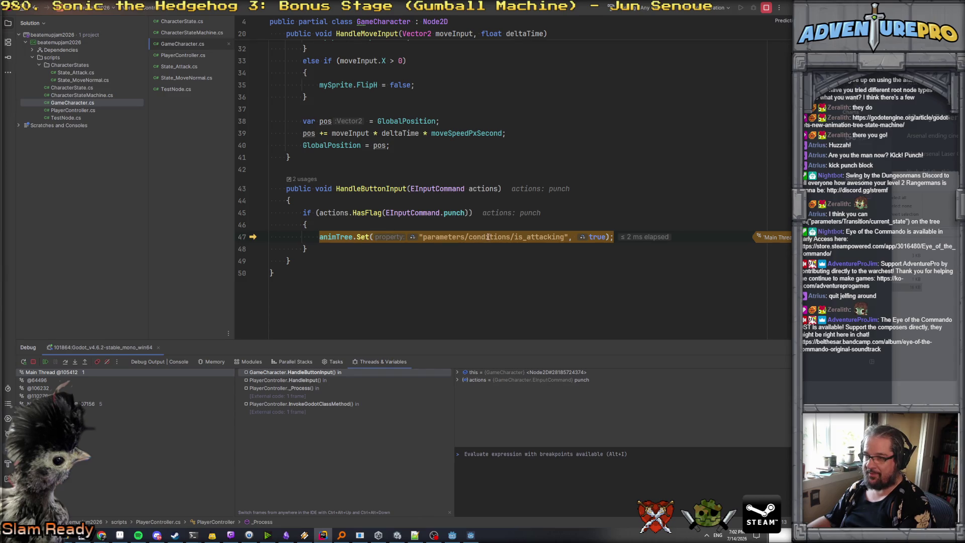
mouse_move(491, 237)
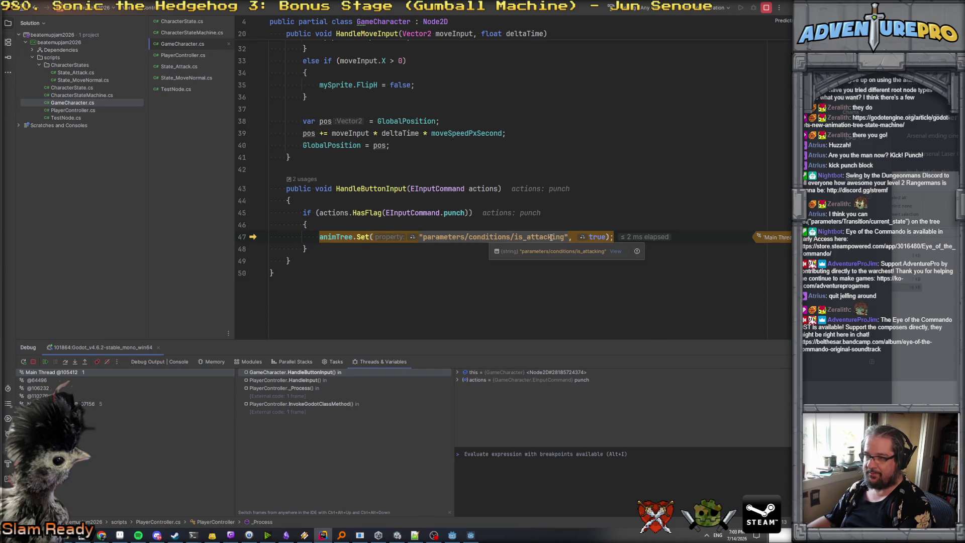
key(F10)
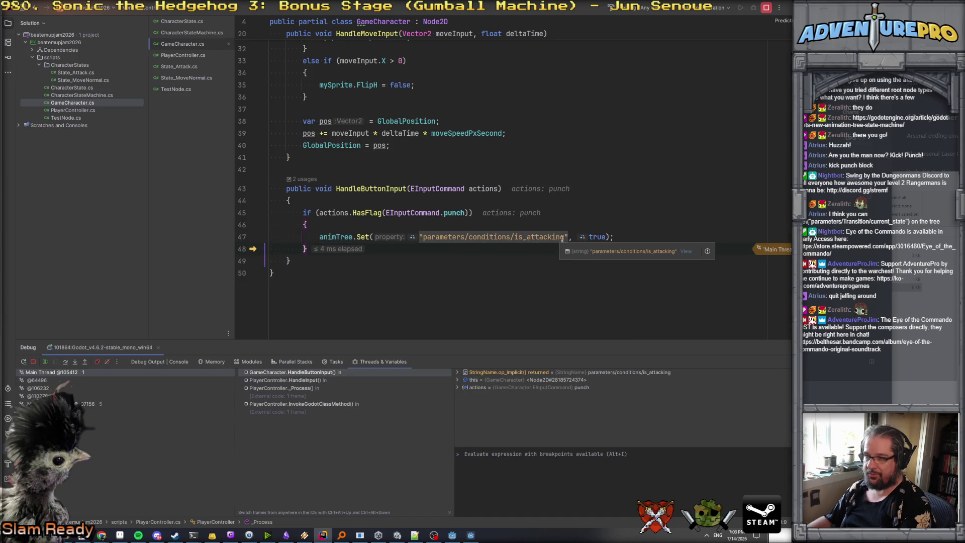
key(F10)
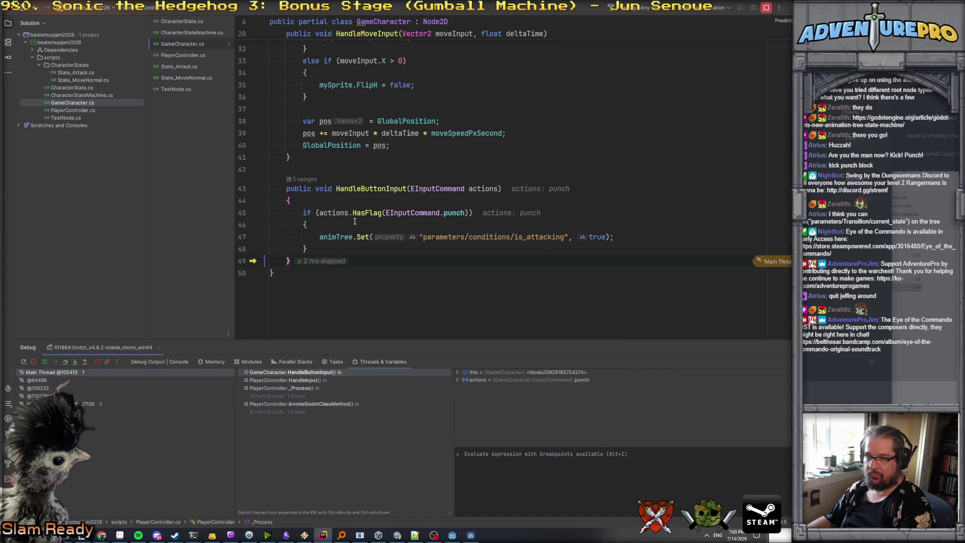
key(F5)
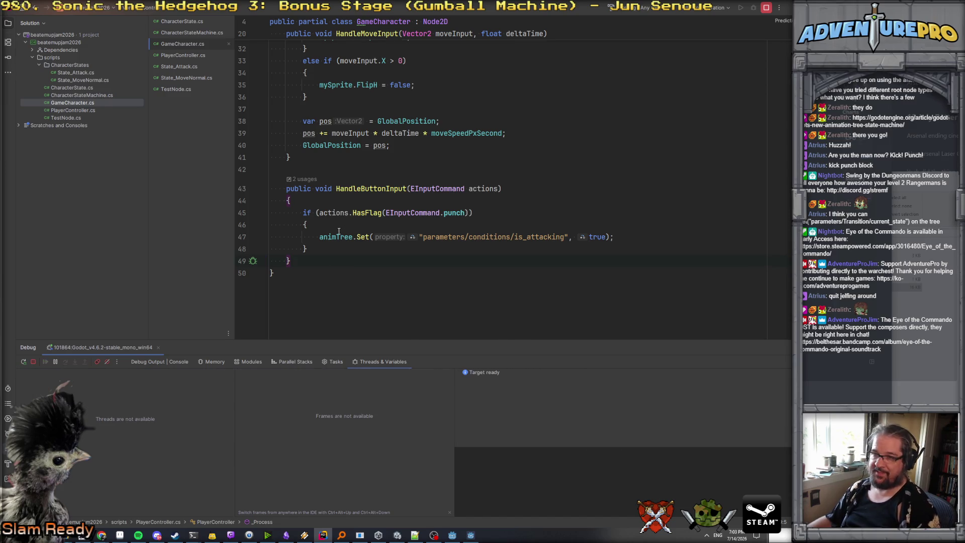
- Remove the breakpoint from the punch line in PlayerController.cs
key(alt+Tab)
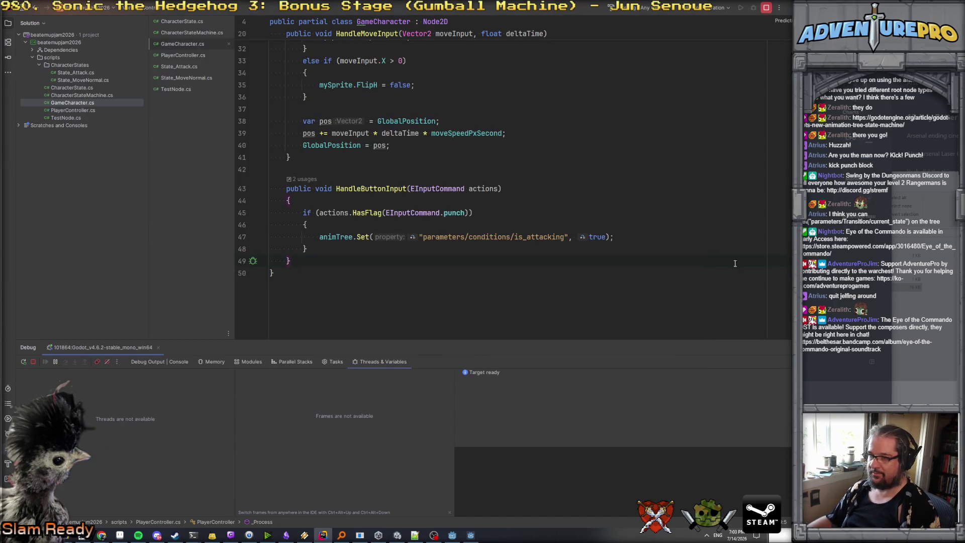
click(186, 56)
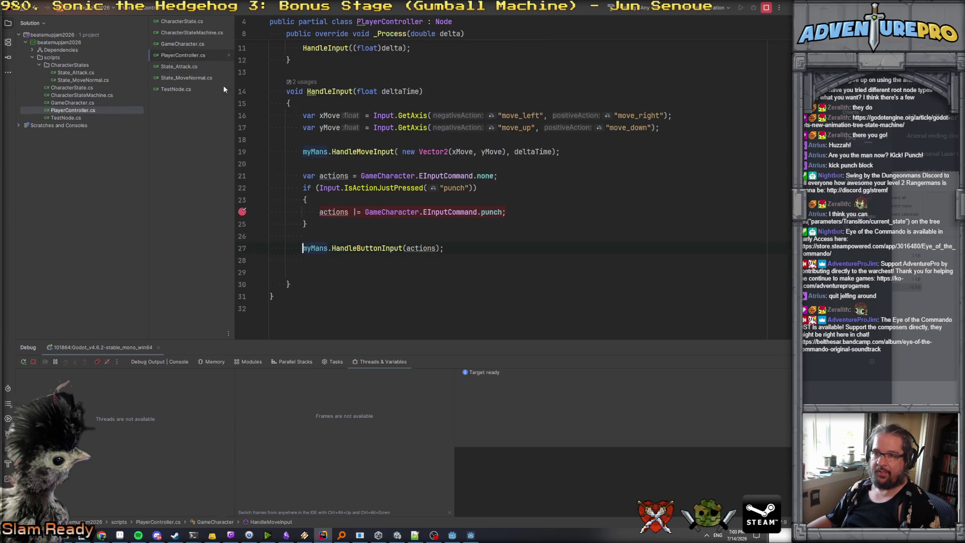
click(246, 217)
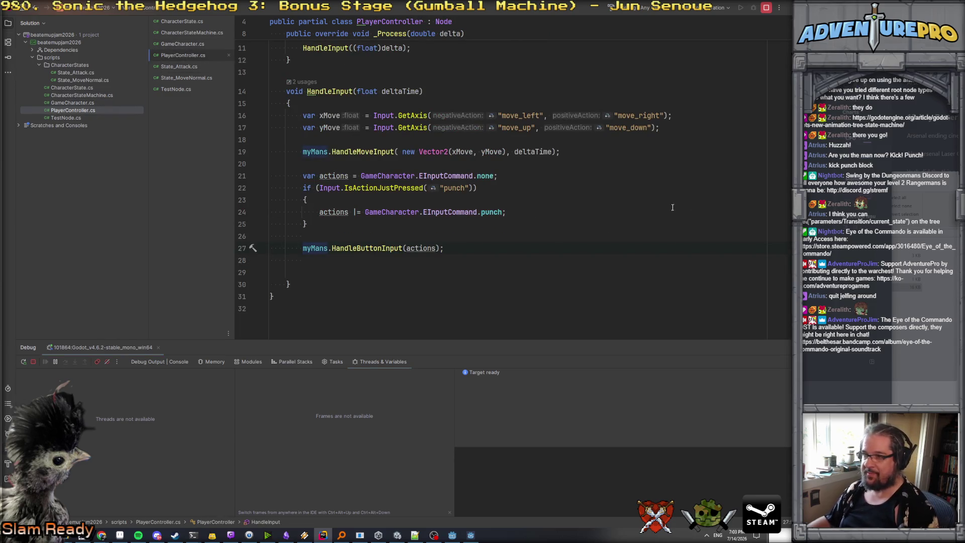
- Review GameCharacter.cs, then close the running game and return to the Godot editor
click(182, 44)
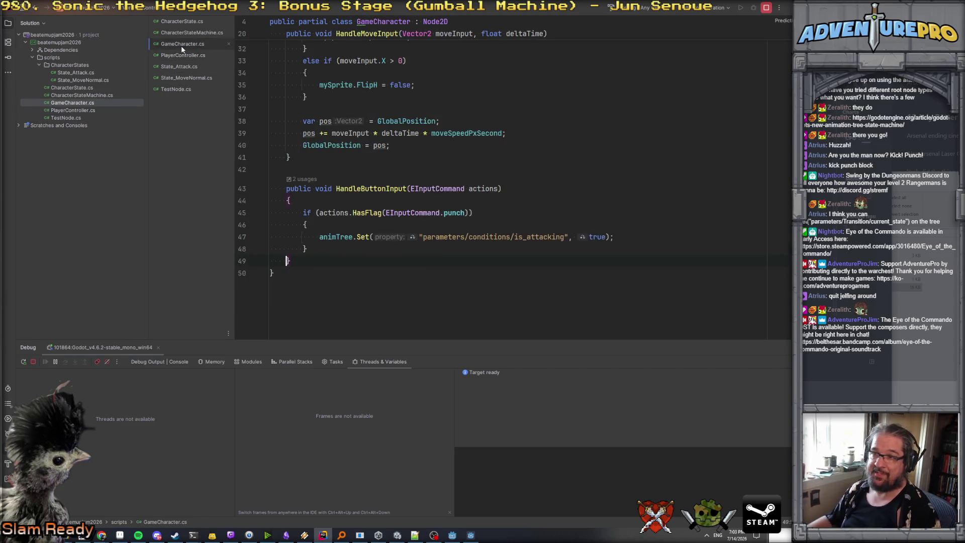
scroll(482, 244, up, 7)
scroll(478, 145, down, 3)
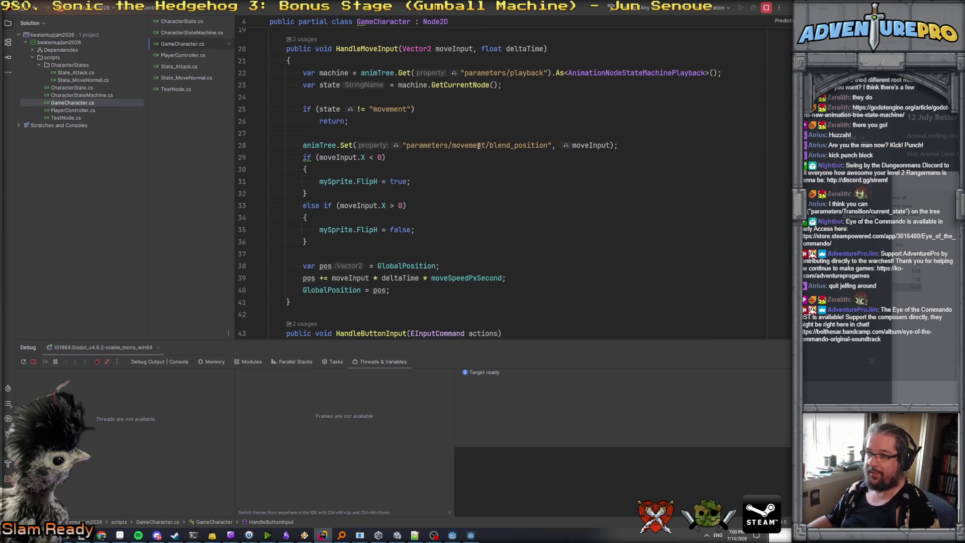
scroll(544, 152, down, 4)
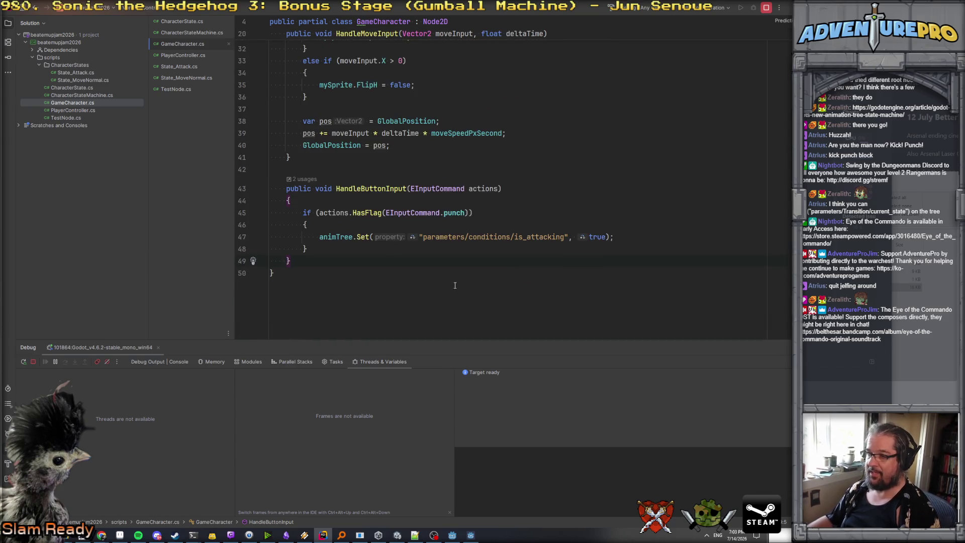
scroll(470, 232, up, 5)
scroll(452, 276, down, 3)
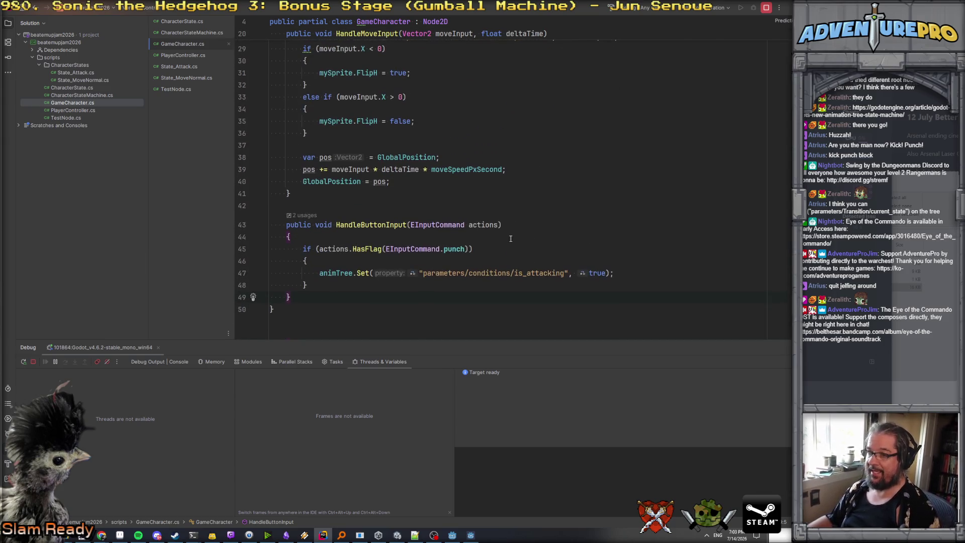
scroll(452, 276, up, 3)
scroll(452, 276, down, 2)
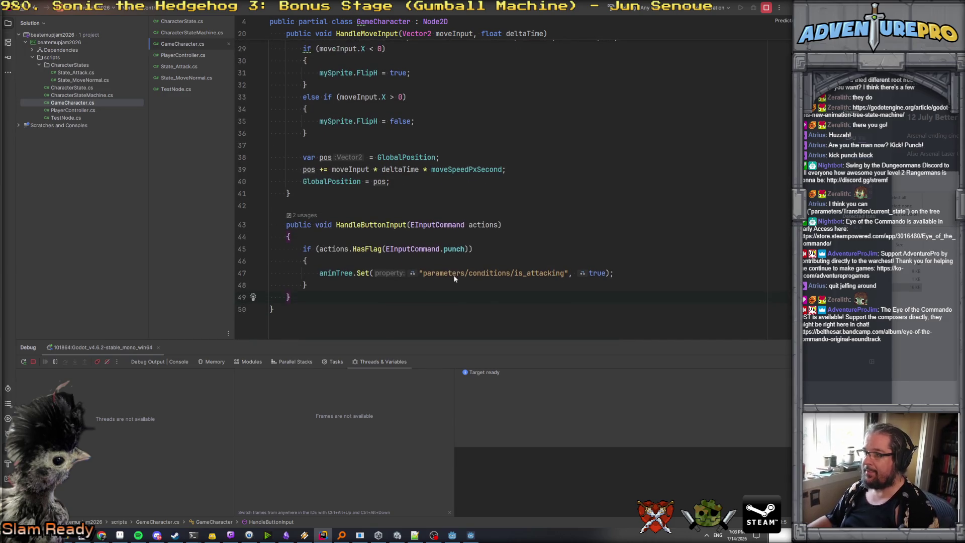
key(alt+F4)
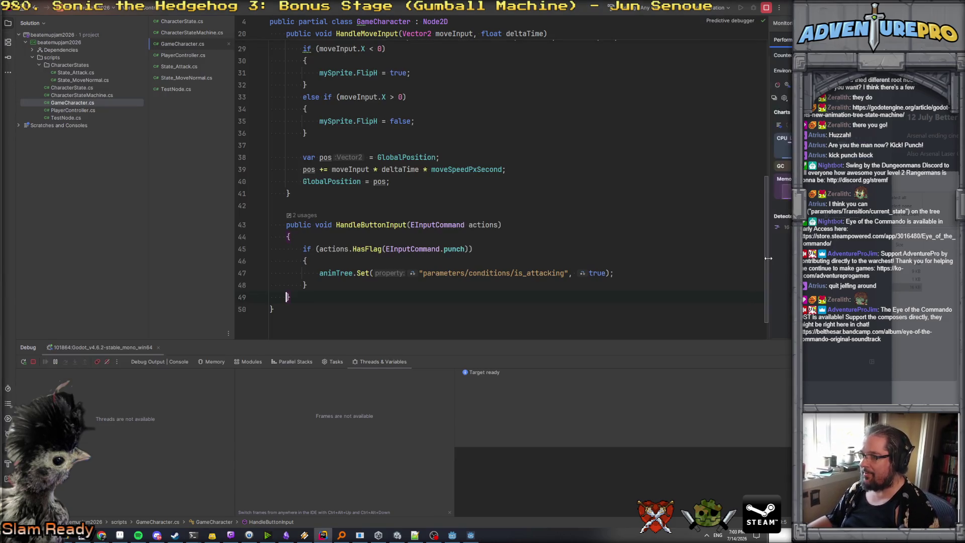
click(453, 535)
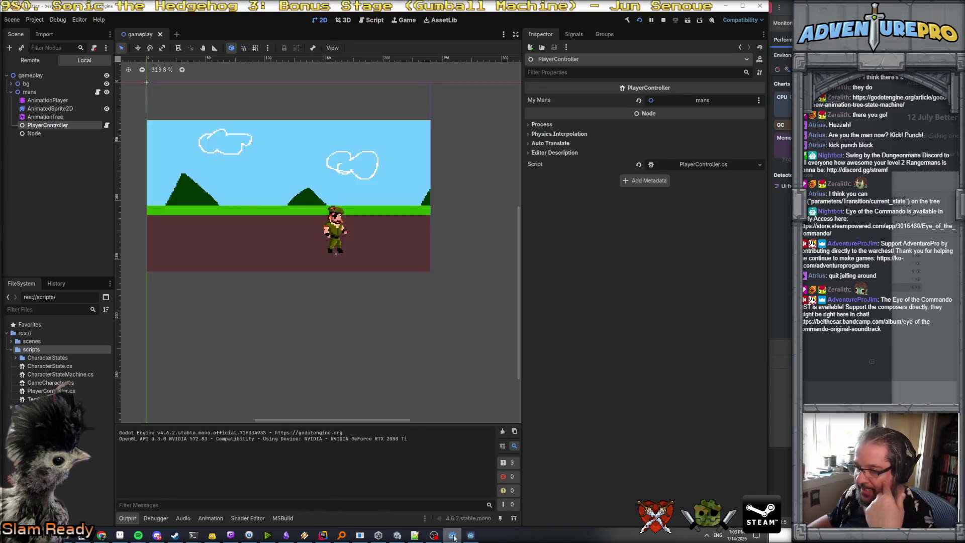
- Inspect the AnimationTree's state machine graph and its play mode options, leaving them unchanged
click(211, 519)
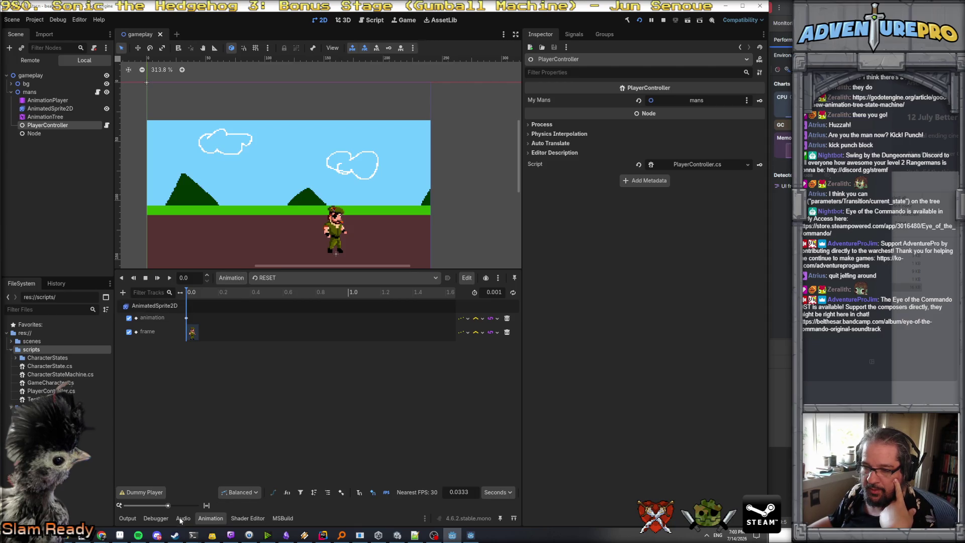
click(46, 118)
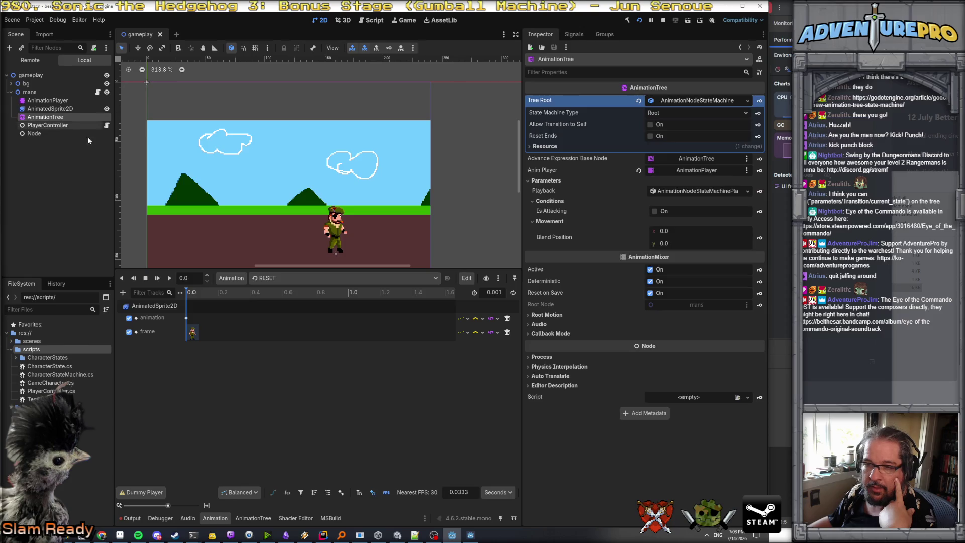
click(248, 518)
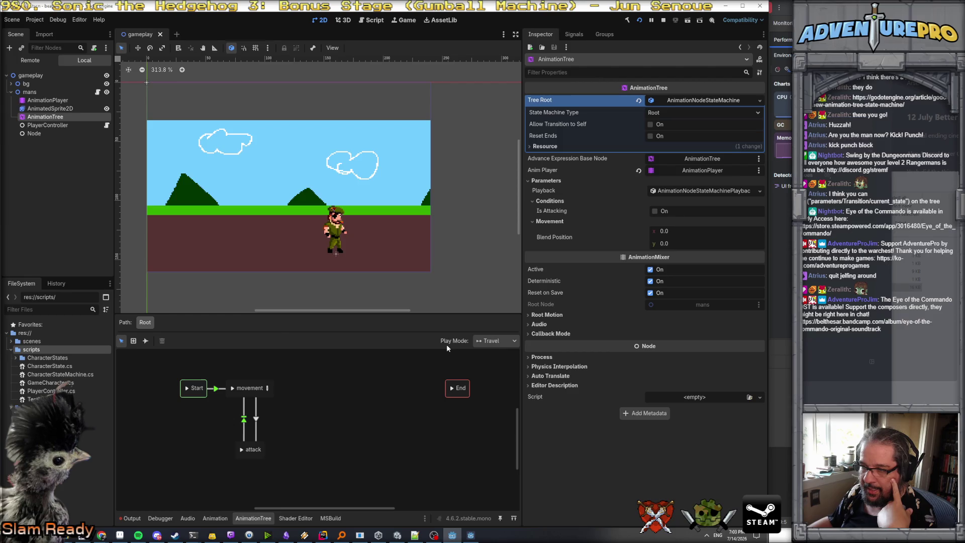
click(497, 341)
click(498, 342)
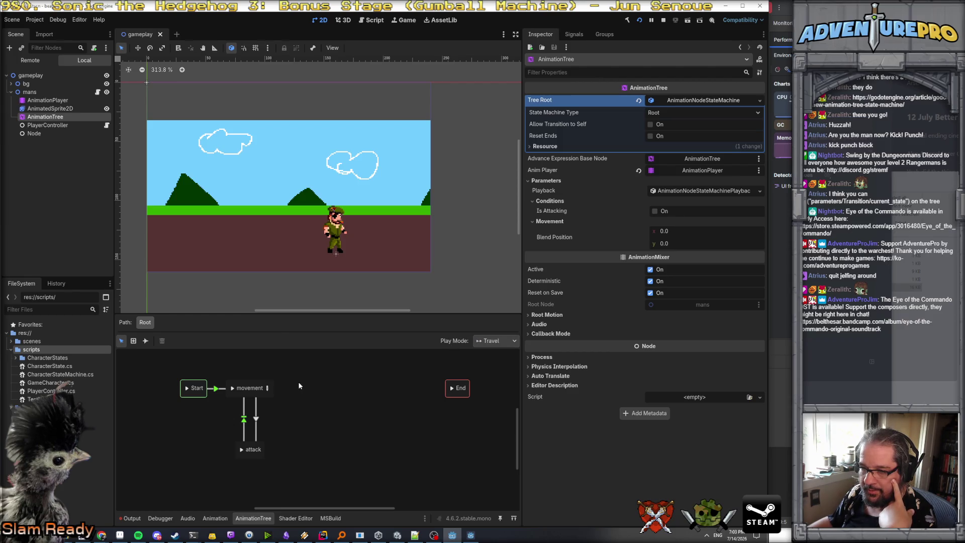
click(132, 519)
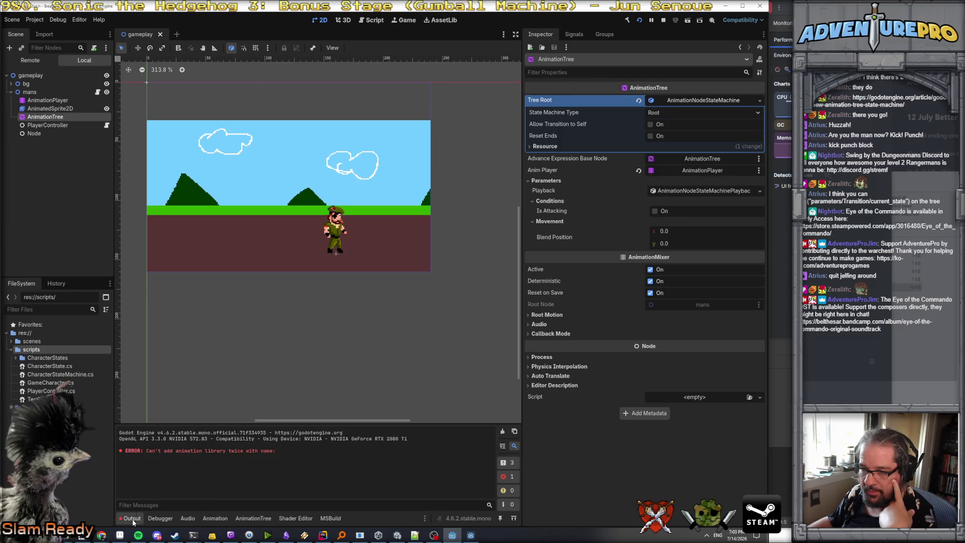
- Check the punch clip in the Animation timeline, then select AnimatedSprite2D to view its SpriteFrames
click(215, 518)
click(297, 279)
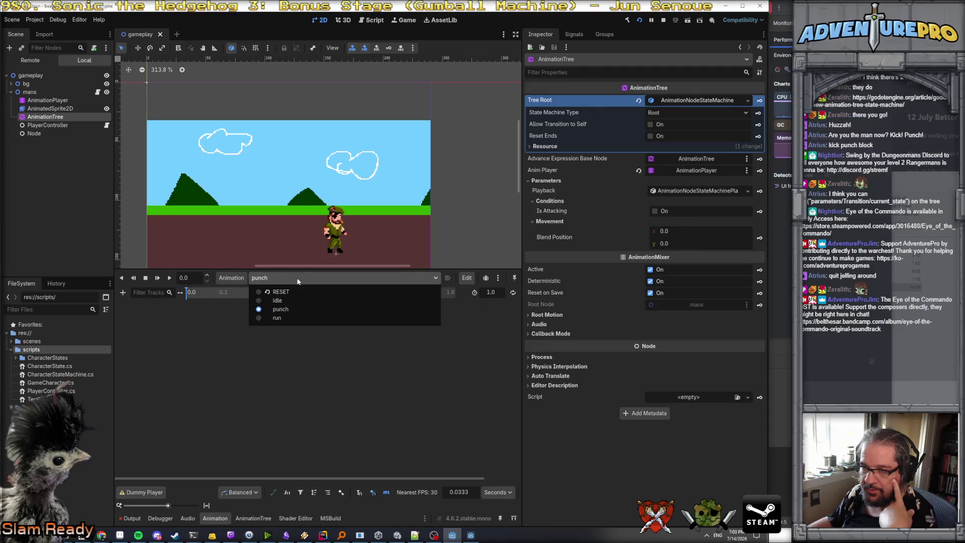
click(289, 309)
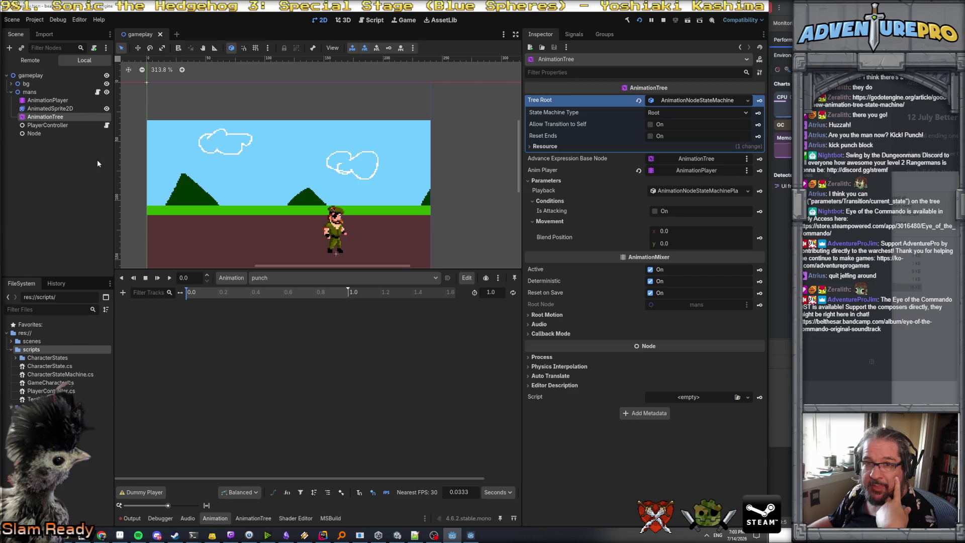
click(65, 110)
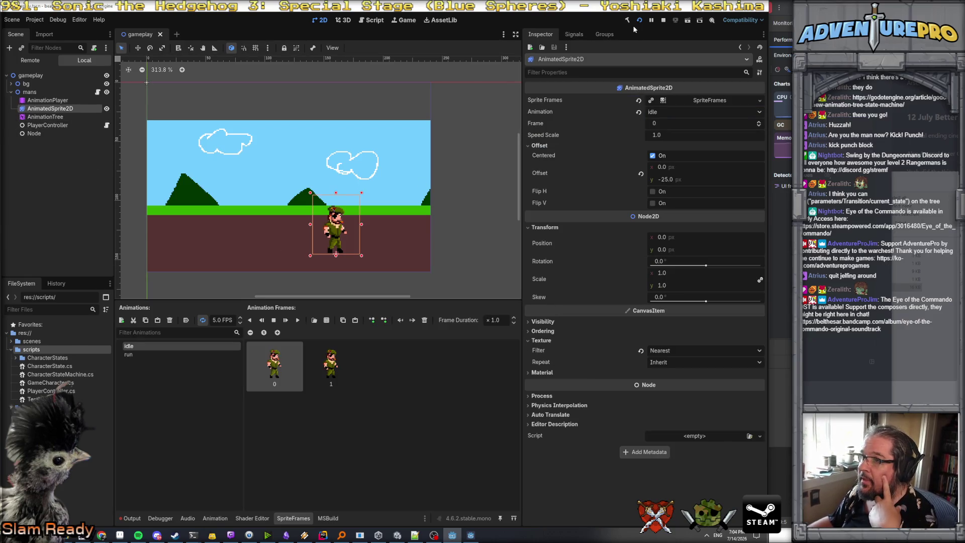
- Stop the game, add a new sprite animation, and deactivate the AnimationTree
click(663, 20)
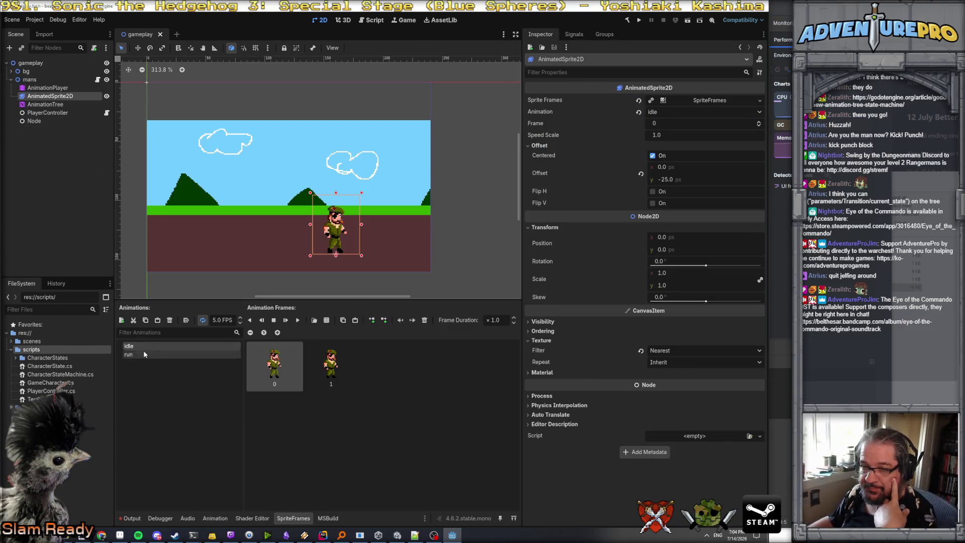
click(121, 320)
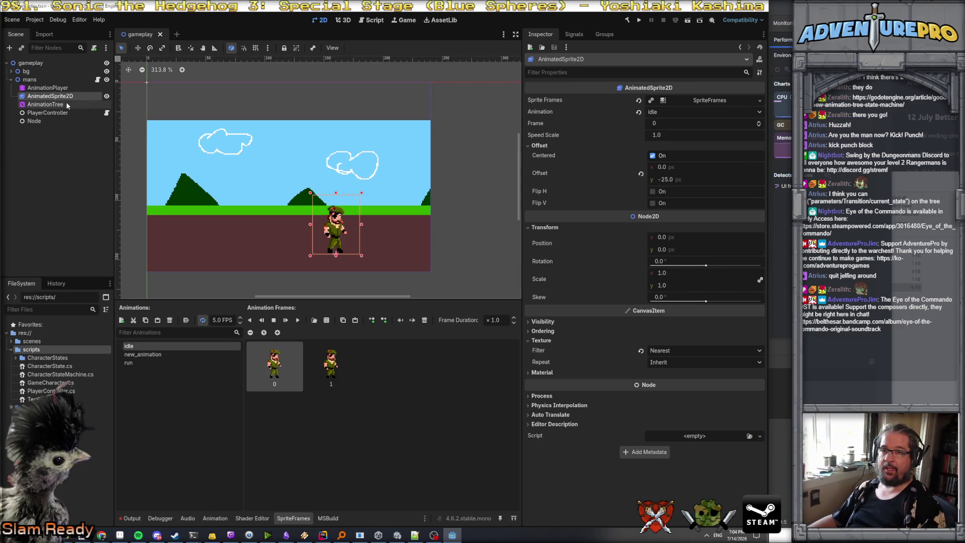
click(45, 104)
click(650, 270)
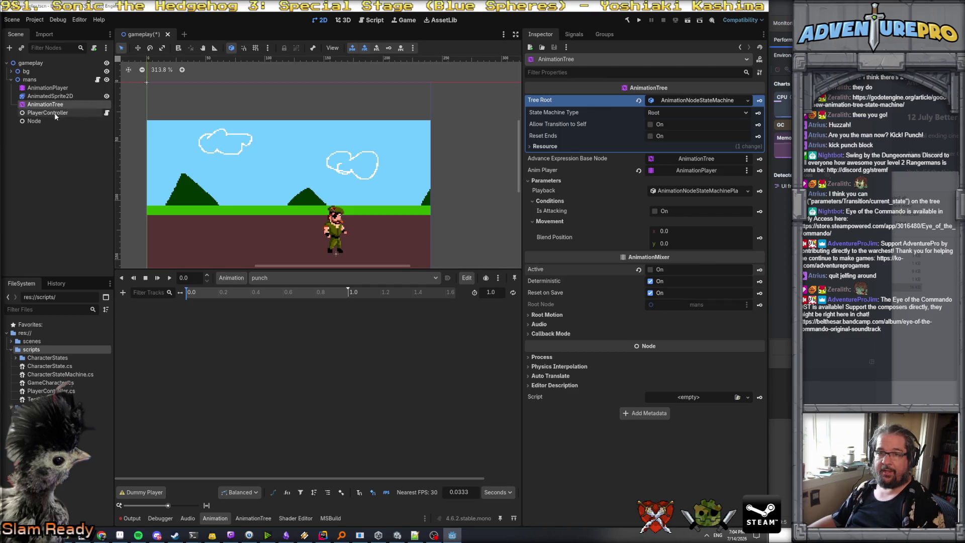
click(51, 96)
- Rename new_animation to 'punch'
click(150, 354)
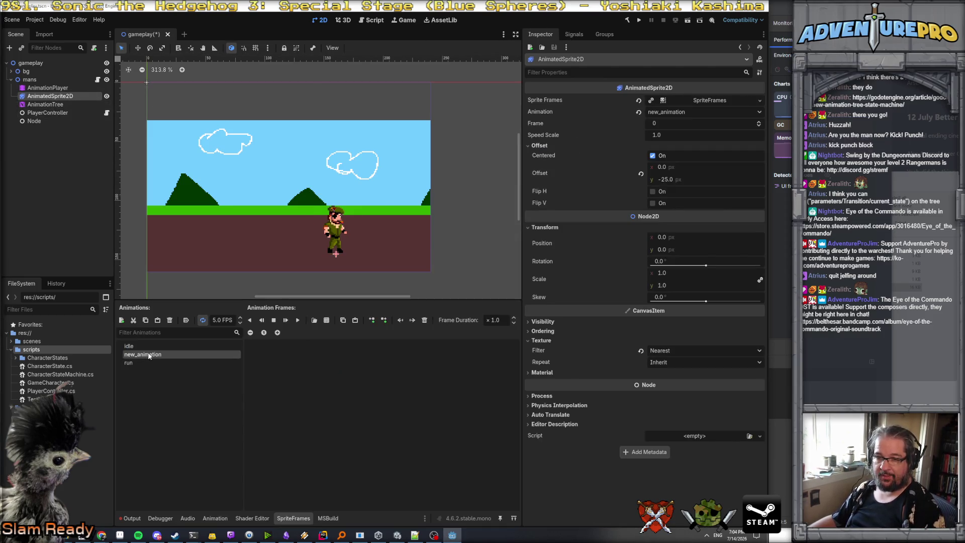
click(150, 354)
double_click(151, 354)
key(ctrl+a)
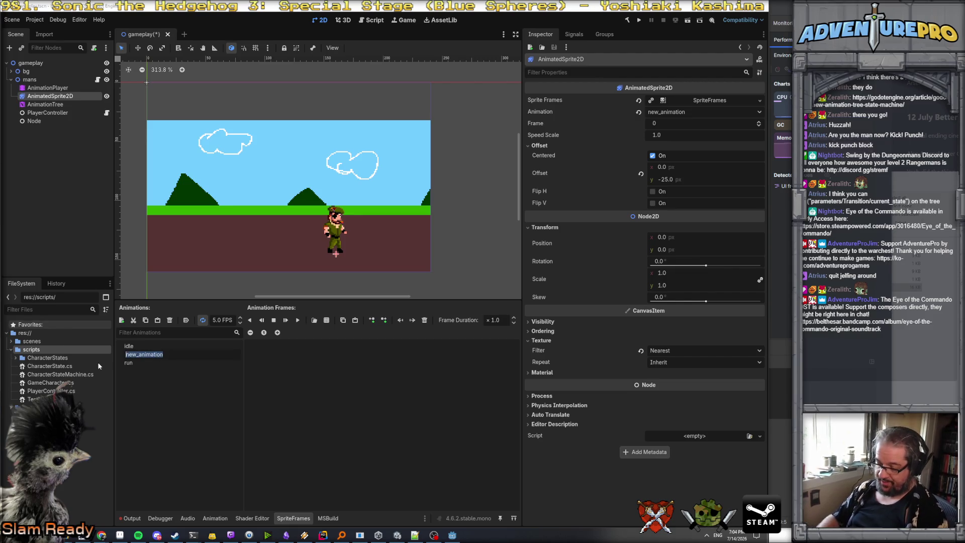
text(punch)
key(Return)
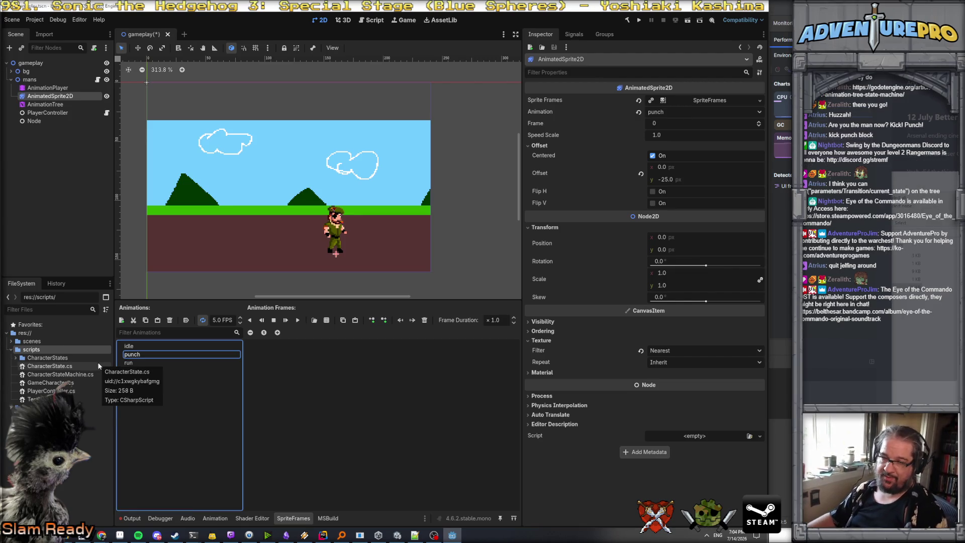
- Add the first frame of the third row from cigar_mans.png to the punch animation
click(143, 347)
click(148, 354)
click(315, 320)
click(575, 393)
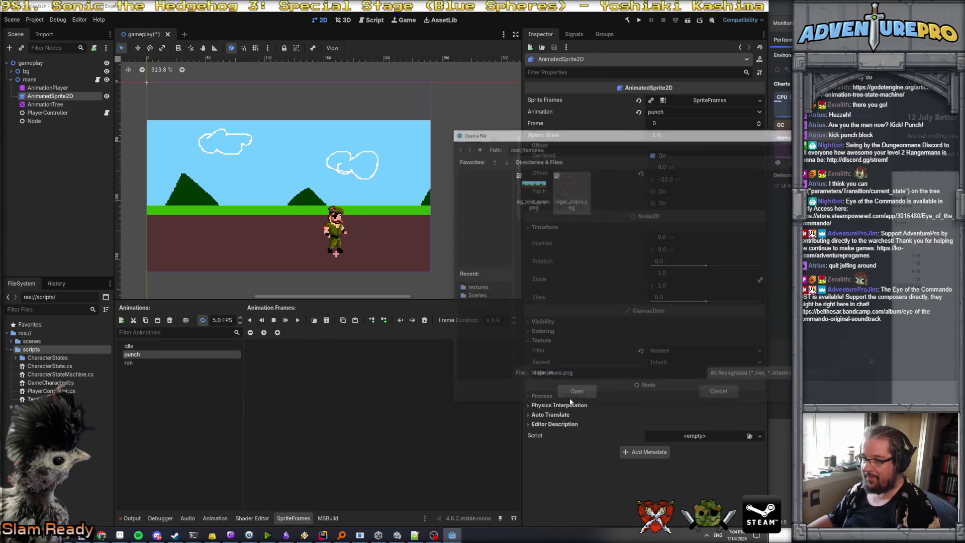
click(577, 243)
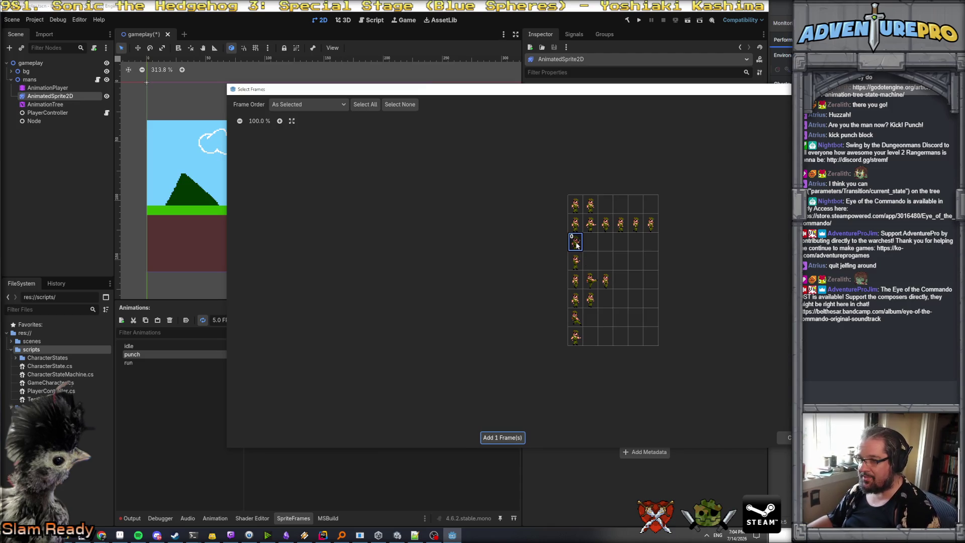
click(504, 437)
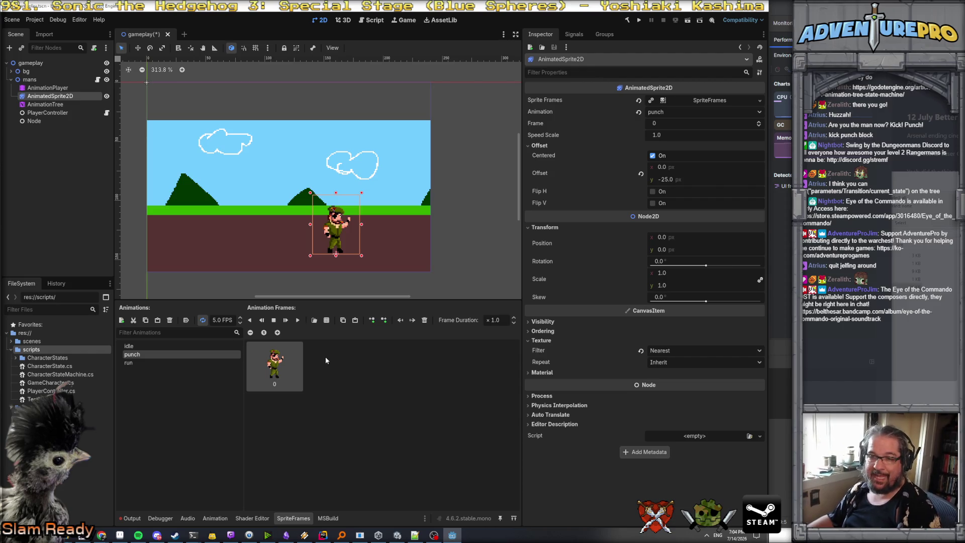
- Save the scene and load the punch animation into the AnimationPlayer timeline
key(ctrl+s)
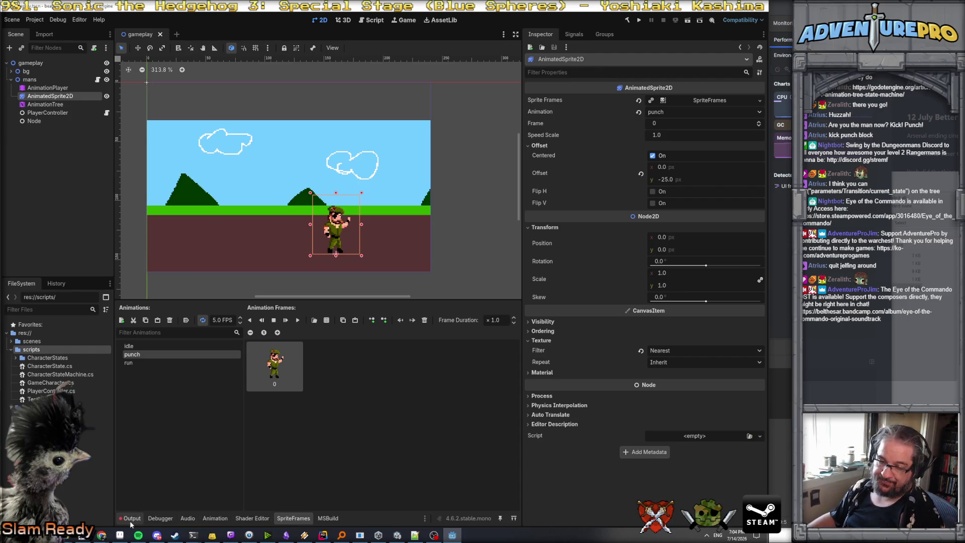
click(59, 104)
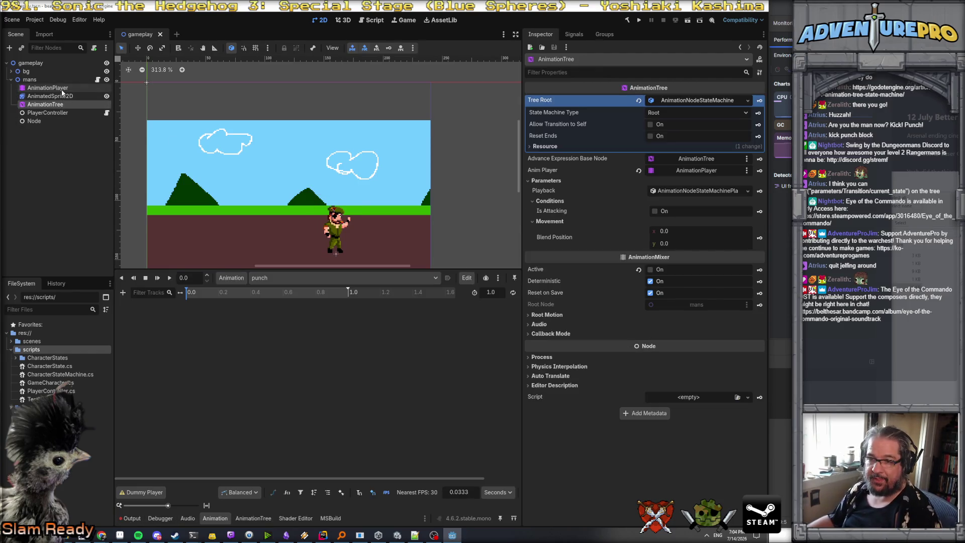
click(64, 89)
click(63, 104)
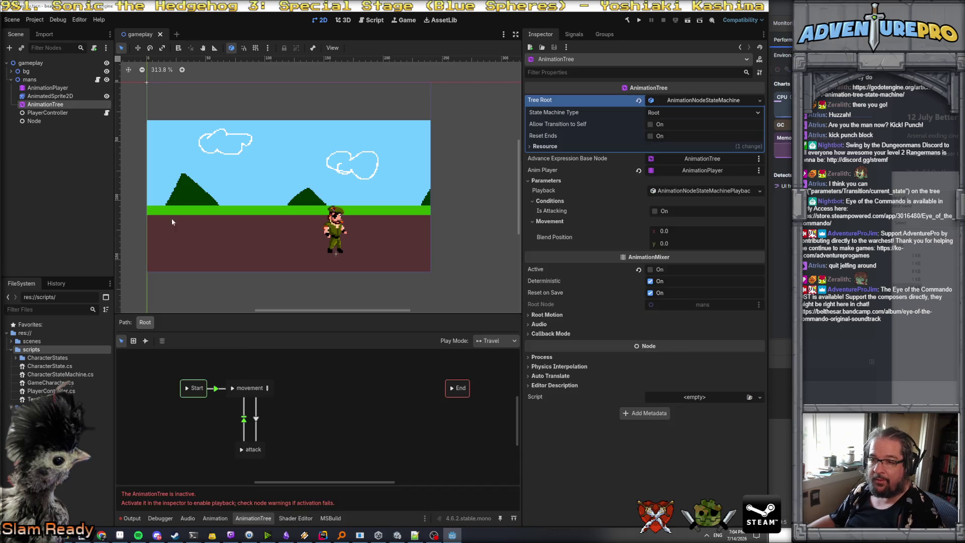
click(214, 522)
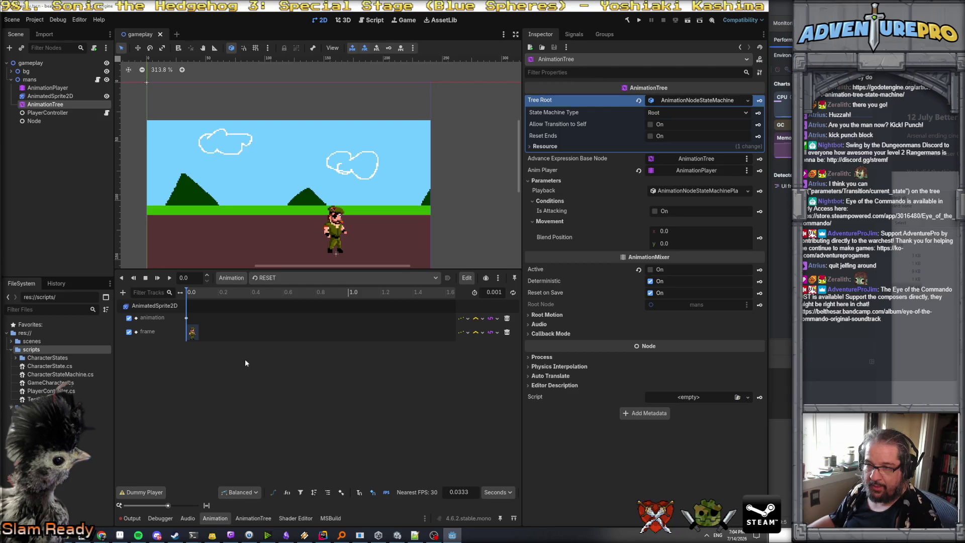
click(271, 278)
click(274, 306)
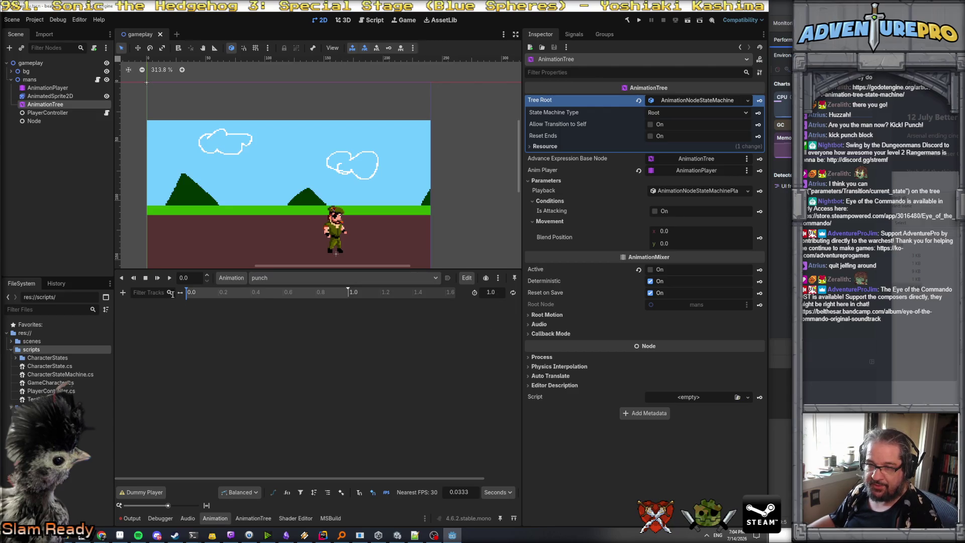
- Add a property track for AnimatedSprite2D's animation property to punch
click(123, 293)
click(143, 305)
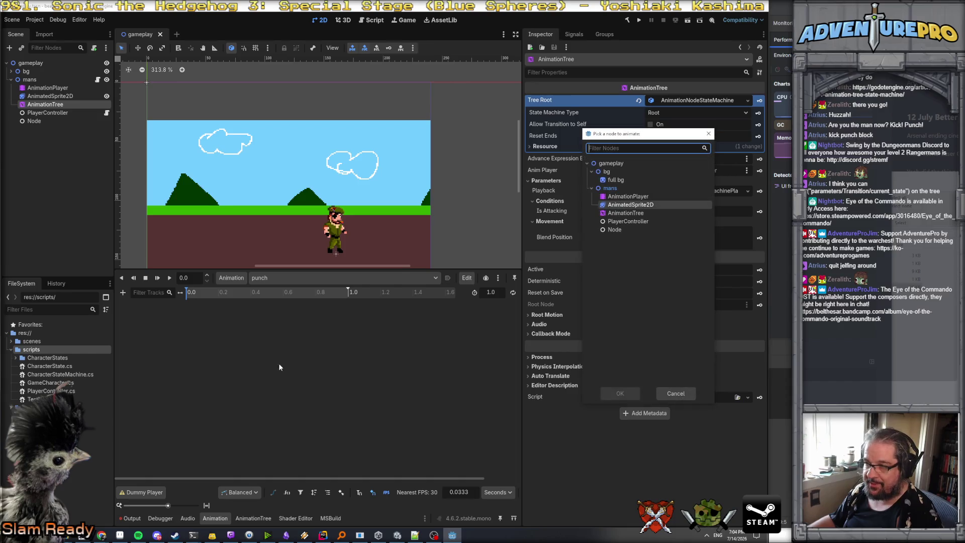
click(647, 206)
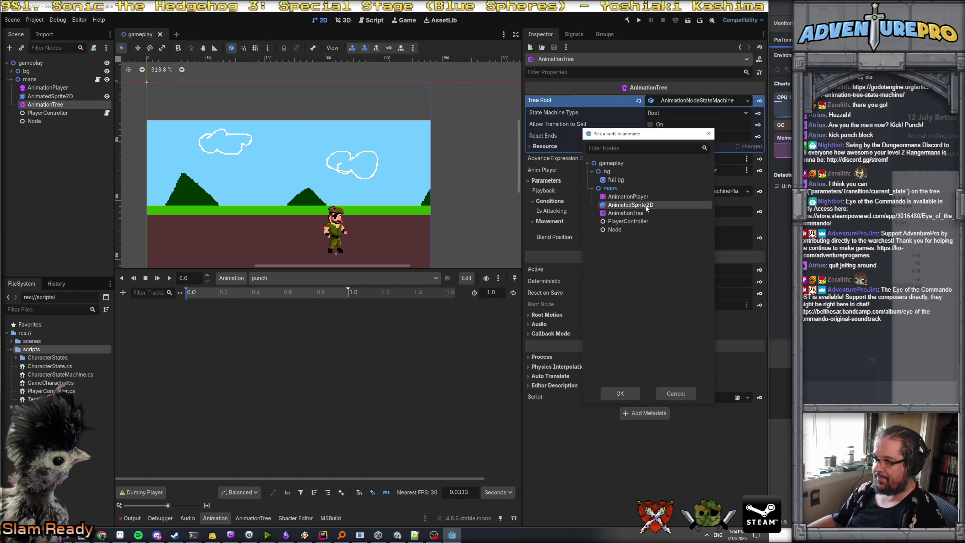
click(622, 394)
text(a)
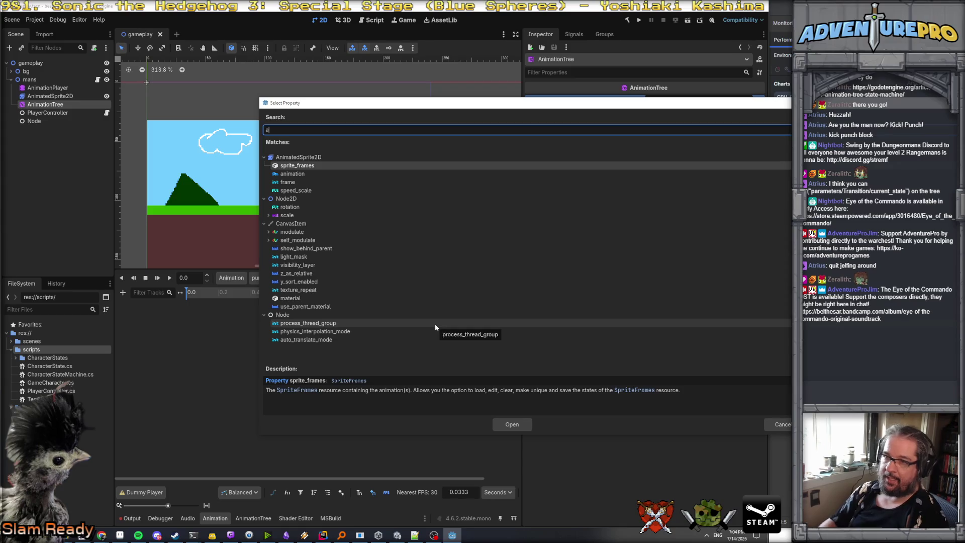
click(295, 174)
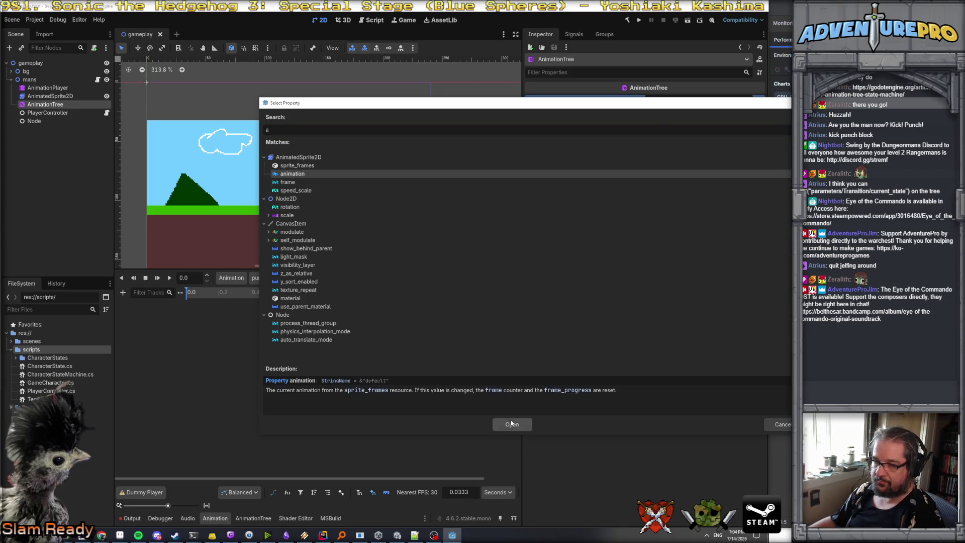
click(512, 424)
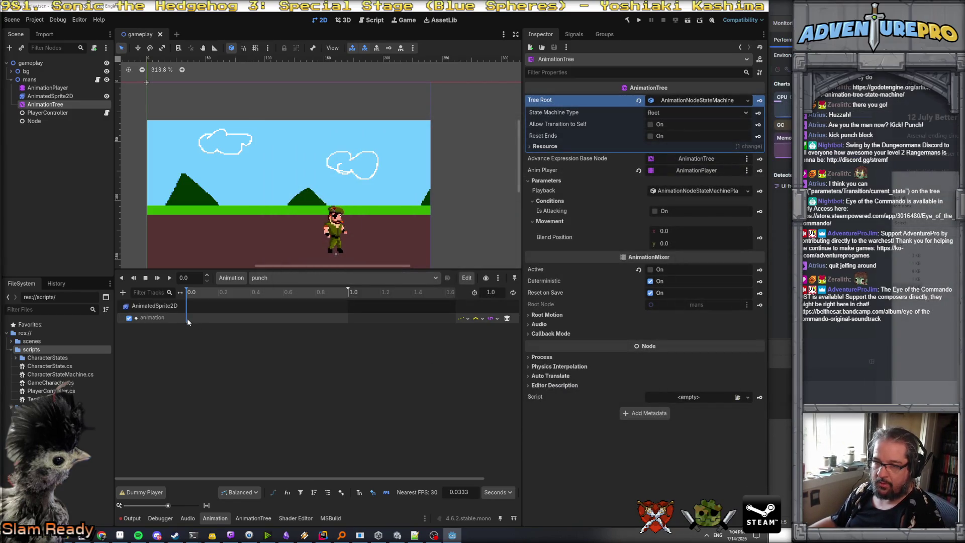
- Insert a key at time 0 on the animation track with value punch
right_click(185, 317)
click(192, 324)
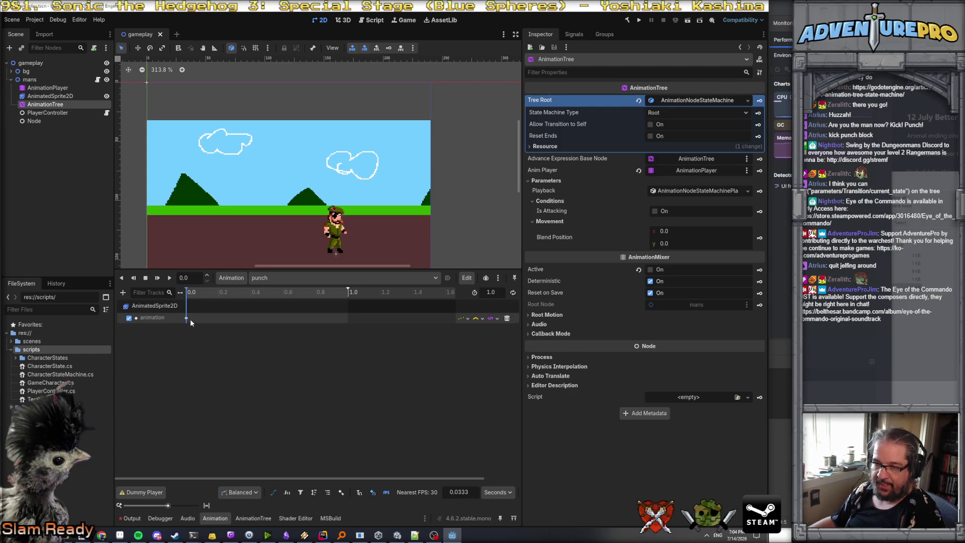
click(186, 317)
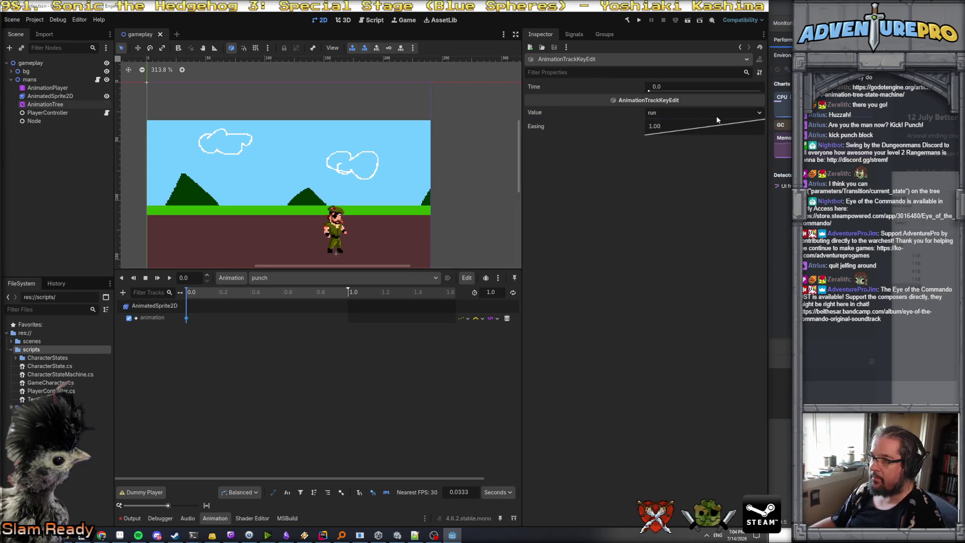
click(681, 114)
click(673, 137)
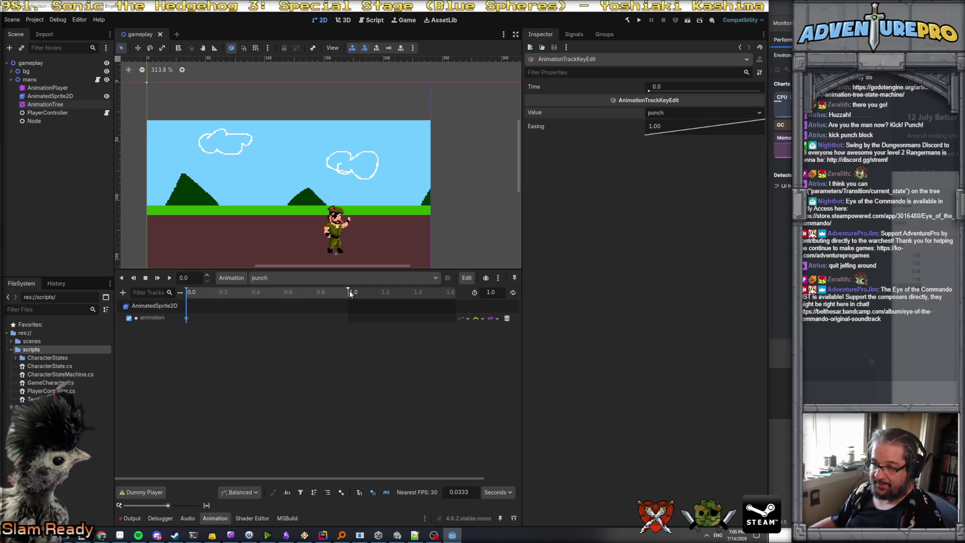
- Set the punch animation length to 0.3 seconds and run the game
click(248, 296)
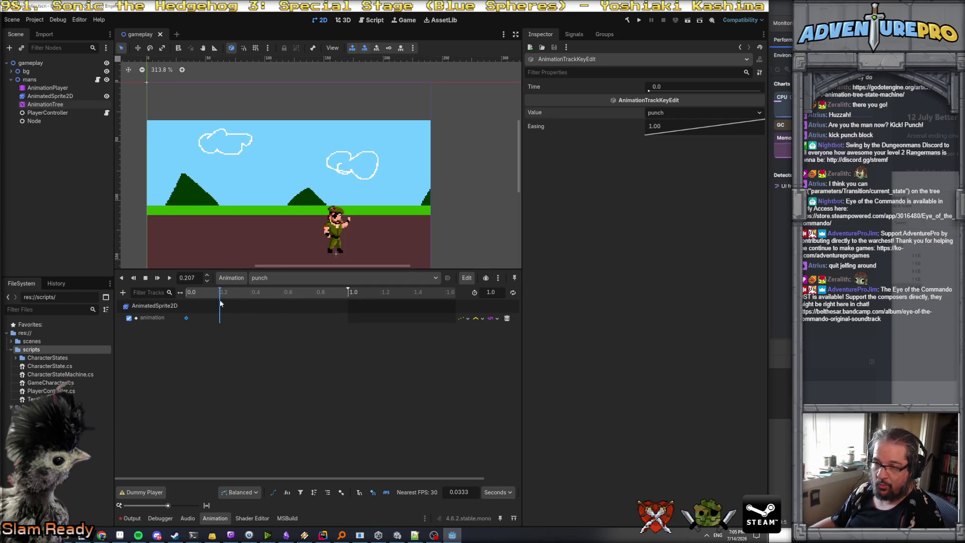
click(501, 292)
text(0.)
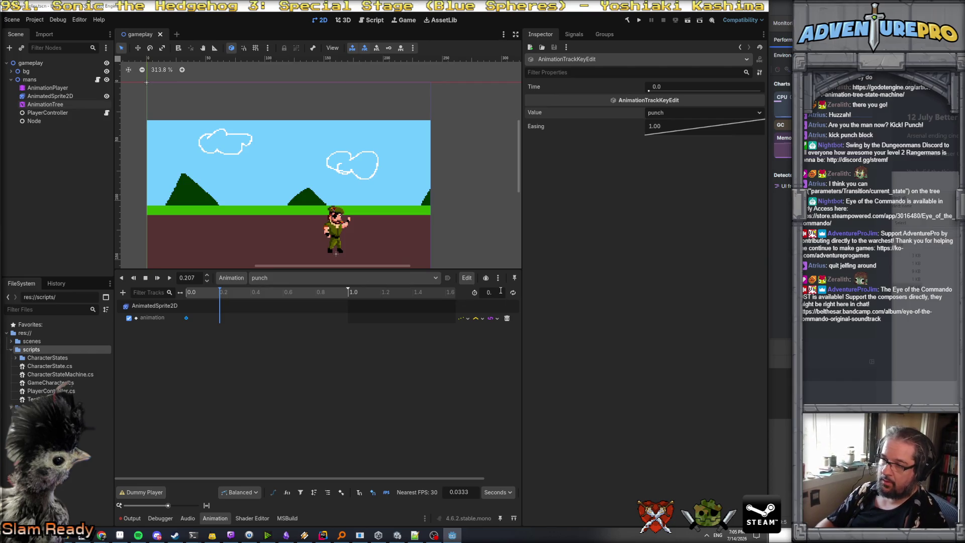
text(2.3)
key(Return)
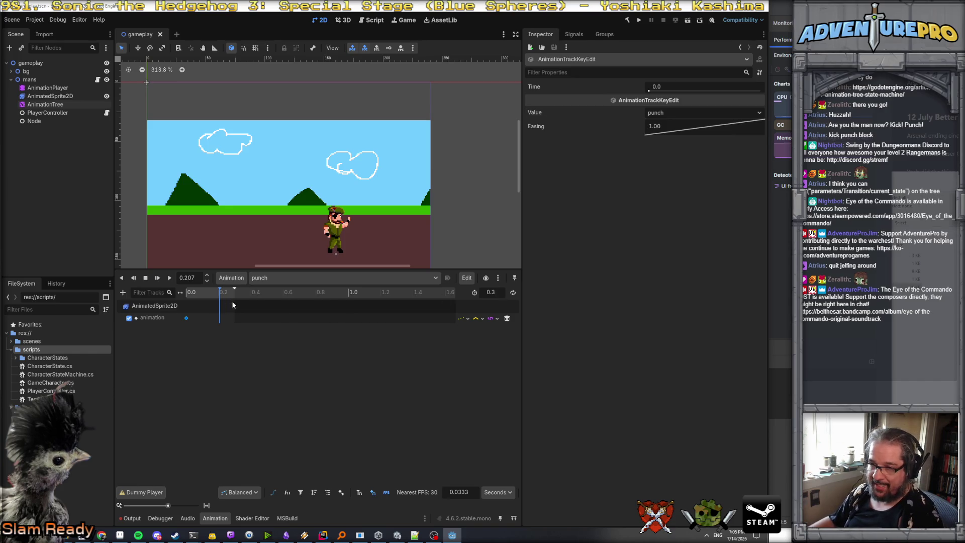
click(258, 346)
drag(221, 297, 185, 298)
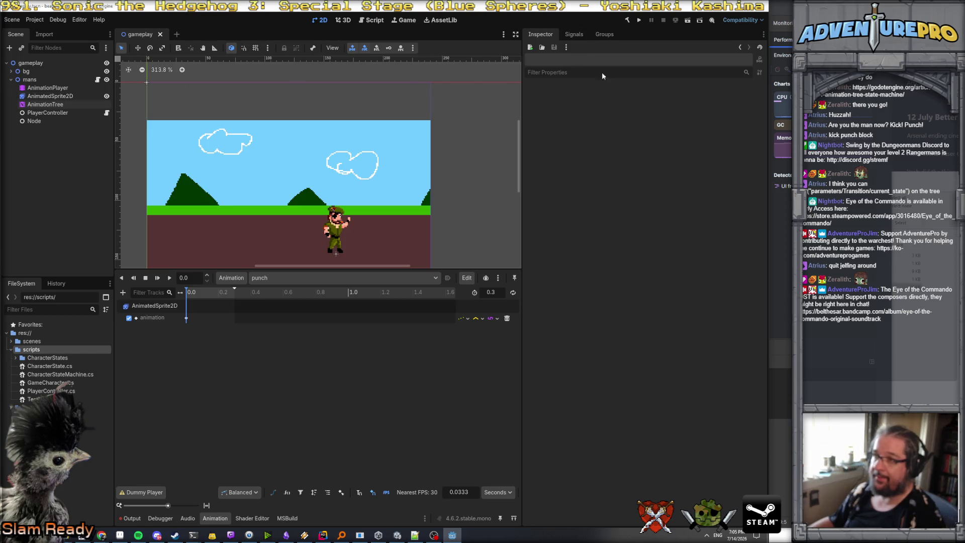
click(640, 21)
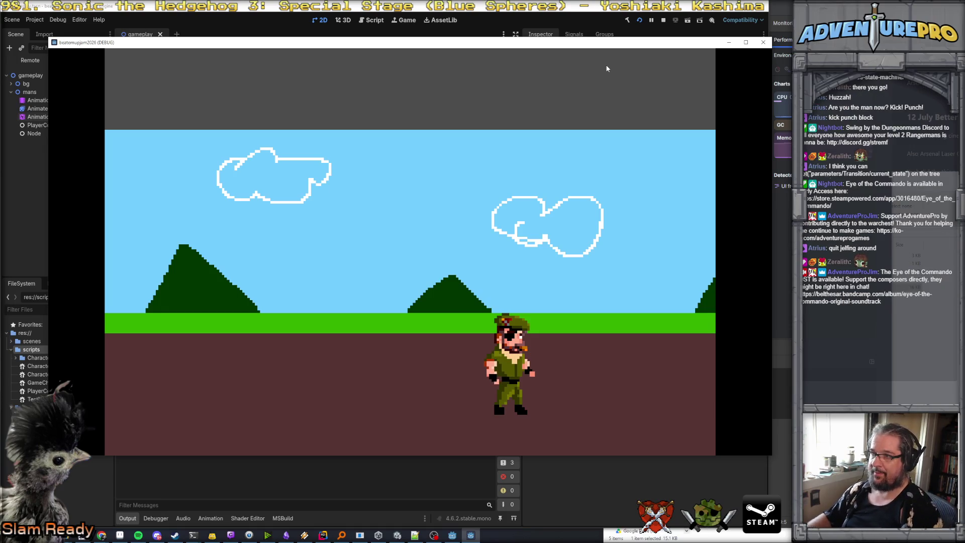
- Stop the game, select the AnimationTree, save the scene and relaunch the game
click(763, 42)
click(48, 88)
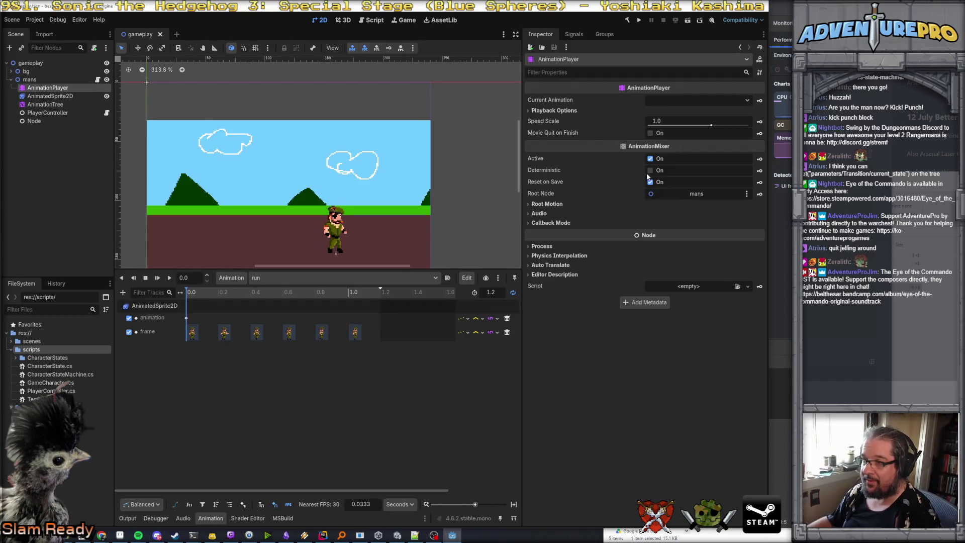
click(45, 104)
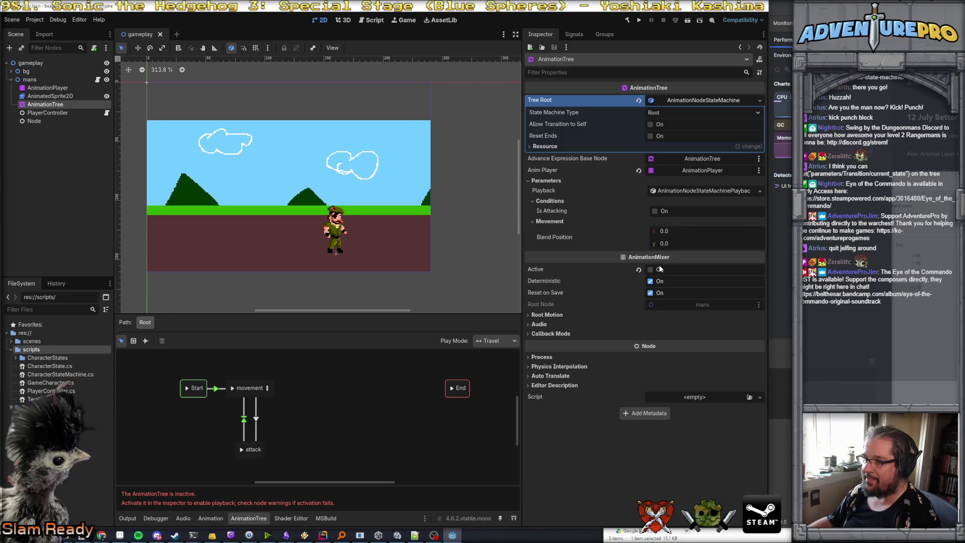
key(ctrl+s)
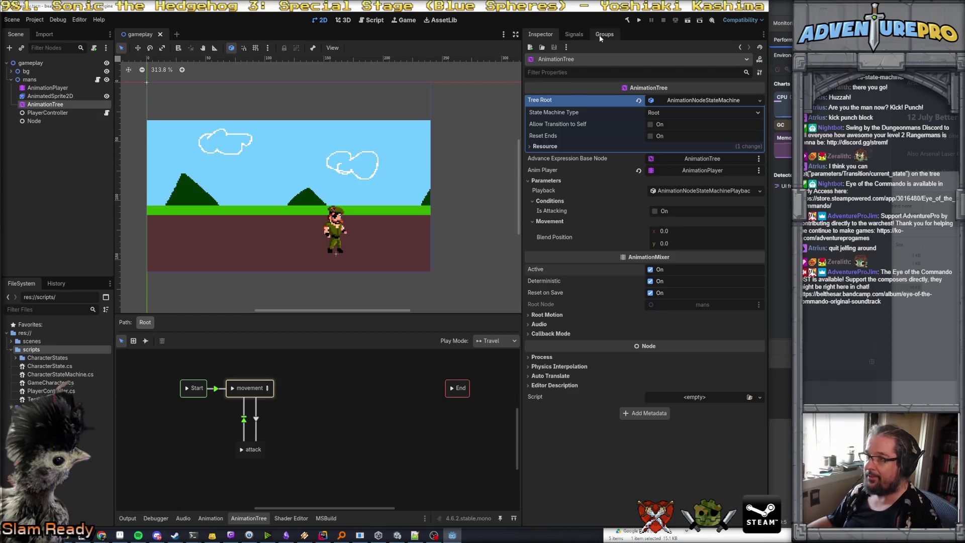
click(638, 21)
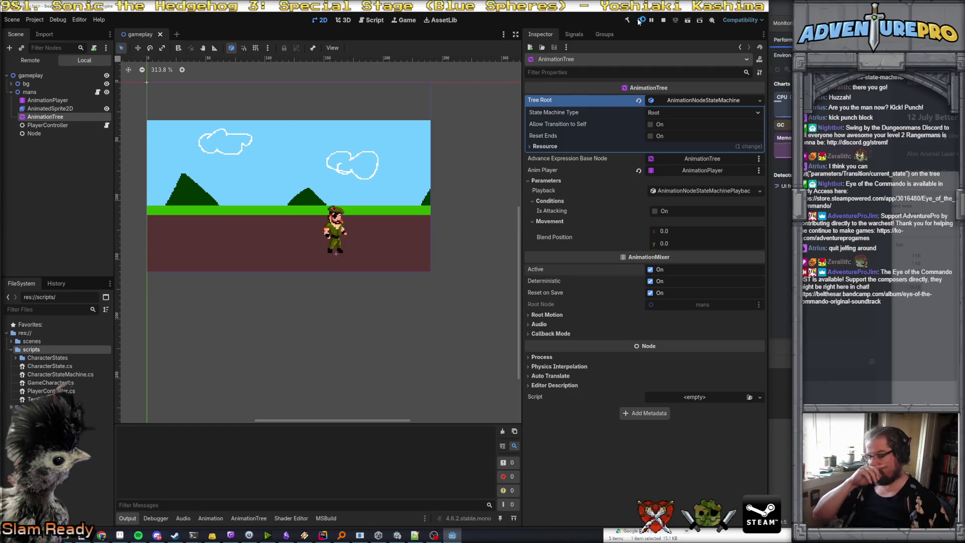
- Walk the soldier around the level with the arrow keys, then stop the game
key(Left)
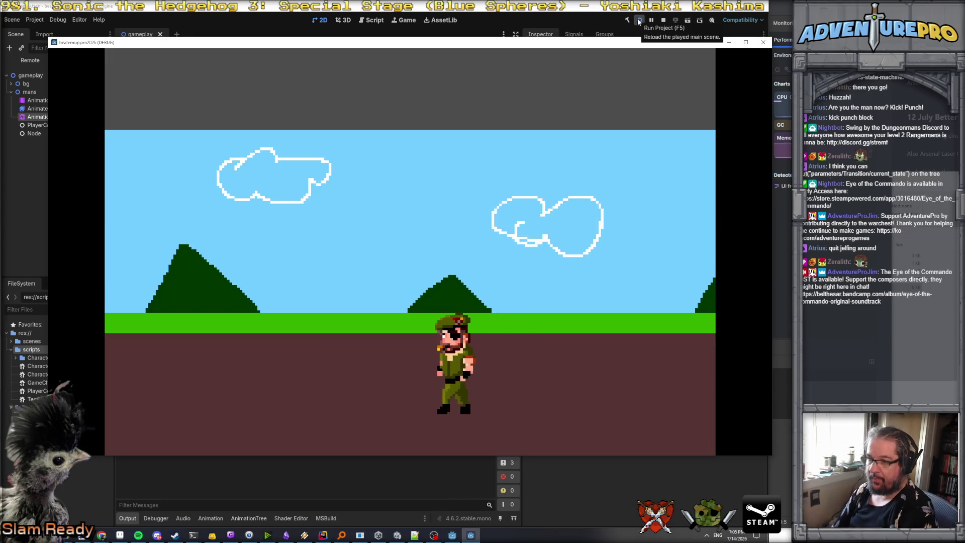
key(Down)
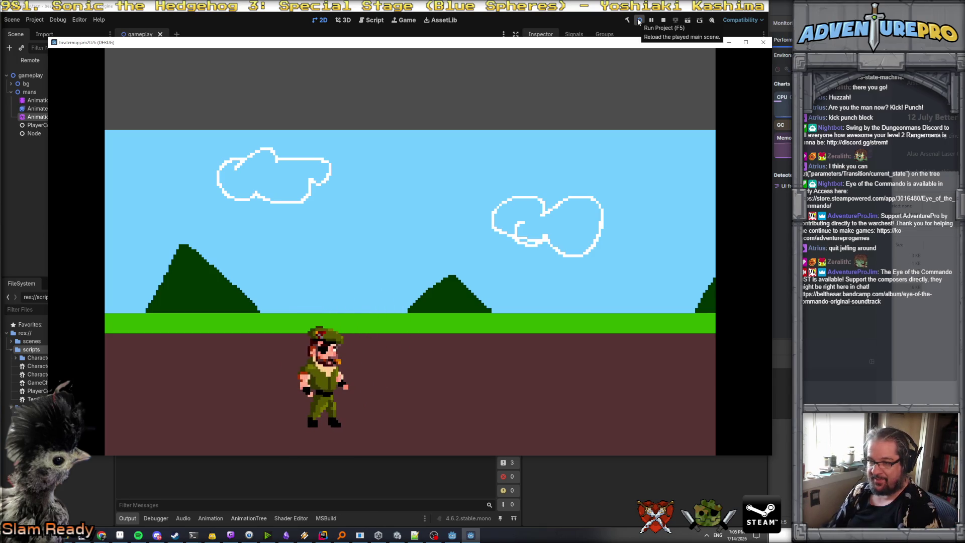
key(Right)
key(Down)
key(Up)
key(Down)
key(Right)
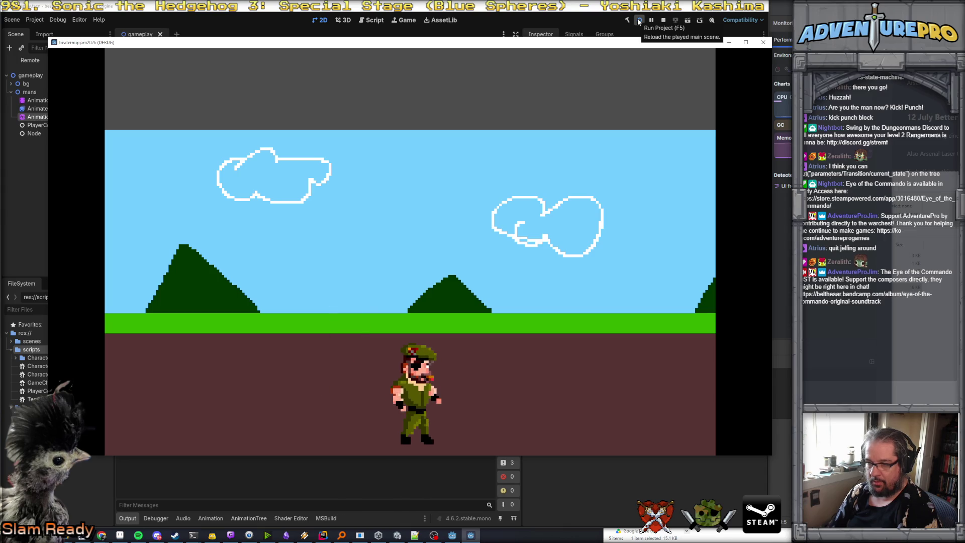
key(Left)
key(Up)
key(Down)
key(Right)
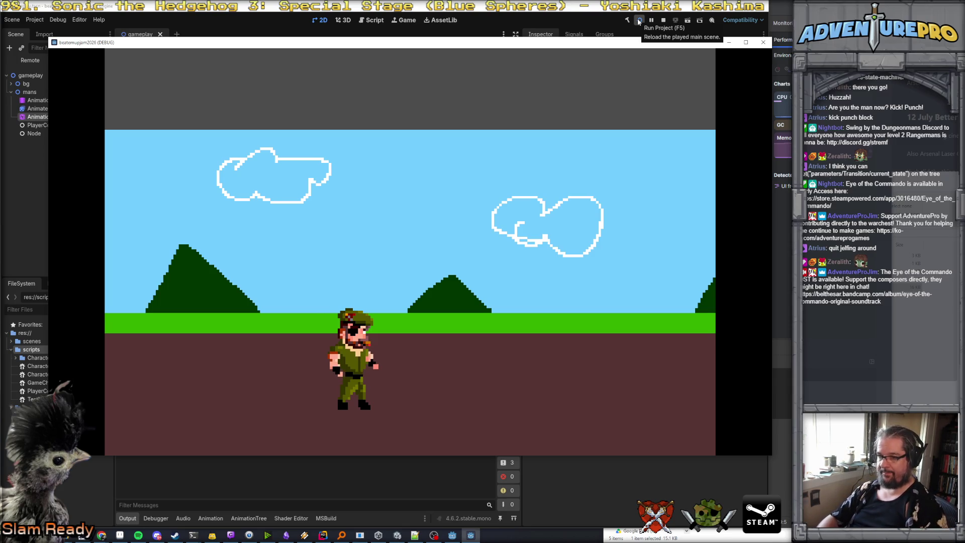
click(765, 43)
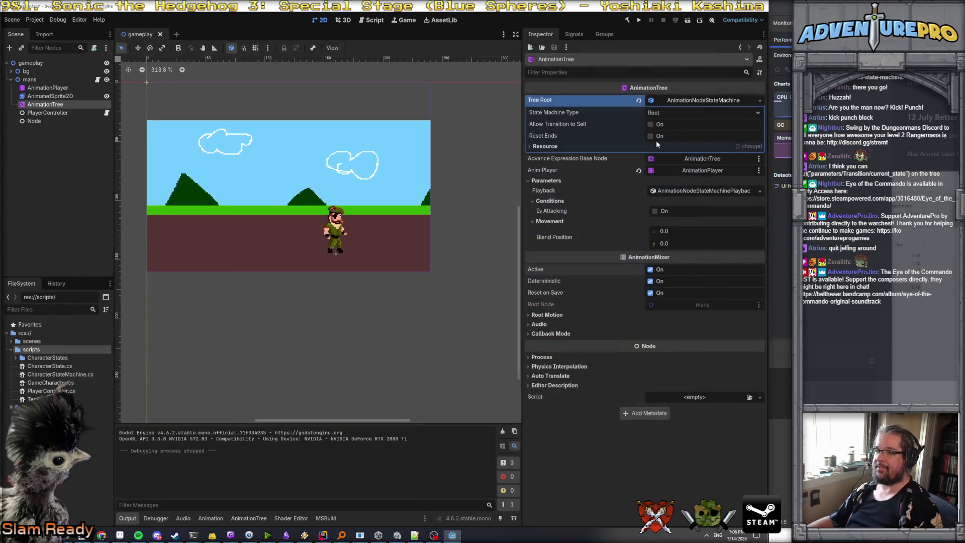
- Select the AnimationTree's attack state to see which animation it plays
click(58, 96)
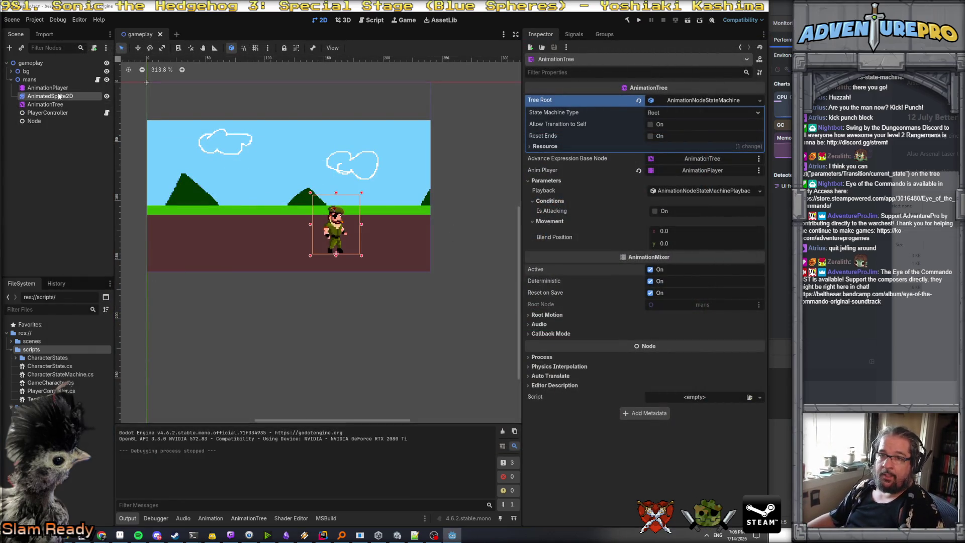
click(60, 88)
click(55, 105)
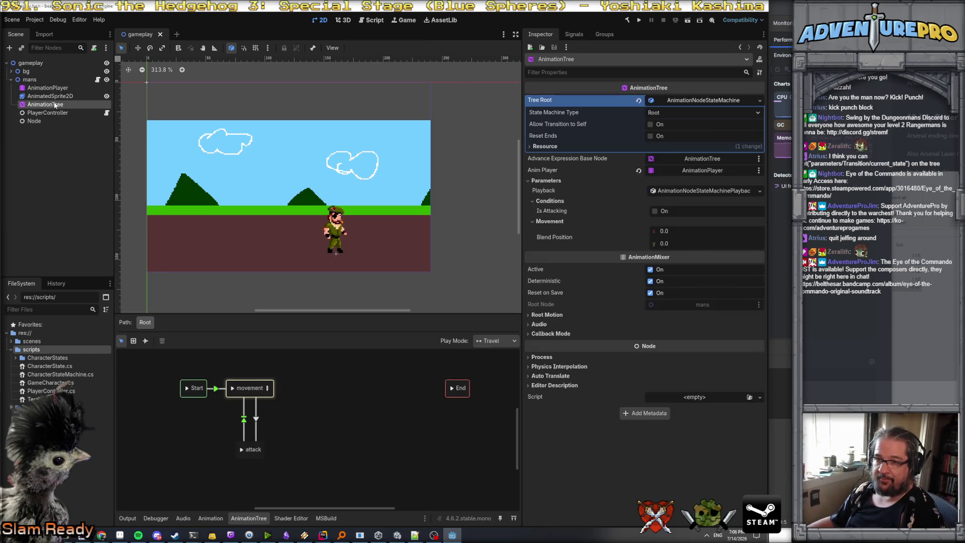
click(261, 454)
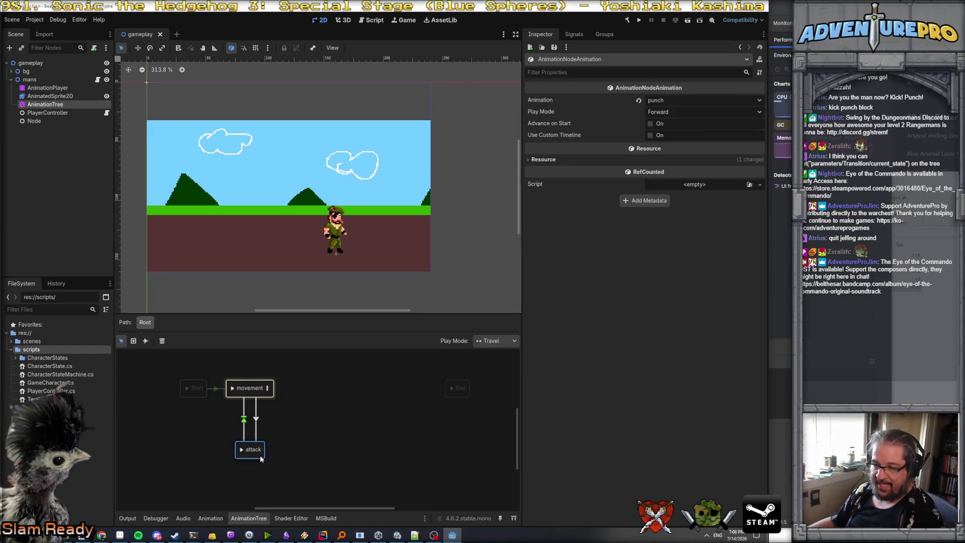
mouse_move(550, 128)
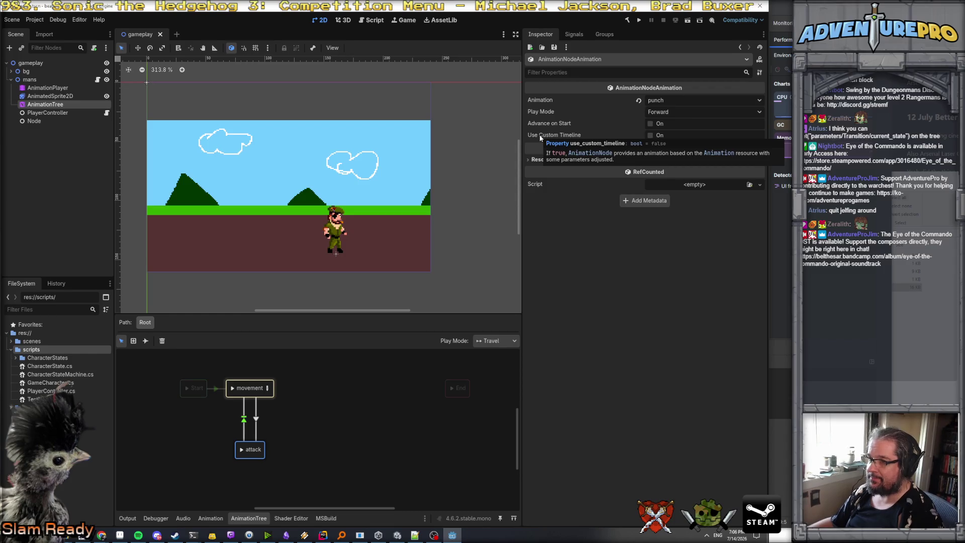
- Expand and collapse the attack animation's resource details, then open the timeline's animation list
click(546, 160)
click(545, 161)
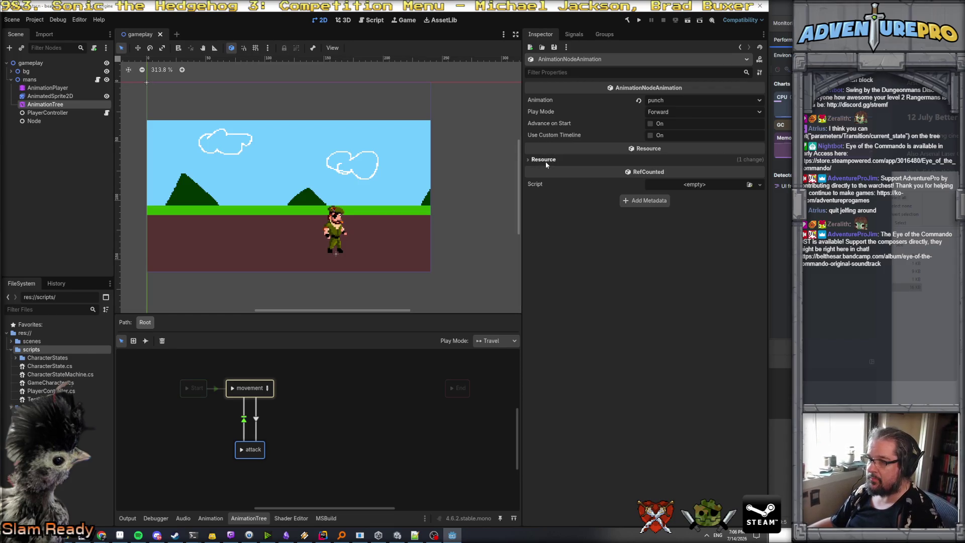
click(545, 161)
click(545, 161)
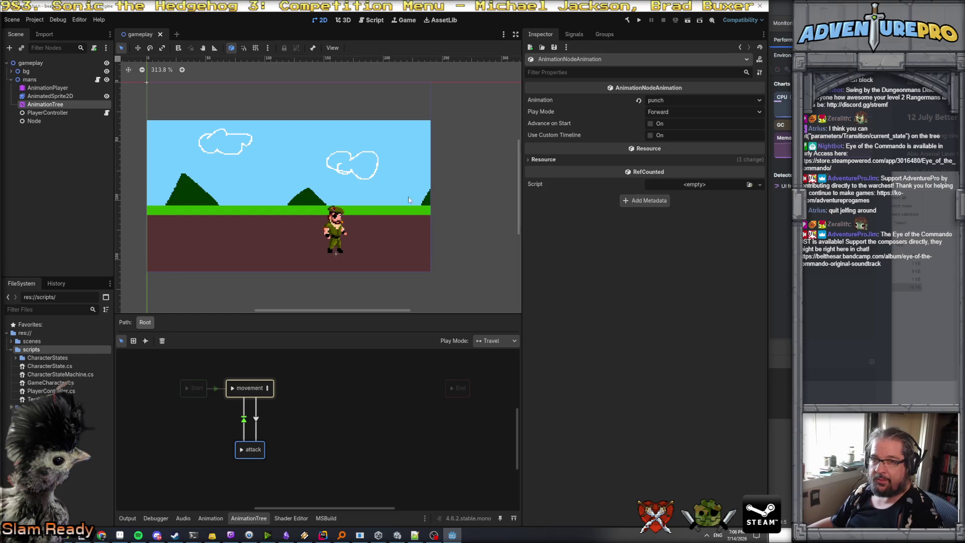
click(210, 519)
click(268, 281)
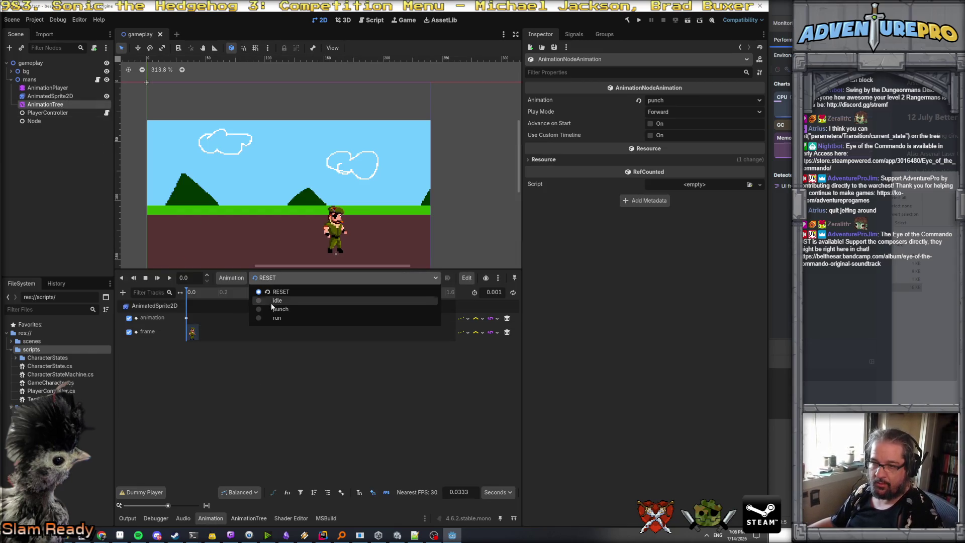
- Switch the timeline to punch and add a property track for AnimatedSprite2D's frame
click(272, 316)
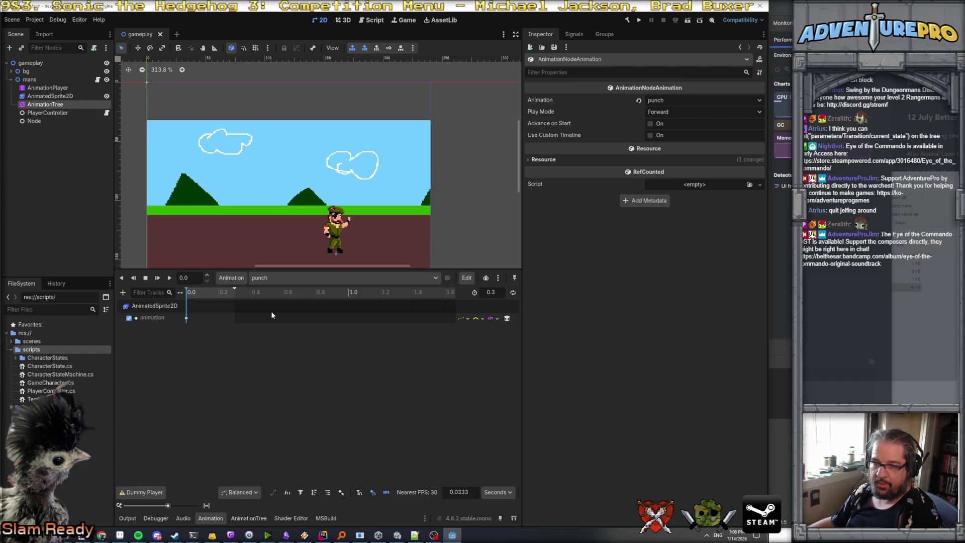
click(186, 321)
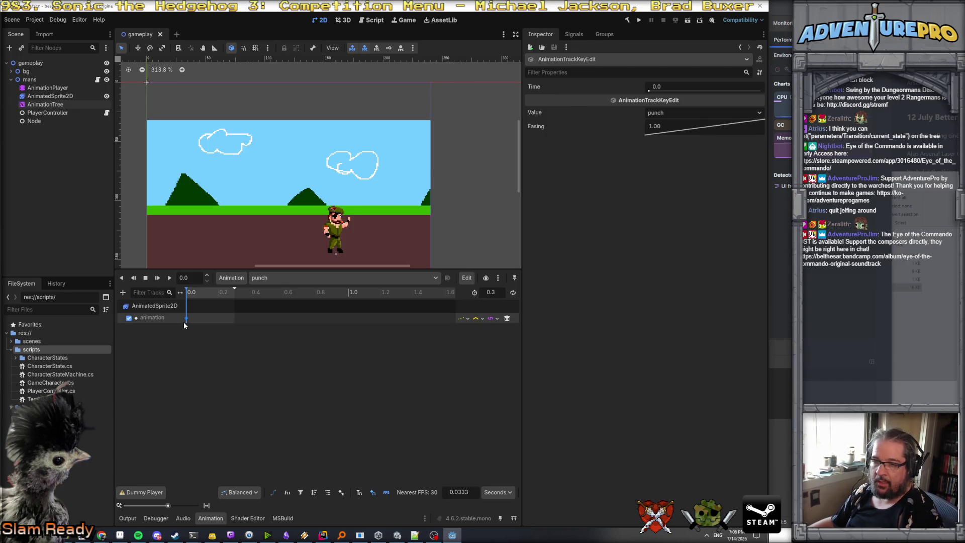
click(122, 293)
click(149, 306)
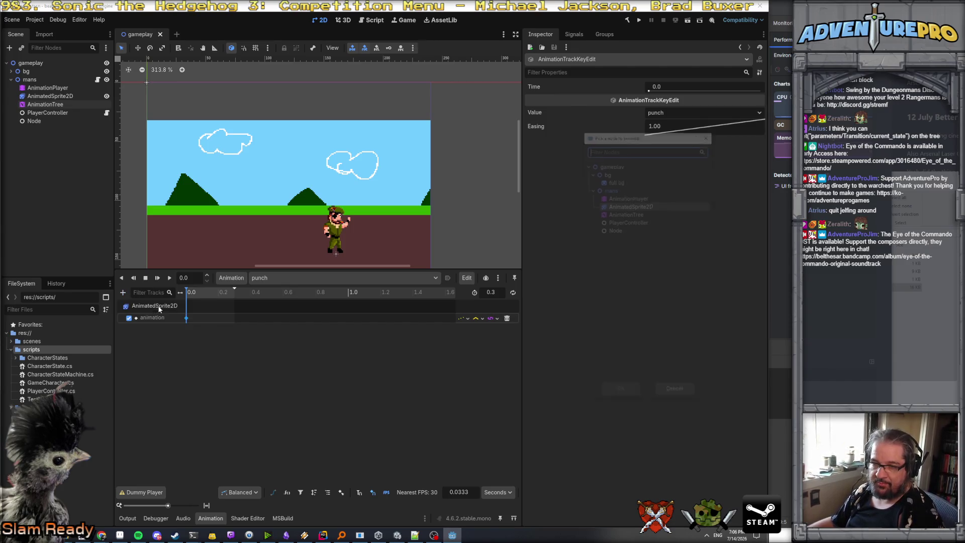
key(Up)
key(Up)
key(Up)
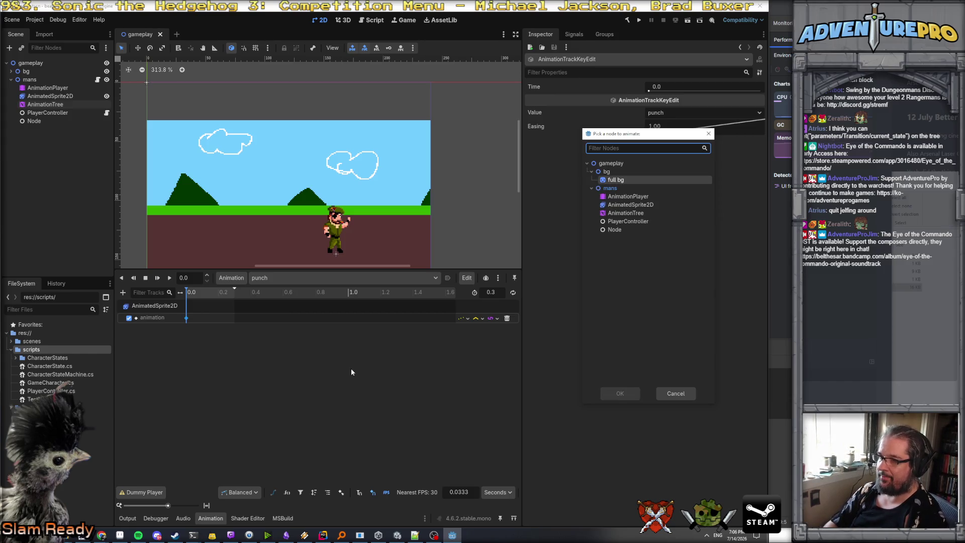
click(637, 206)
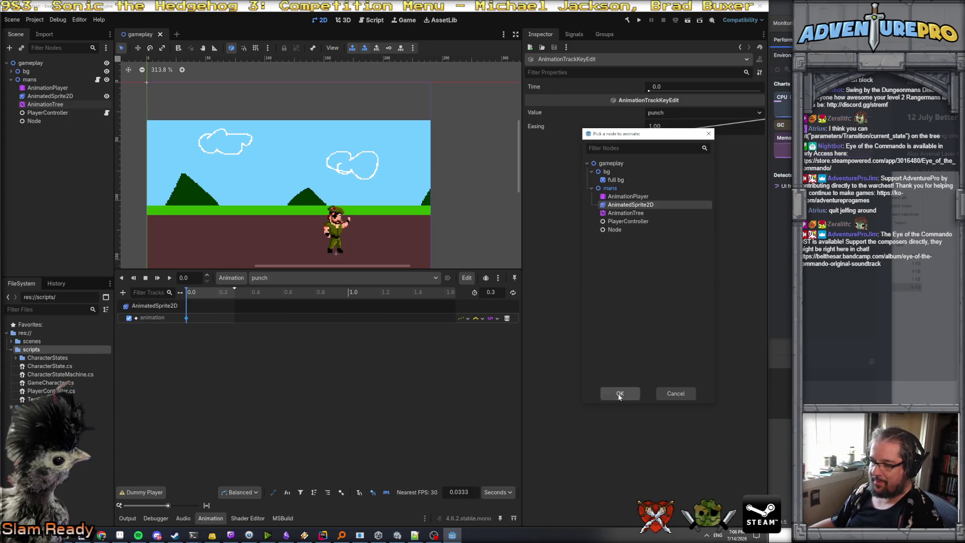
click(619, 396)
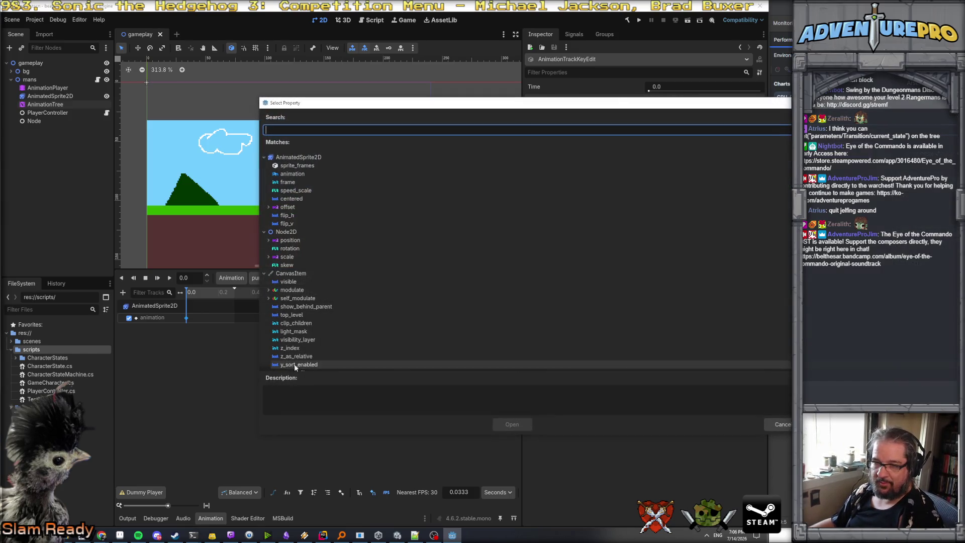
click(304, 183)
click(513, 425)
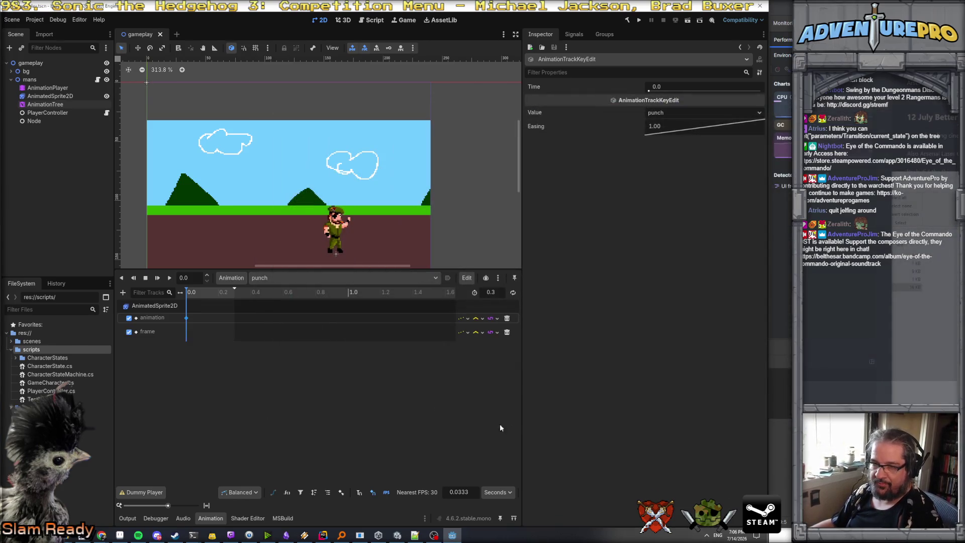
- Insert a frame key at 0.0 with value 0, then reselect the AnimationTree and AnimationPlayer
right_click(188, 334)
click(197, 336)
click(191, 335)
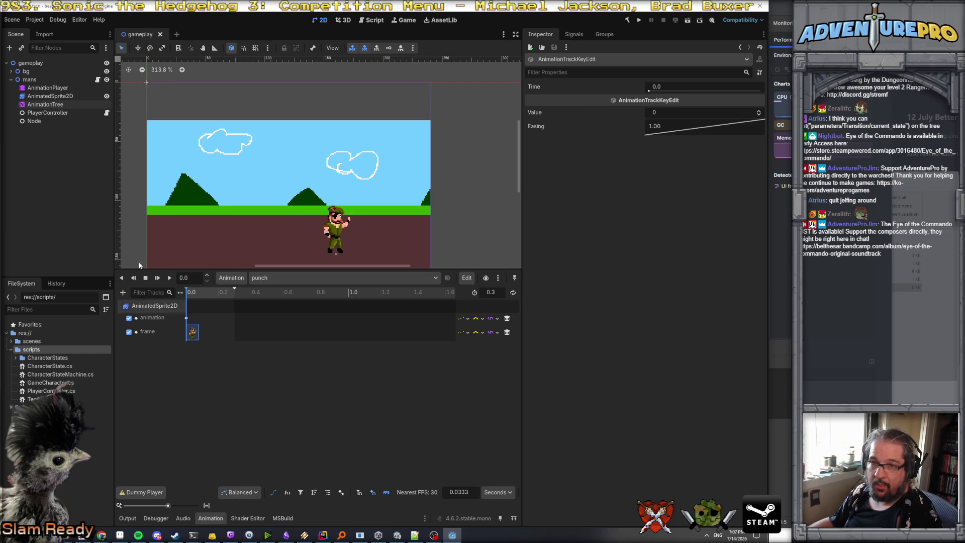
click(45, 104)
click(51, 88)
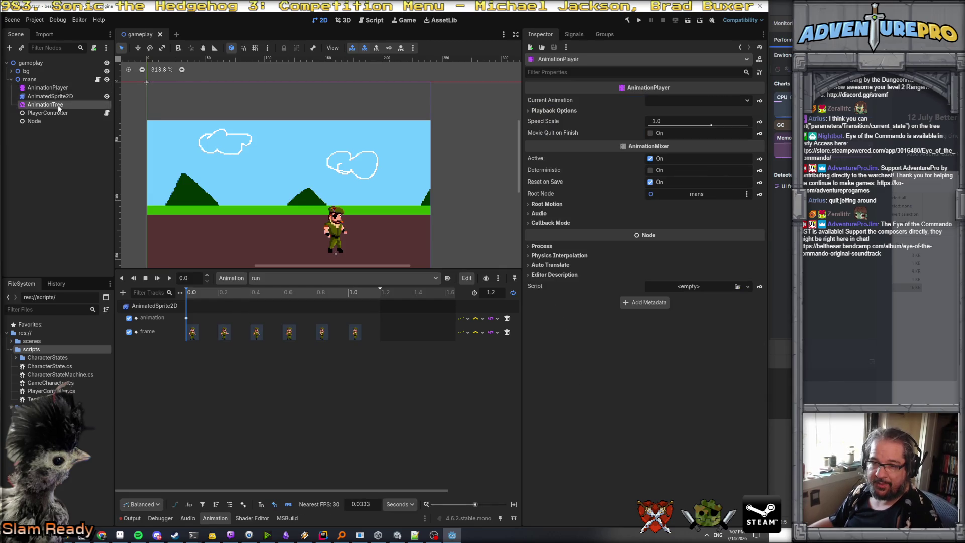
- Select the attack state and start previewing the AnimationTree state machine
click(51, 104)
click(243, 452)
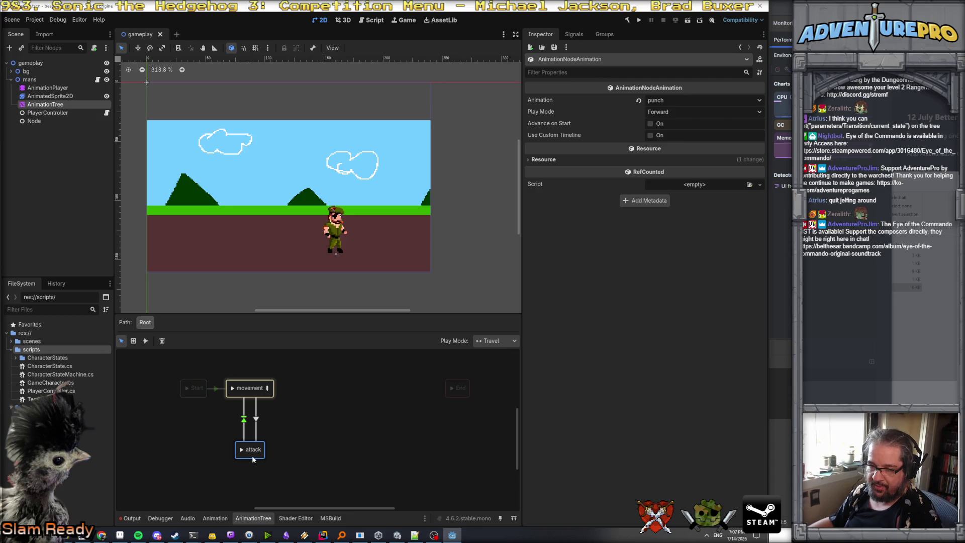
click(242, 451)
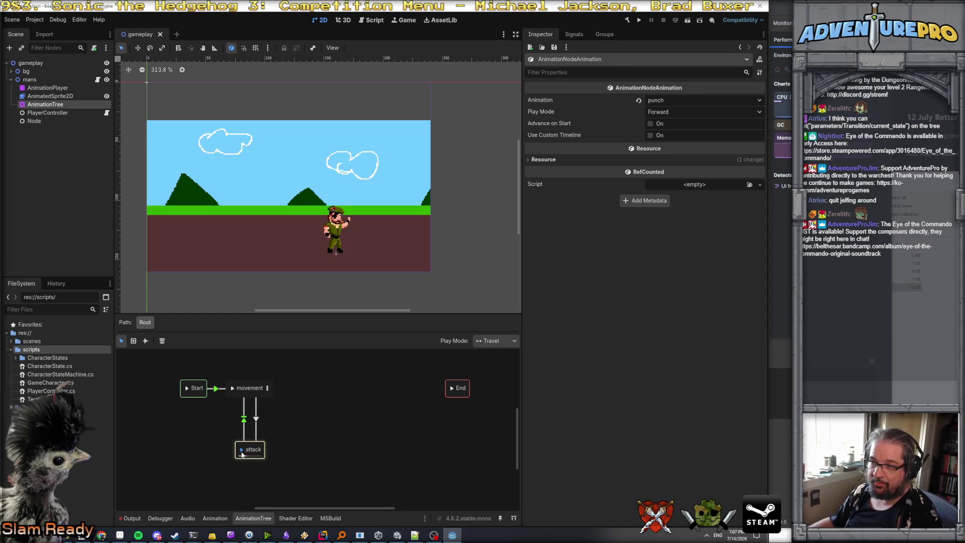
- Check the movement-to-attack transition's is_attacking condition, then switch to GameCharacter.cs in Rider
click(256, 420)
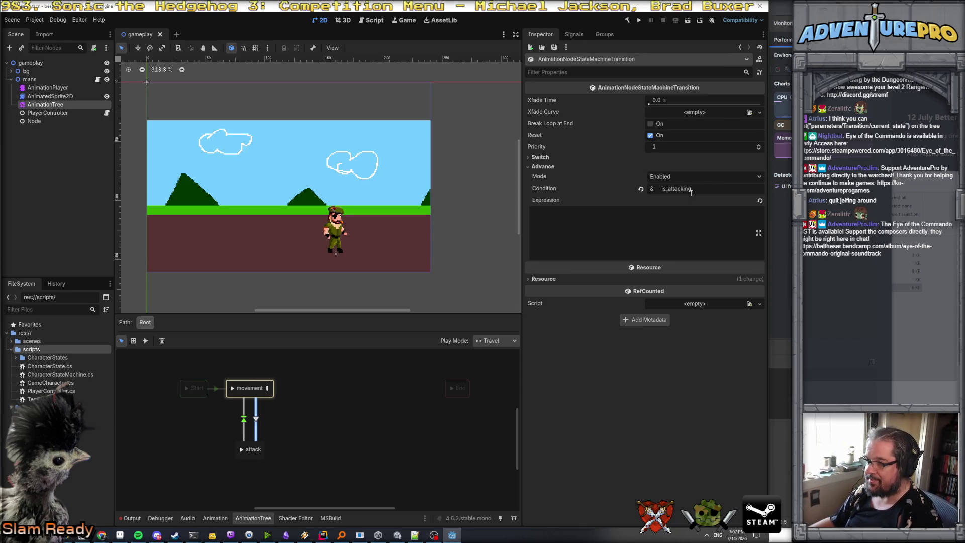
mouse_move(537, 190)
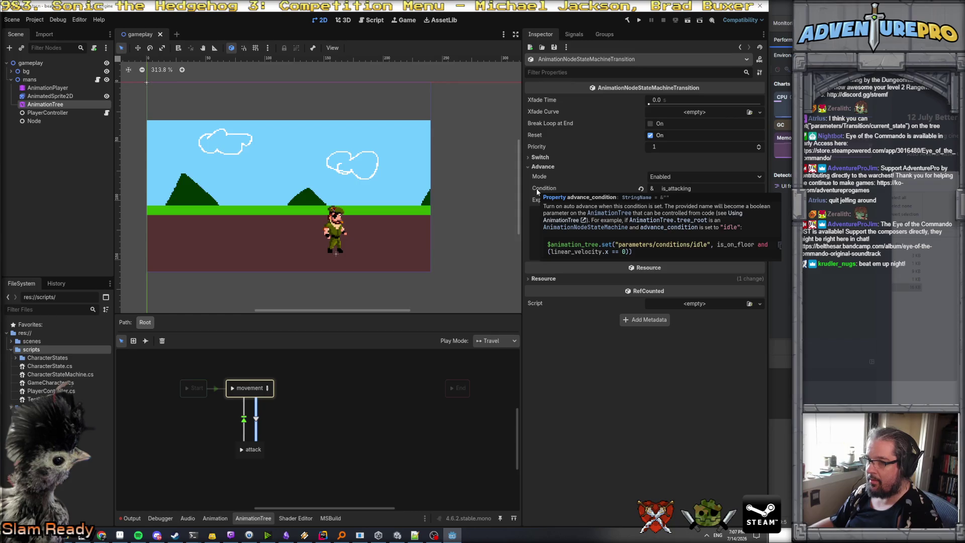
click(540, 158)
click(541, 157)
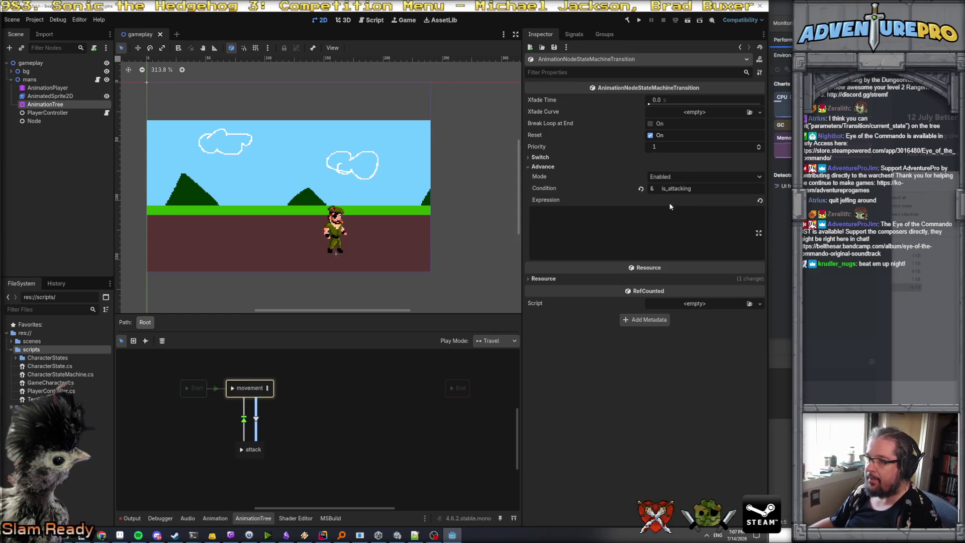
mouse_move(546, 189)
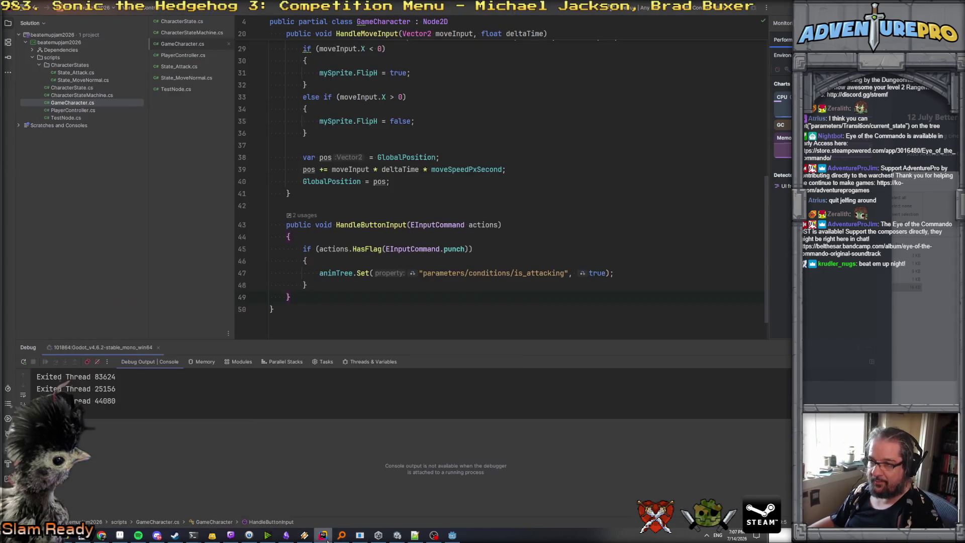
click(323, 535)
scroll(467, 266, up, 1)
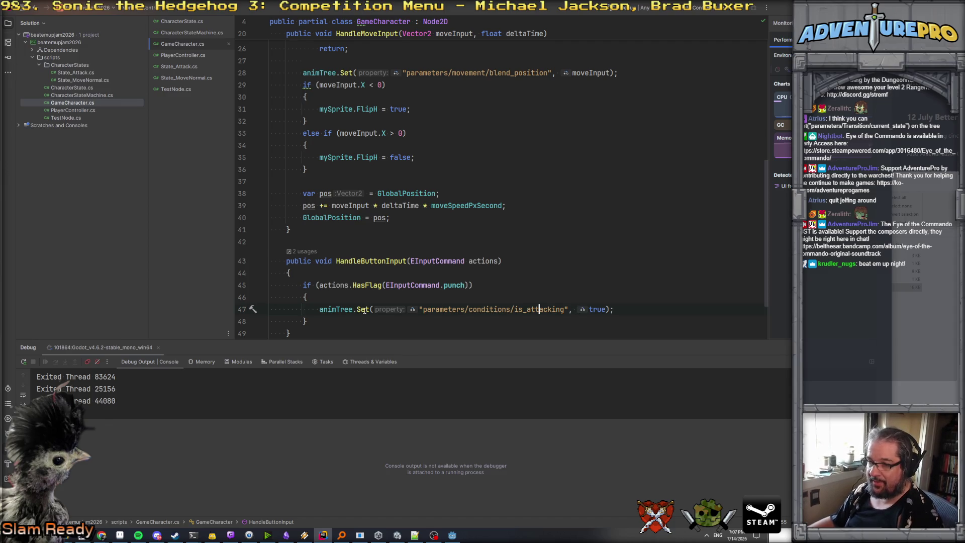
- Put the caret at the end of line 48 and shrink Rider's debug panel for more code room
mouse_move(365, 310)
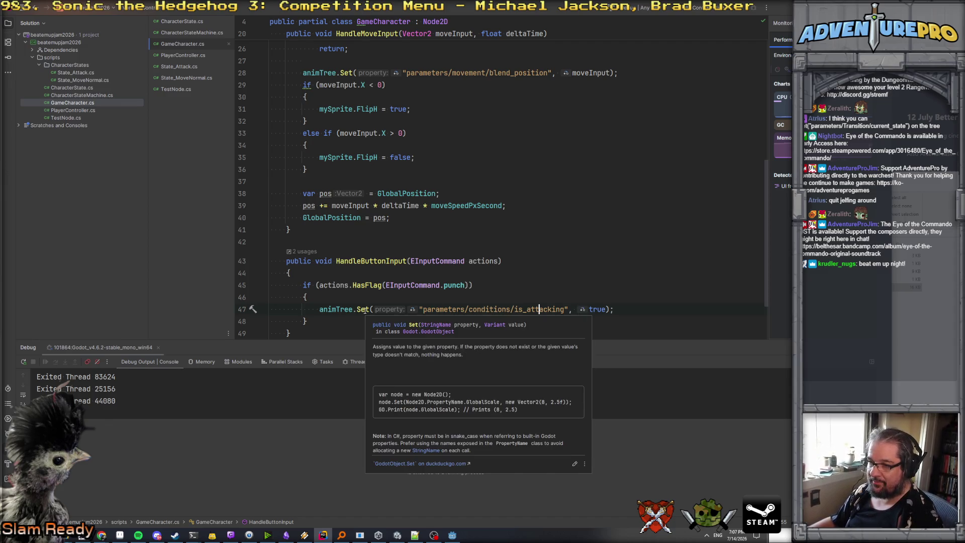
scroll(520, 295, down, 1)
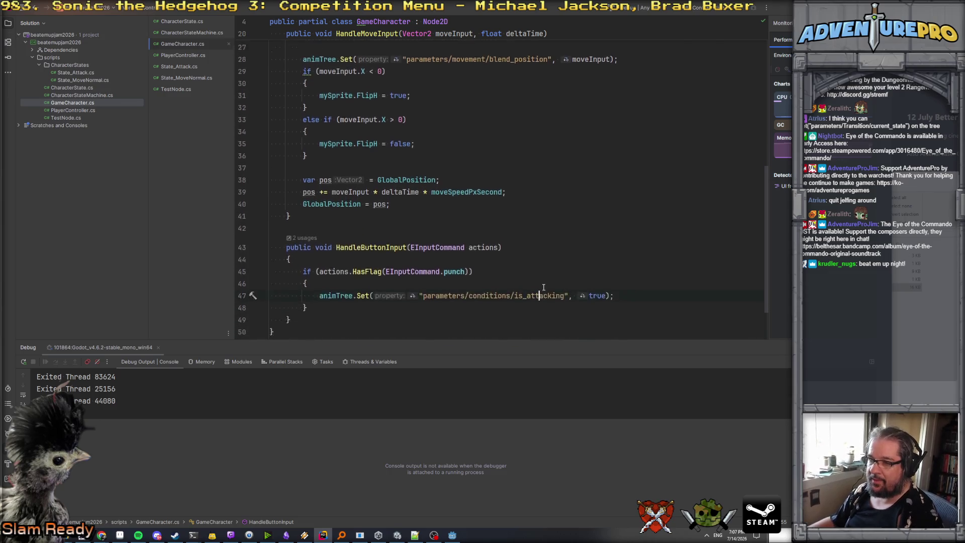
click(398, 282)
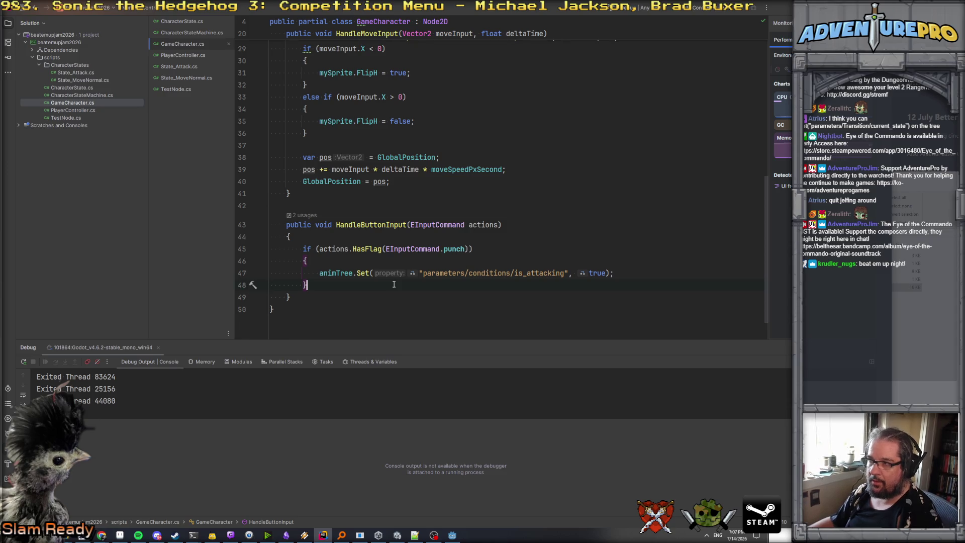
scroll(394, 284, up, 5)
scroll(395, 284, down, 6)
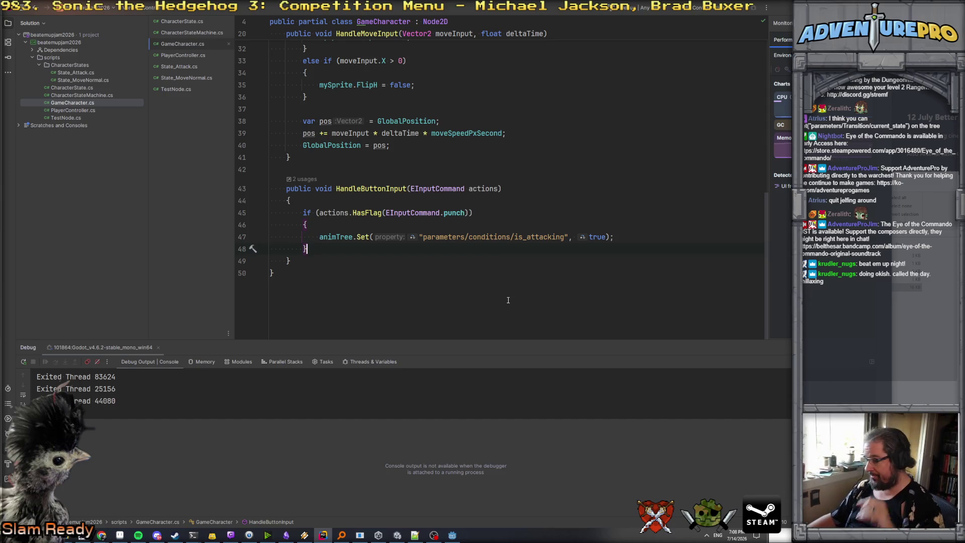
drag(475, 342, 486, 390)
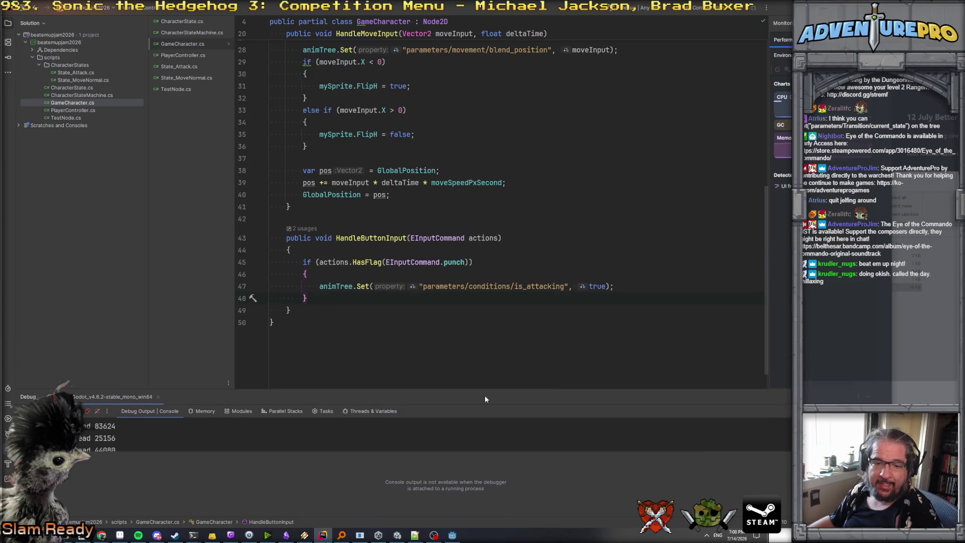
- Cycle between open applications and bring the Godot editor to the front
key(alt+Tab)
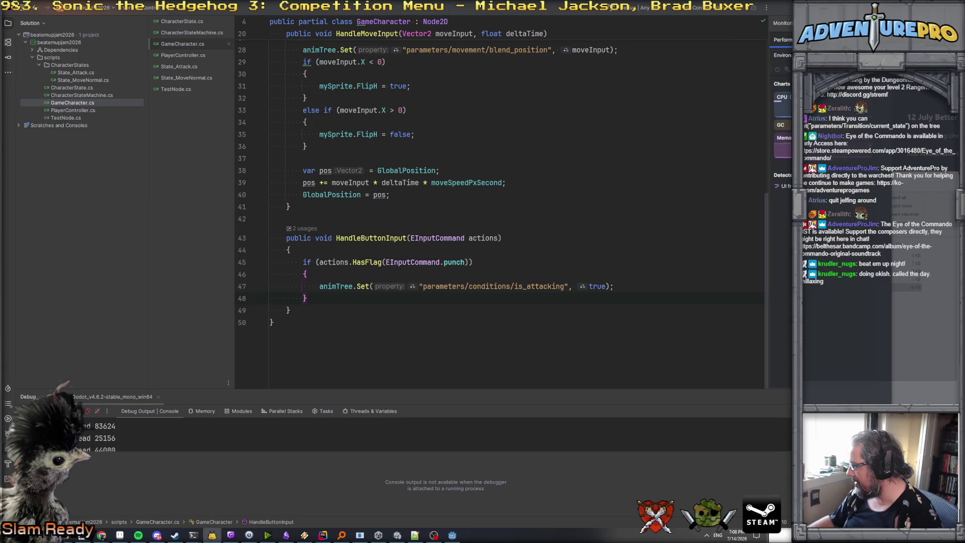
key(alt+Tab)
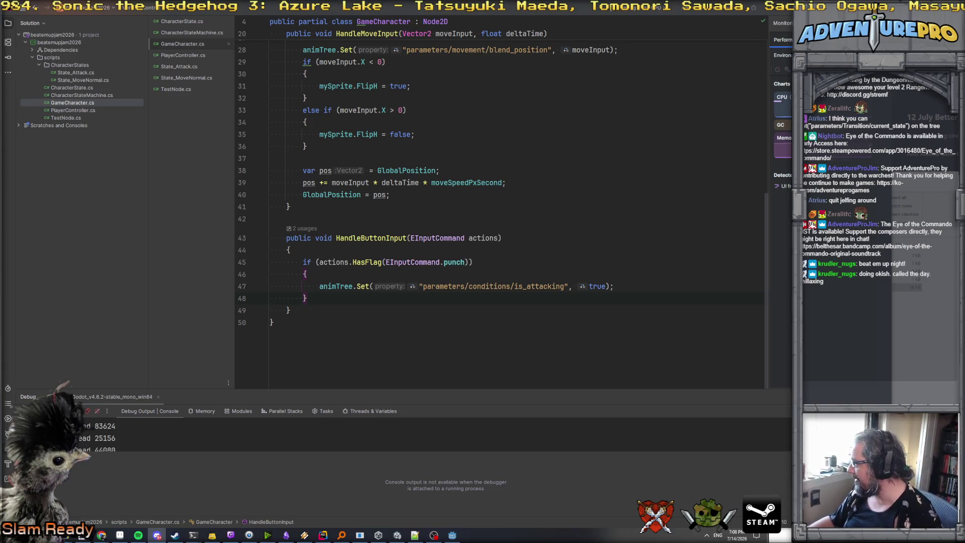
key(alt+Tab)
key(Up)
key(Up)
key(Up)
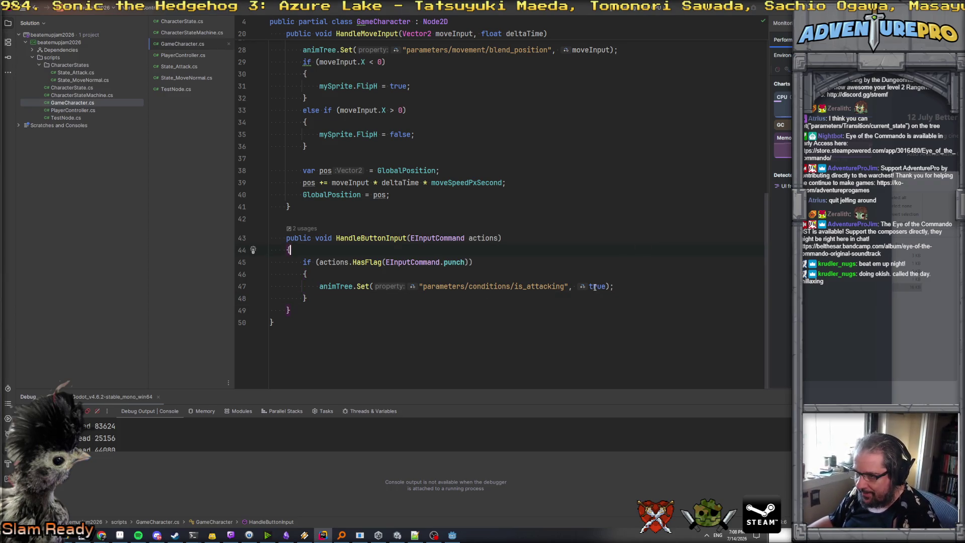
key(alt+Tab)
click(324, 536)
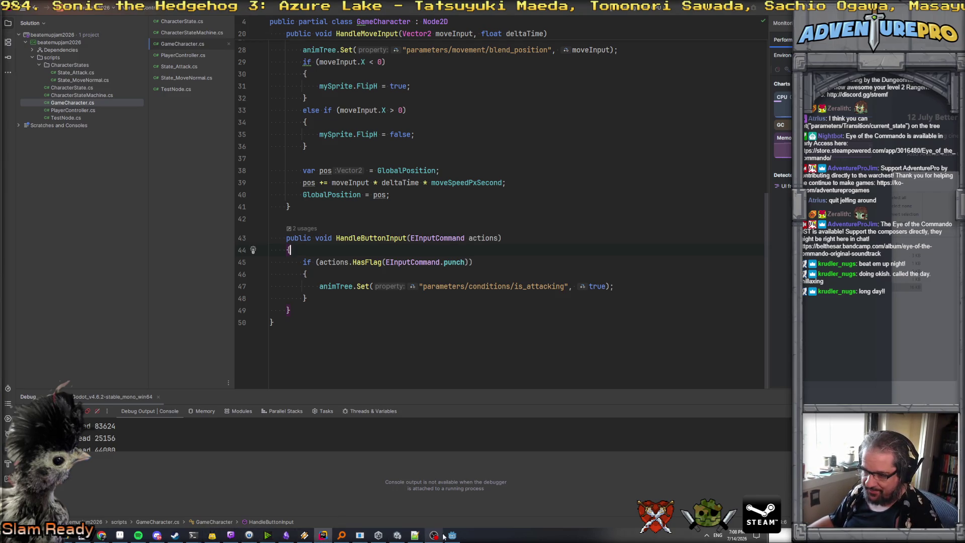
click(452, 535)
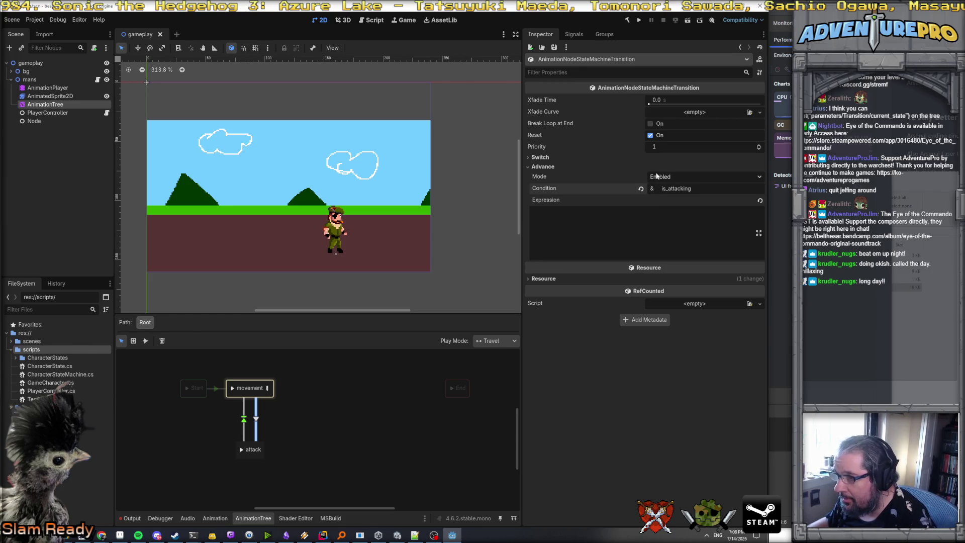
- Set the movement-to-attack transition's Advance Mode to Auto
click(657, 176)
click(657, 175)
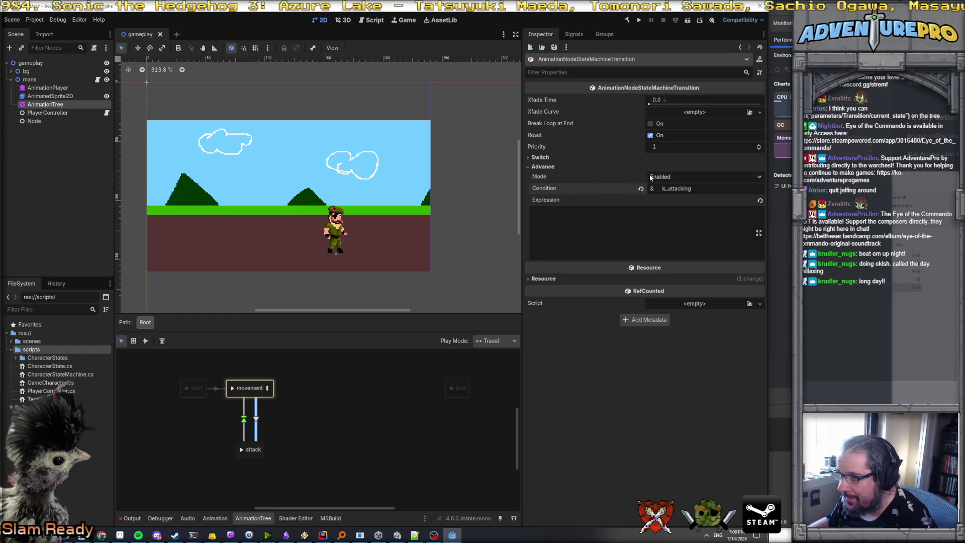
mouse_move(535, 175)
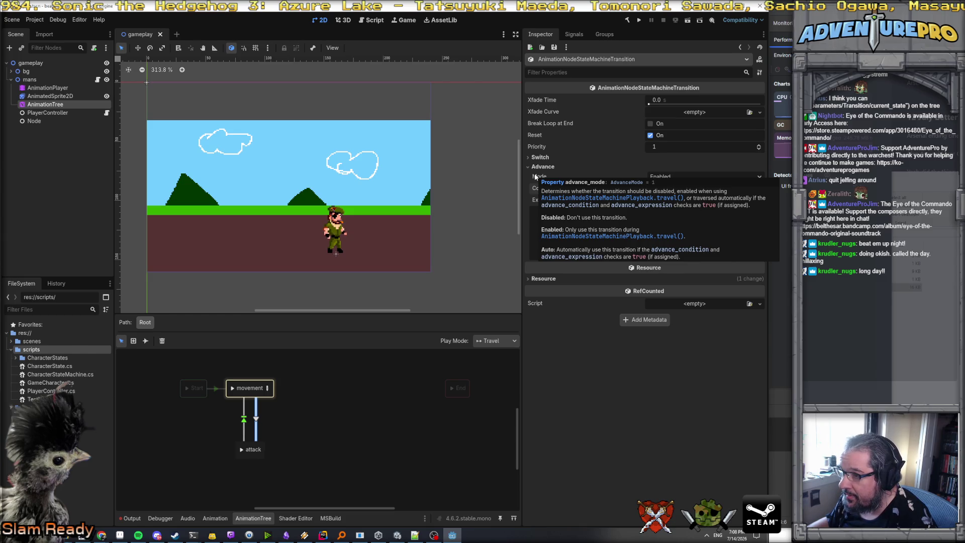
click(666, 176)
click(668, 207)
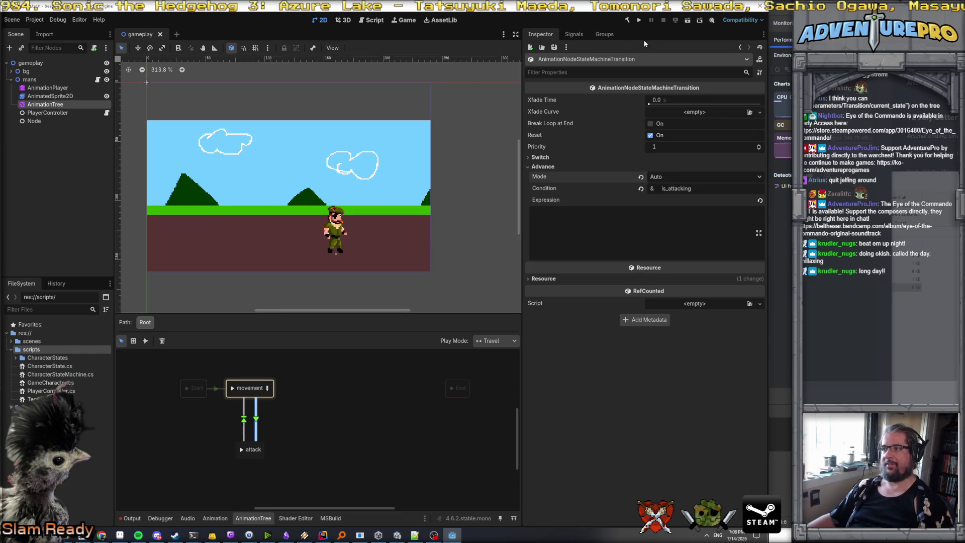
- Run the project, move the character left to test the punch, then stop the game
click(639, 21)
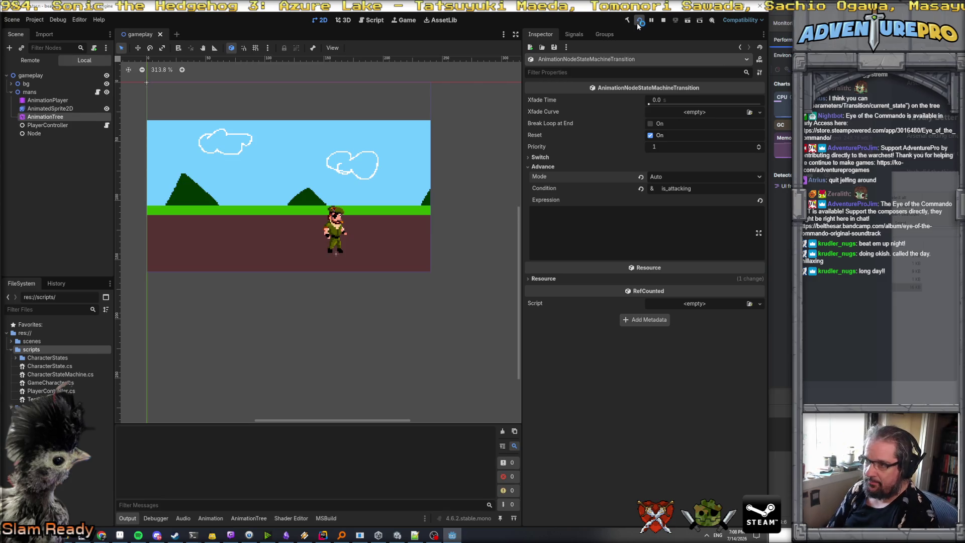
key(Left)
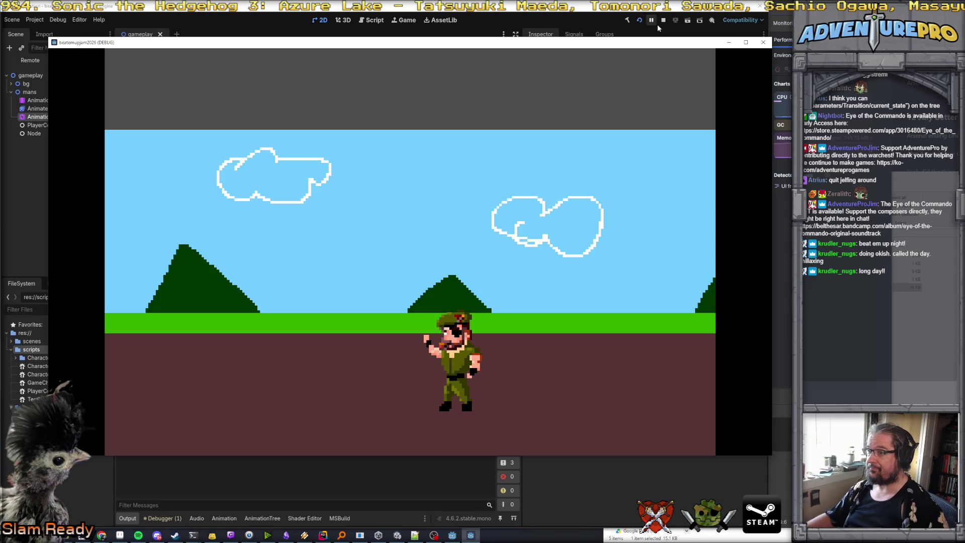
click(661, 21)
click(326, 536)
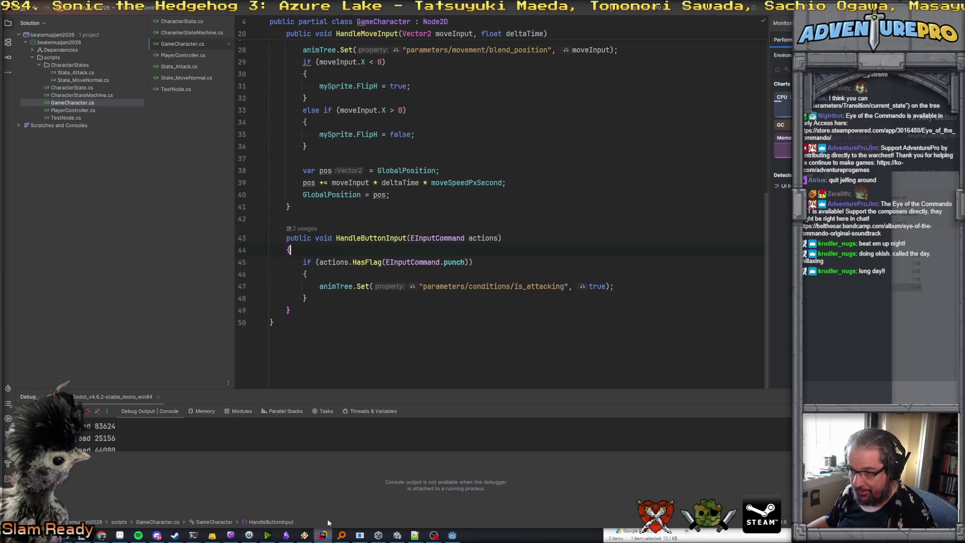
- Move the punch HasFlag check into animTree.Set in place of 'true' and delete the surrounding if block
click(480, 275)
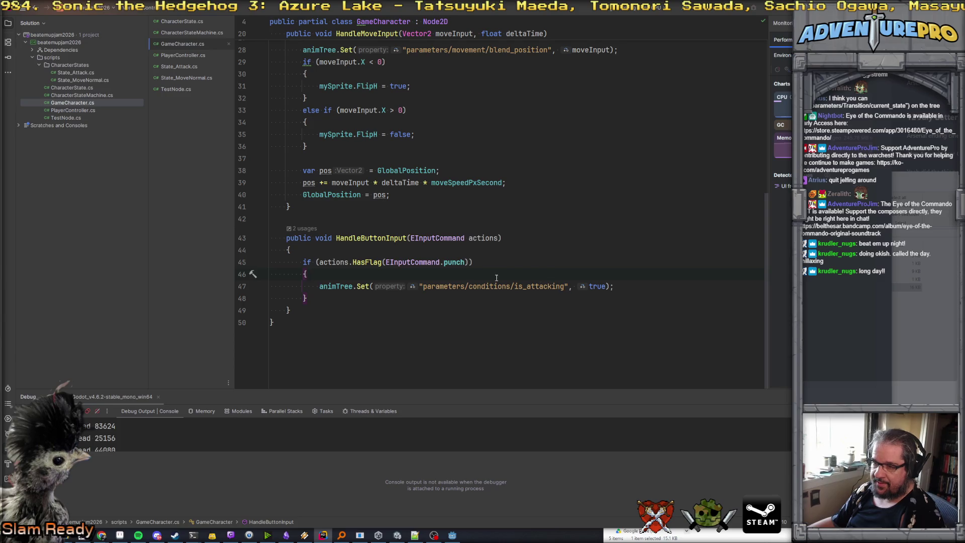
drag(321, 263, 468, 262)
key(ctrl+c)
key(BackSpace)
double_click(598, 286)
key(ctrl+v)
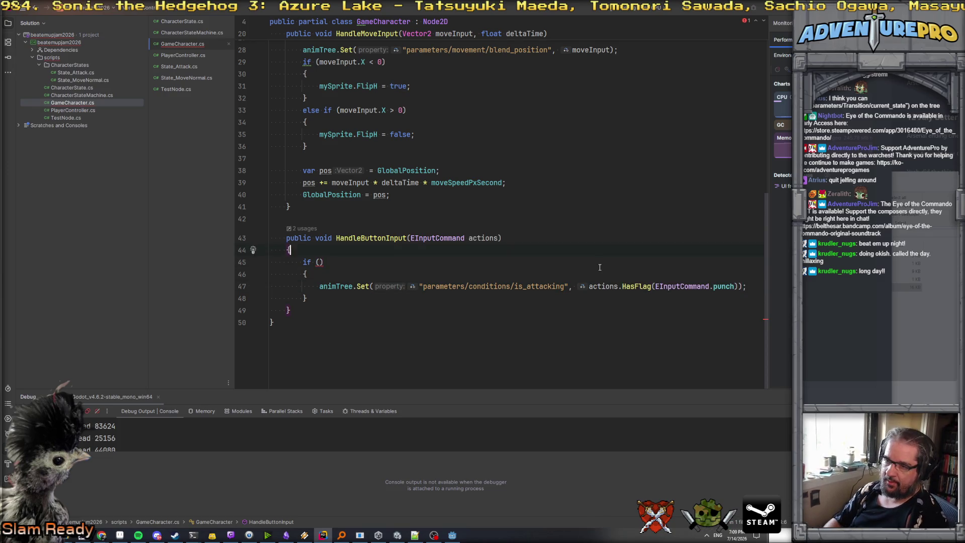
key(ctrl+shift+Delete)
key(Return)
key(shift+Tab)
key(Down)
key(ctrl+y)
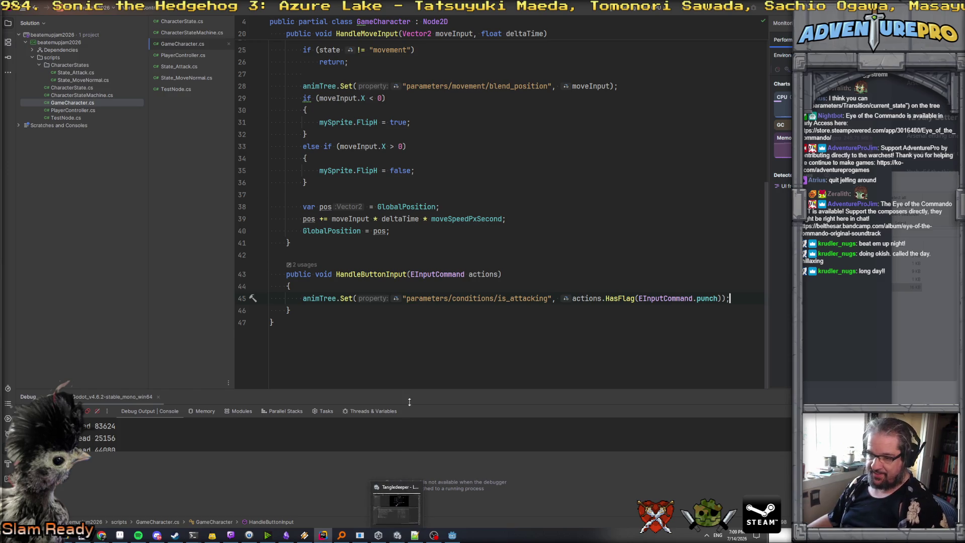
click(454, 536)
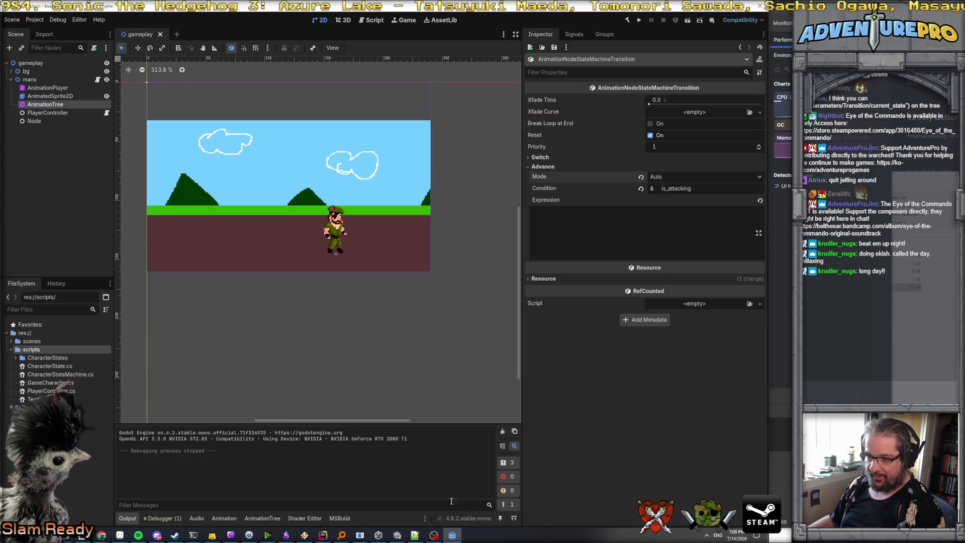
- Select the AnimationPlayer, preview the punch animation, and create a new animation named punch_02
drag(116, 284, 147, 284)
click(67, 89)
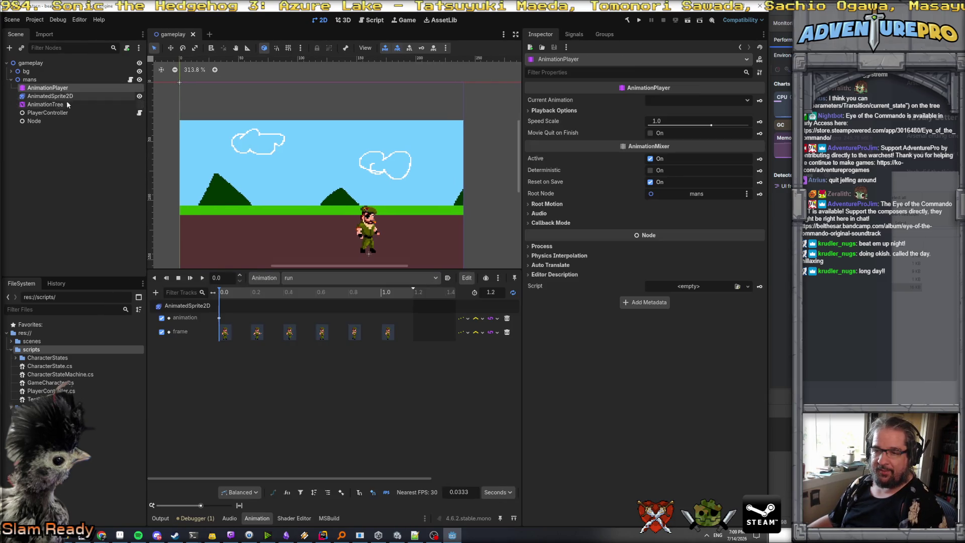
click(285, 280)
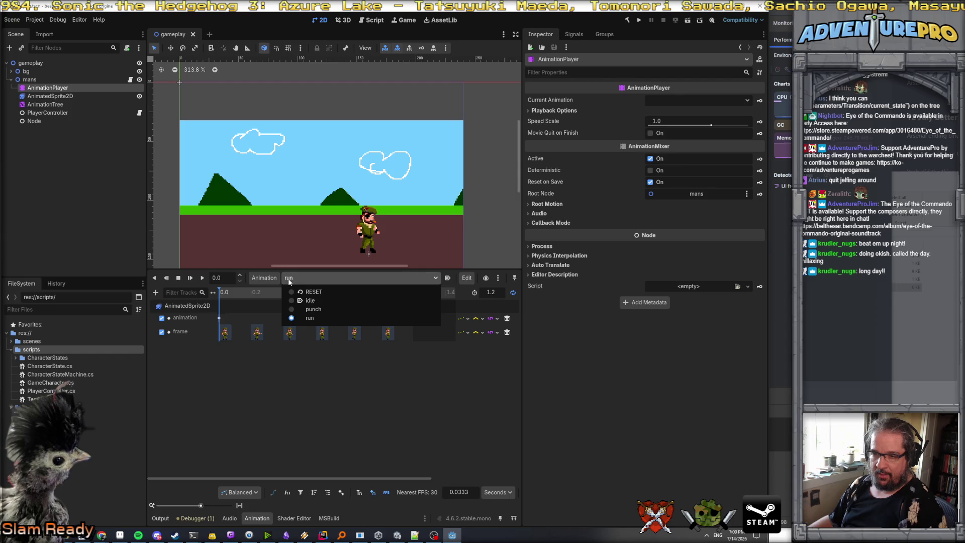
click(301, 309)
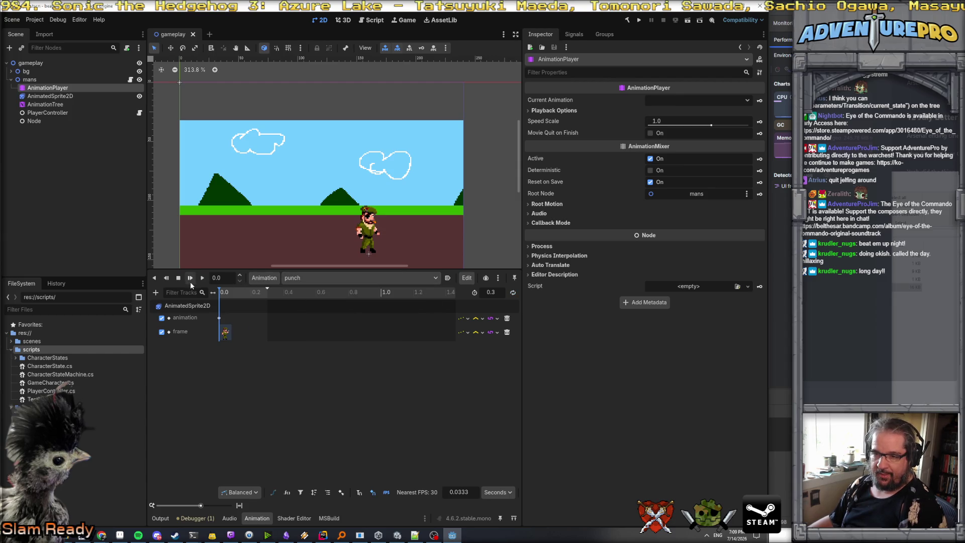
click(174, 280)
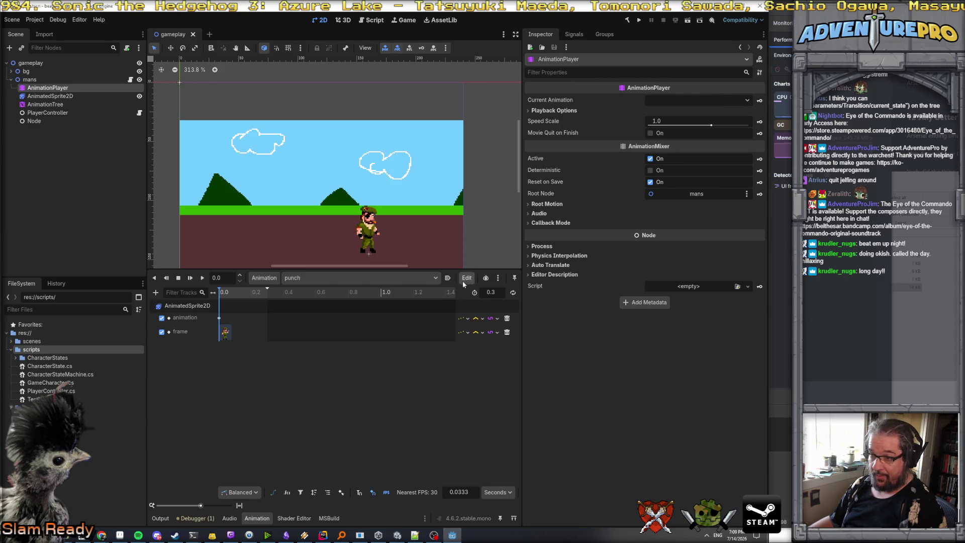
click(264, 278)
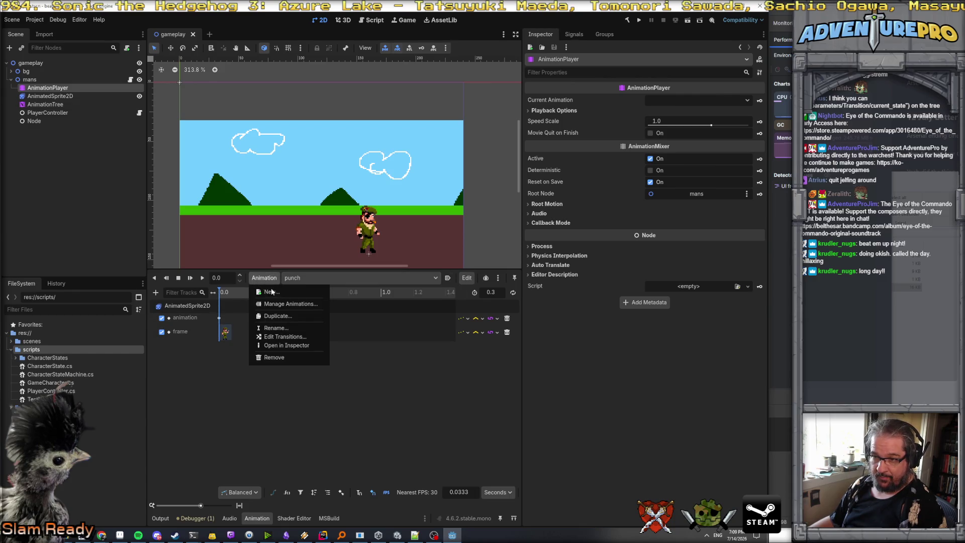
click(275, 292)
text(punch_)
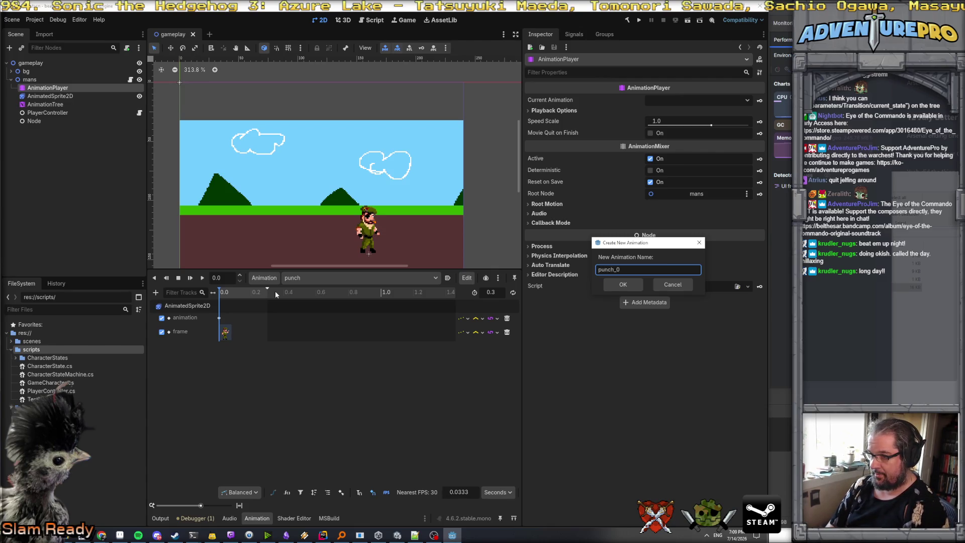
text(02)
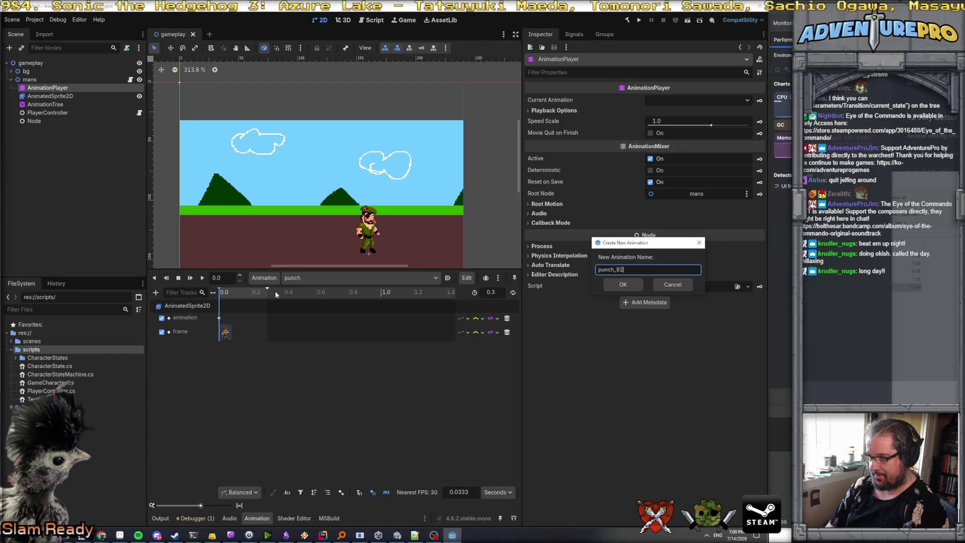
key(Return)
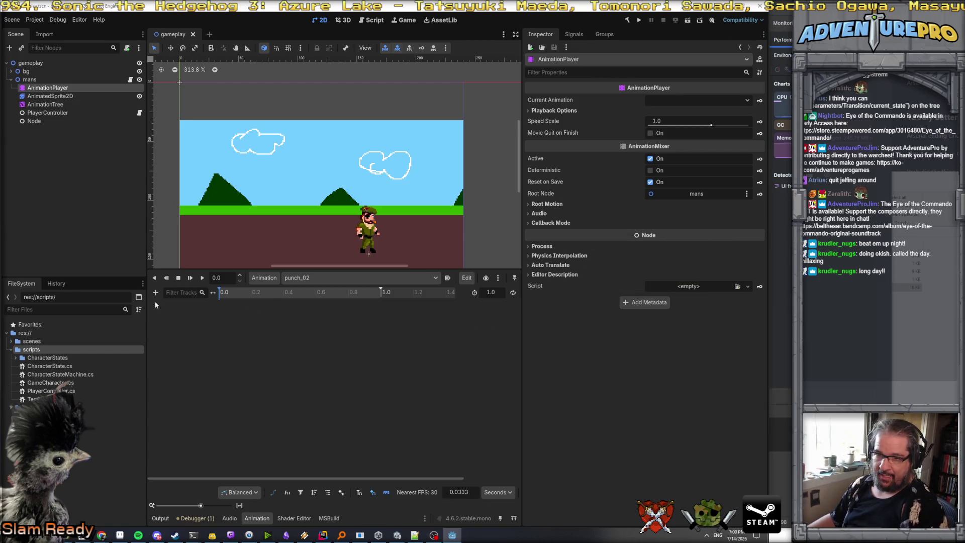
- Add a property track for AnimatedSprite2D's animation property to punch_02
click(155, 292)
click(173, 306)
click(636, 205)
click(624, 391)
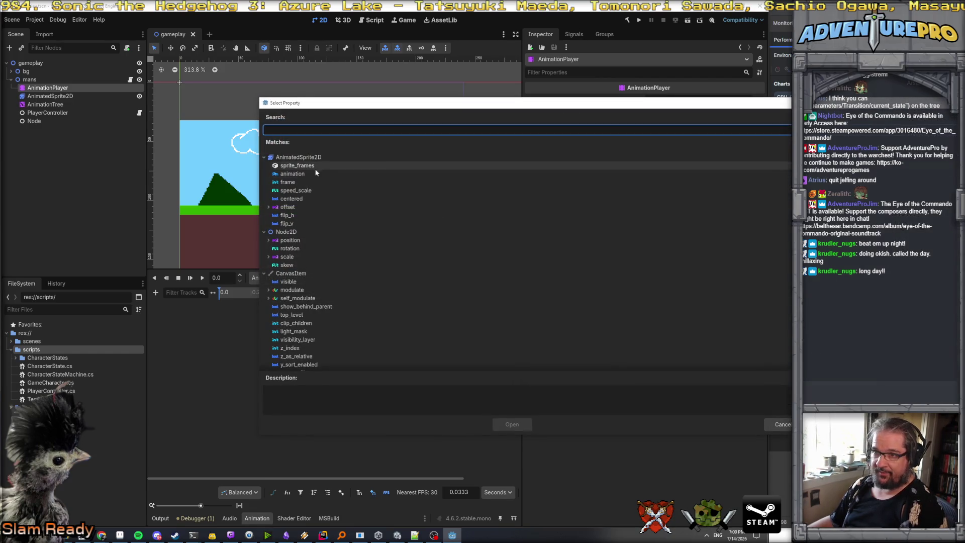
click(503, 173)
click(511, 430)
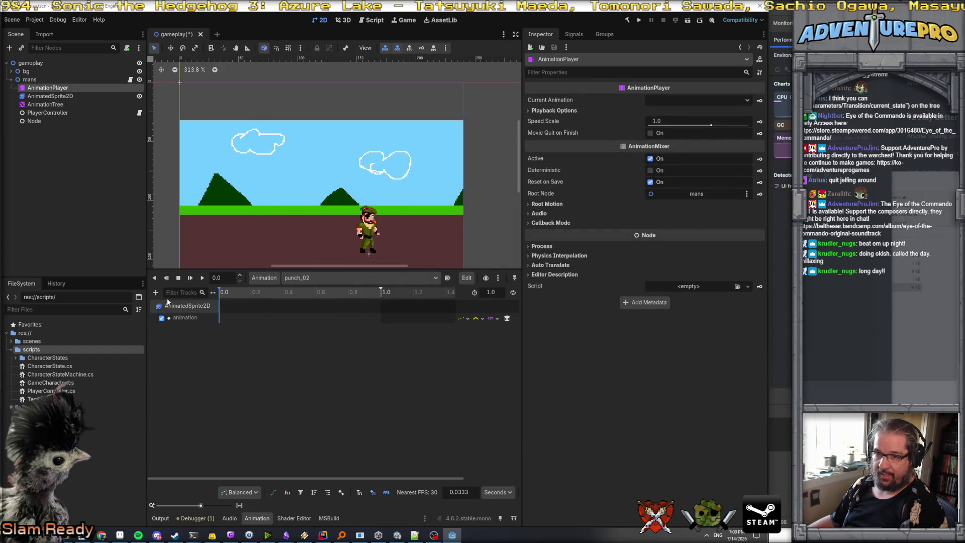
click(55, 96)
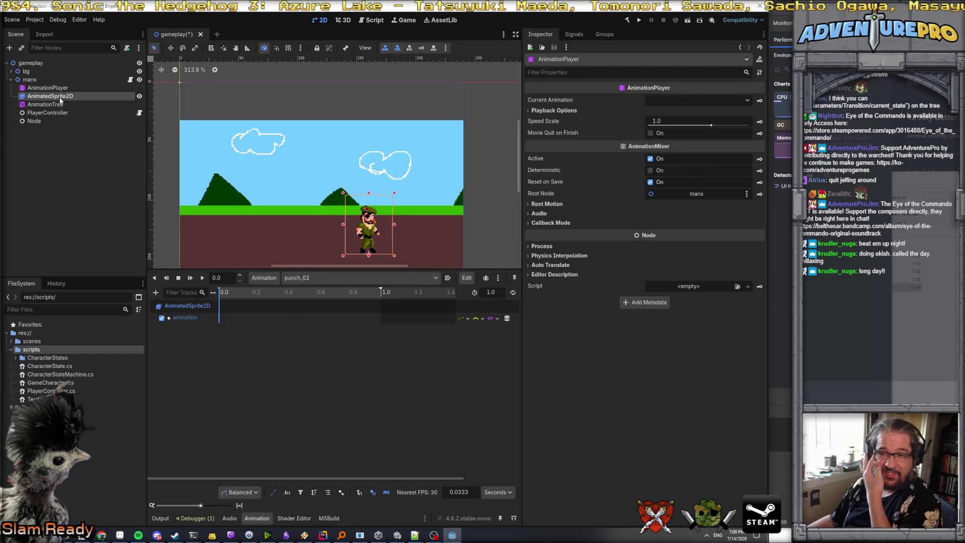
- Add a new sprite animation in SpriteFrames and name it punch_02
click(155, 319)
key(Escape)
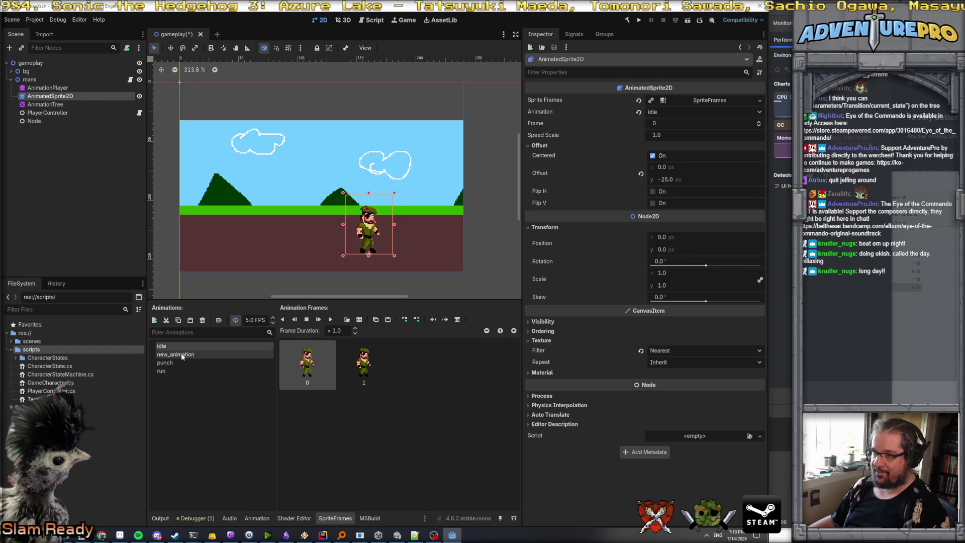
click(44, 104)
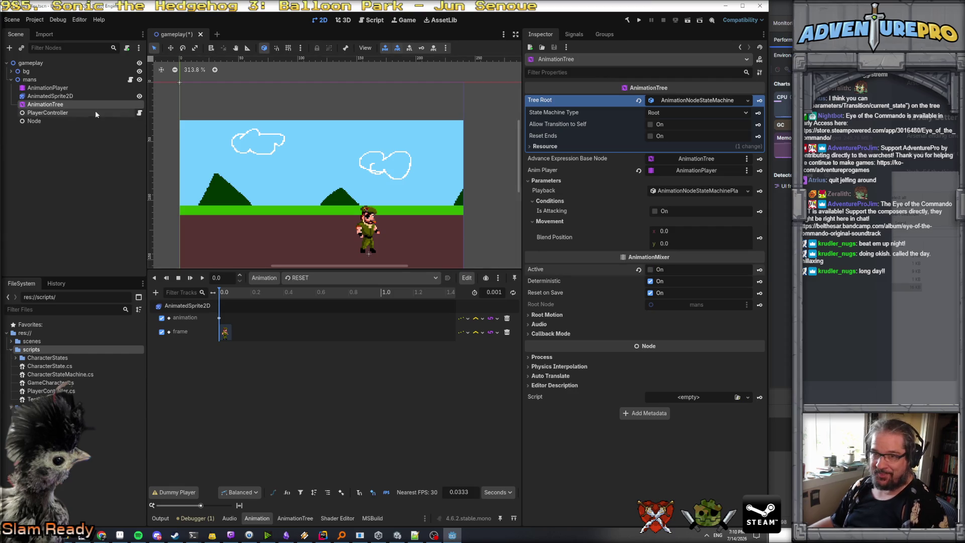
click(76, 96)
click(176, 354)
click(177, 355)
text(plunch_02)
key(Return)
click(235, 364)
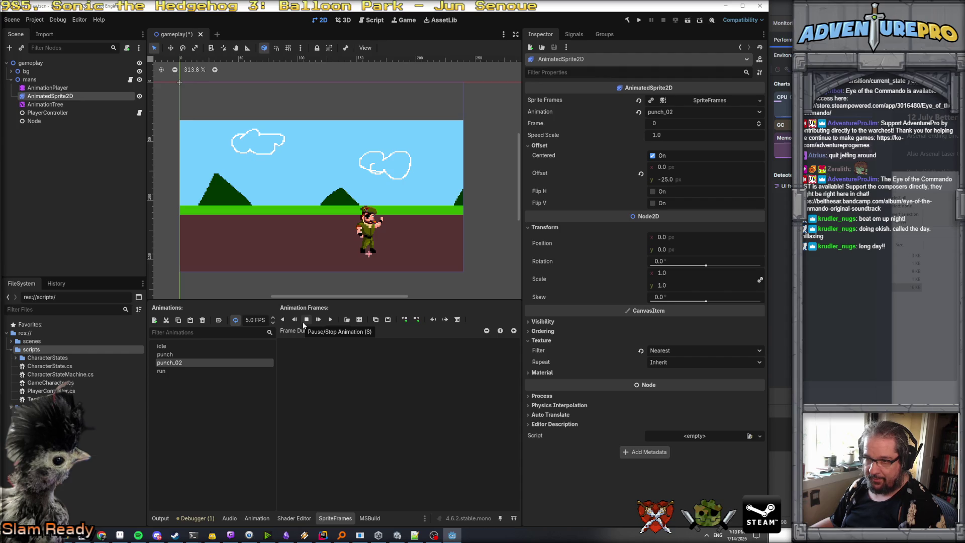
- Add punching frames from cigar_mans.png to punch_02 and delete its unwanted first frame
click(359, 320)
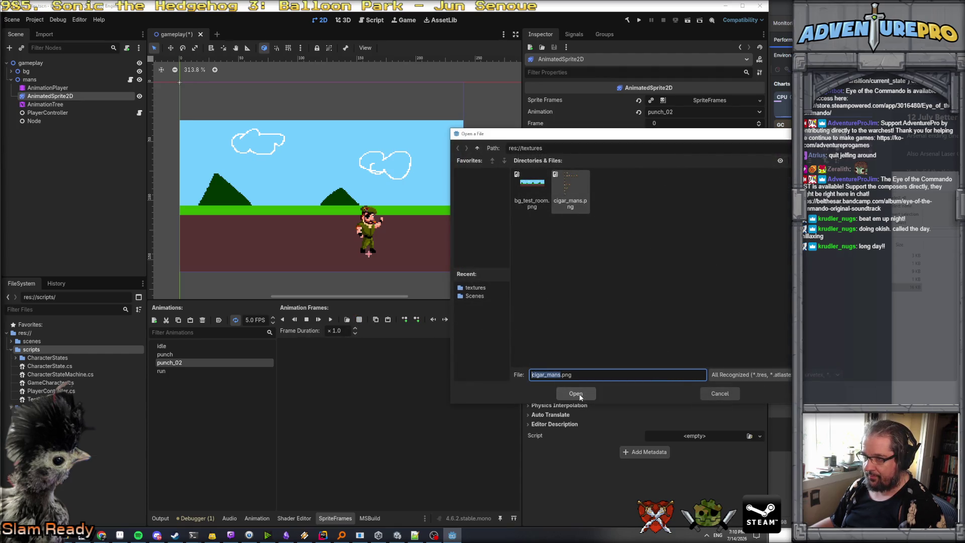
click(580, 396)
click(576, 261)
click(503, 437)
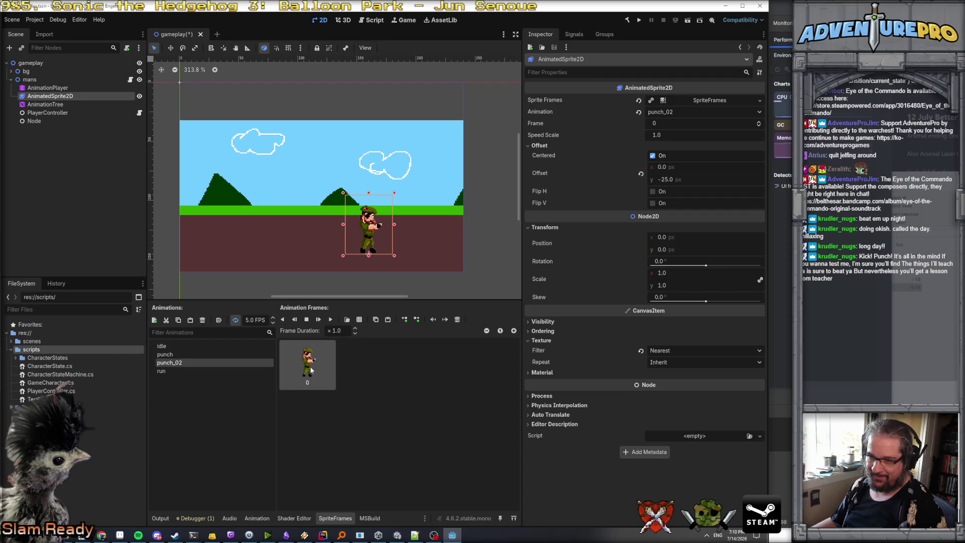
click(360, 321)
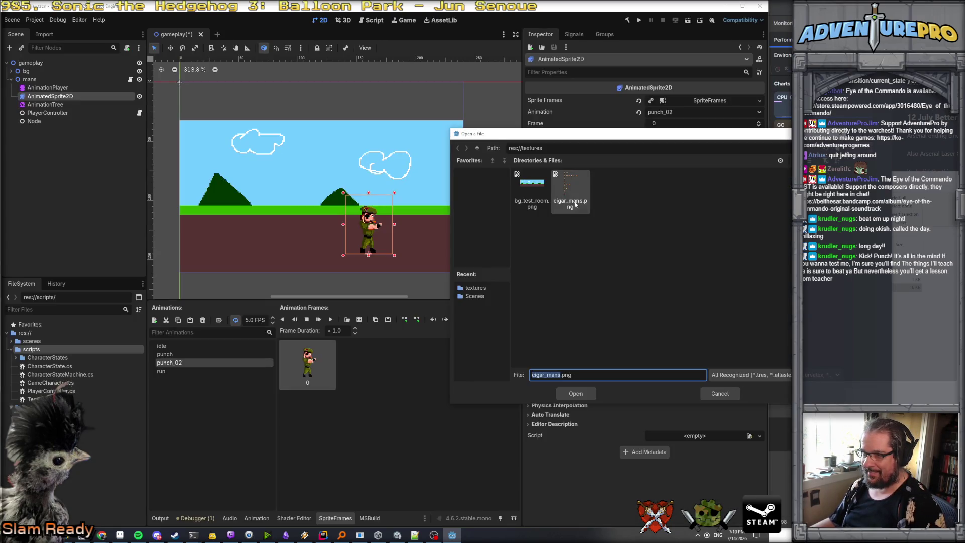
click(572, 204)
click(573, 394)
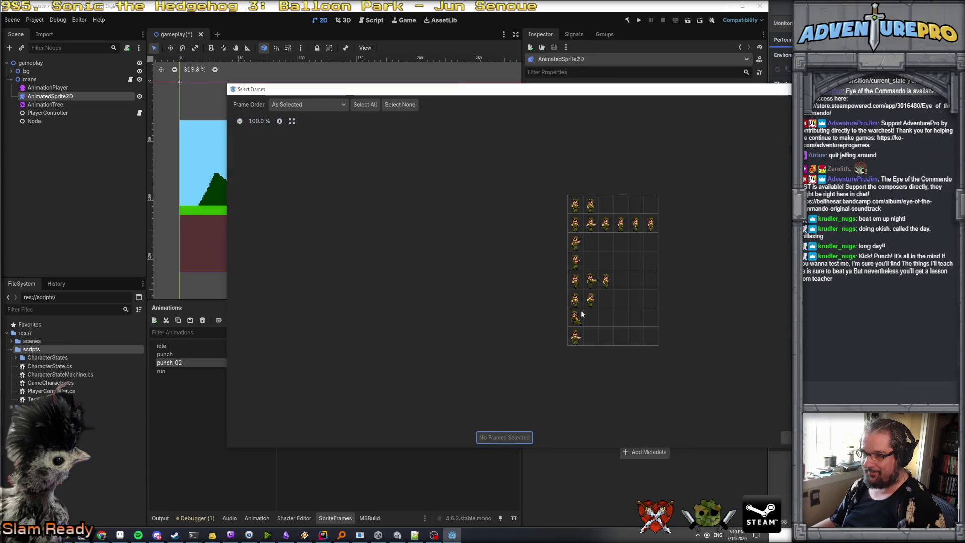
click(576, 247)
click(504, 437)
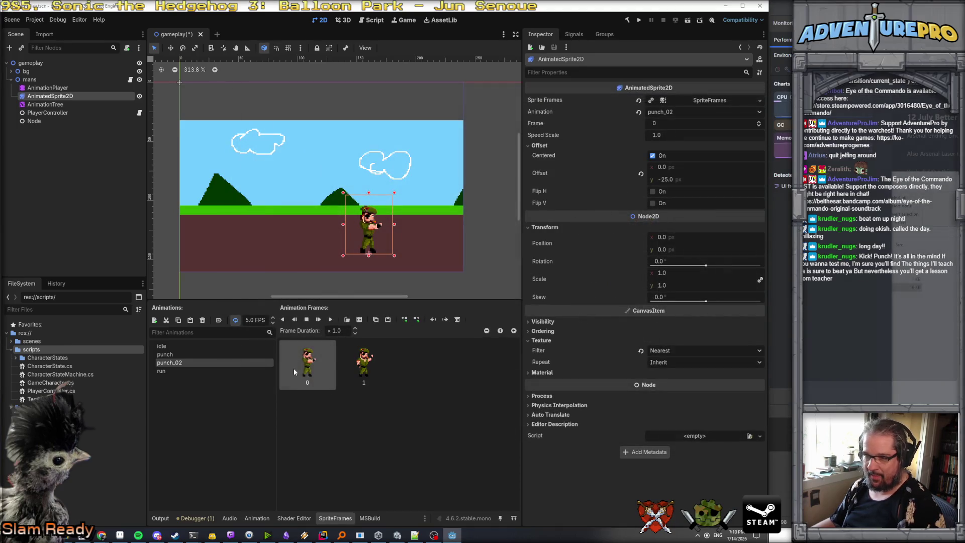
key(Delete)
- Try adding a cigar_mans.png frame to the punch animation, then undo it
click(218, 355)
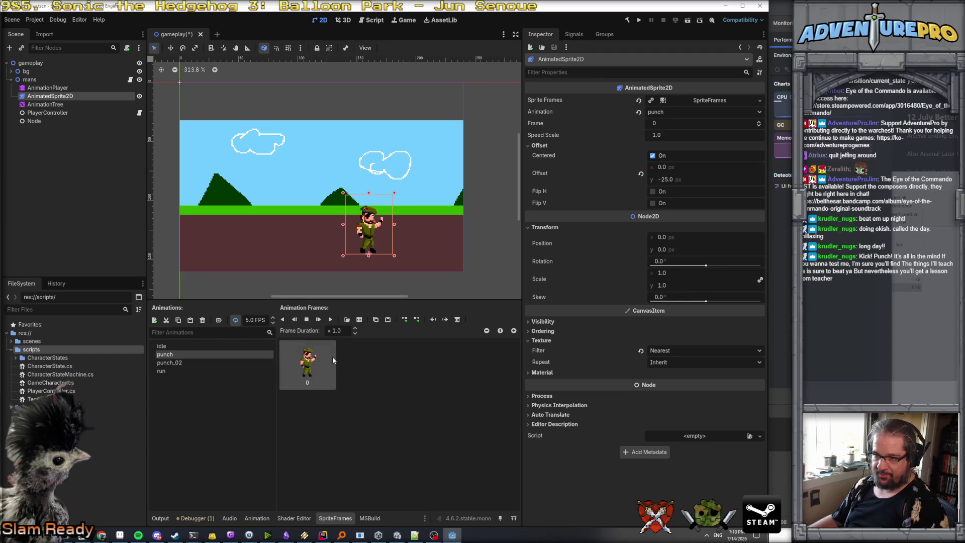
click(359, 319)
click(571, 191)
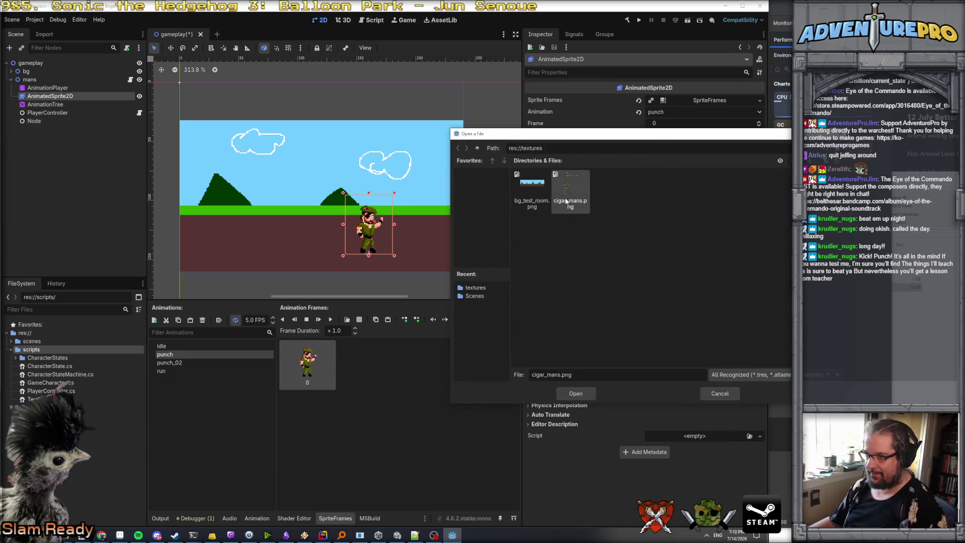
click(572, 394)
click(577, 260)
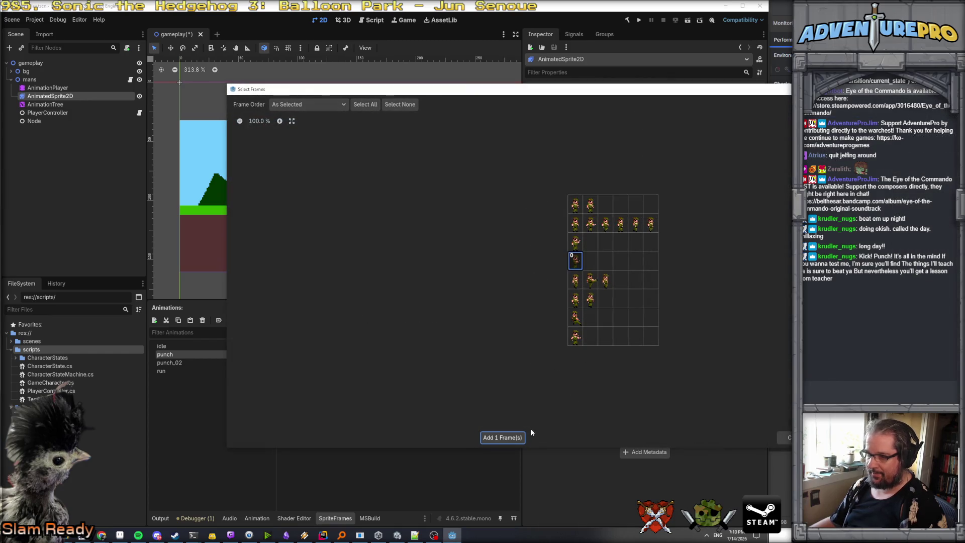
click(507, 433)
key(ctrl+z)
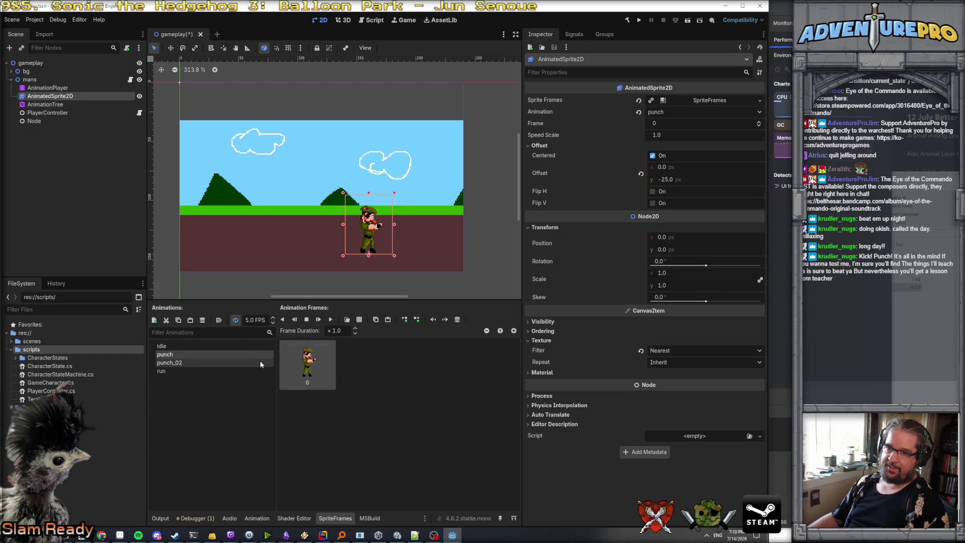
- Compare the punch and punch_02 sprite animations and save the gameplay scene
click(177, 365)
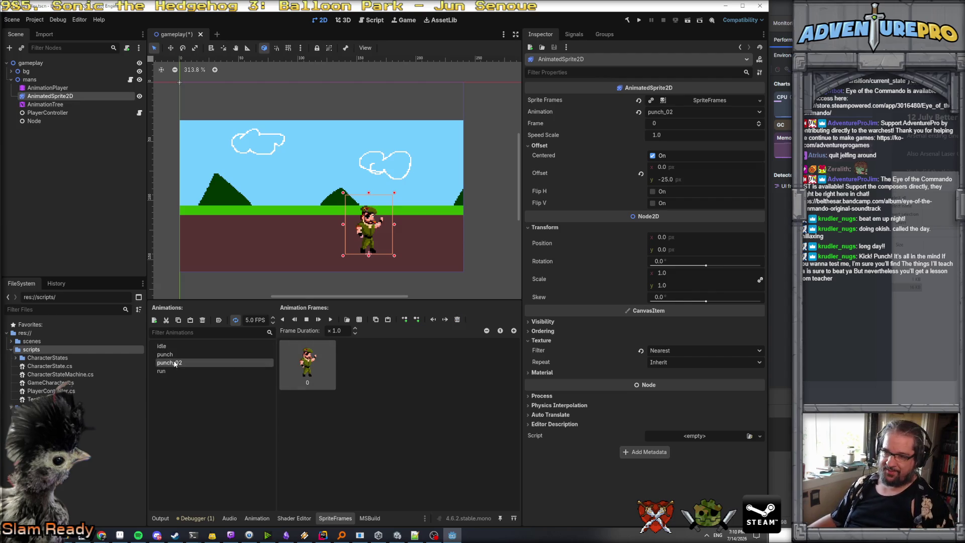
click(173, 356)
click(179, 366)
click(174, 356)
click(177, 364)
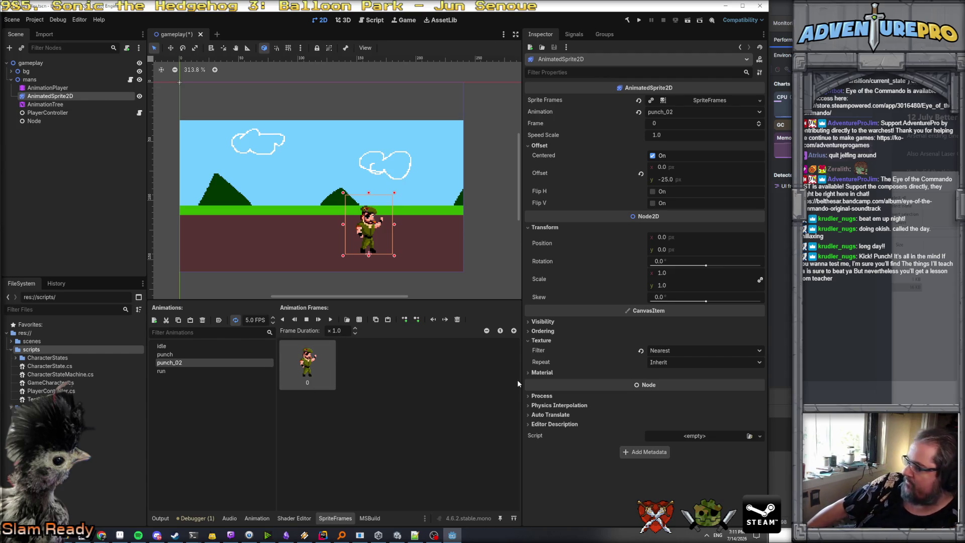
click(176, 354)
click(175, 363)
click(175, 354)
click(176, 362)
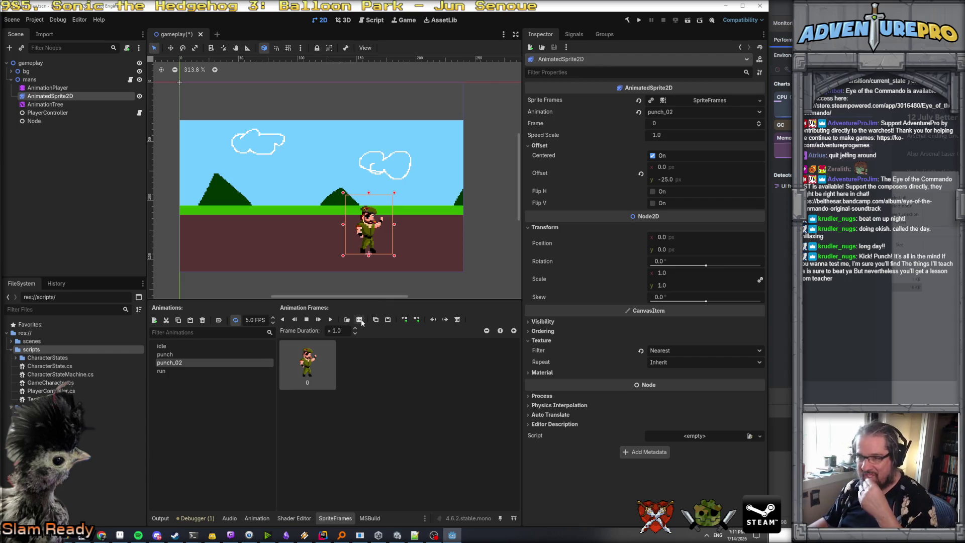
key(ctrl+s)
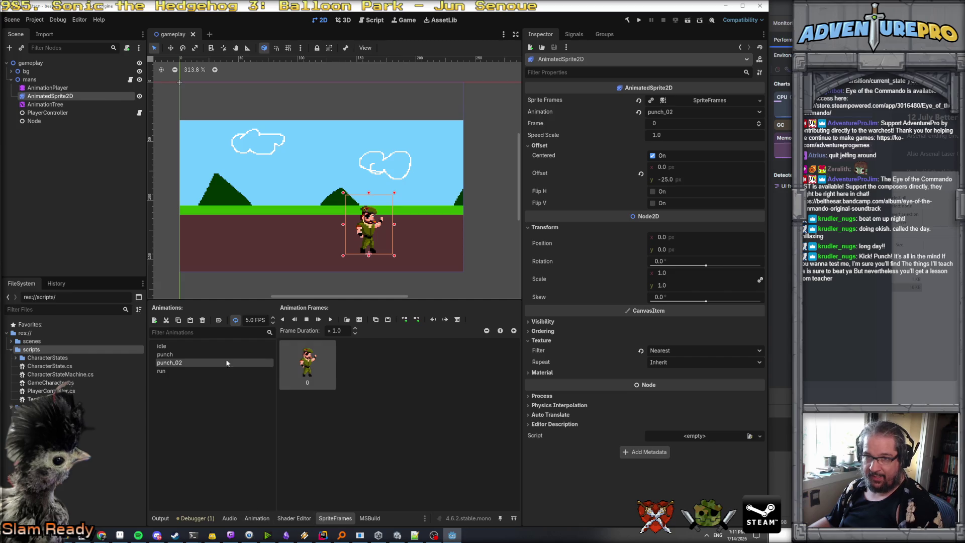
click(45, 104)
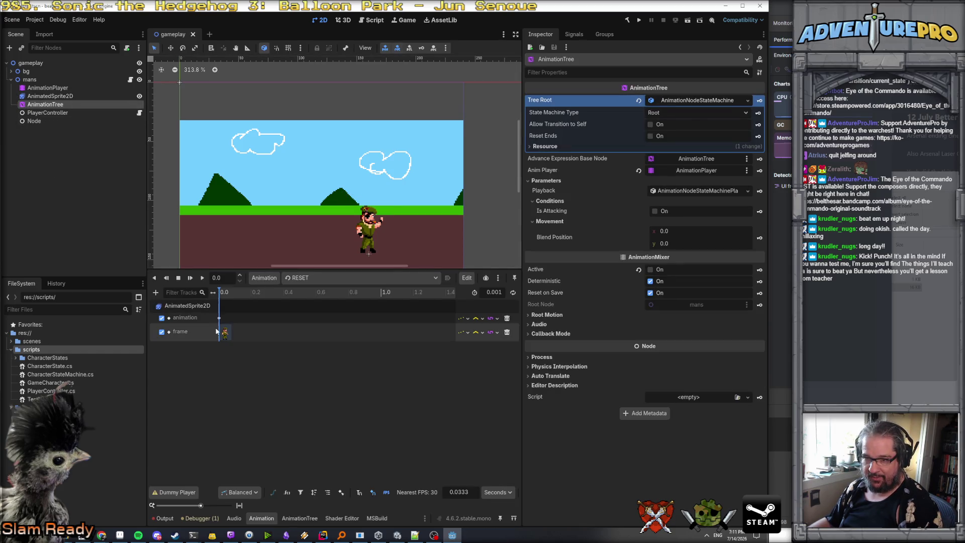
- In the punch_02 animation, key the sprite animation track at 0.0 to play punch_02
click(312, 278)
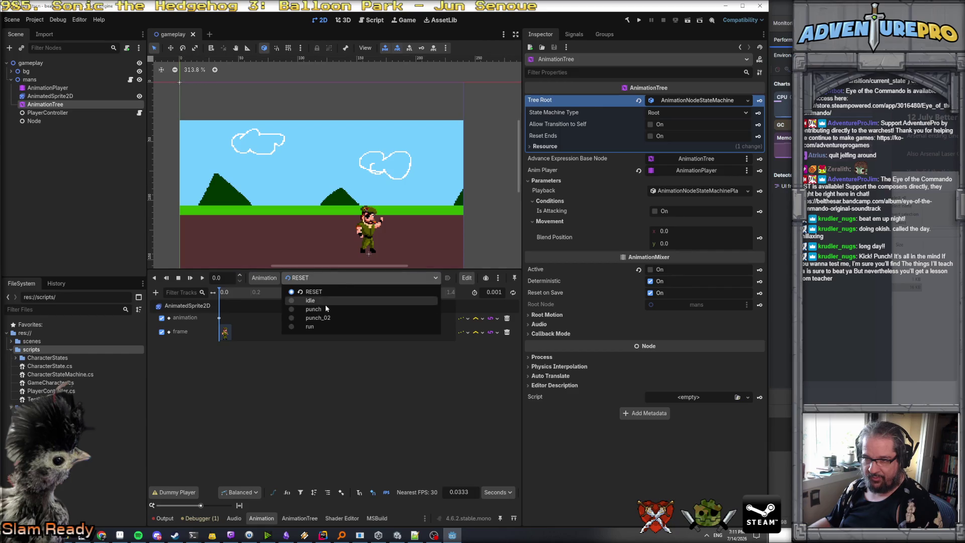
click(314, 310)
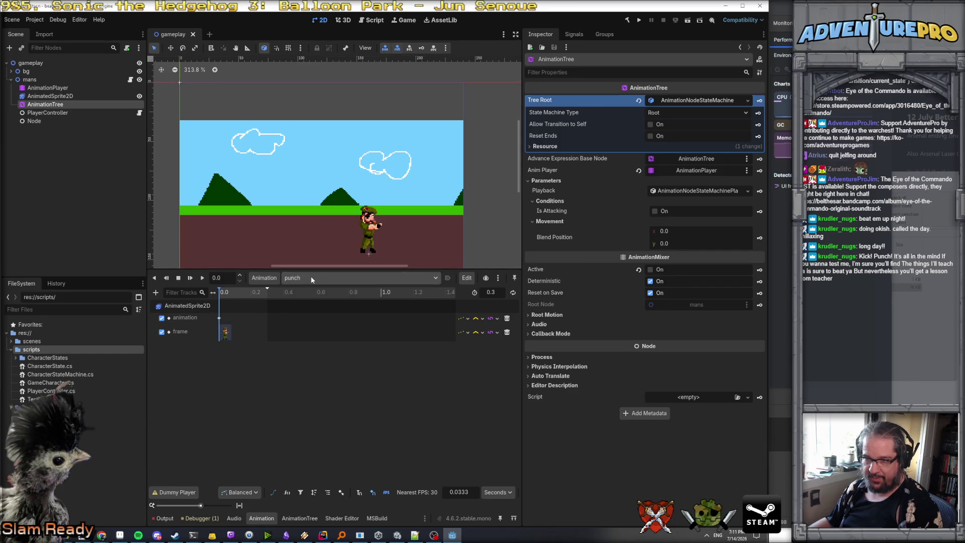
click(311, 278)
click(316, 316)
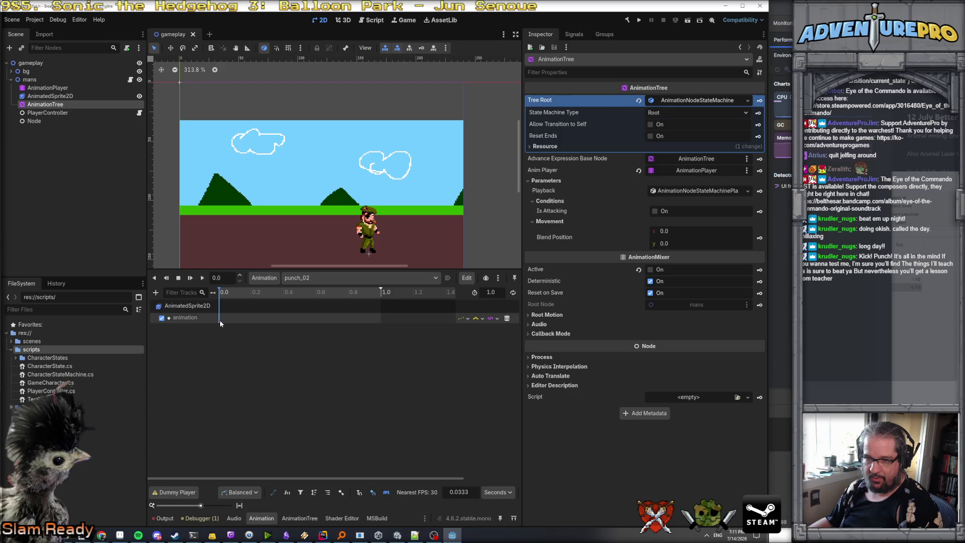
right_click(239, 319)
click(254, 328)
drag(240, 319, 219, 319)
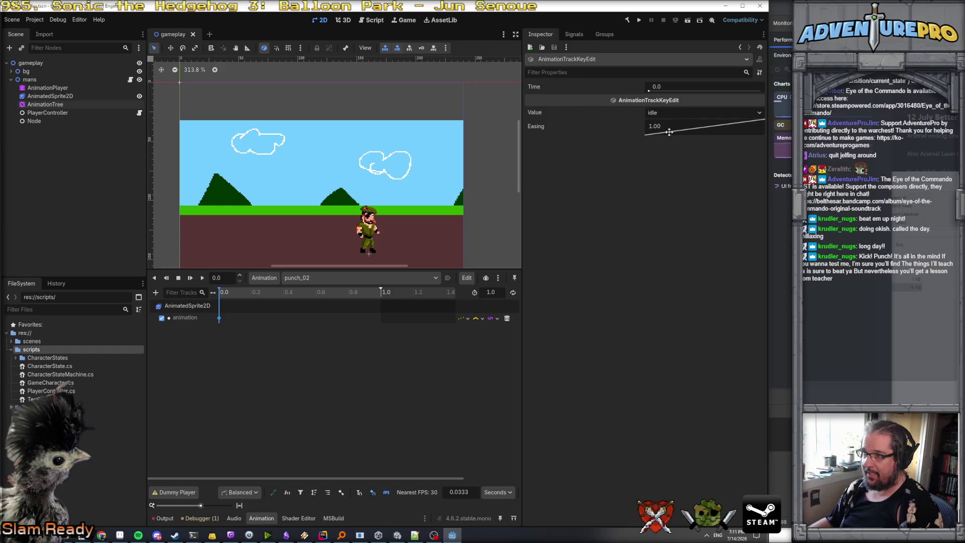
click(668, 113)
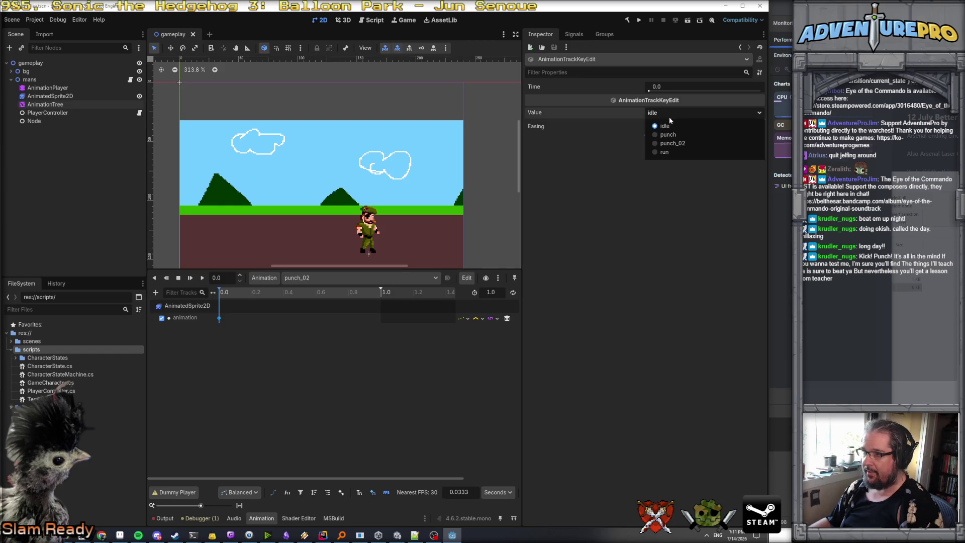
click(665, 147)
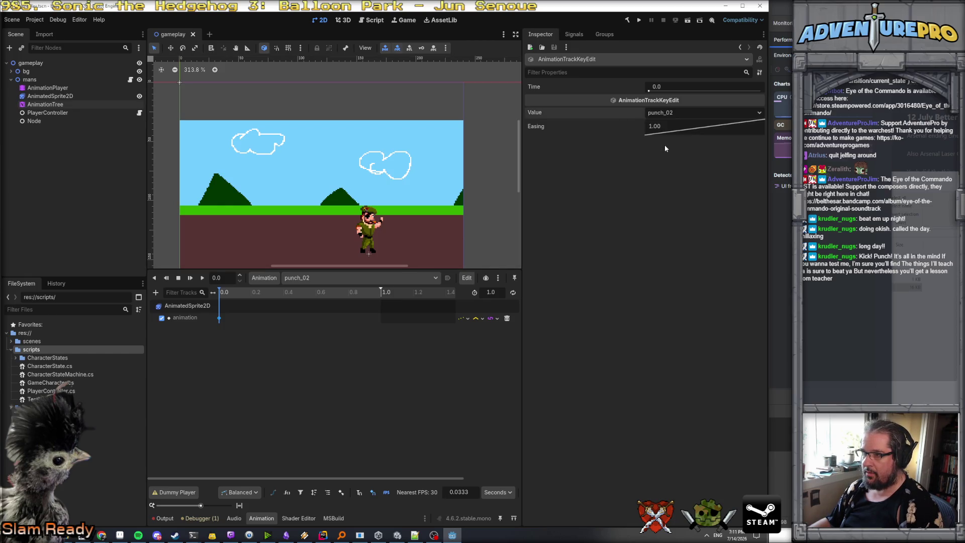
- Add an AnimatedSprite2D frame property track with a key at 0.0
right_click(232, 318)
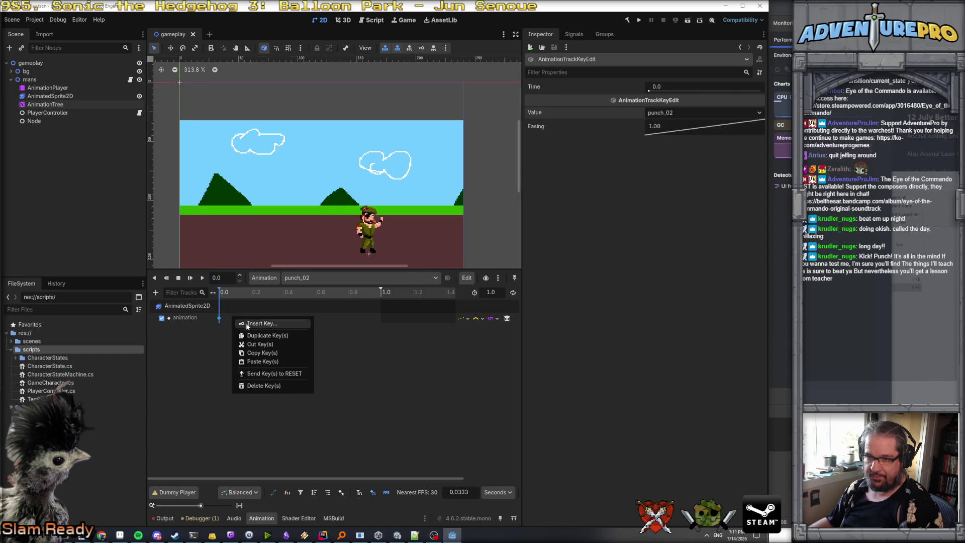
click(156, 293)
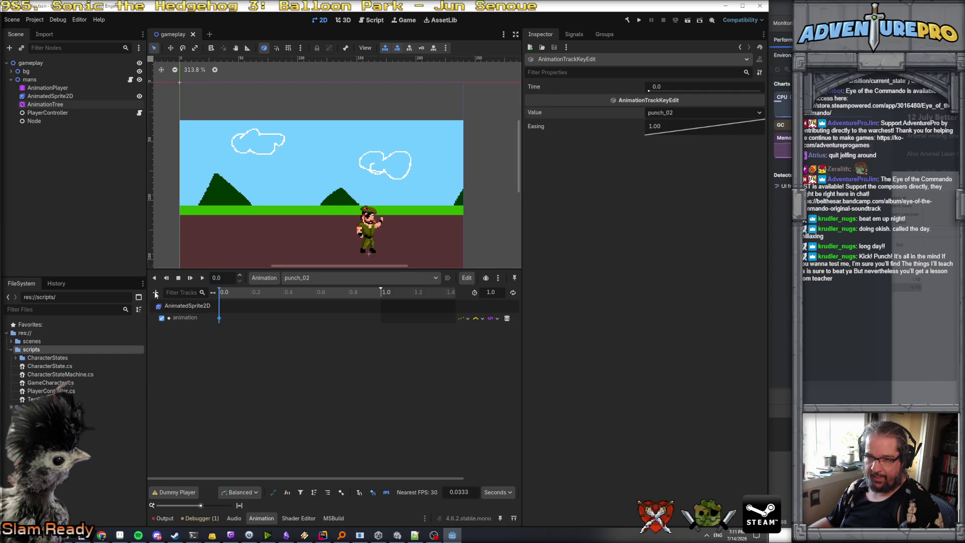
click(156, 293)
click(183, 305)
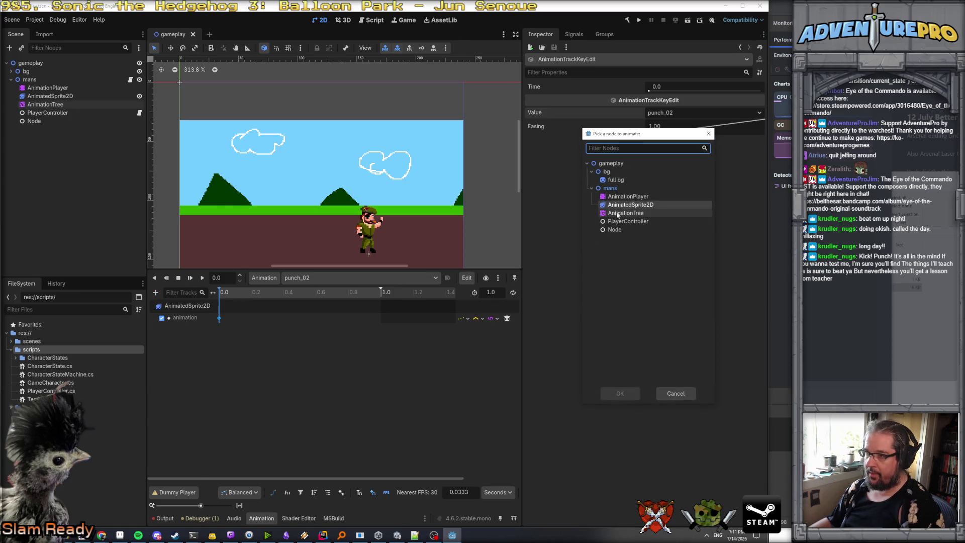
click(623, 393)
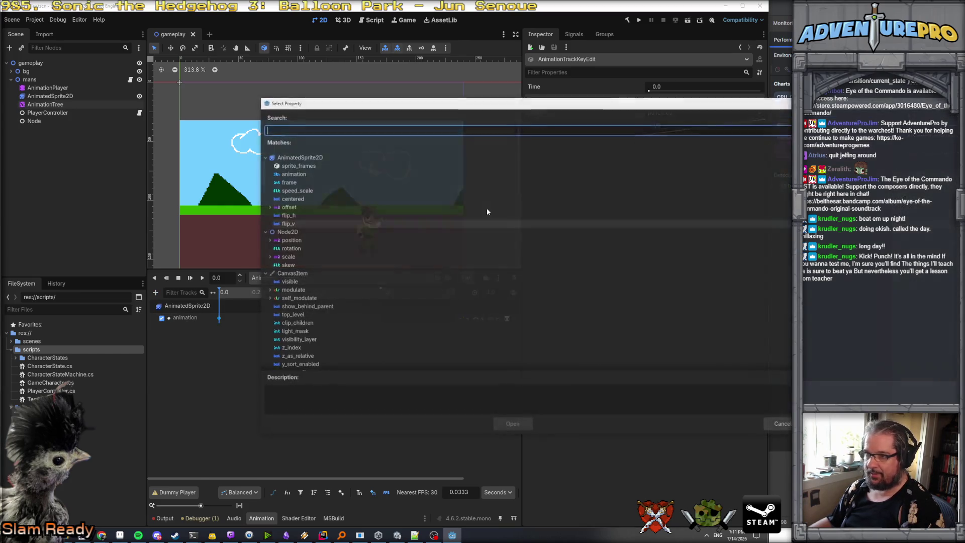
click(304, 183)
click(512, 424)
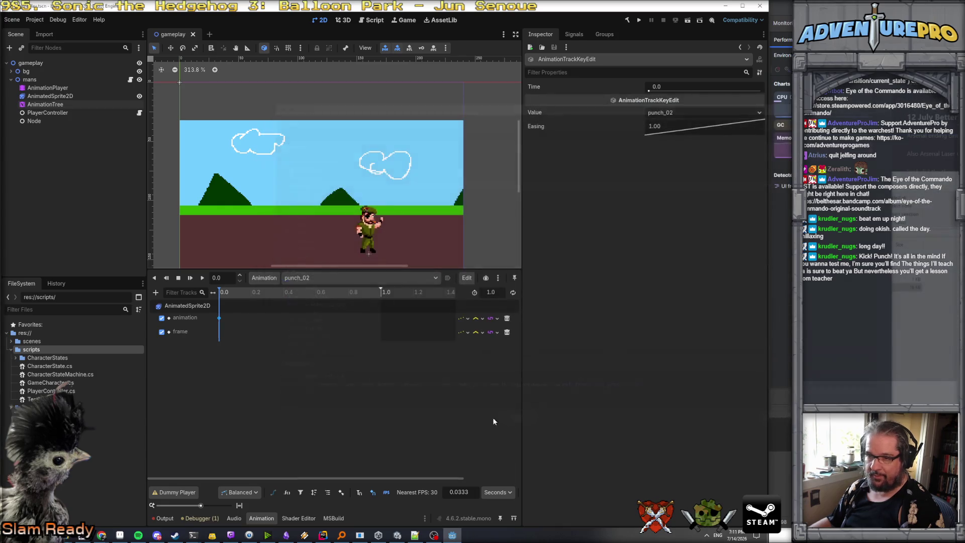
right_click(220, 333)
click(244, 339)
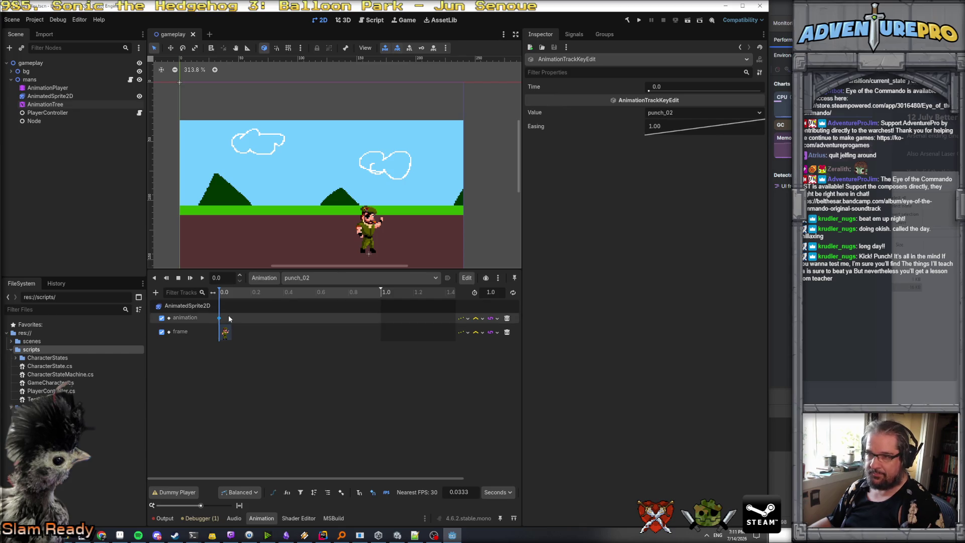
- Shorten the punch_02 animation to 0.5 seconds
click(225, 332)
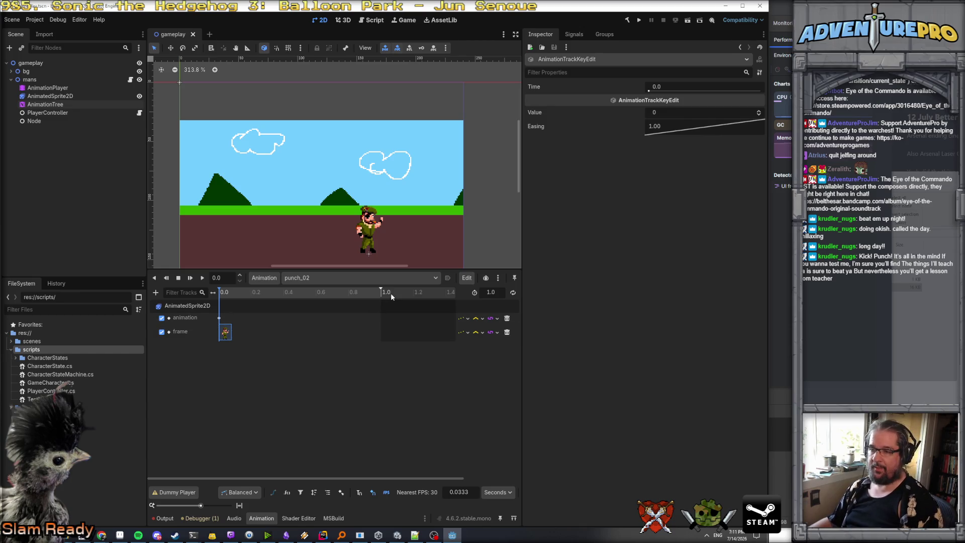
mouse_move(382, 292)
mouse_down()
mouse_move(284, 293)
mouse_move(301, 294)
mouse_up()
click(331, 402)
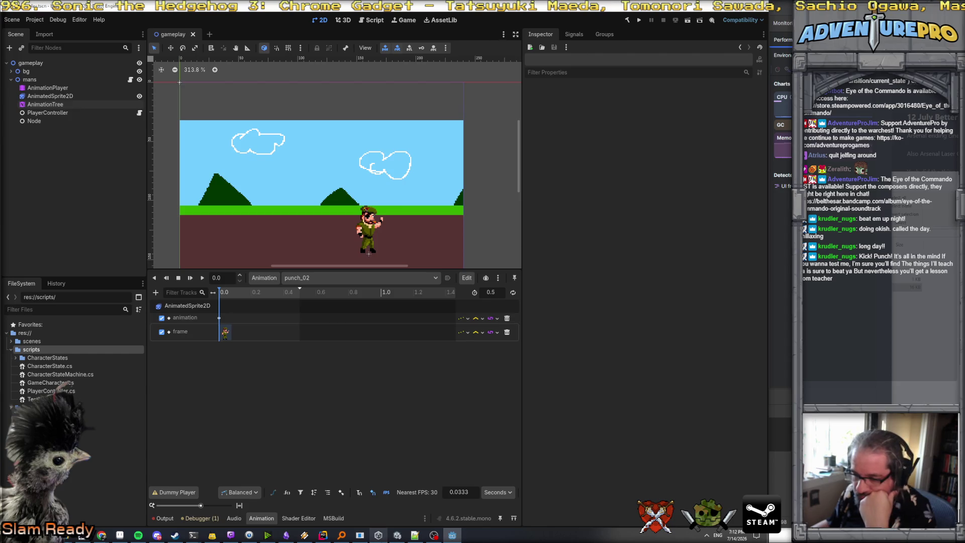
click(323, 535)
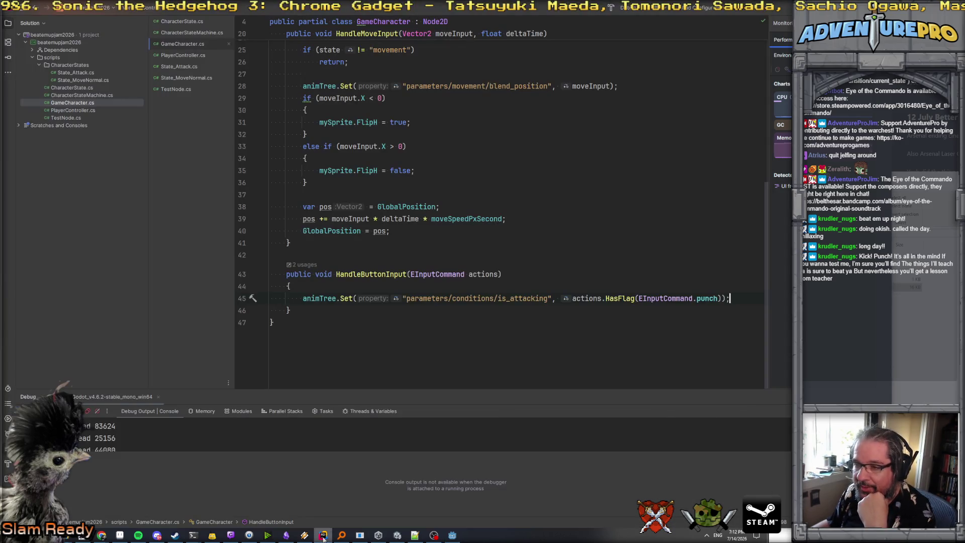
- Copy 'float deltaTime' and append it to HandleButtonInput's parameters after actions
click(509, 298)
click(510, 286)
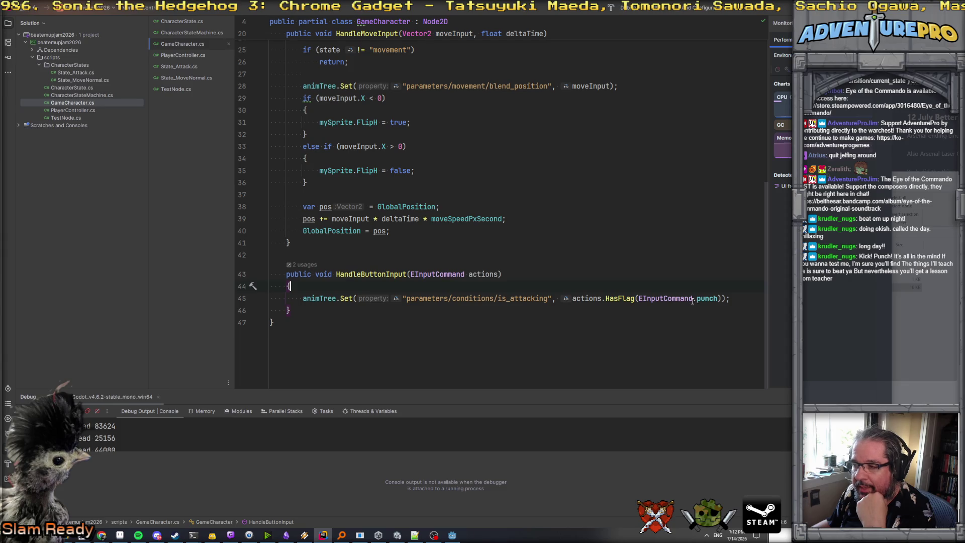
mouse_move(697, 299)
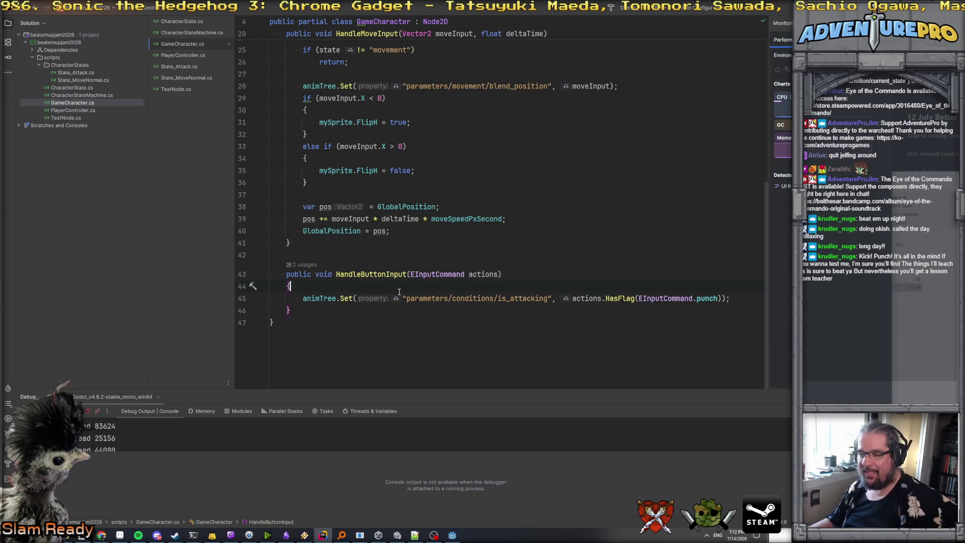
scroll(457, 276, up, 2)
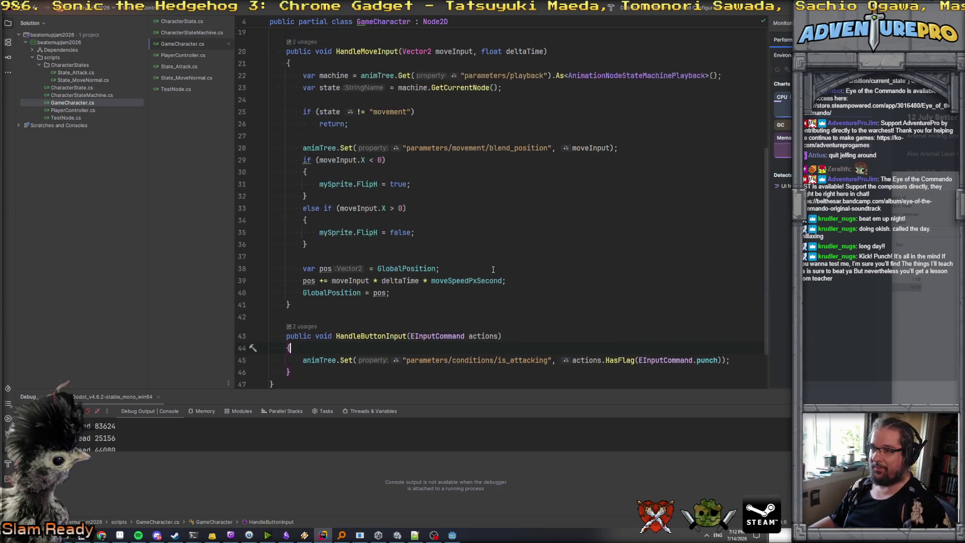
click(506, 62)
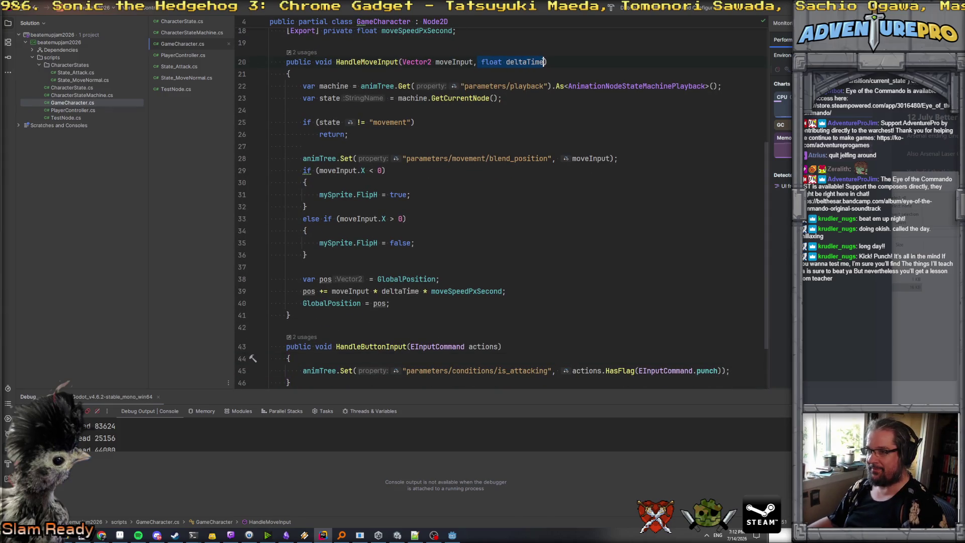
scroll(513, 261, down, 2)
key(ctrl+c)
click(498, 274)
text(,)
key(ctrl+v)
- Remove the blank line and the deltaTime parameter from HandleButtonInput, then switch to PlayerController.cs
click(289, 286)
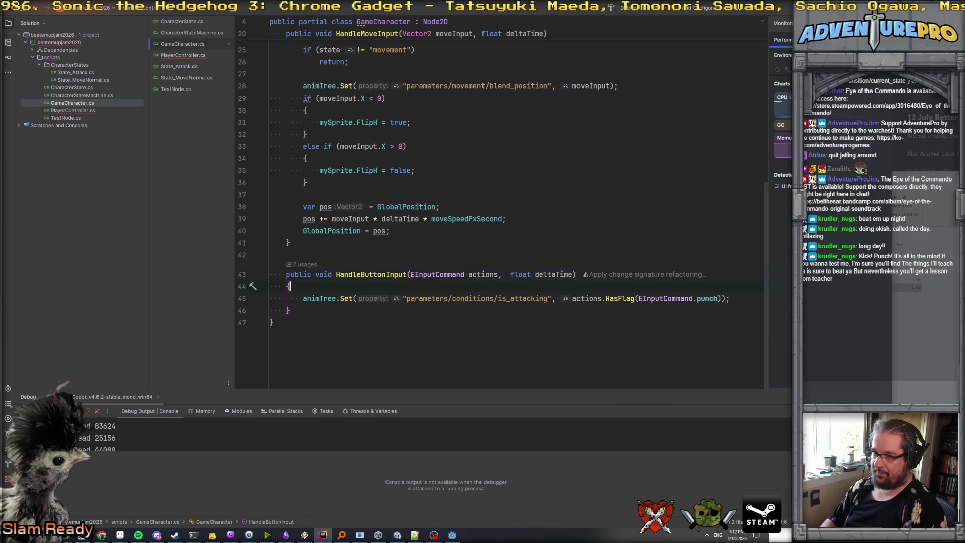
key(BackSpace)
key(Return)
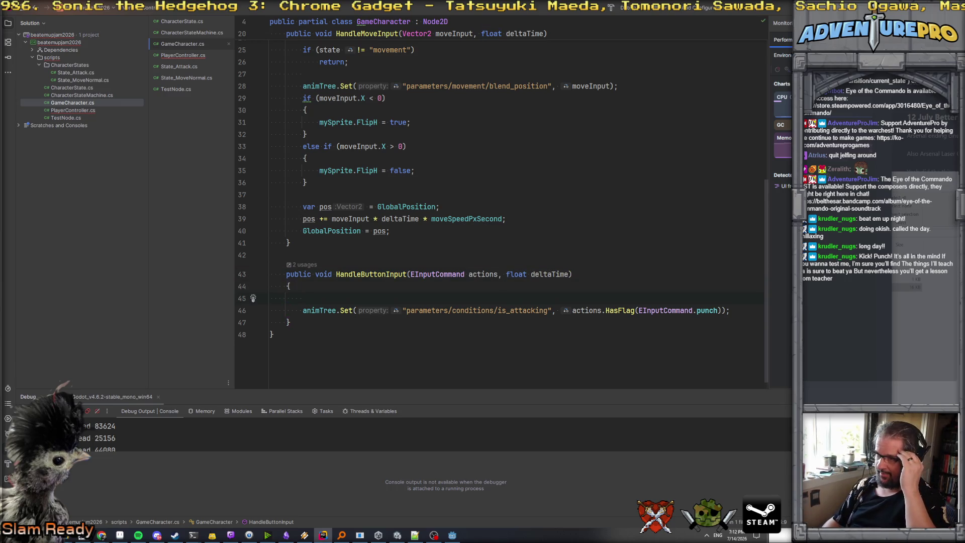
click(270, 310)
key(BackSpace)
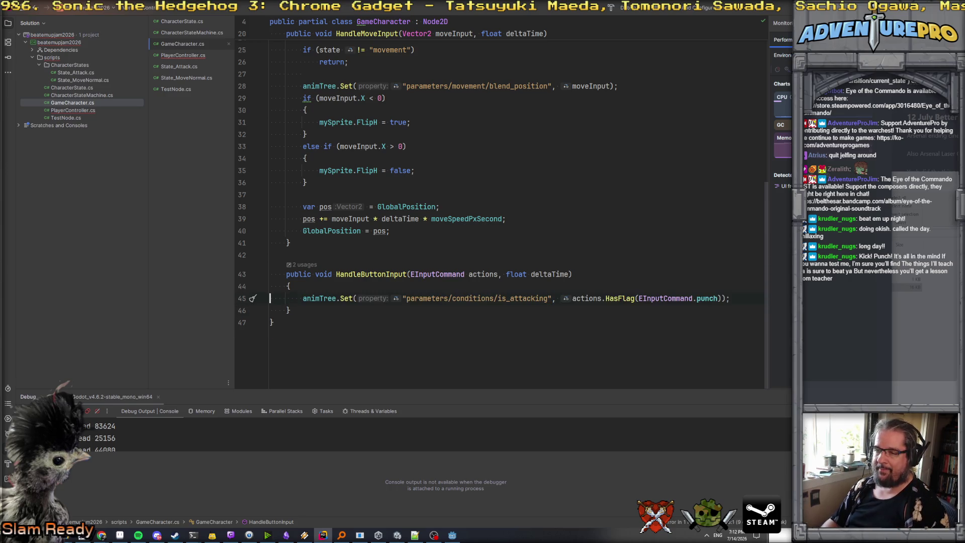
drag(502, 275, 572, 275)
key(BackSpace)
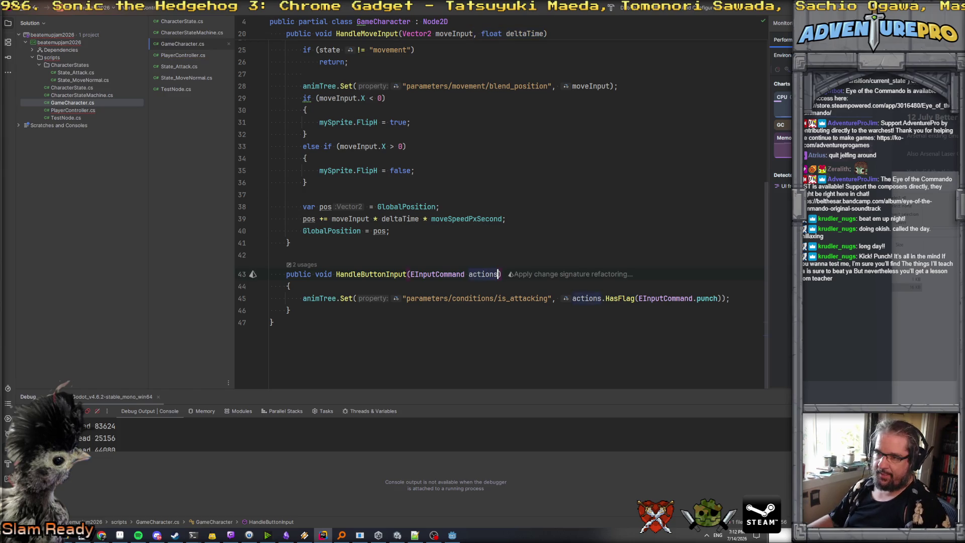
click(183, 55)
click(387, 246)
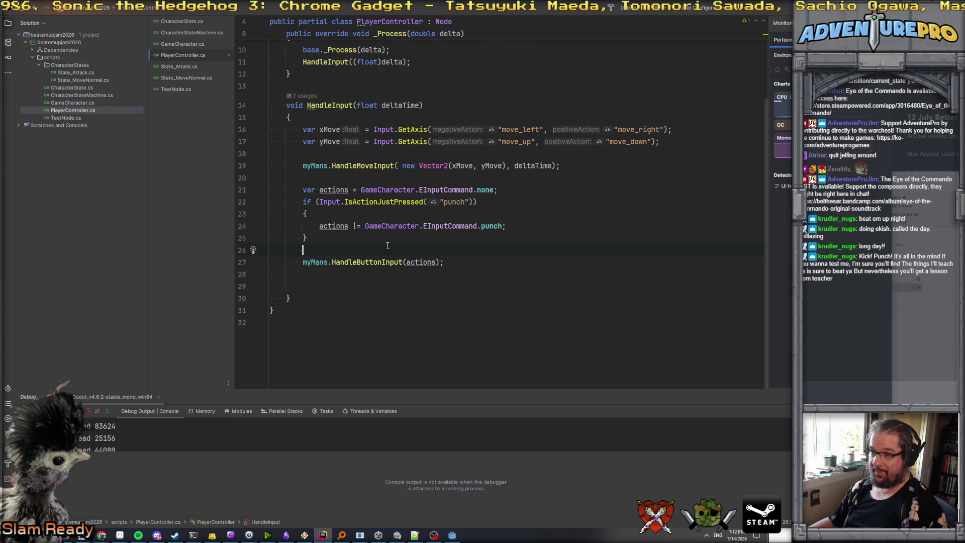
- Open a line below myMans and start a private Dictionary field, adding using System.Collections.Generic
click(411, 201)
mouse_move(397, 203)
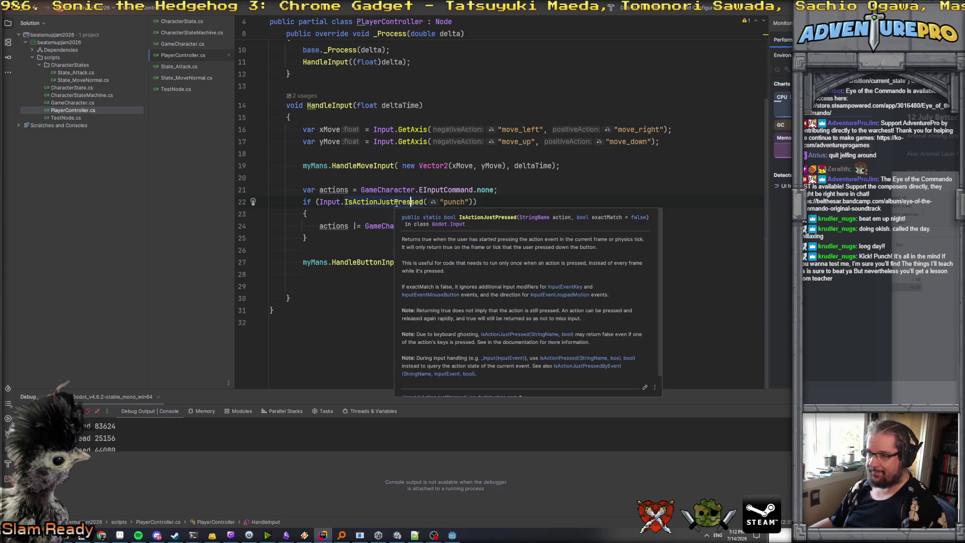
scroll(373, 215, up, 3)
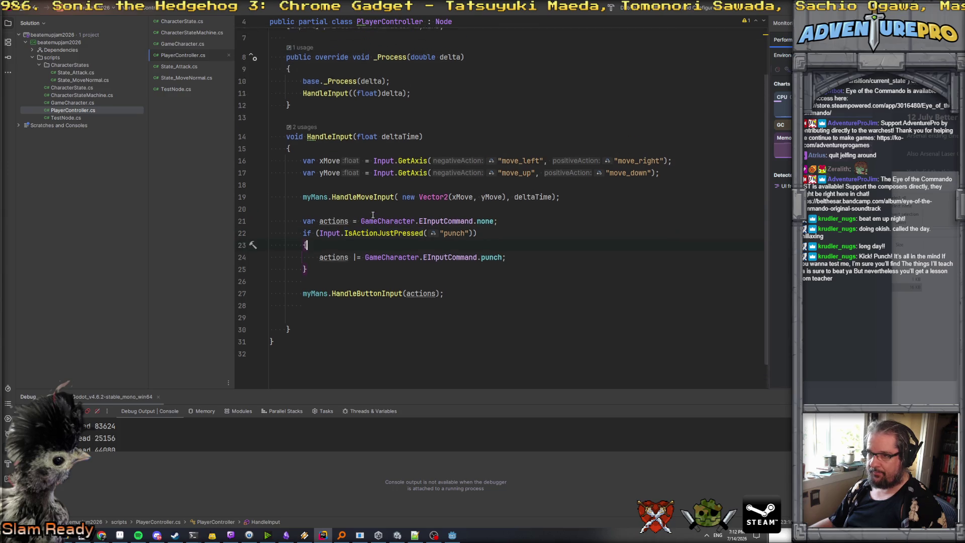
scroll(362, 201, down, 2)
scroll(356, 183, up, 2)
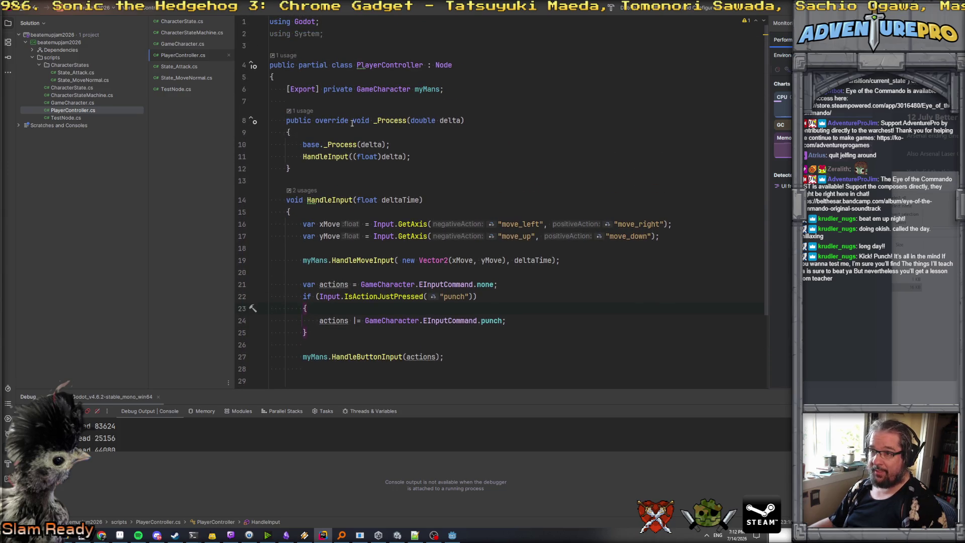
click(353, 104)
key(Return)
key(Return)
key(Up)
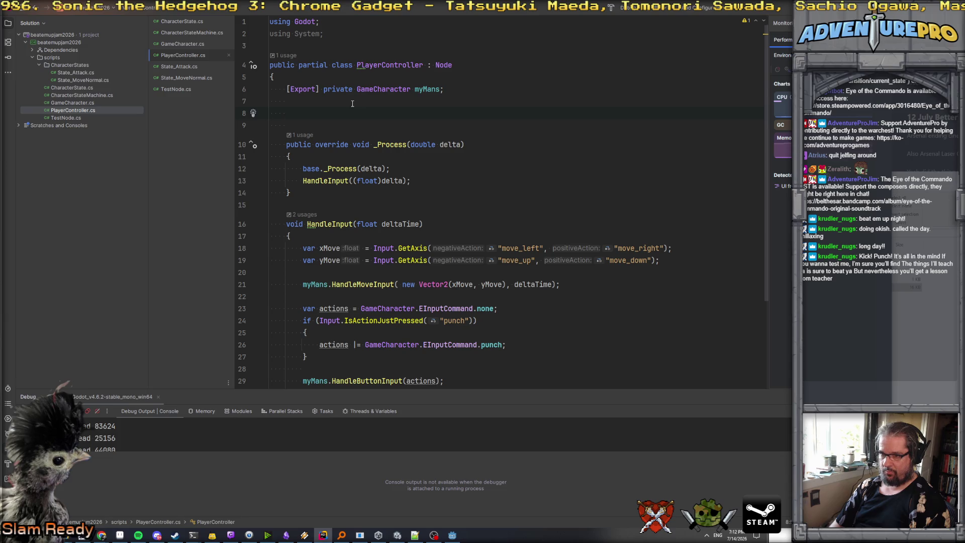
text(pri)
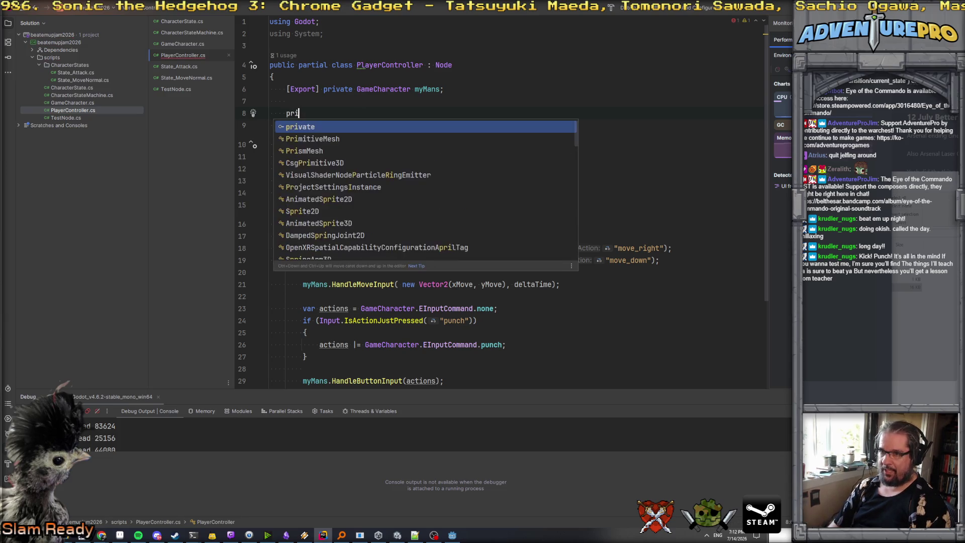
text(vate Di)
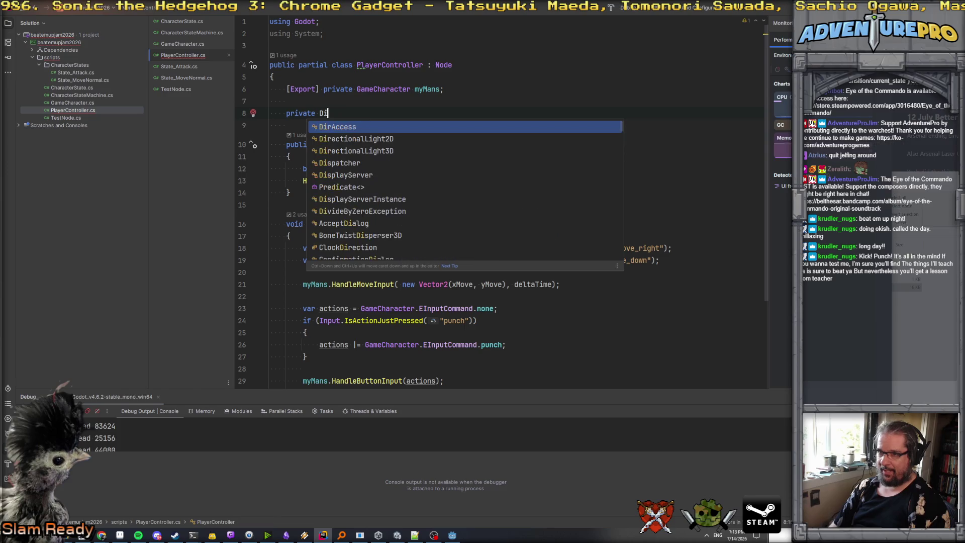
text(citi)
key(Return)
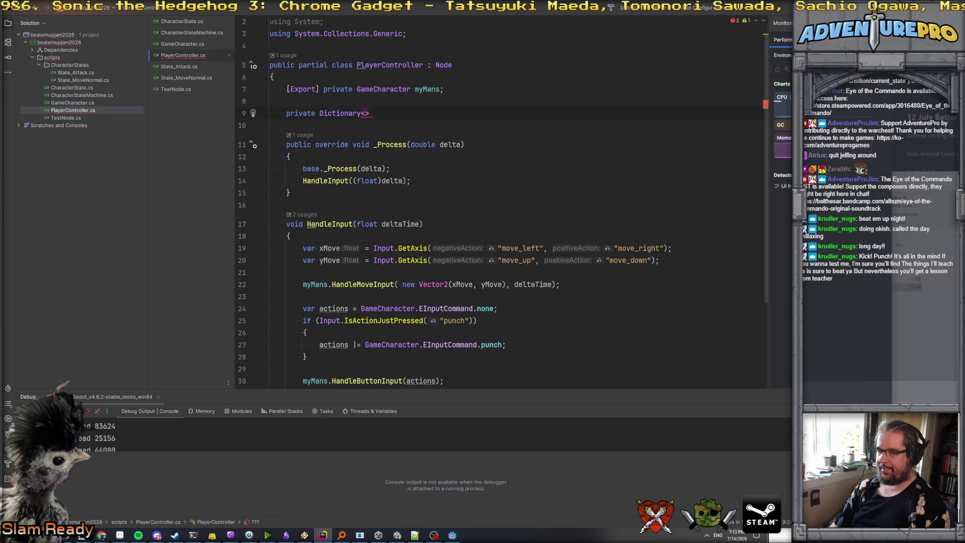
- Complete it as Dictionary<GameCharacter.EInputCommand, float> actionDictionary = new Dictionary initialiser
text(E)
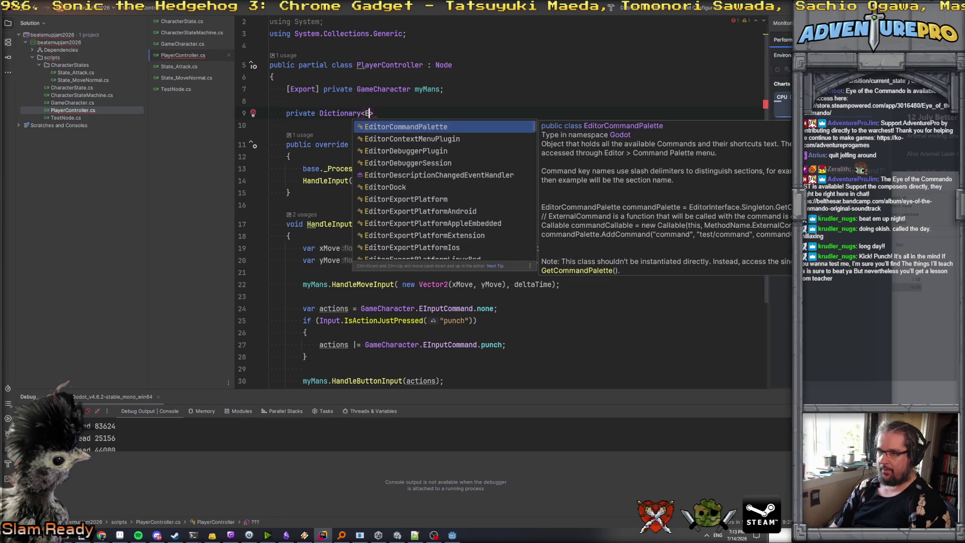
key(BackSpace)
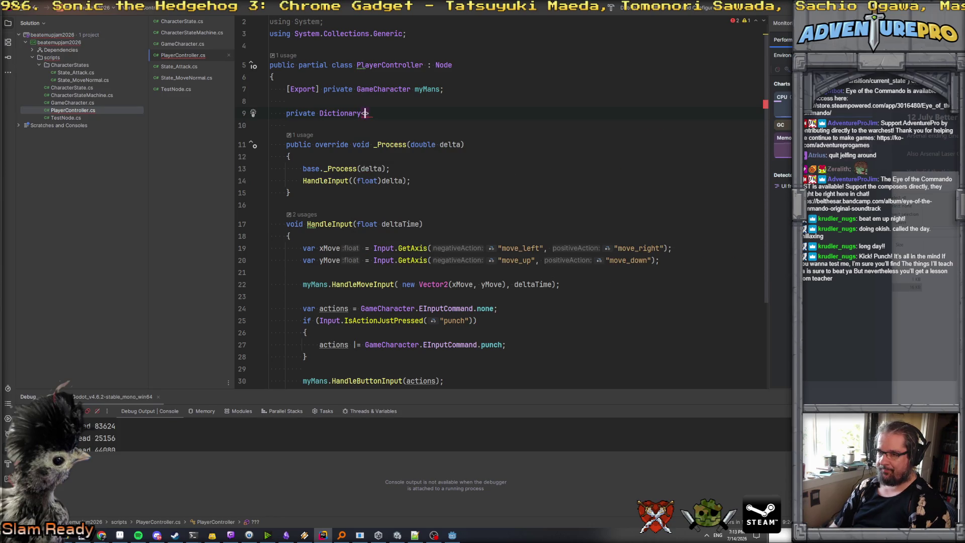
text(EInpu)
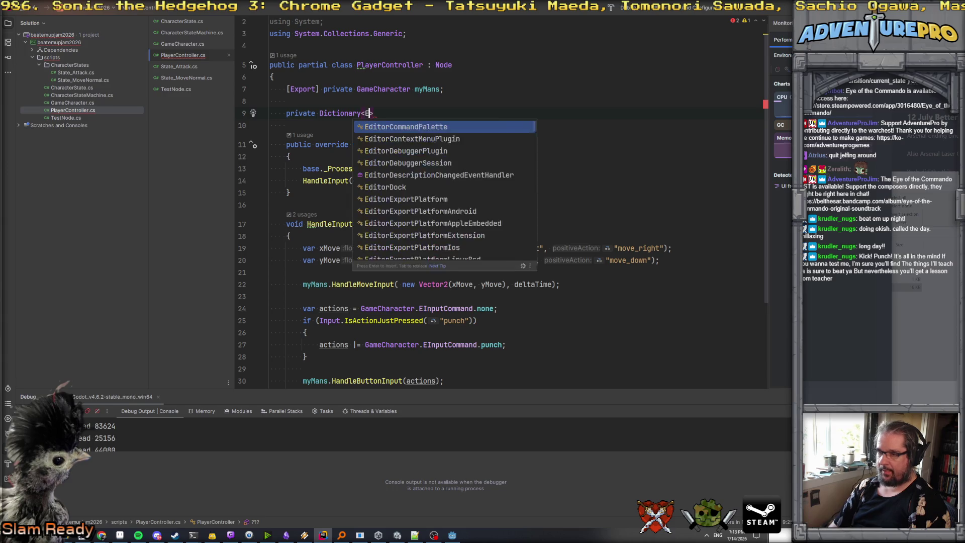
key(Return)
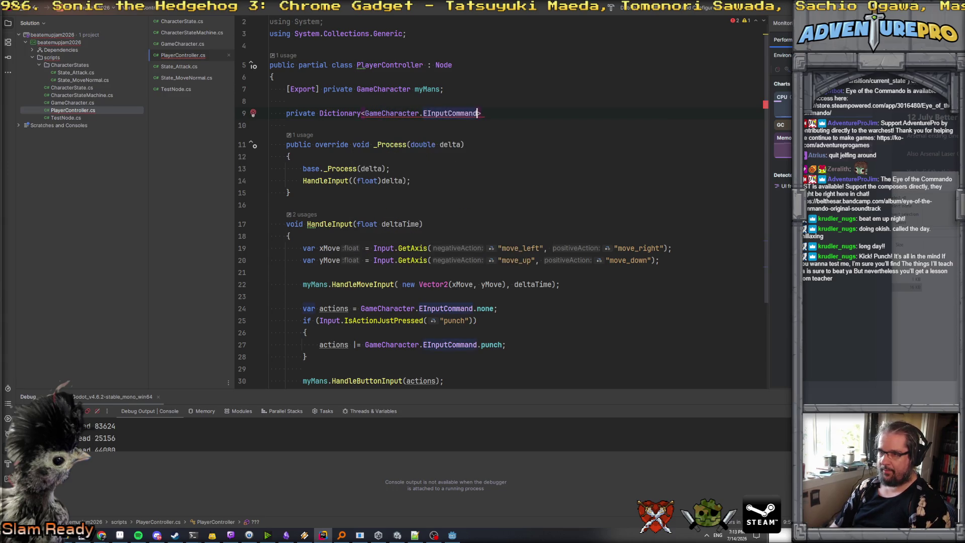
text(, floatn)
key(BackSpace)
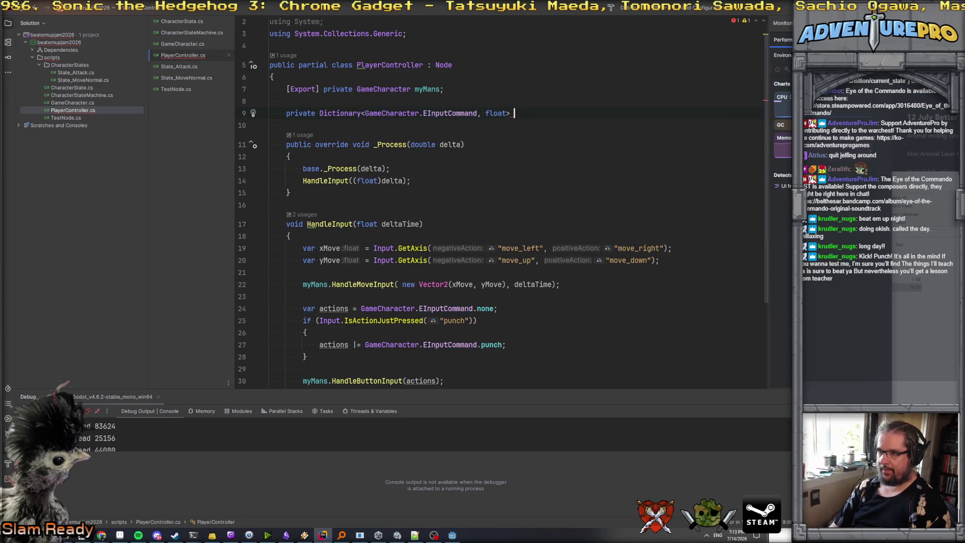
text(act)
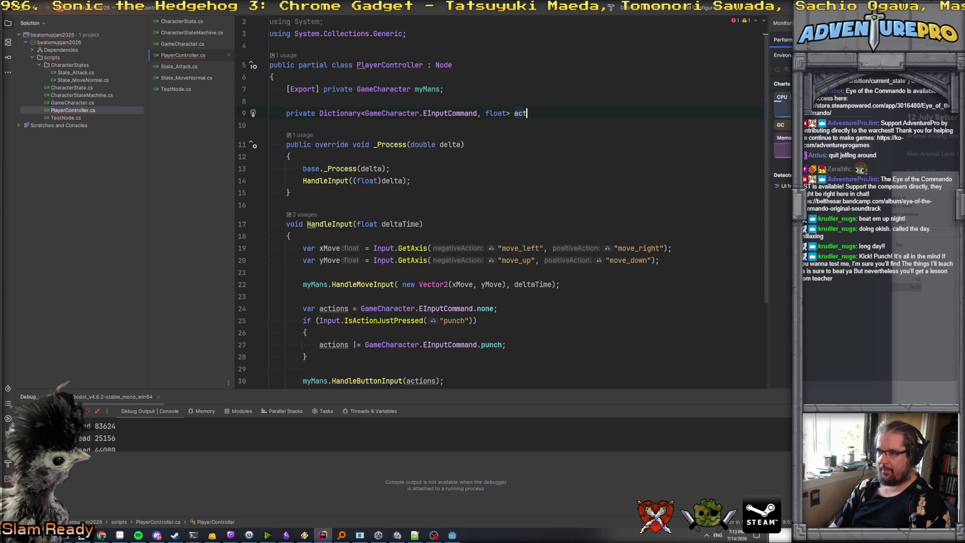
text(ionDictionary)
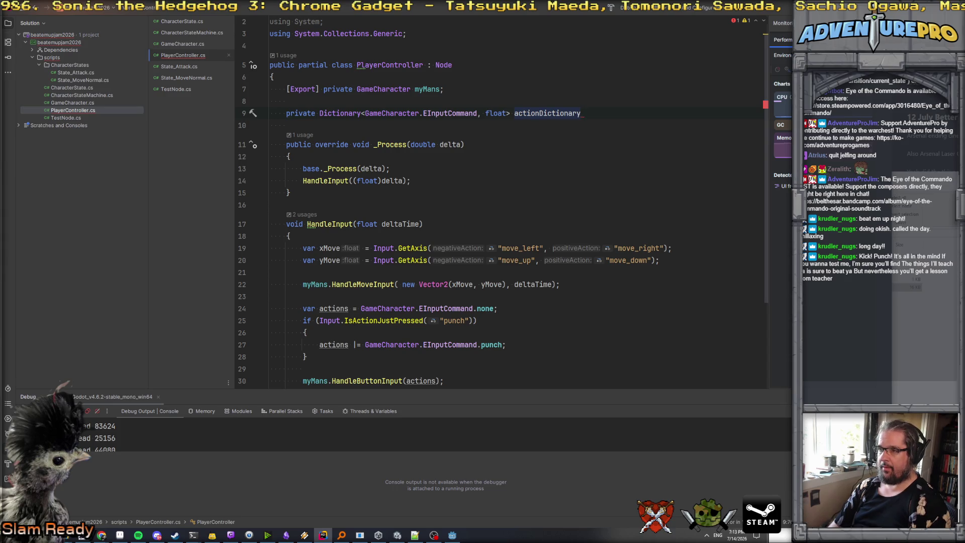
text( = new)
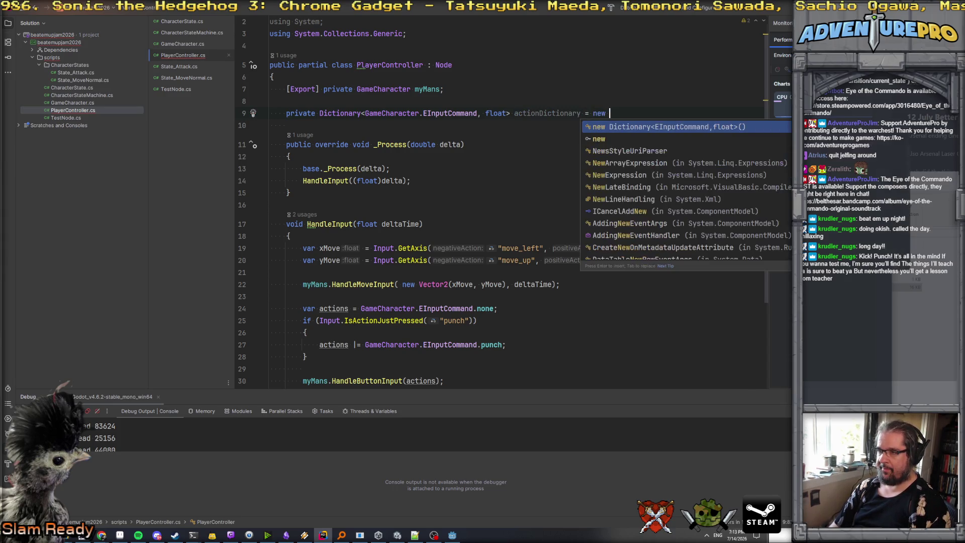
key(Return)
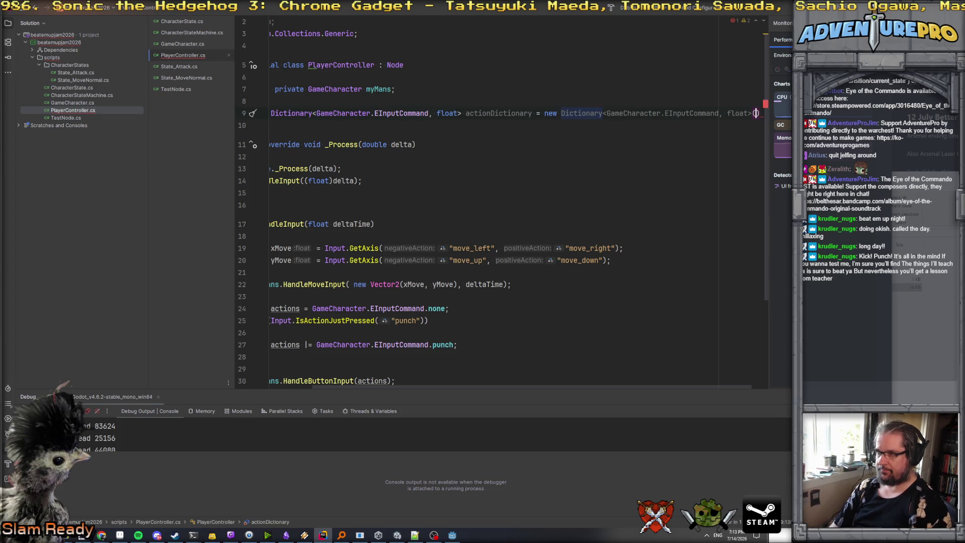
text(;)
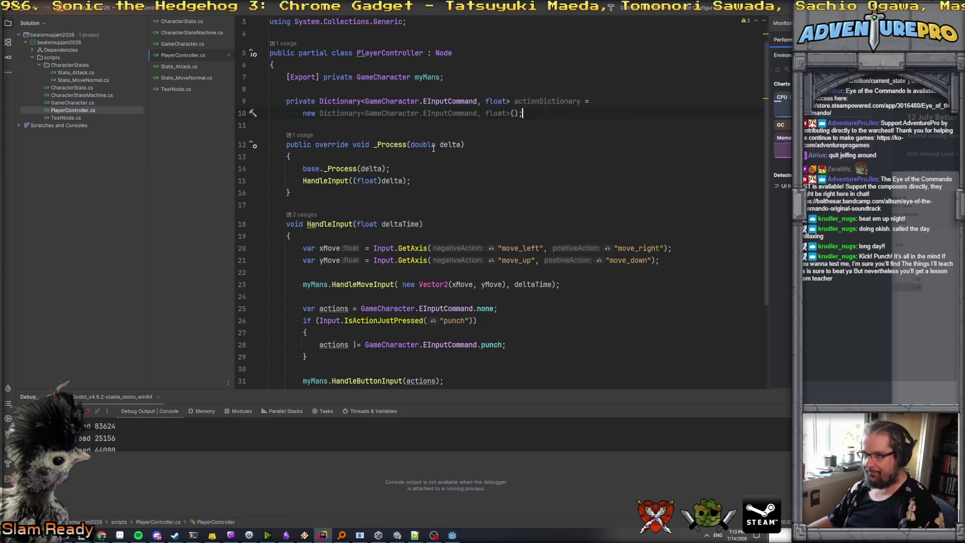
- Remove the redundant type after new so the initialiser reads new ()
scroll(433, 148, down, 1)
scroll(452, 146, up, 2)
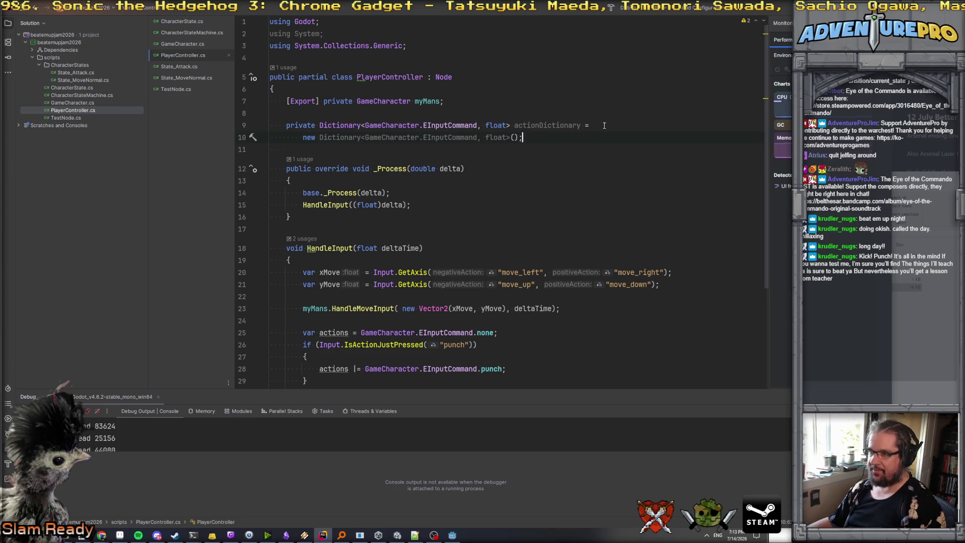
drag(320, 138, 511, 137)
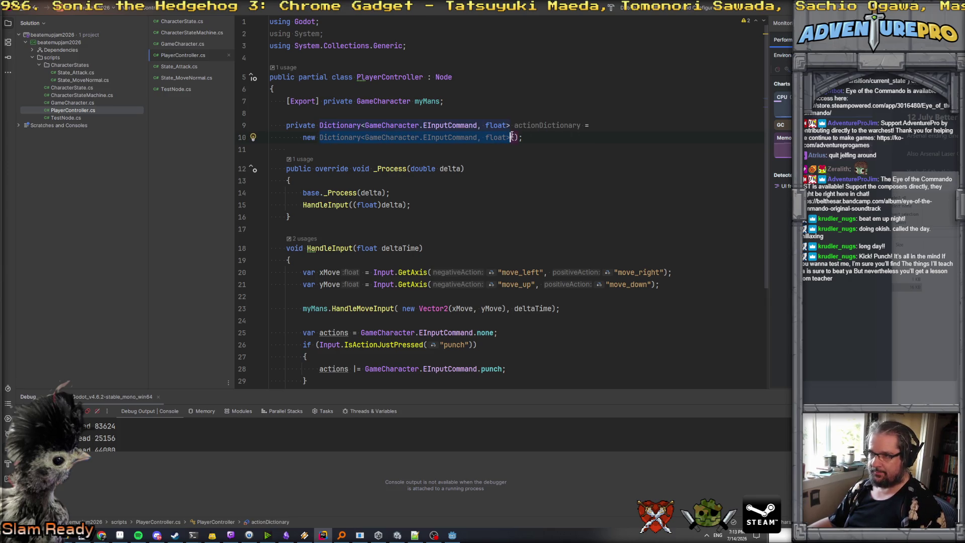
key(BackSpace)
key(BackSpace)
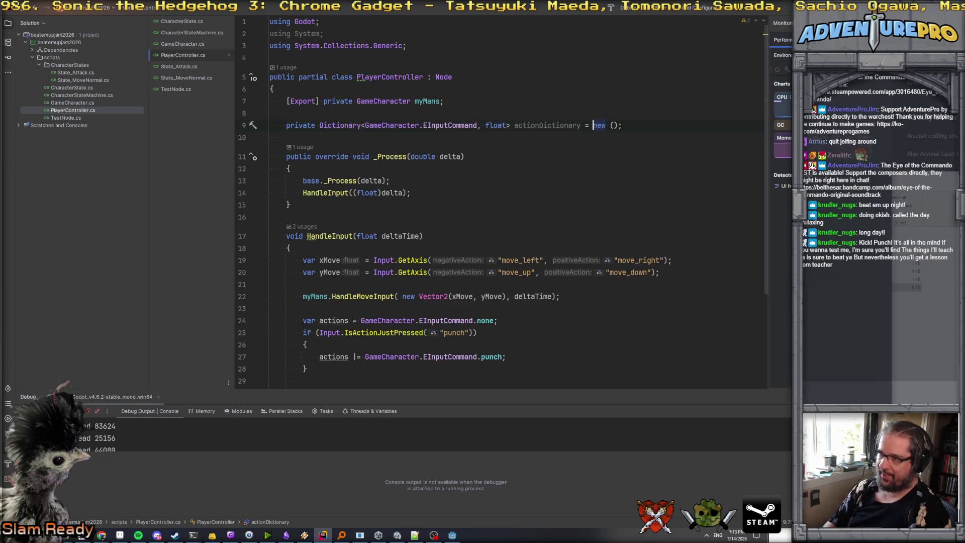
scroll(505, 136, down, 2)
click(521, 270)
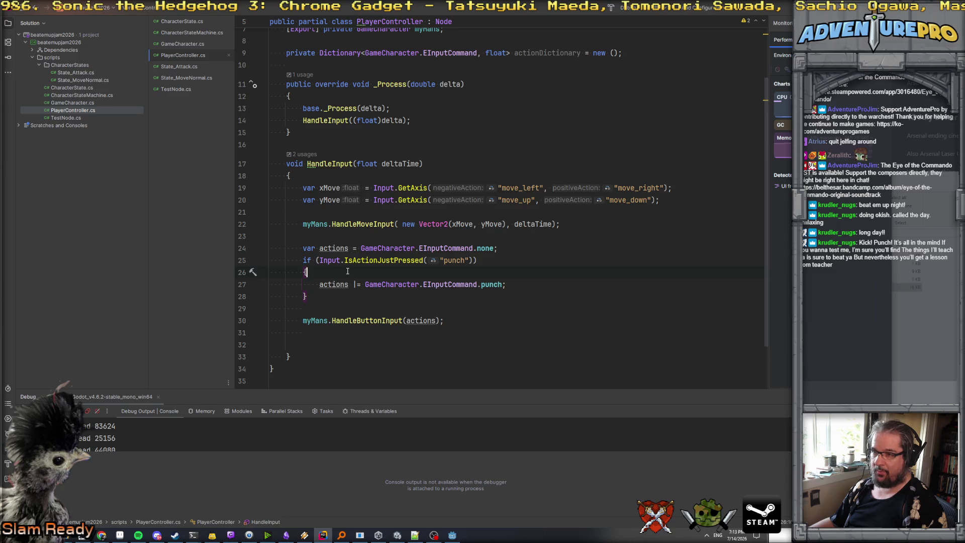
- Add actionDictionary[GameCharacter.EInputCommand.punch] = 0.1f; inside the punch if-block
key(Return)
text(ac)
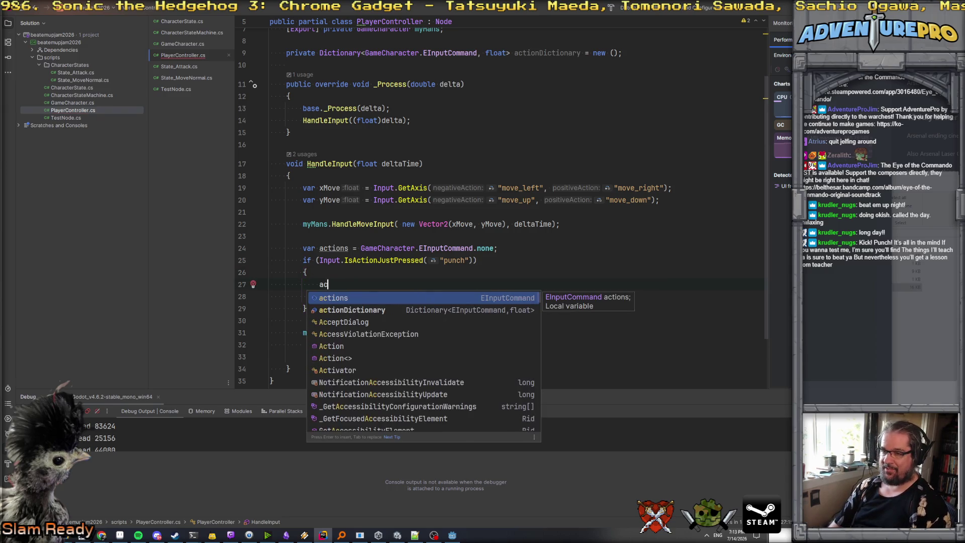
key(Down)
key(Return)
text([pu)
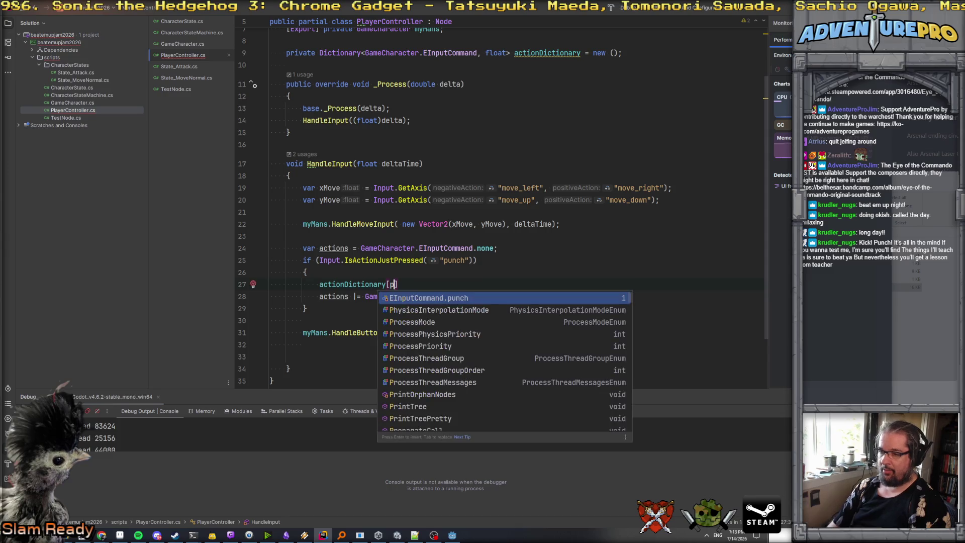
key(Return)
key(End)
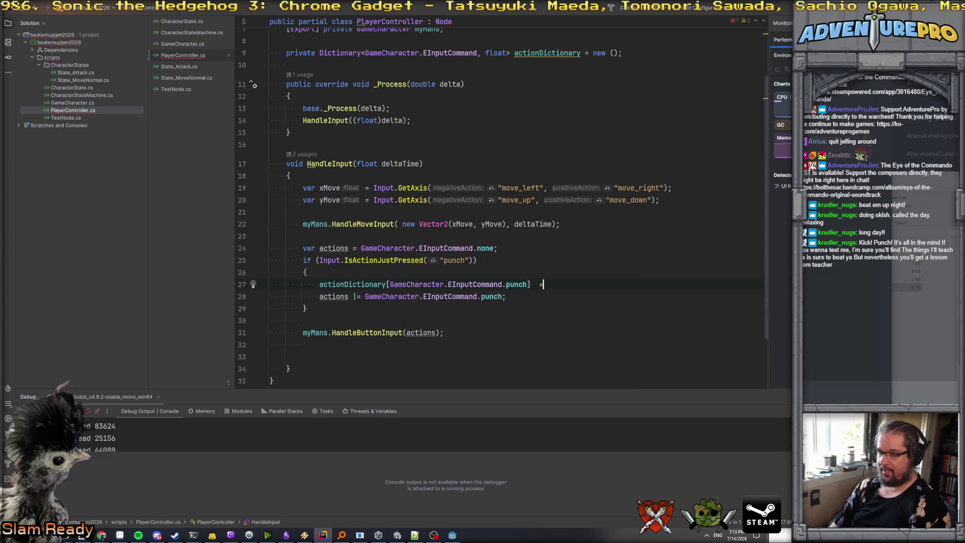
text(= 0.2f)
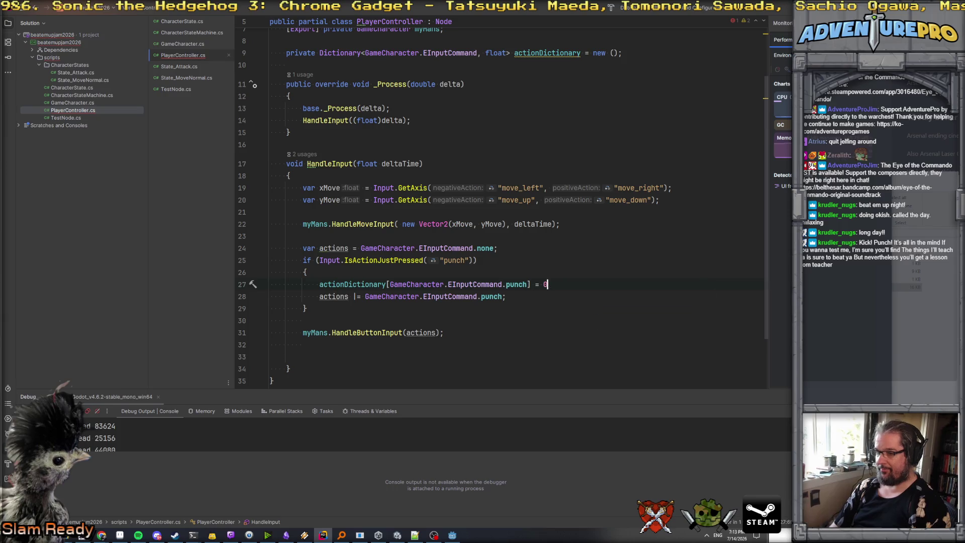
key(BackSpace)
key(BackSpace)
text(1f;)
- Delete the old actions |= punch line from the punch block
click(270, 296)
key(shift+Down)
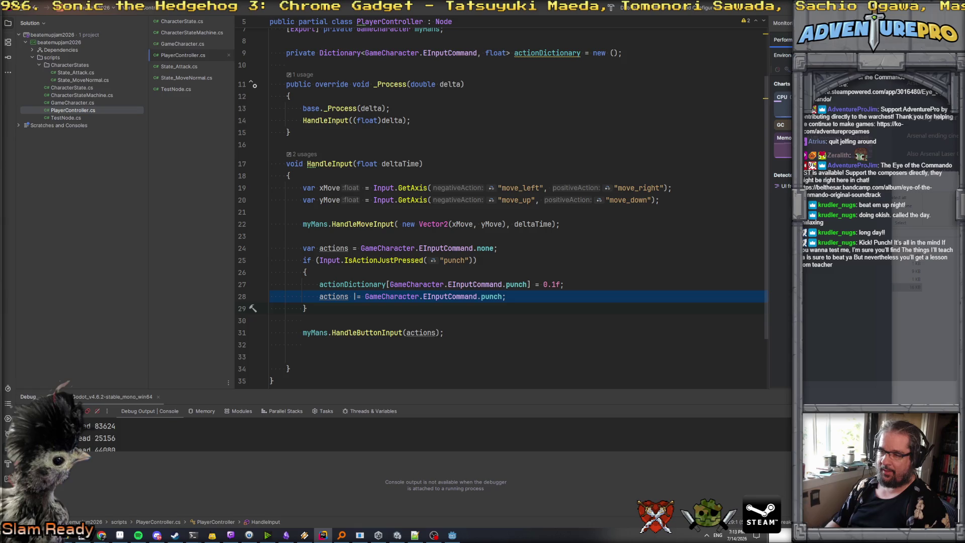
key(Delete)
key(Up)
key(Up)
key(Up)
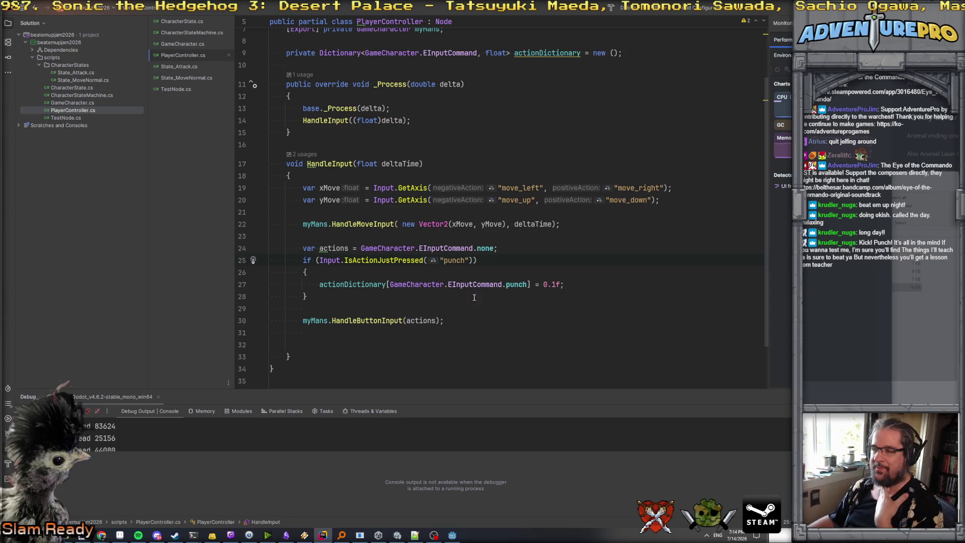
click(372, 275)
click(407, 297)
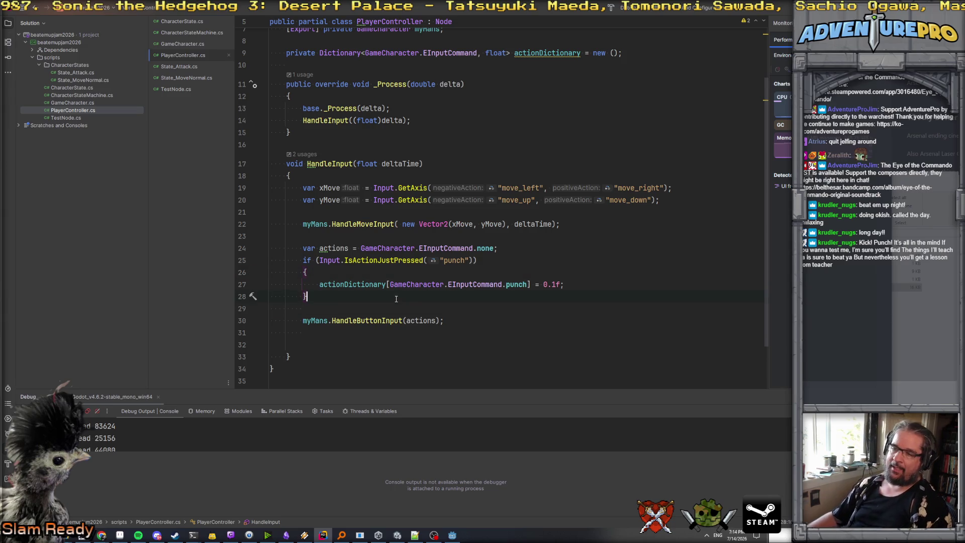
- Add a foreach (var kvp in actionDictionary) loop with an opening brace after the punch block
key(Return)
key(Return)
text(fore)
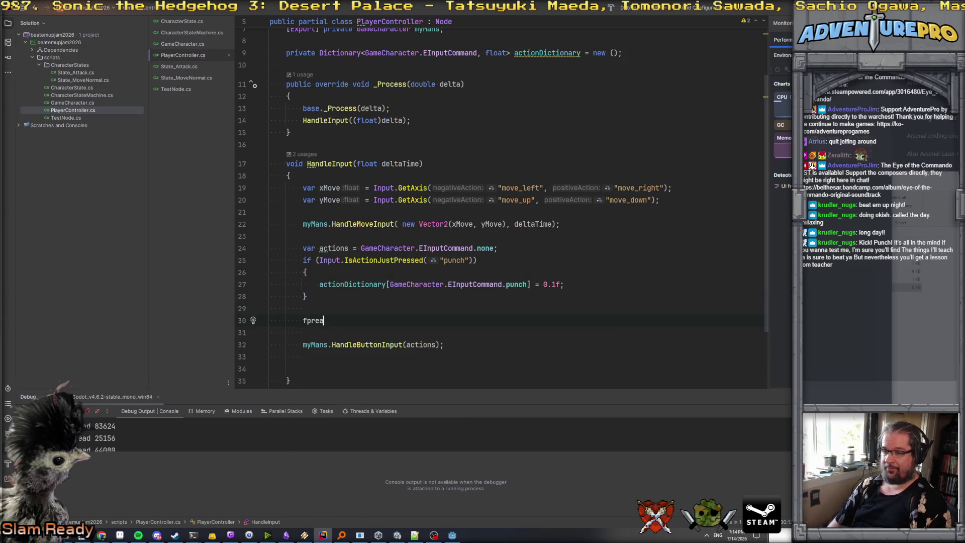
key(BackSpace)
key(BackSpace)
key(BackSpace)
text(foreach( bar)
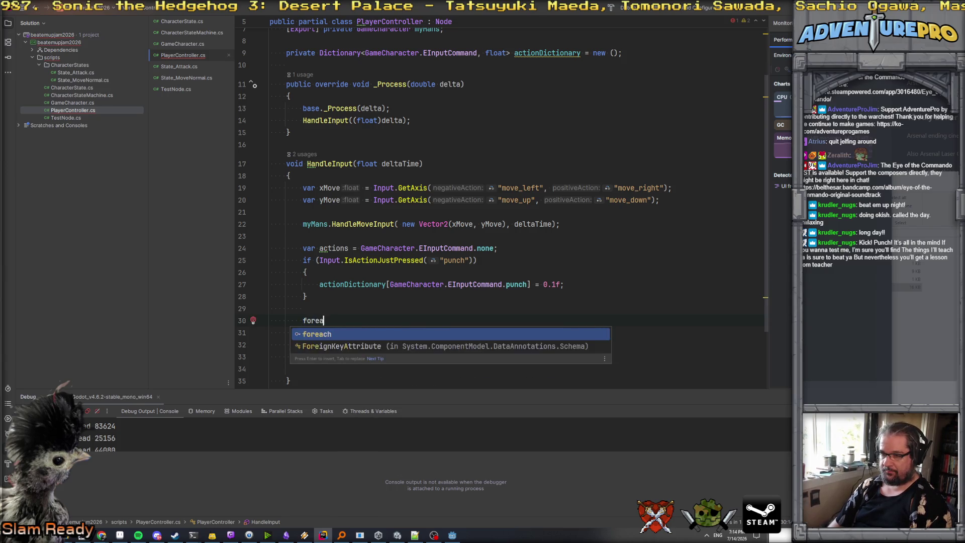
key(BackSpace)
key(BackSpace)
key(BackSpace)
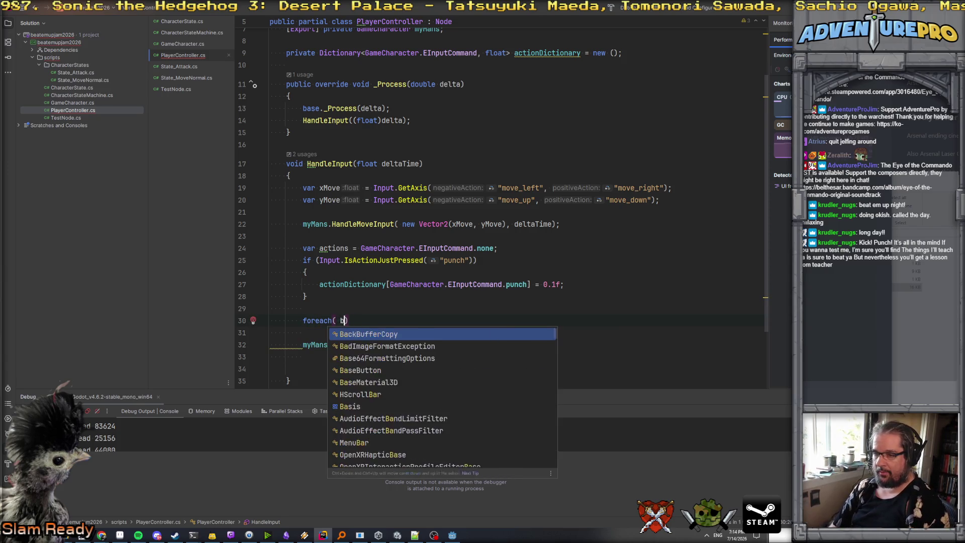
text(var kvp in )
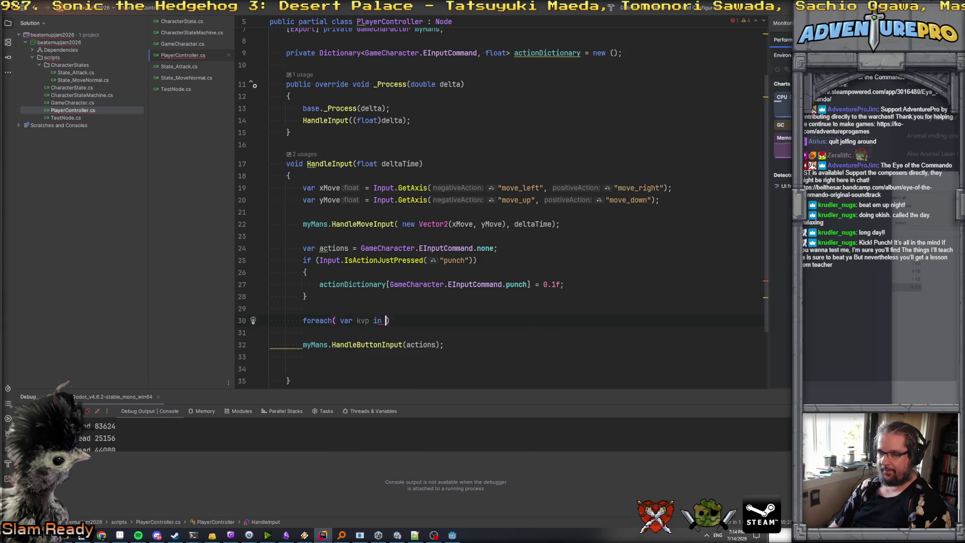
text(ac)
key(Down)
key(Return)
click(303, 308)
click(461, 320)
key(Return)
text({)
key(Return)
- Write kvp.Value -= deltaTime; as the first line of the loop body
text(if)
key(BackSpace)
key(BackSpace)
text(kvp.V)
key(Return)
text(-= de)
key(Return)
text(;)
key(Return)
text(if( 1)
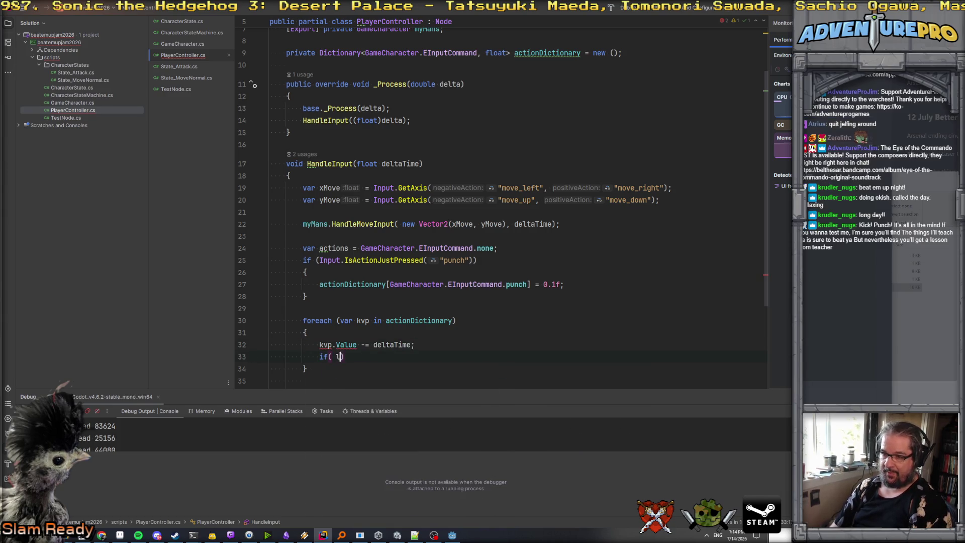
text(v)
- Add float time = kvp.Value; and time -= deltaTime; at the top of the loop
click(341, 333)
key(Return)
text(float time)
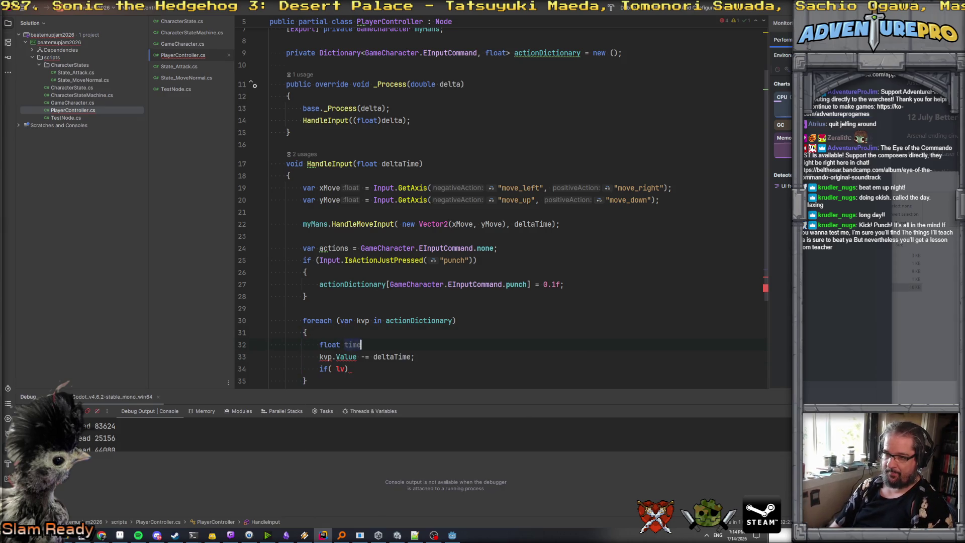
text( = kvp)
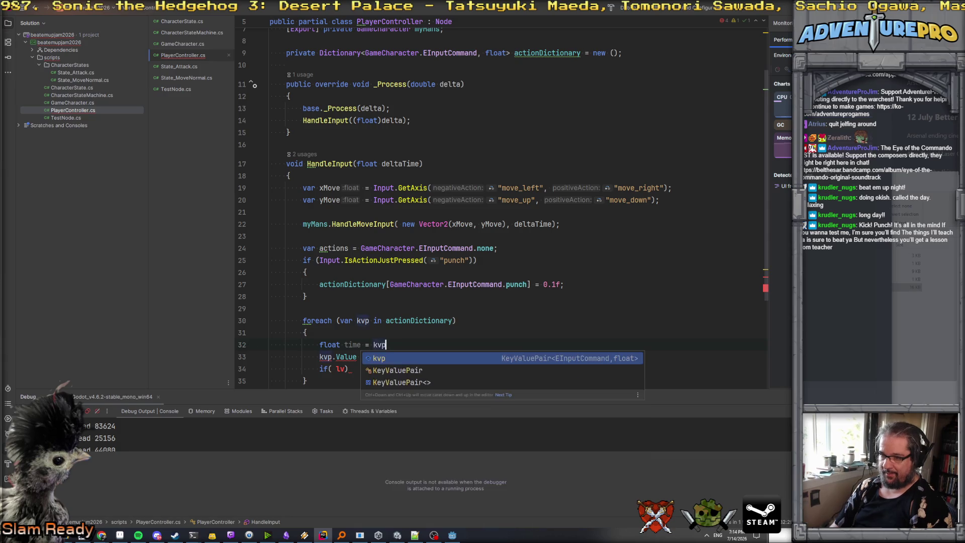
text(.Value;)
key(Return)
text(timer)
key(Escape)
key(BackSpace)
text(-= )
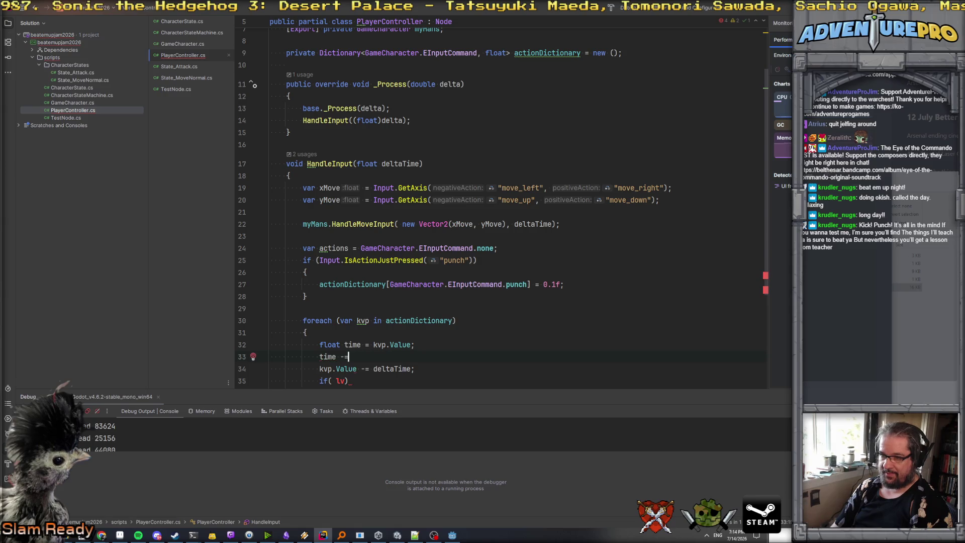
text(de)
key(Return)
text(;)
key(Return)
- Clamp the countdown with time = Math.Max(time, 0.0f);
text(time = Max)
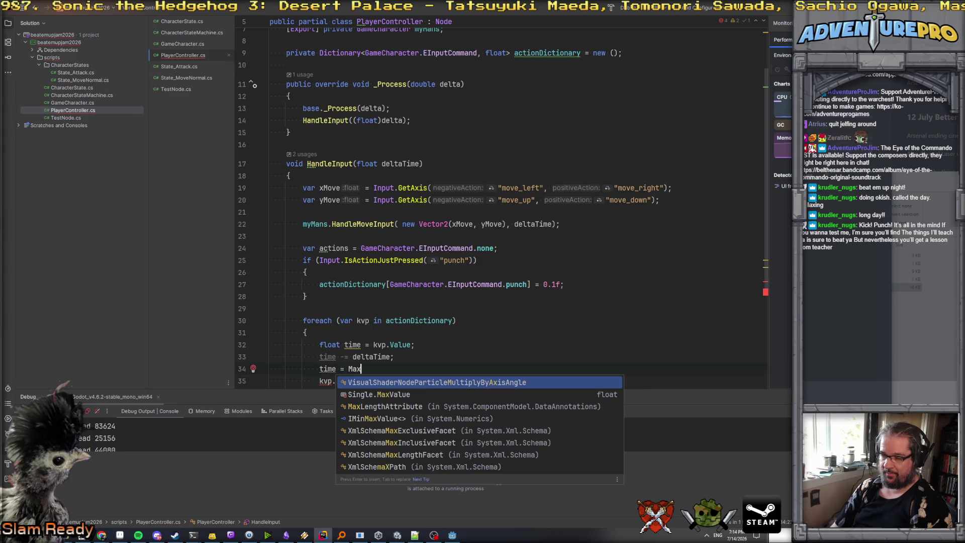
key(Return)
key(ctrl+z)
key(BackSpace)
key(BackSpace)
text(a)
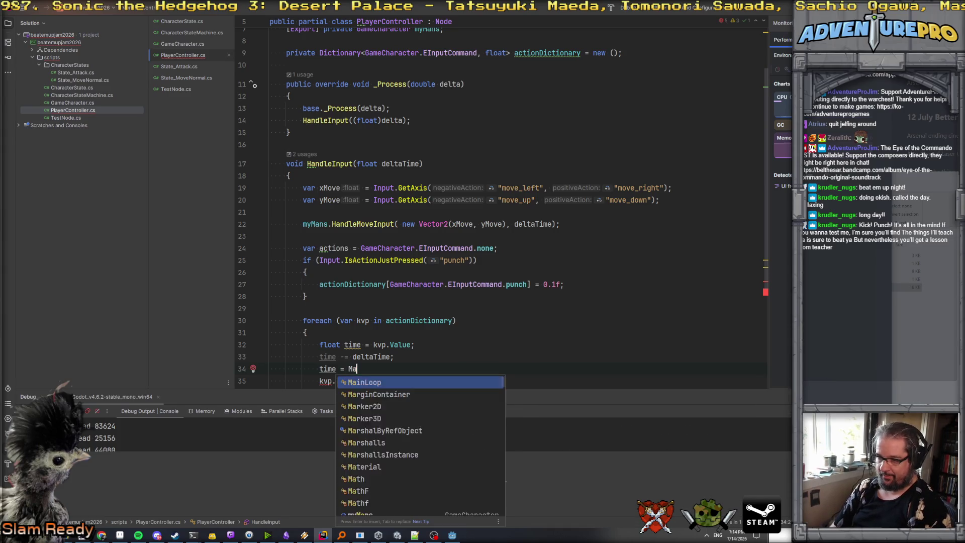
text(th.Max)
key(Return)
text(time,.)
key(BackSpace)
key(BackSpace)
text(0.0f);)
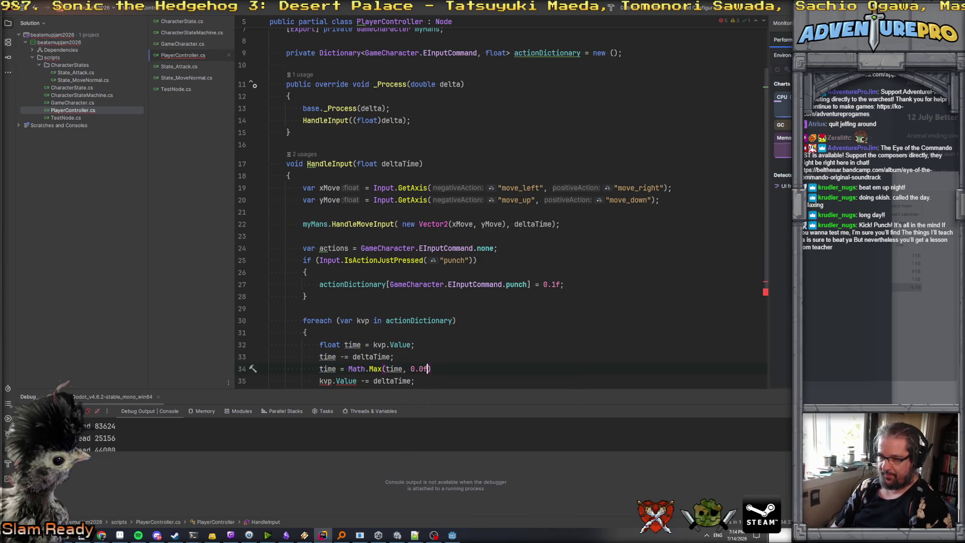
key(Return)
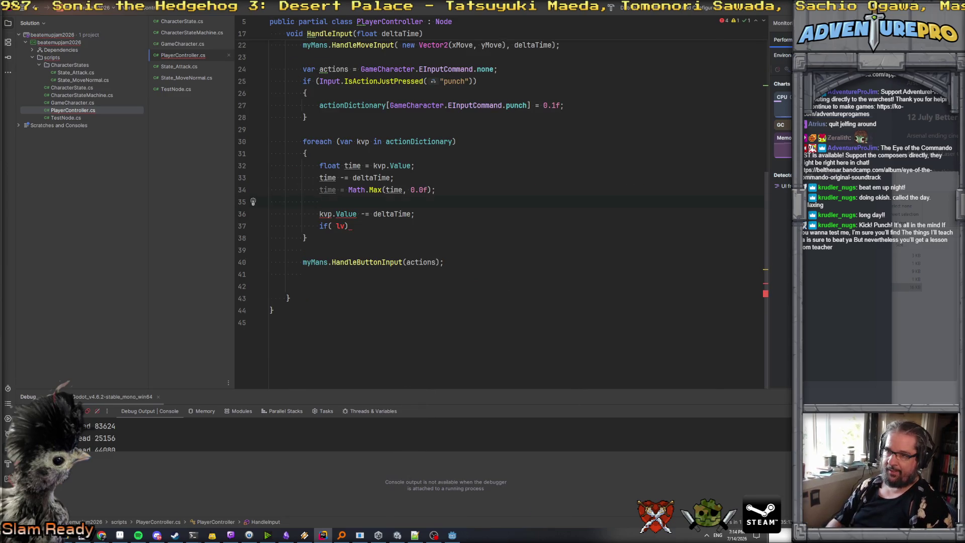
- Add if (time > 0.0f) { actions |= kvp.Key; } below the clamp
key(Return)
key(Up)
key(Return)
text(if( time > 0.0f ))
key(Return)
text({)
key(Return)
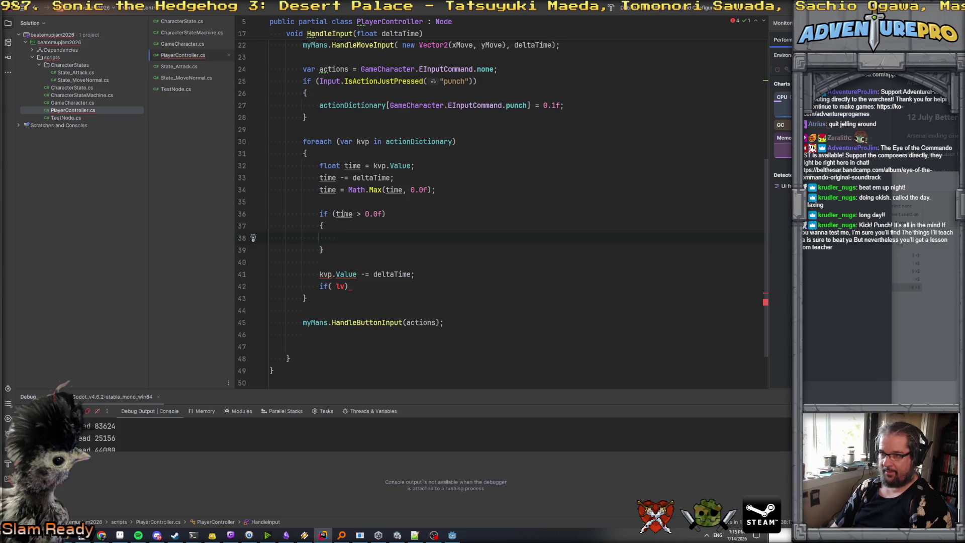
text(actions )
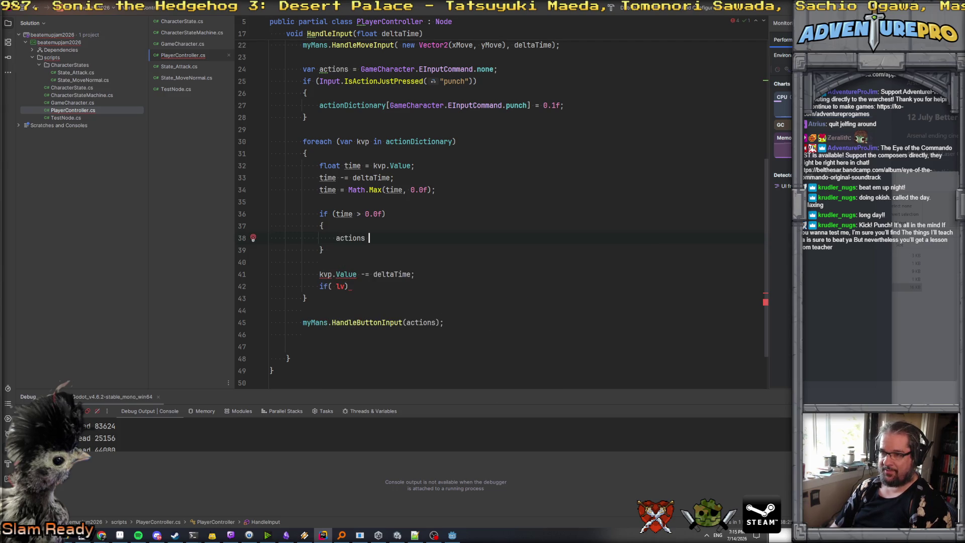
text(|= l)
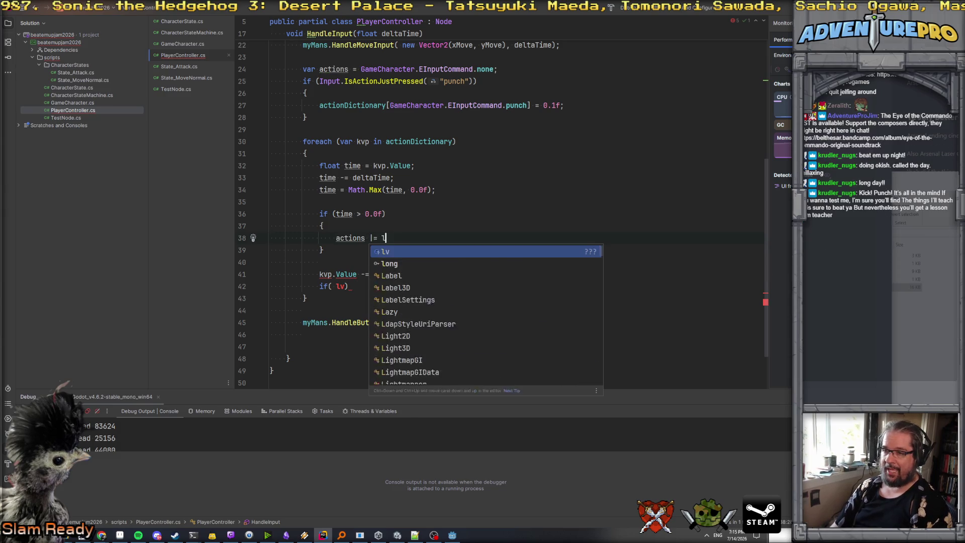
key(BackSpace)
text(kvp.L)
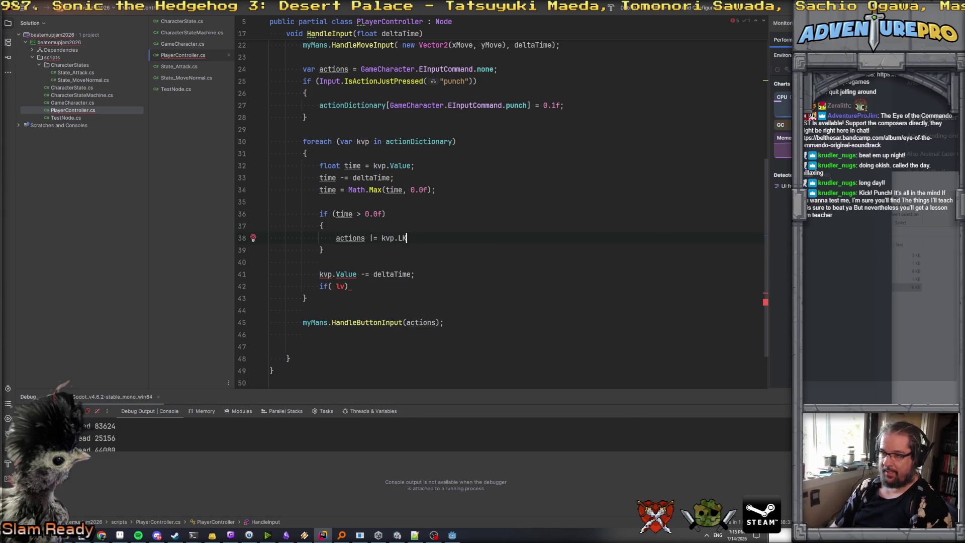
text(K)
key(Return)
text(;)
- Delete the leftover kvp.Value decrement and unfinished if lines from the loop
key(Down)
key(Down)
key(Down)
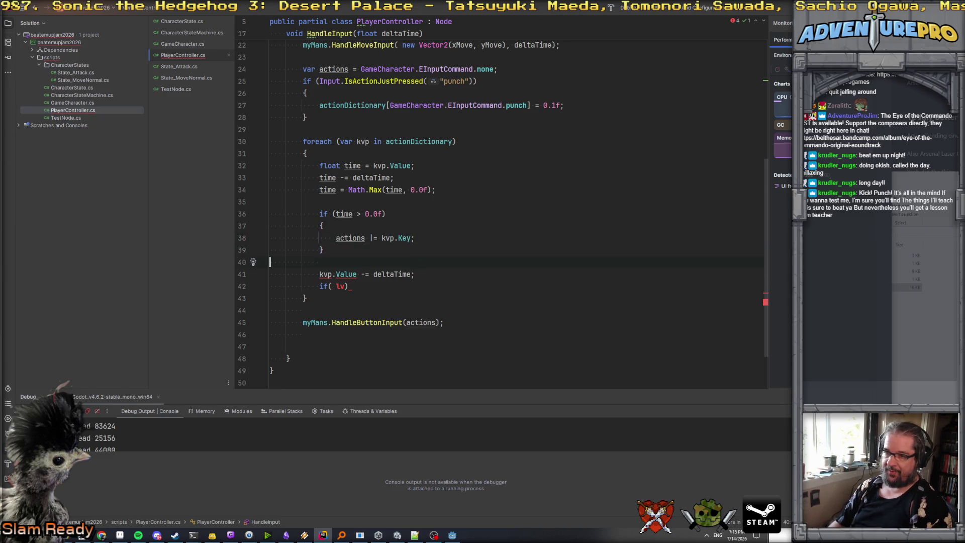
key(Up)
key(Up)
key(Home)
key(Down)
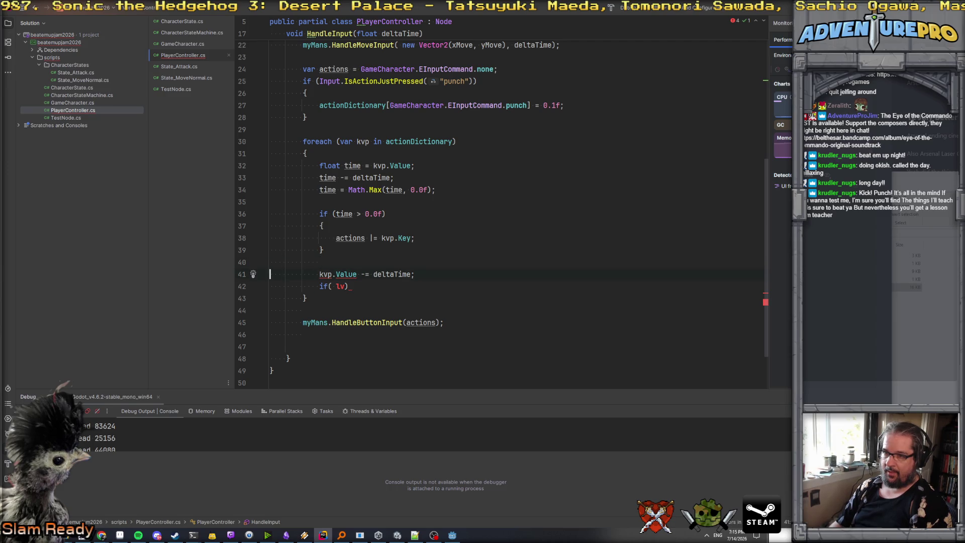
key(shift+Down)
key(shift+Up)
key(shift+Down)
key(shift+Down)
key(BackSpace)
key(BackSpace)
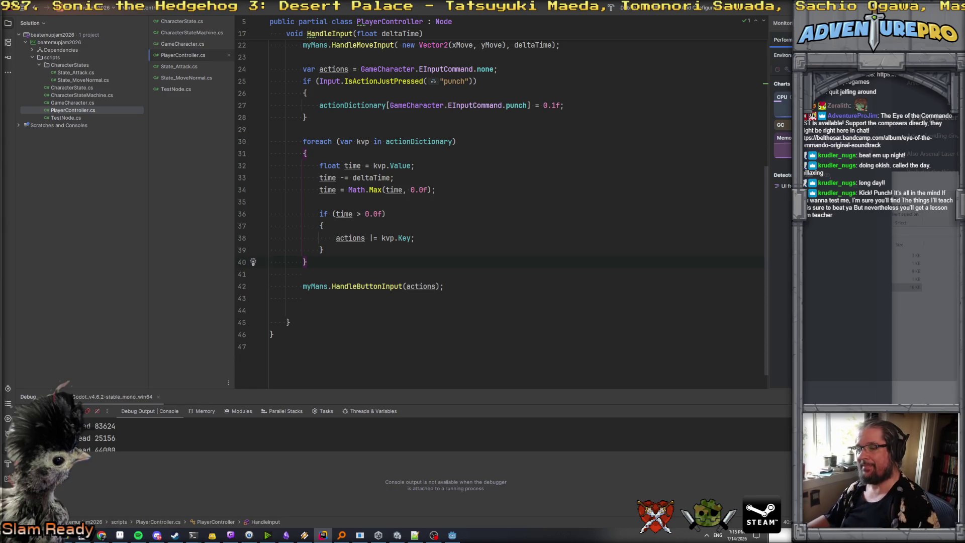
scroll(402, 188, up, 7)
- Add a /// comment above actionDictionary reading 'Commands pressed stored as last-pressed time.'
click(513, 112)
key(Return)
text(/// )
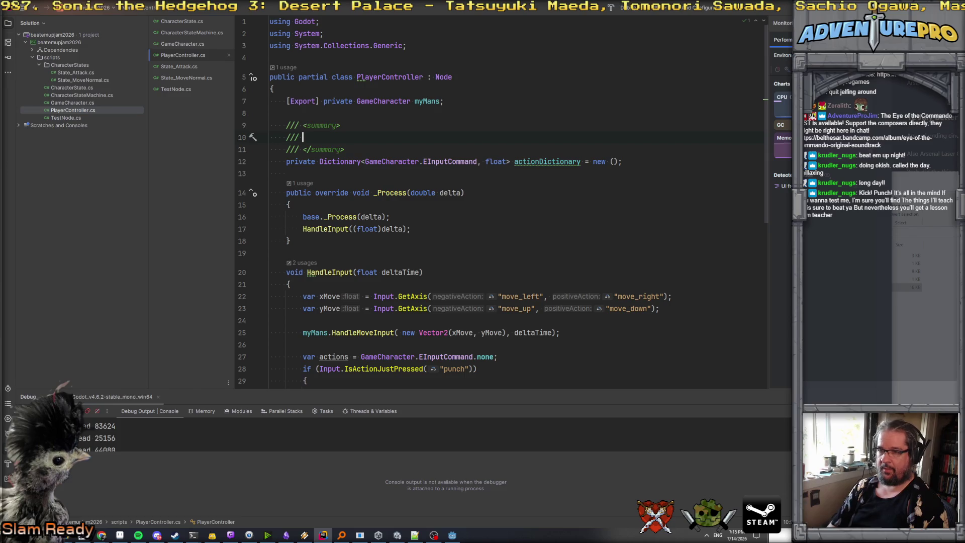
text(Commands pressed stored as last-pr)
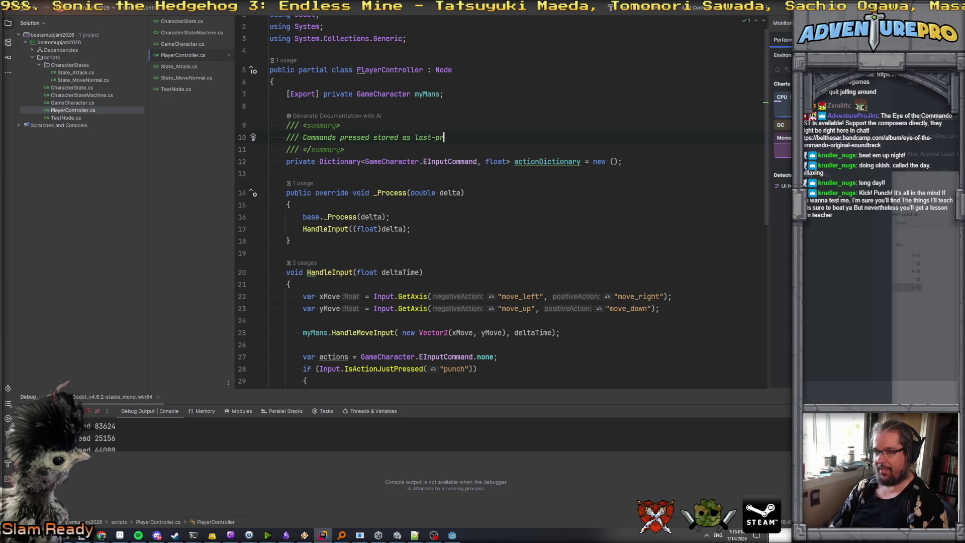
text(essed time/)
key(BackSpace)
text(.)
- Select the punch entry's 0.1f value and begin replacing it with a Time. call
scroll(408, 212, down, 6)
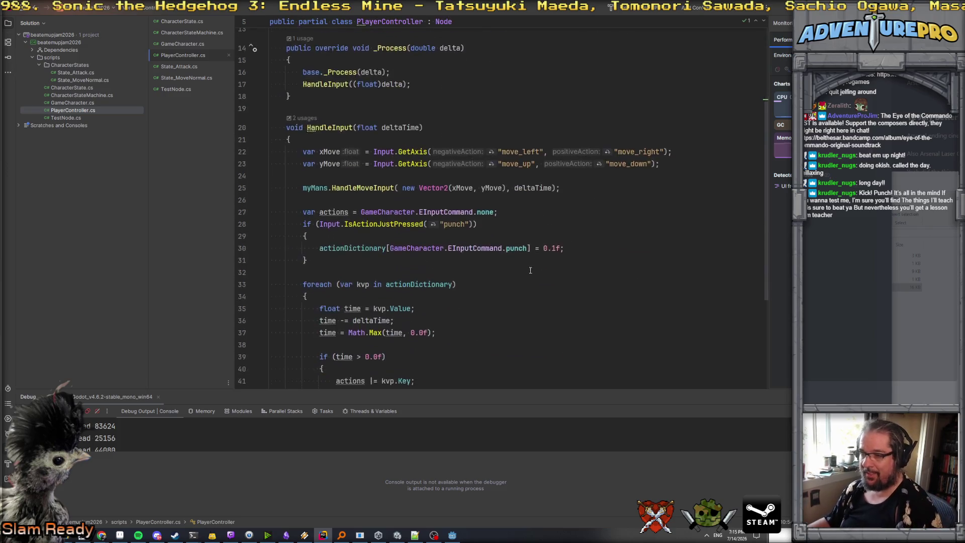
key(Up)
key(Up)
key(Up)
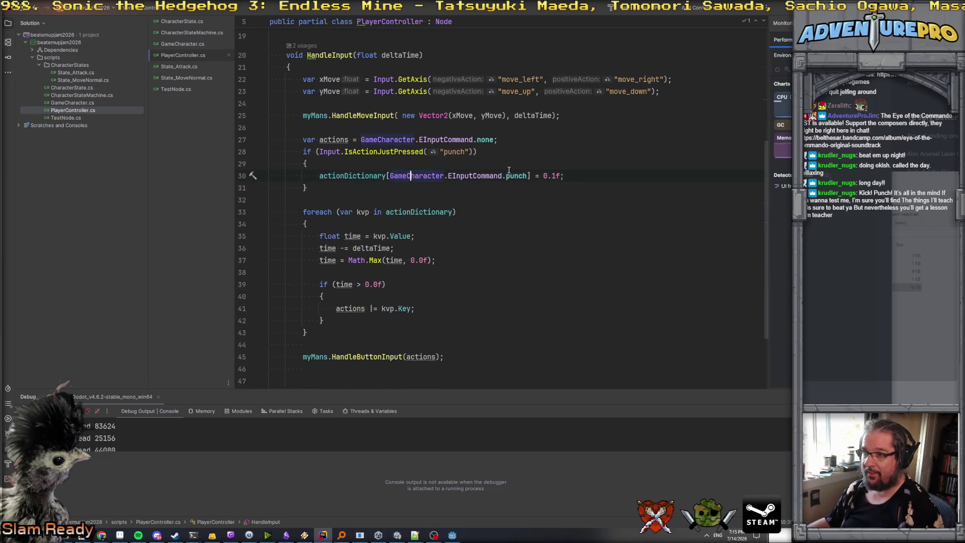
drag(540, 175, 601, 174)
text(Gettime)
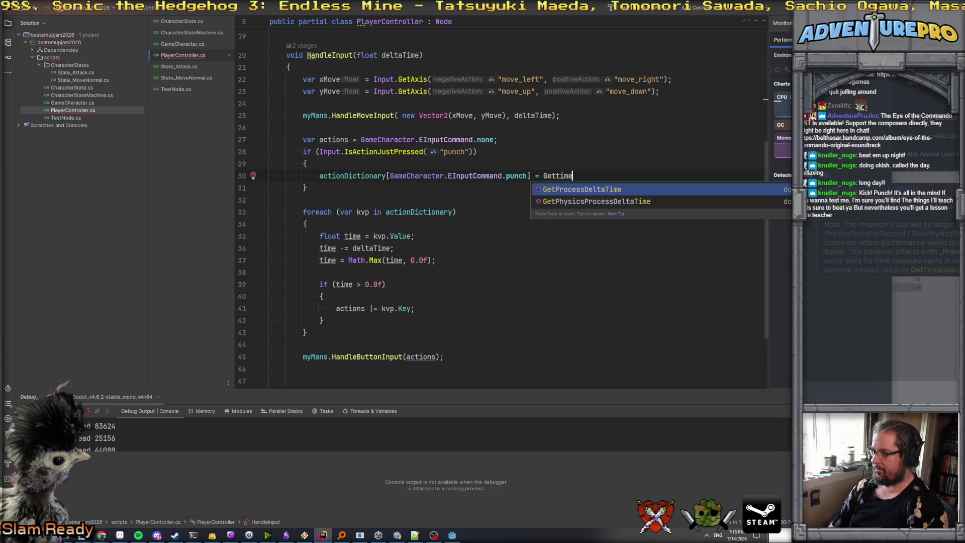
key(ctrl+BackSpace)
text(T)
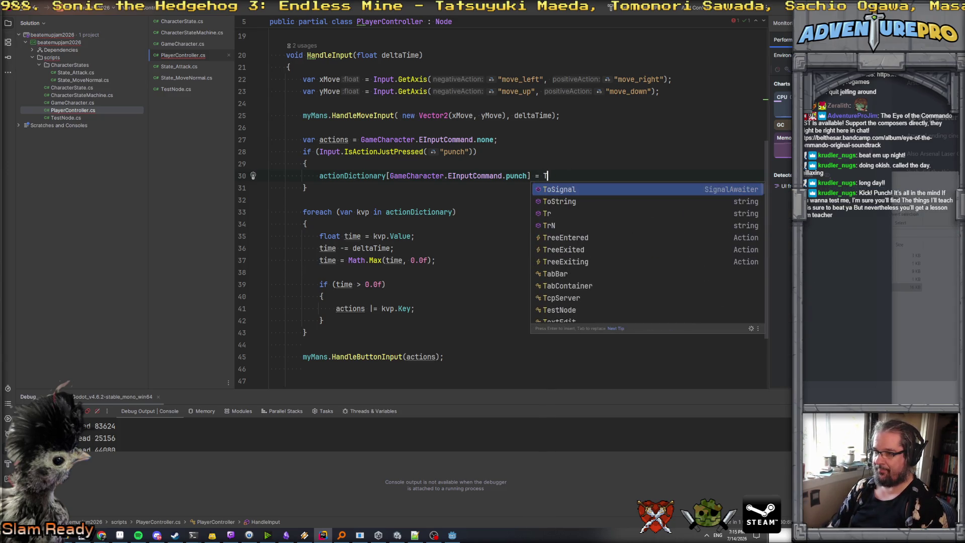
text(ime.)
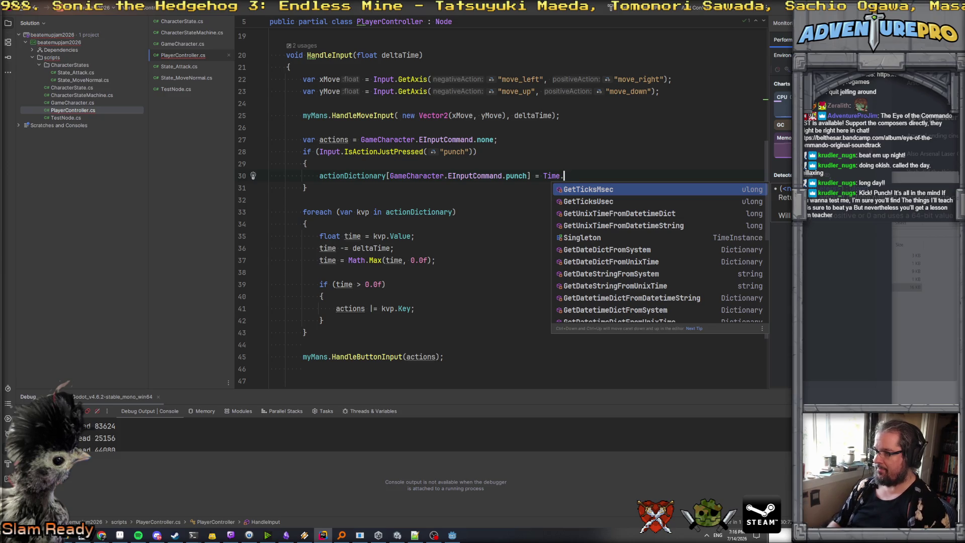
- Complete the punch timestamp call as Time.GetTicksMsec();
key(Down)
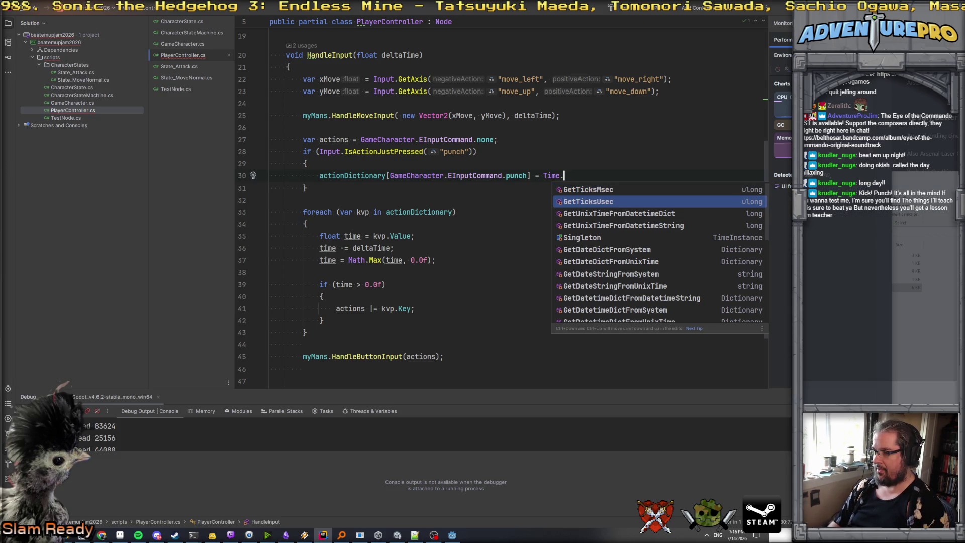
key(Up)
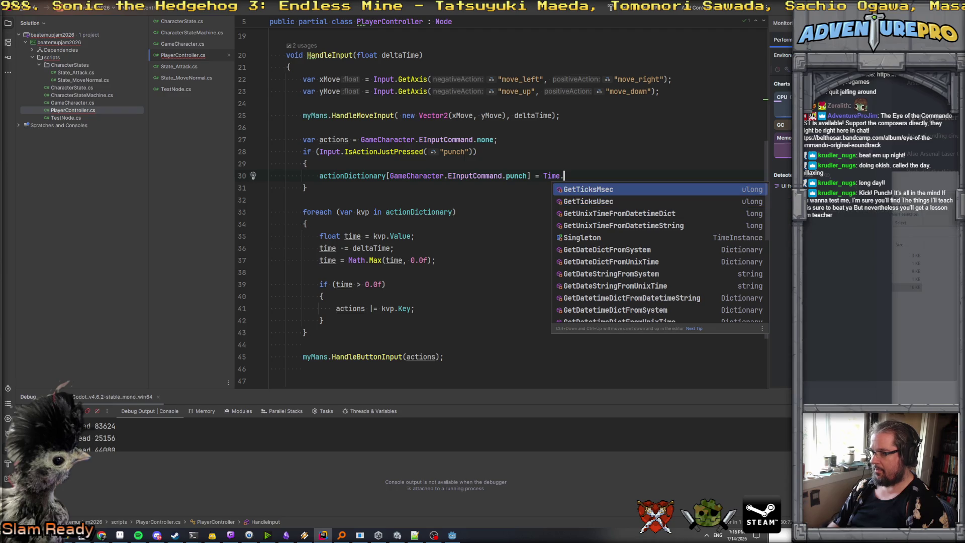
key(Return)
text(;)
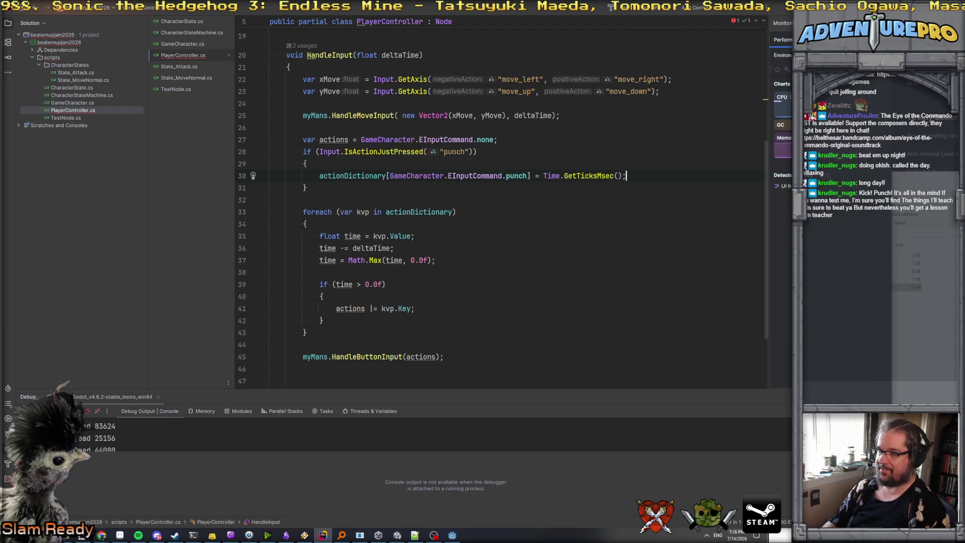
- Change actionDictionary's value type from float to ulong
scroll(596, 163, up, 5)
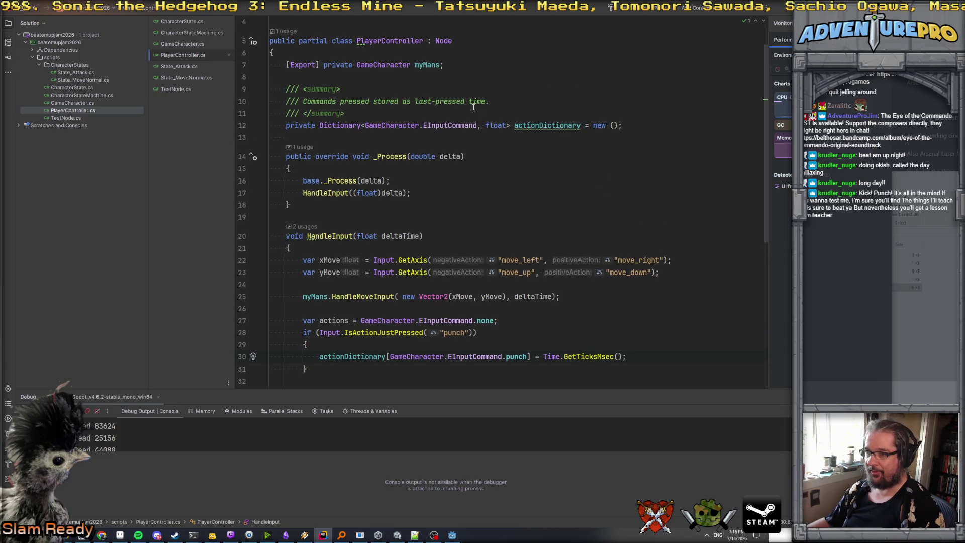
double_click(491, 125)
text(l)
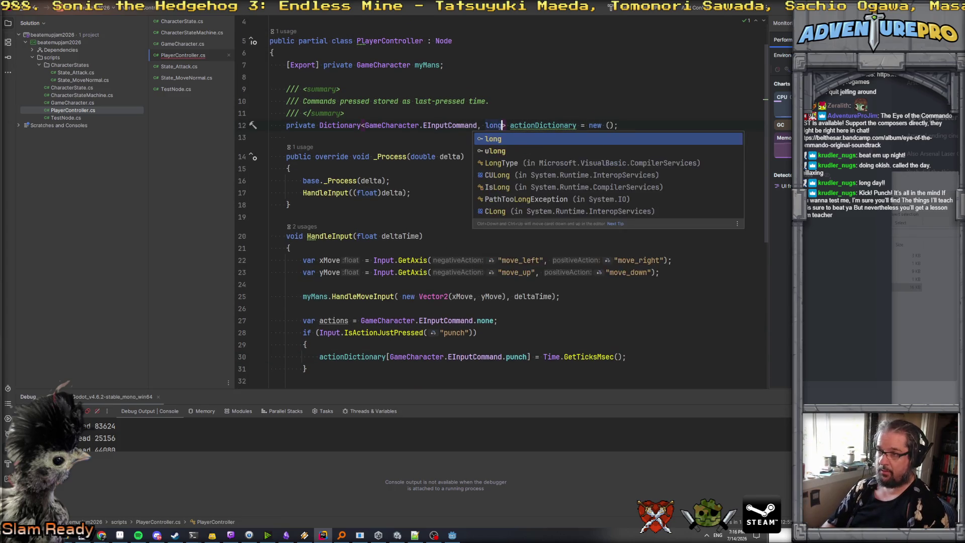
key(BackSpace)
text(ulong)
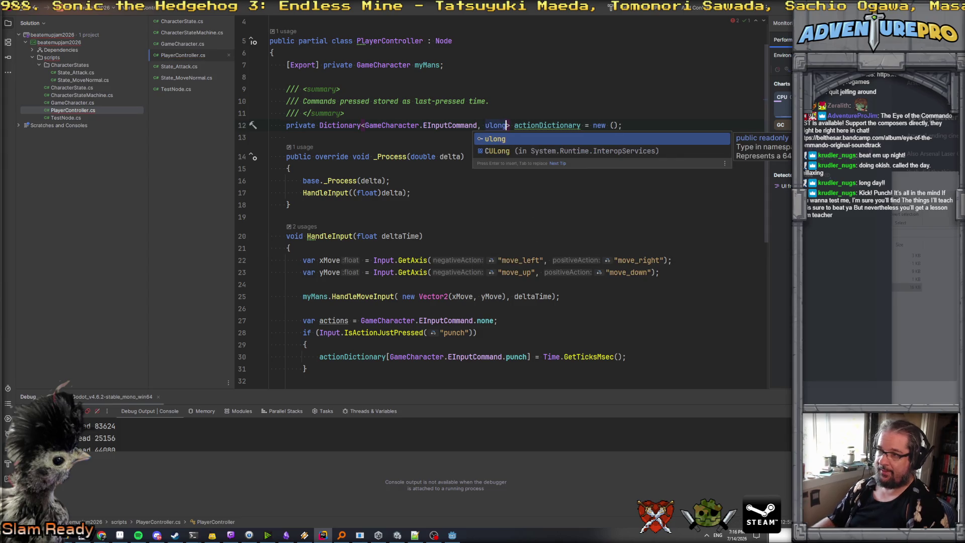
click(542, 217)
scroll(578, 218, down, 4)
- Add 'var rightMeow = Time.GetTicksMsec();' below the actions declaration
click(637, 221)
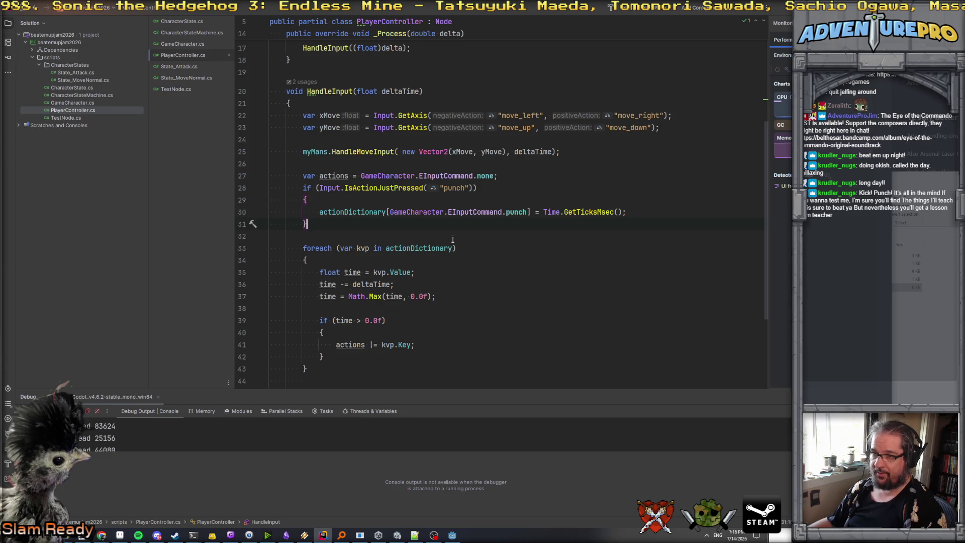
click(510, 182)
key(Return)
text(var righ)
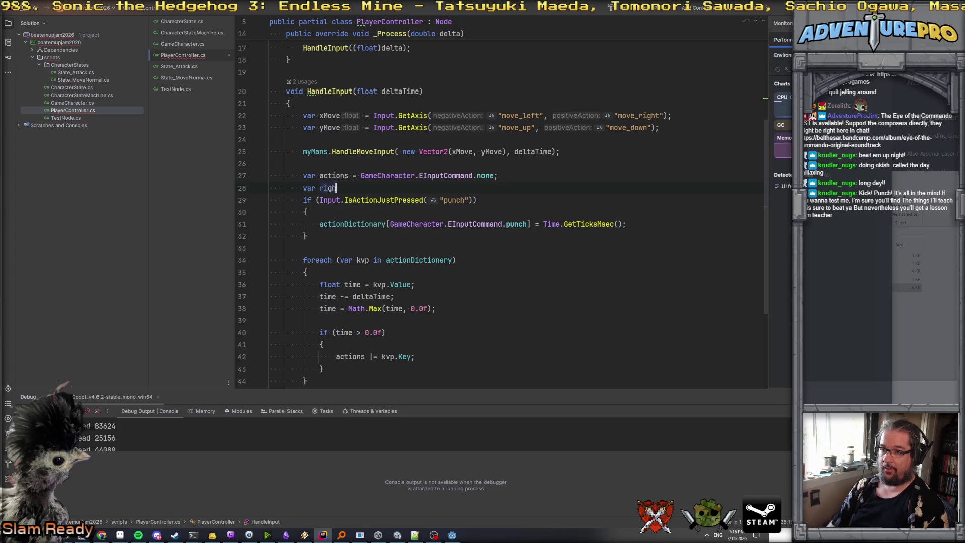
text(tMeow = Time.G)
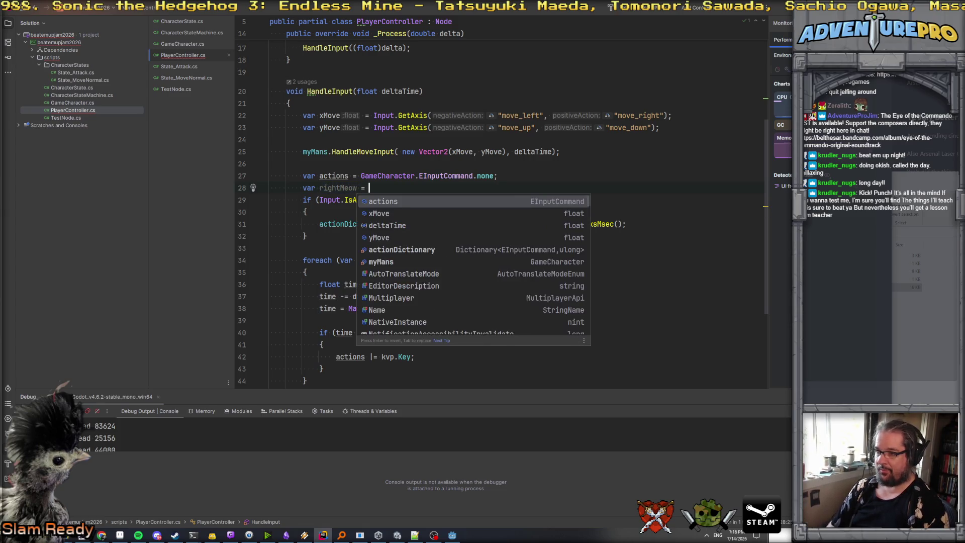
key(Return)
text(;)
- Replace the punch assignment's timestamp call with rightMeow
double_click(338, 188)
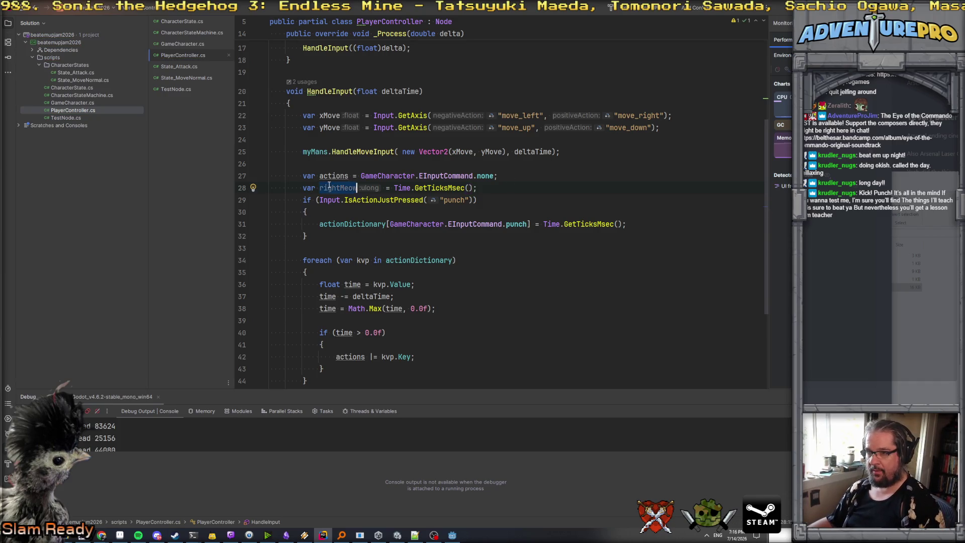
key(ctrl+c)
drag(544, 225, 626, 224)
key(ctrl+v)
key(Down)
key(Down)
scroll(508, 276, down, 1)
click(391, 247)
click(378, 234)
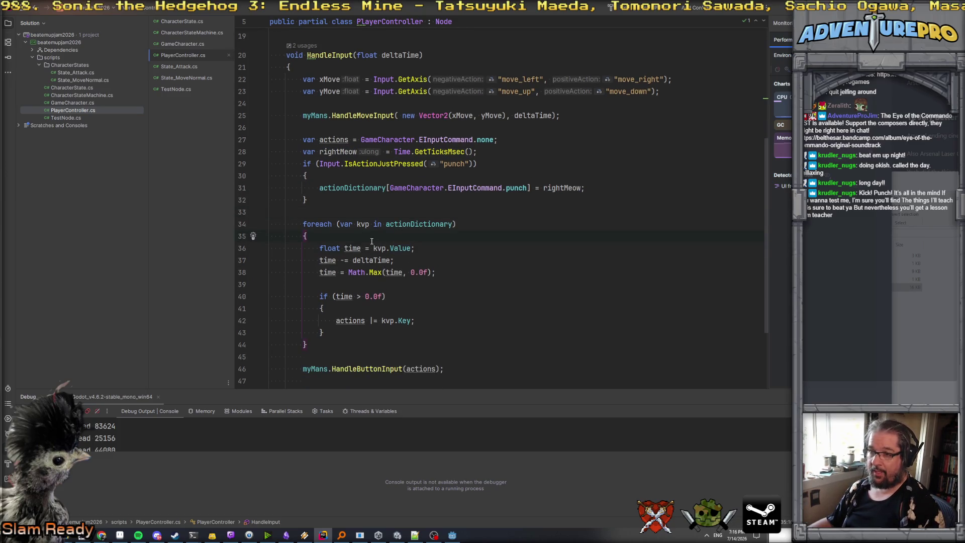
drag(374, 248, 321, 249)
- Rewrite the loop line as the condition if (rightMeow - kvp.Value > 100)
text(if()
key(End)
key(BackSpace)
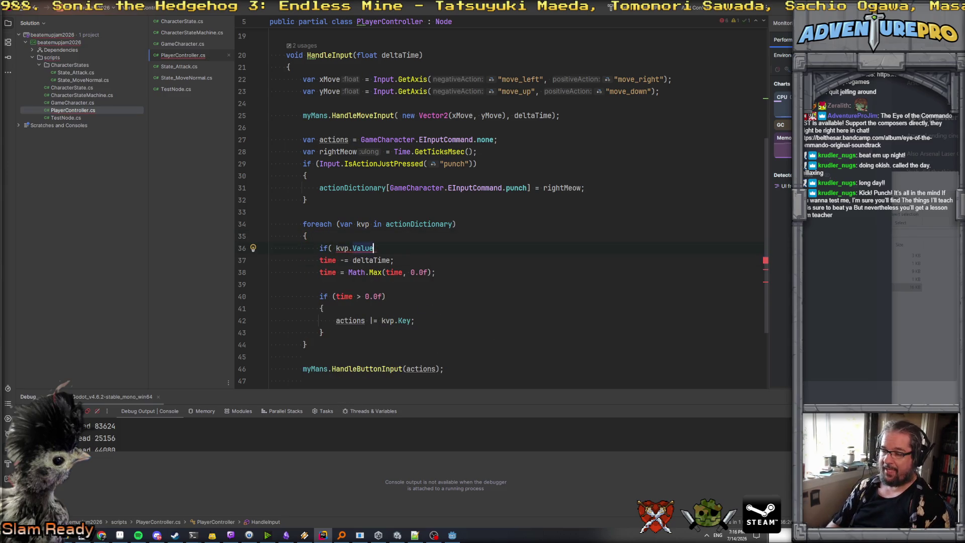
key(BackSpace)
click(336, 248)
text(rightMeow)
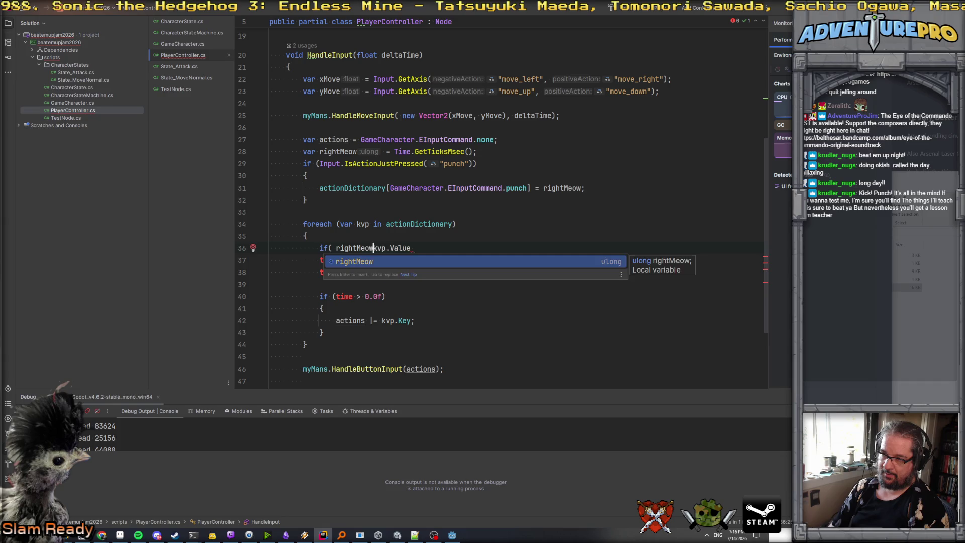
key(Return)
text(-)
key(End)
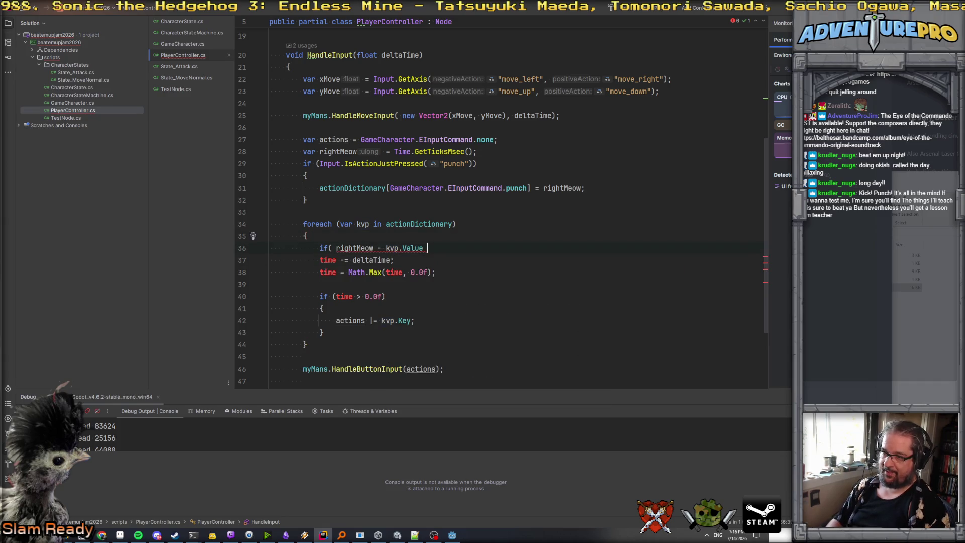
key(BackSpace)
text())
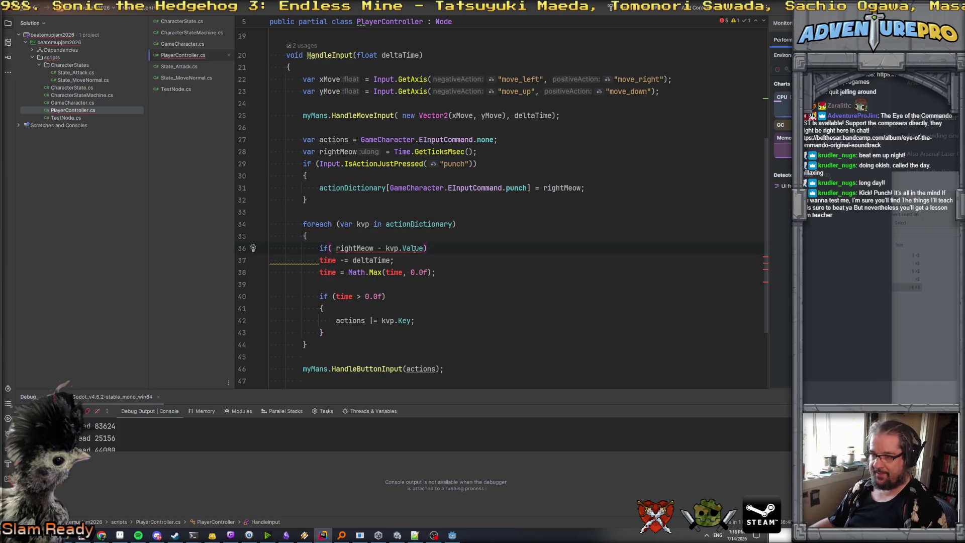
mouse_move(415, 248)
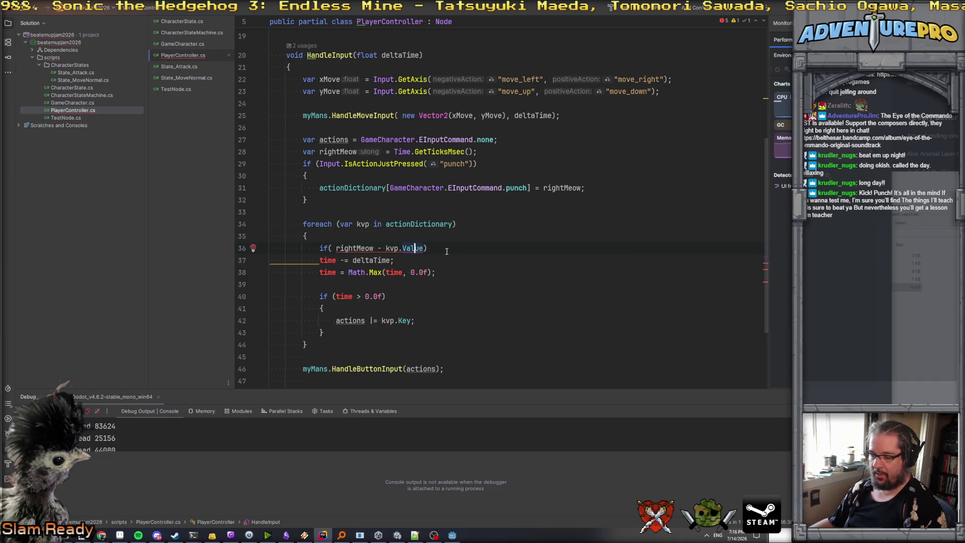
key(BackSpace)
text(> 0.)
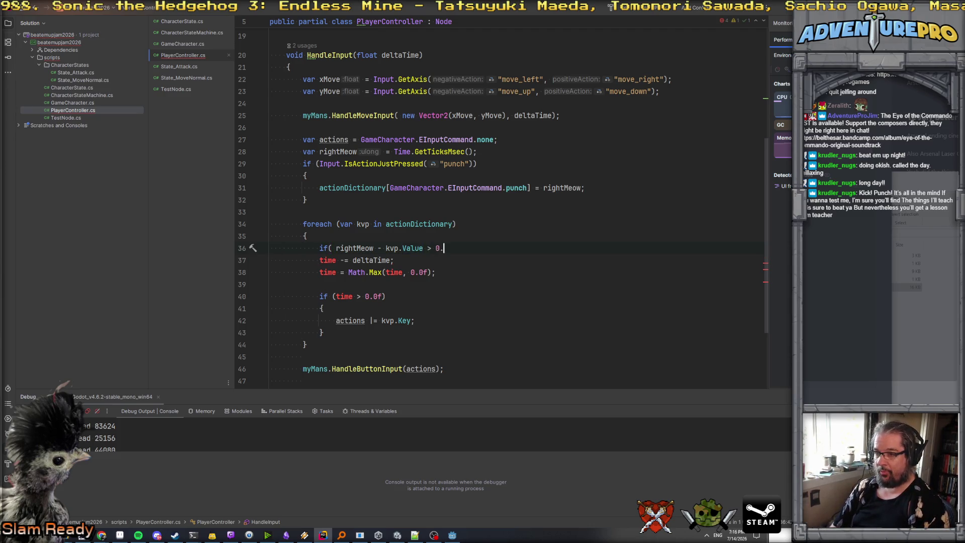
key(BackSpace)
key(BackSpace)
text(100))
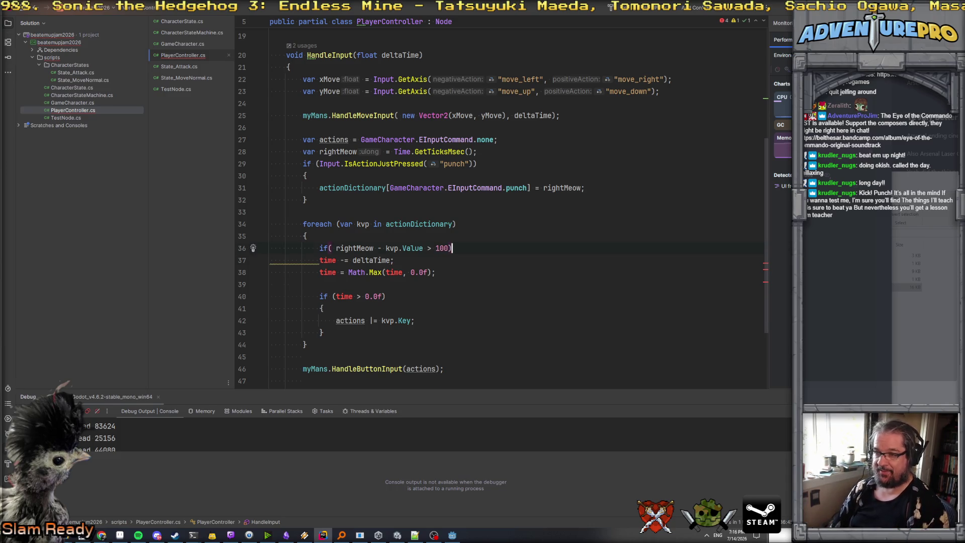
- Move the 'actions |= kvp.Key' line into the new if body
key(Return)
text({)
key(Return)
scroll(502, 207, down, 1)
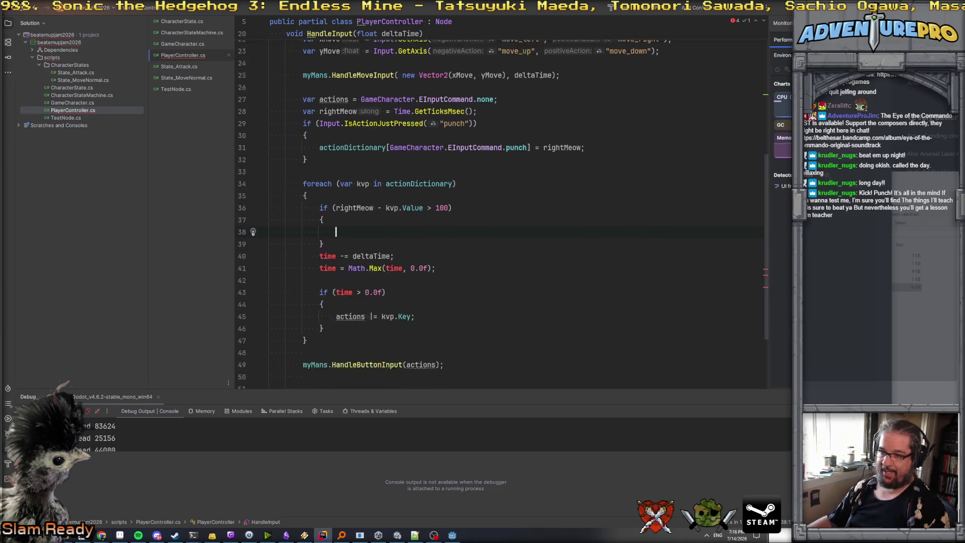
scroll(343, 266, down, 2)
drag(336, 249, 431, 248)
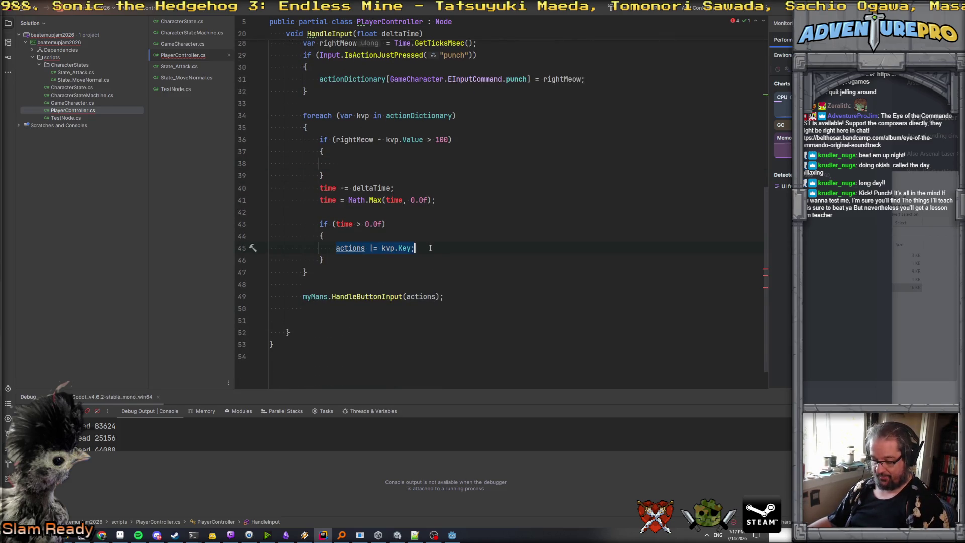
key(ctrl+x)
click(342, 164)
key(ctrl+v)
- Delete the old time decrement, Math.Max and time-check lines
click(426, 189)
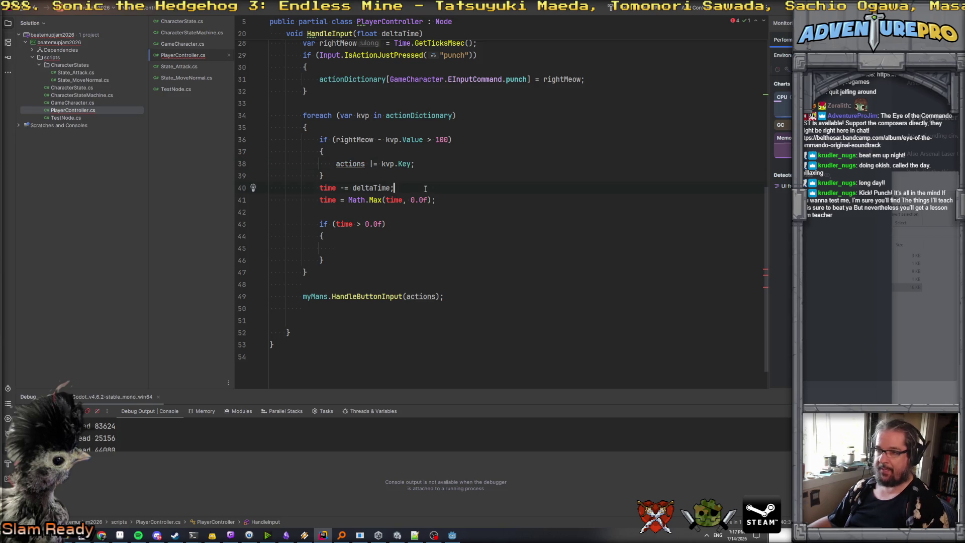
key(Home)
key(shift+Down)
key(shift+Down)
key(shift+Down)
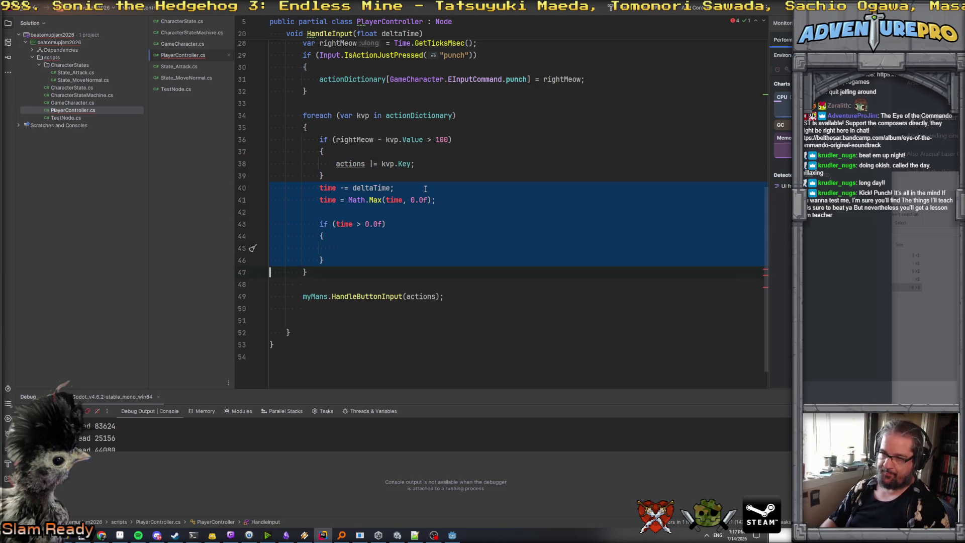
key(Delete)
scroll(477, 110, up, 8)
click(473, 102)
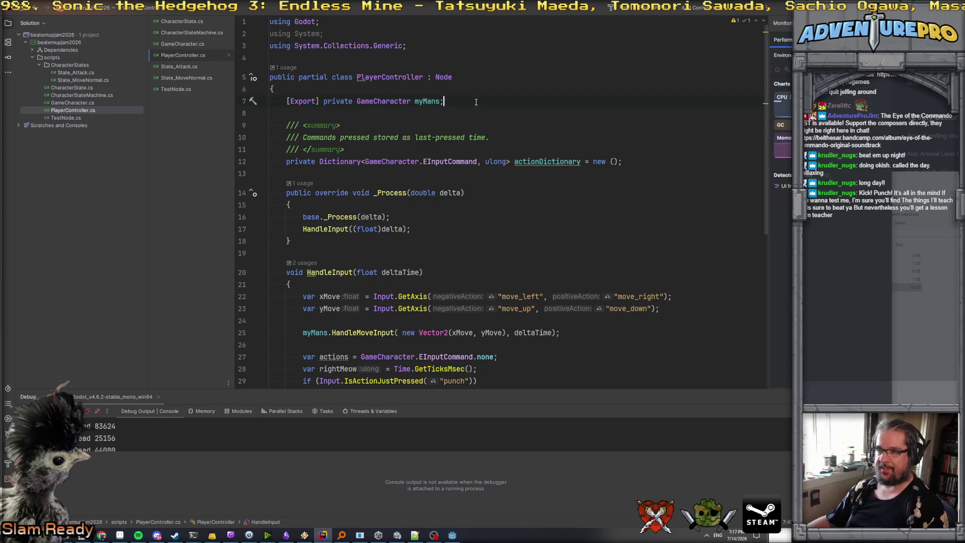
- Add the field '[Export] private ulong windowForButtonsMS = 100;' below myMans
key(Return)
text([Exp)
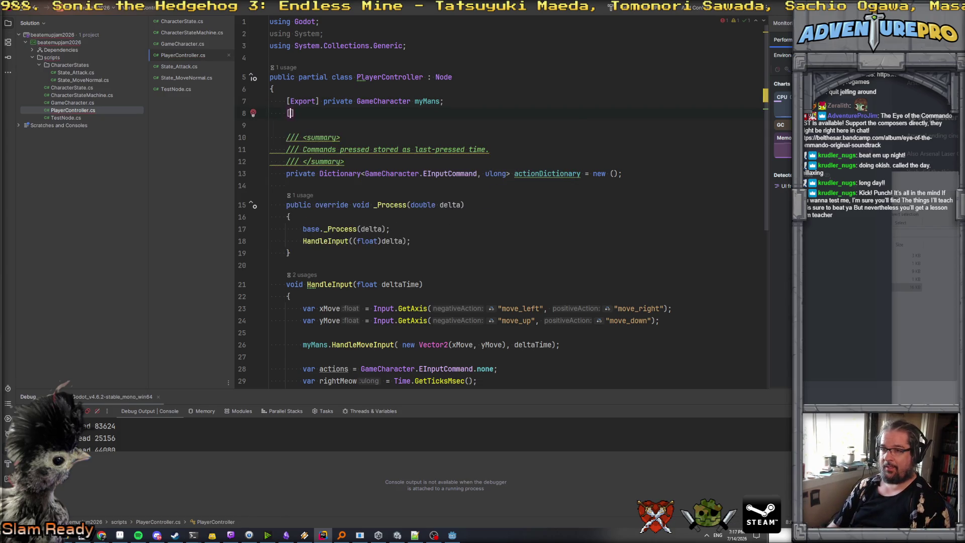
key(Return)
text(] pri)
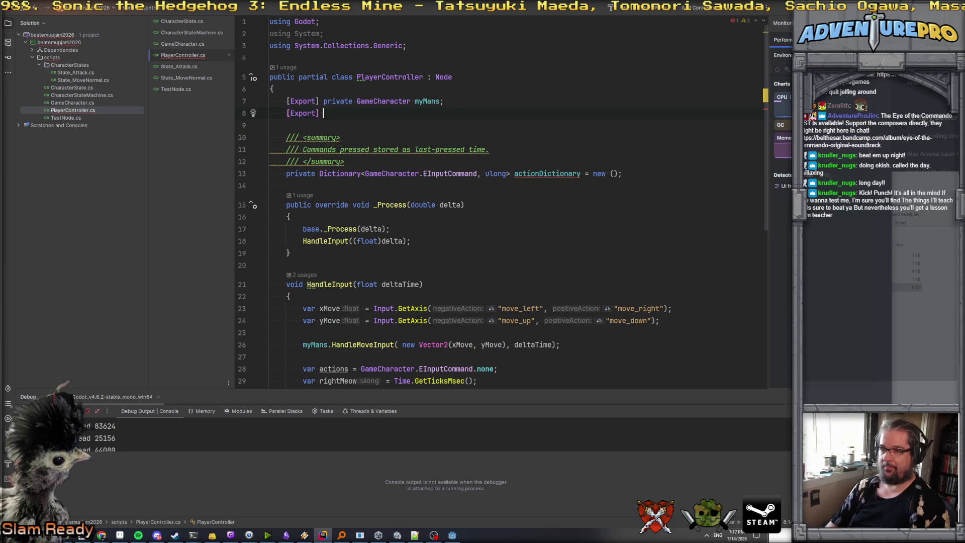
key(Return)
text(ulong ms)
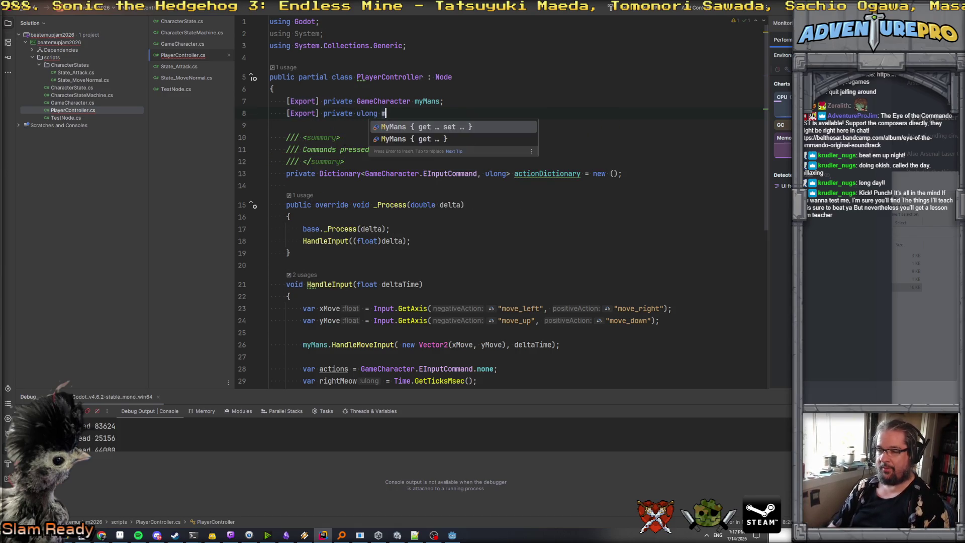
key(BackSpace)
key(BackSpace)
text(windowForButto)
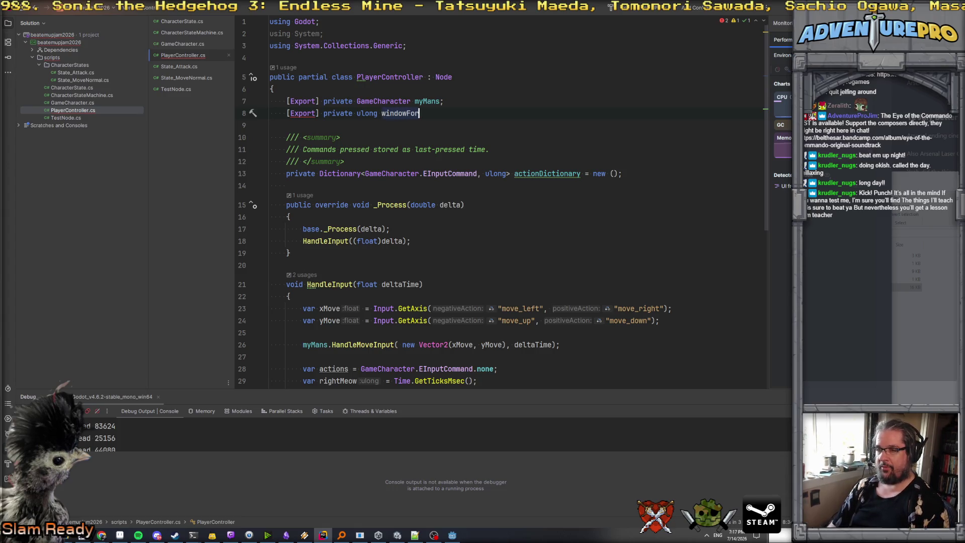
text(nsMS;)
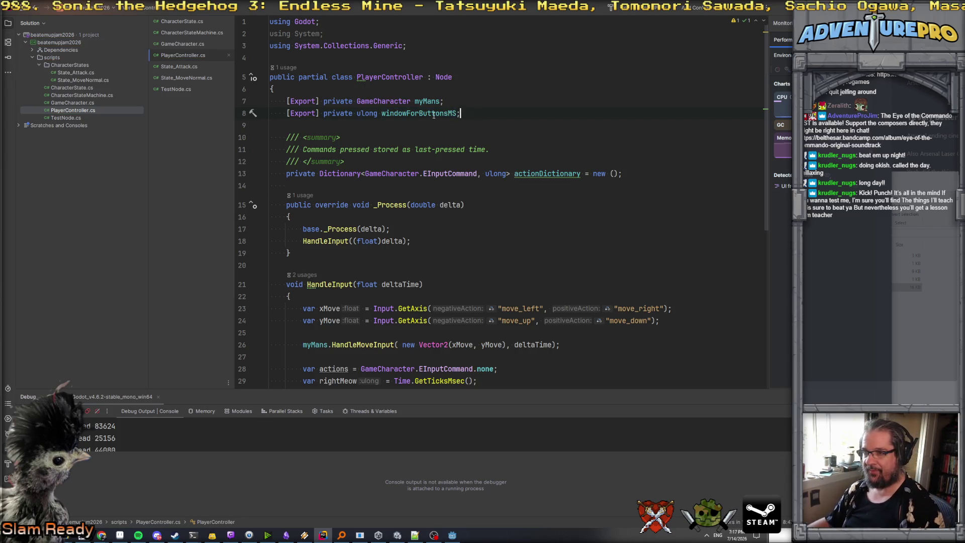
key(BackSpace)
text(= 100;)
- Change the condition to 'rightMeow - kvp.Value < windowForButtonsMS'
click(432, 113)
scroll(468, 294, down, 5)
double_click(441, 296)
key(ctrl+v)
click(365, 296)
double_click(430, 297)
text(<M)
key(BackSpace)
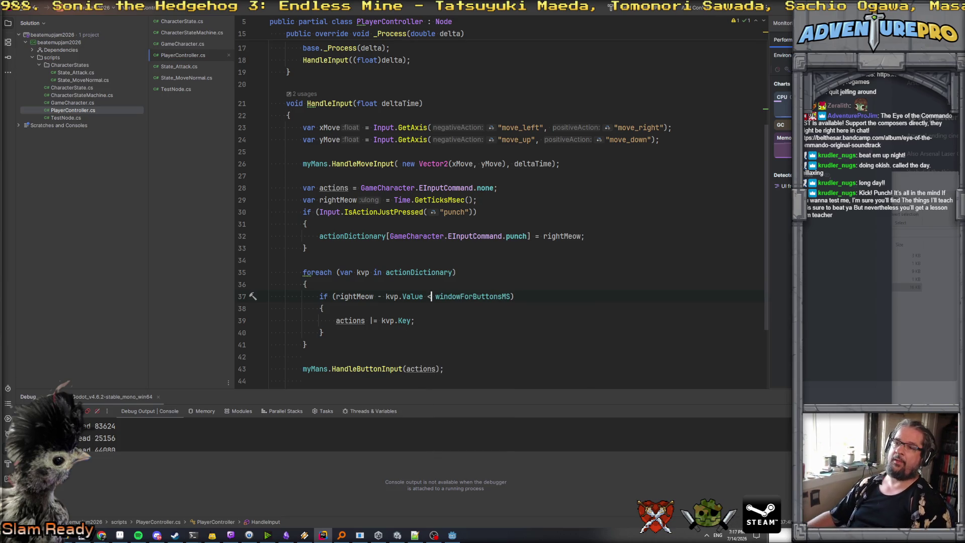
- Review the code after the loop where actions is used
click(453, 329)
click(418, 352)
click(420, 369)
scroll(420, 352, down, 2)
scroll(422, 346, up, 5)
scroll(422, 347, up, 3)
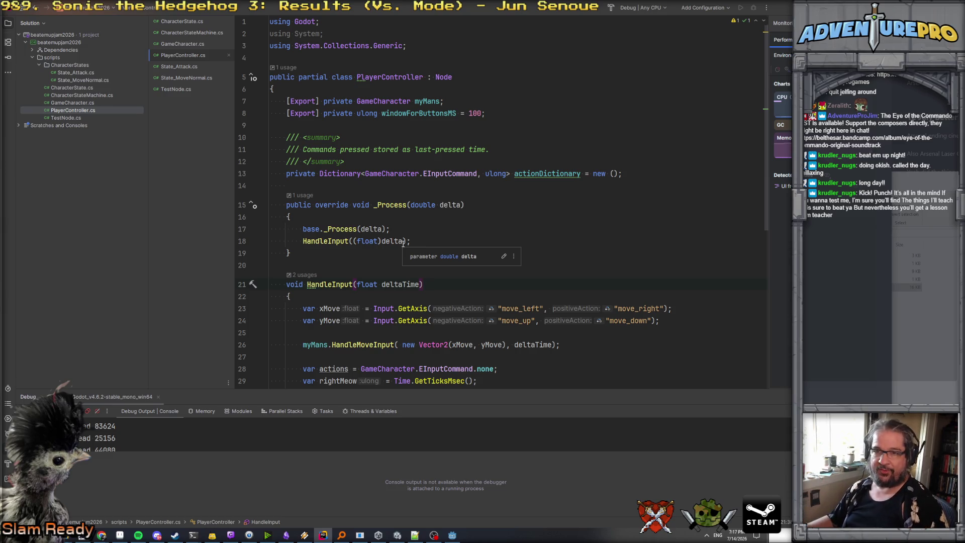
scroll(456, 262, down, 8)
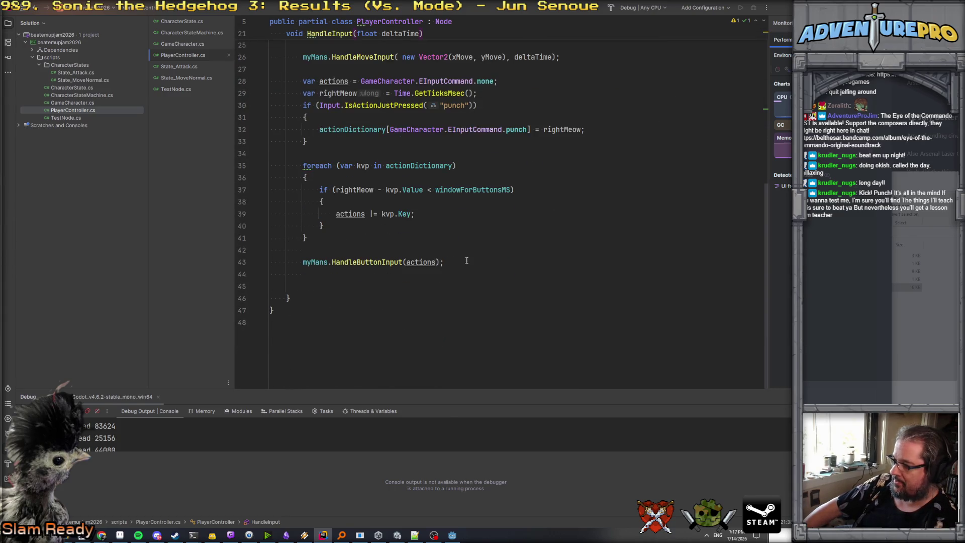
click(473, 250)
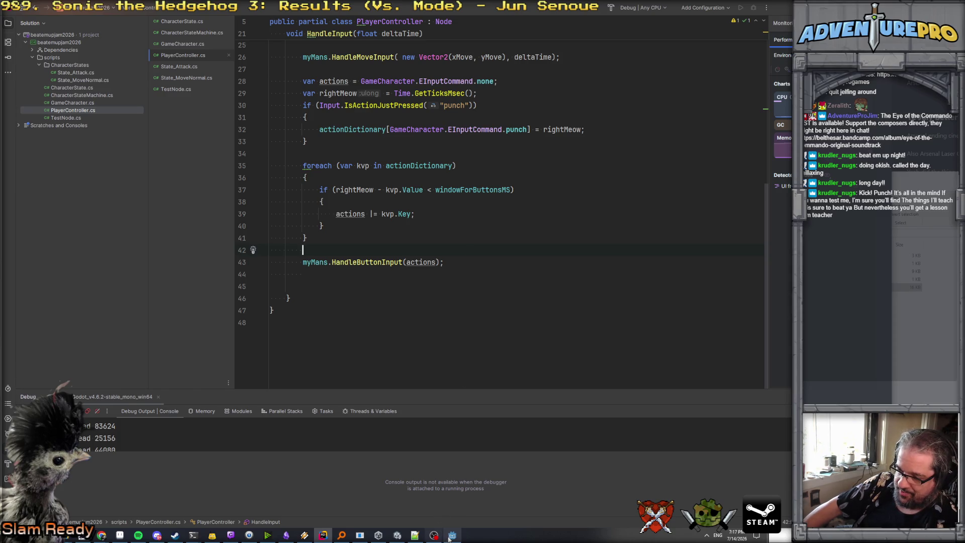
click(452, 535)
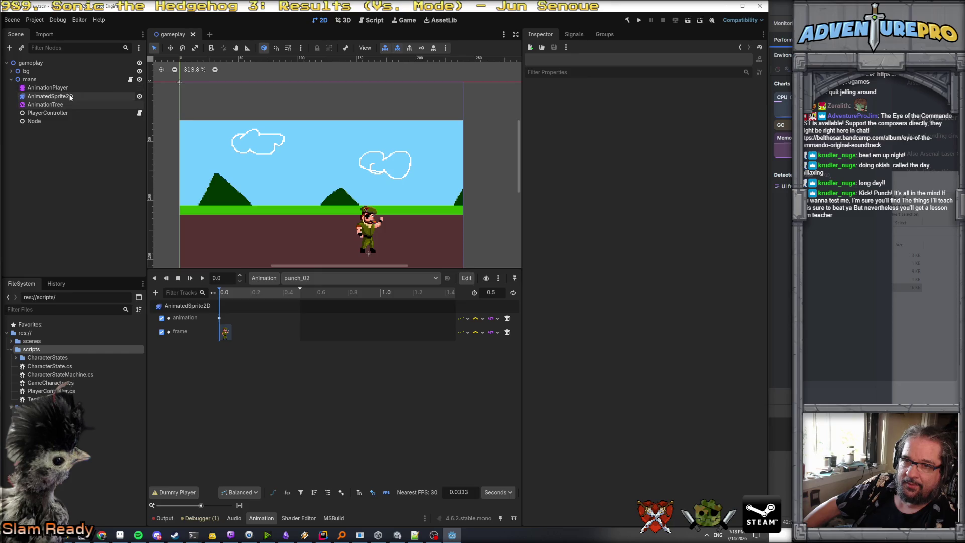
- Select 'punch' in the Animation panel's animation dropdown
click(347, 277)
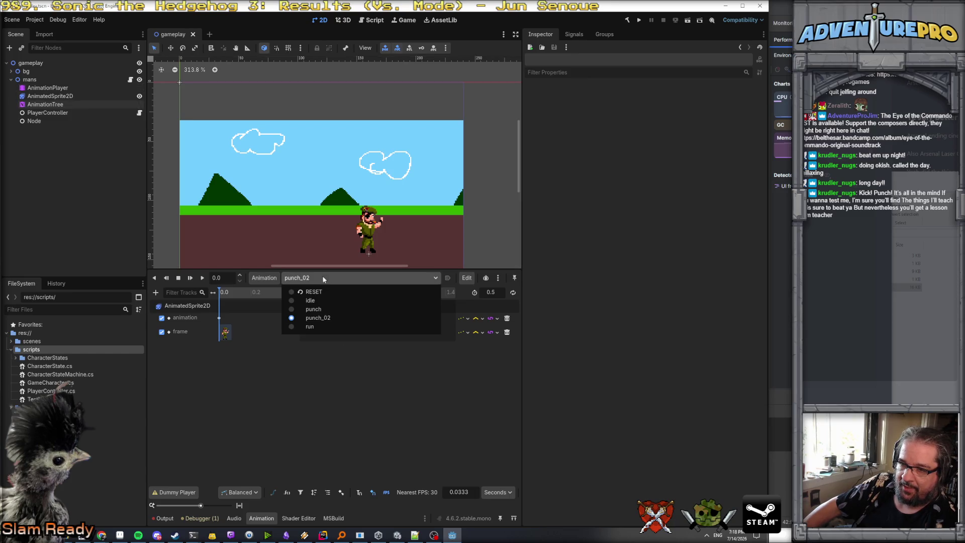
click(320, 309)
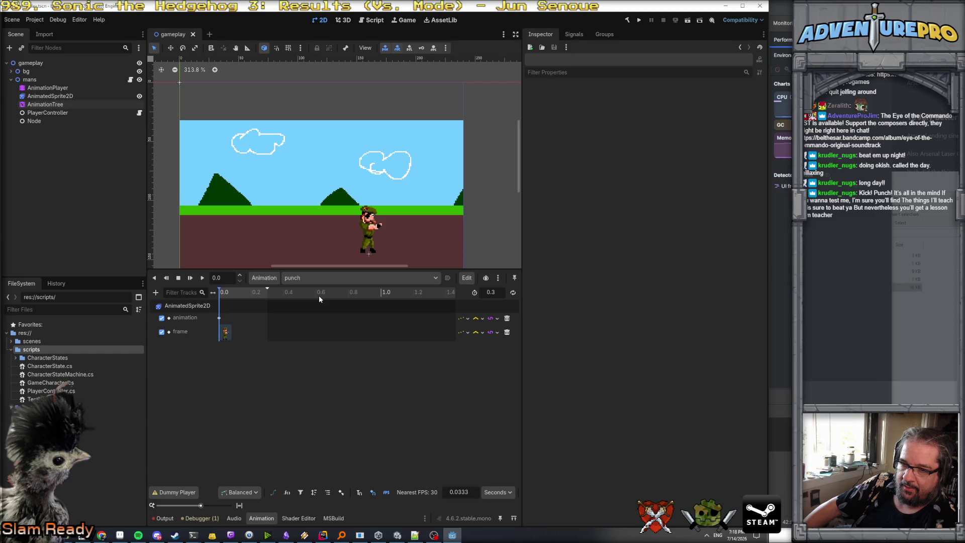